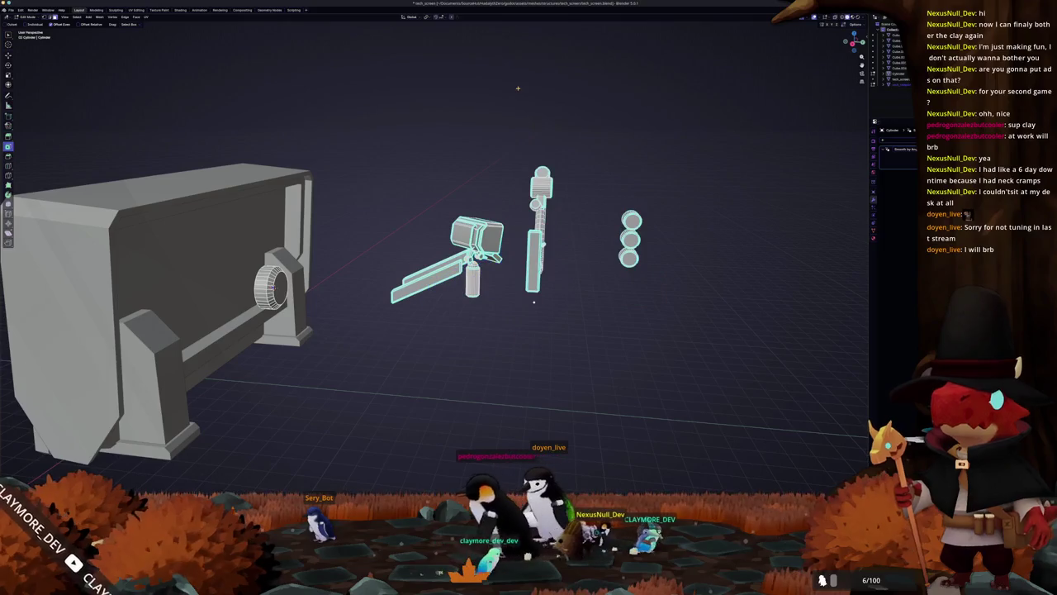
- Delete the stray column, the spheres and the two flat plates
mouse_move(663, 363)
mouse_down()
mouse_move(550, 224)
mouse_move(512, 124)
mouse_up()
key(x)
click(512, 124)
mouse_move(548, 313)
mouse_down()
mouse_move(484, 255)
mouse_move(335, 322)
mouse_move(314, 240)
mouse_move(238, 184)
mouse_move(544, 293)
mouse_up()
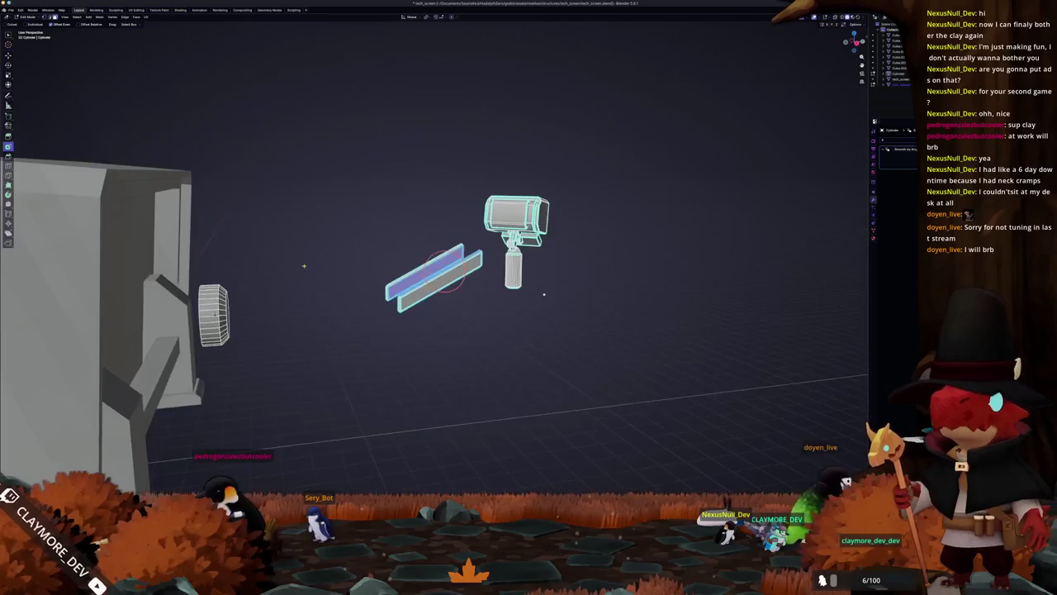
key(x)
click(289, 263)
- Move the monitor along Y and rotate it beside the billboard's lower right edge
drag(617, 328, 426, 91)
key(Tab)
drag(429, 223, 473, 261)
key(g)
key(y)
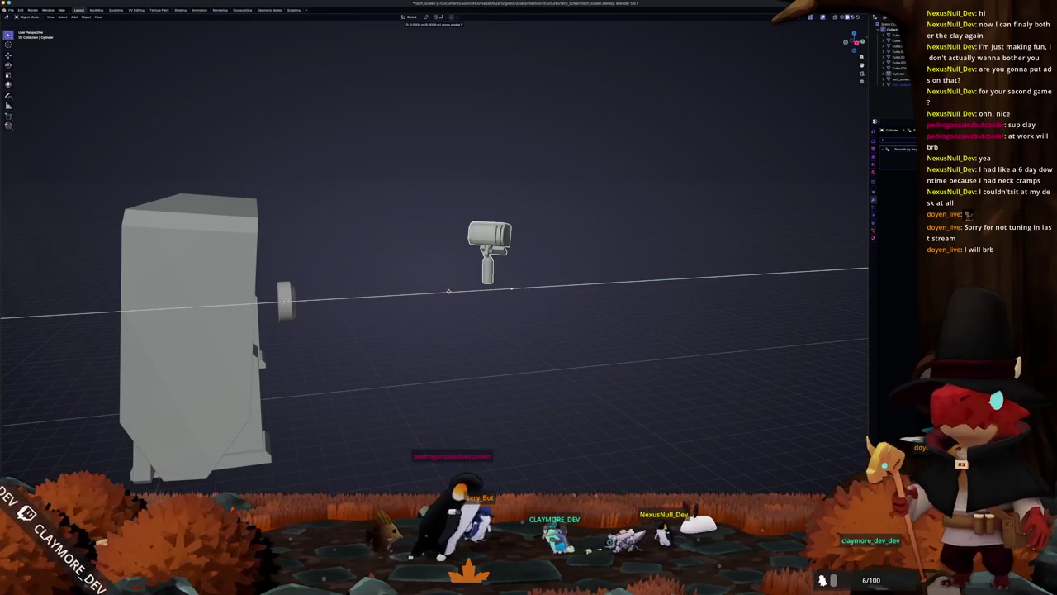
click(74, 273)
scroll(248, 289, down, 2)
mouse_move(248, 289)
mouse_down()
mouse_move(347, 273)
mouse_move(457, 304)
mouse_up()
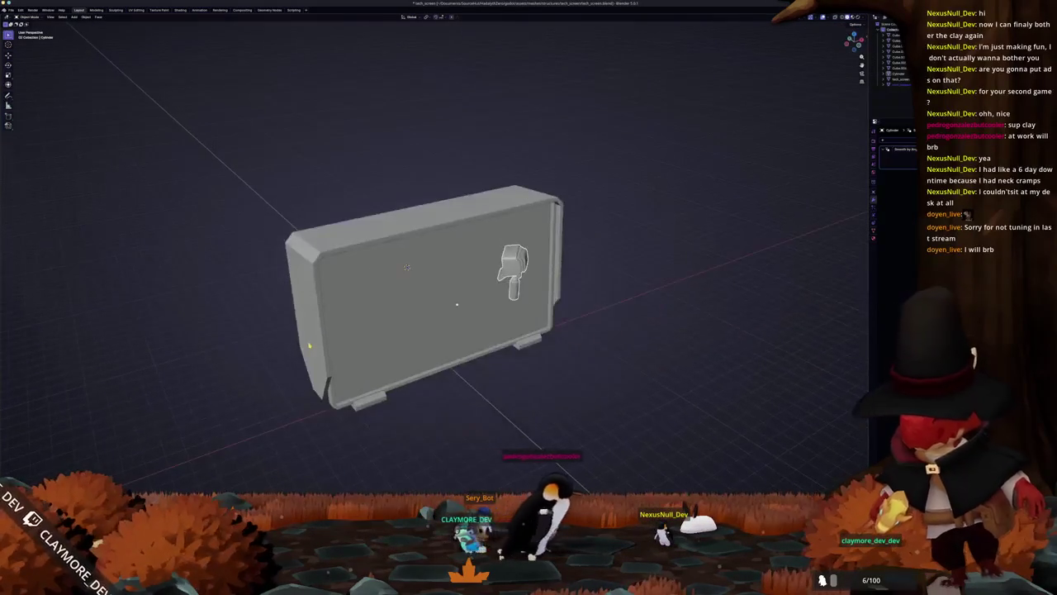
key(KP_7)
key(r)
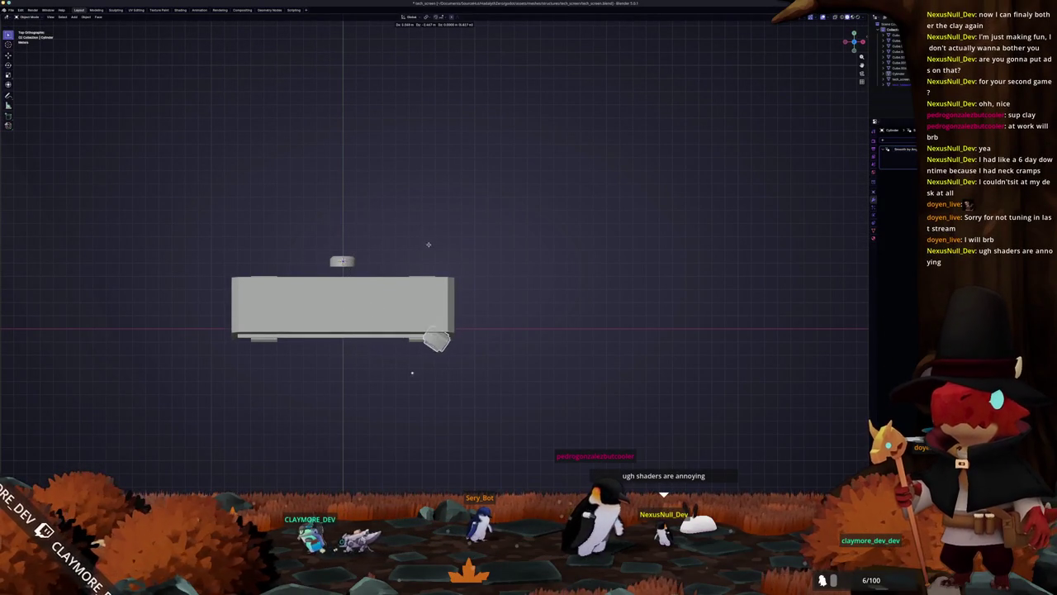
click(456, 252)
- Lower the monitor slightly along Z so it sits against the billboard
drag(456, 252, 388, 314)
key(g)
key(z)
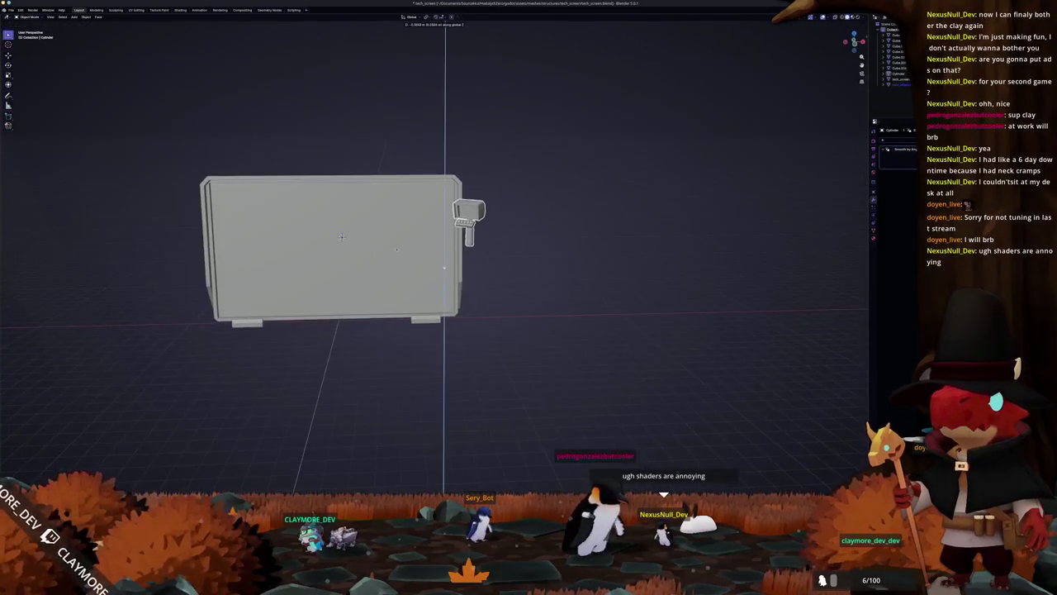
mouse_move(443, 353)
mouse_down()
mouse_move(453, 430)
mouse_move(570, 344)
mouse_move(463, 425)
mouse_move(333, 377)
mouse_move(451, 364)
mouse_up()
key(g)
key(z)
click(451, 369)
key(Tab)
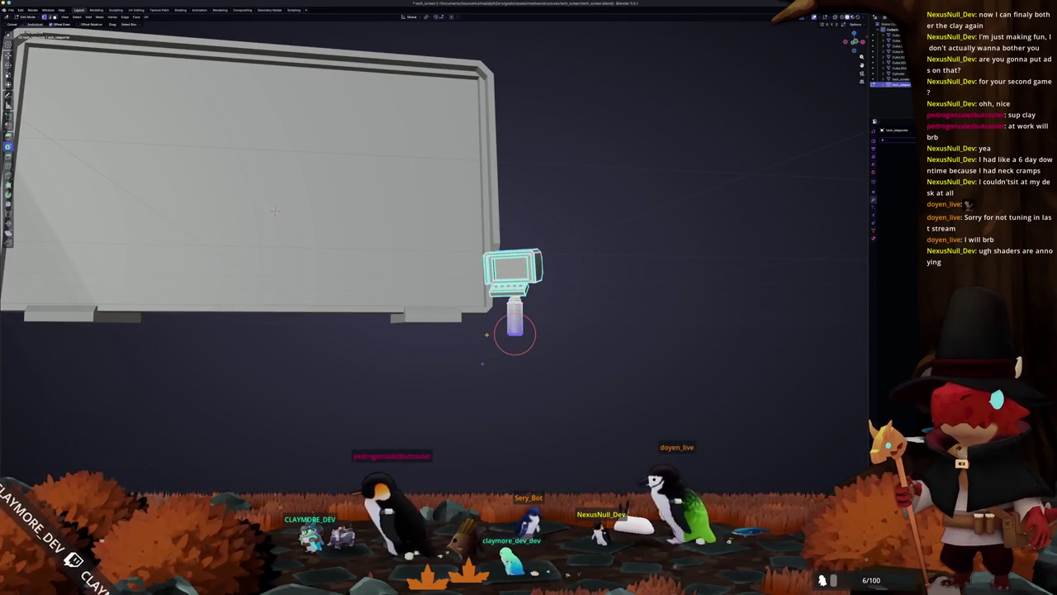
- In a front X-ray view, shift the monitor geometry vertically
key(KP_1)
scroll(486, 334, up, 3)
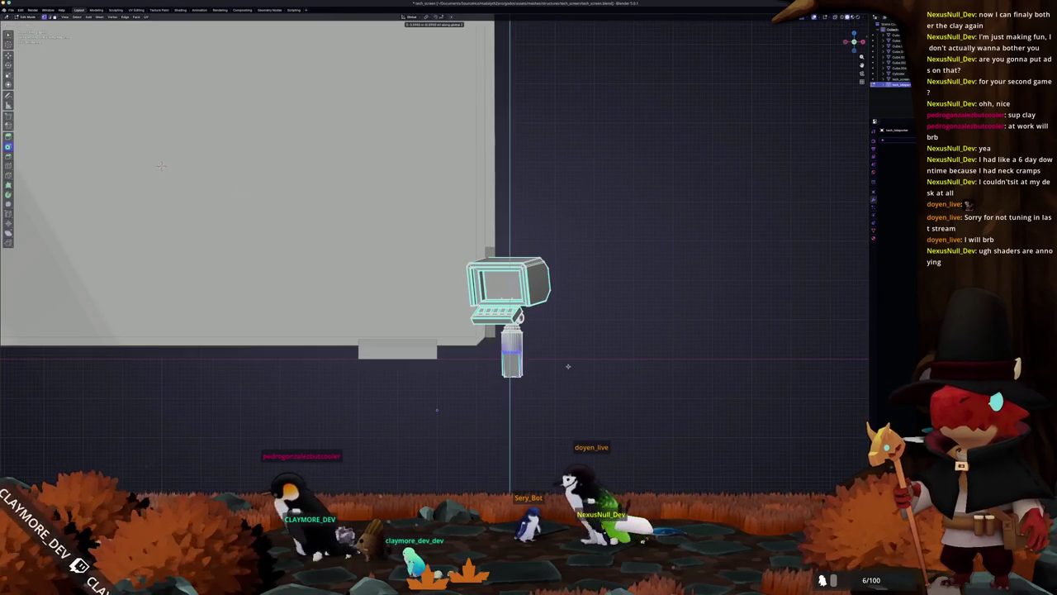
key(alt+z)
scroll(564, 411, up, 2)
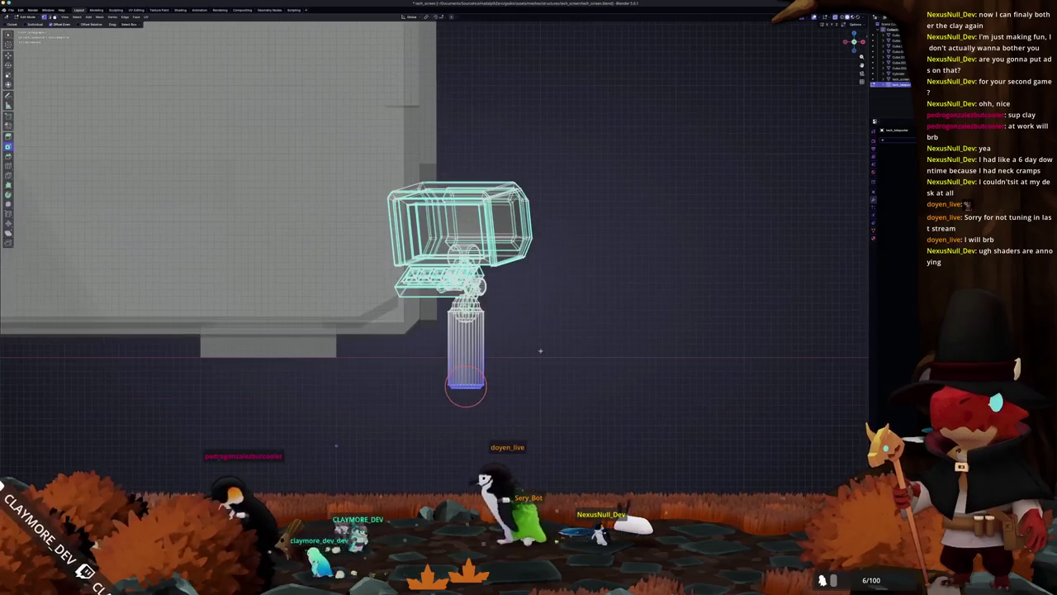
key(g)
key(z)
click(542, 330)
- Delete the bottom vertices of the monitor's support pole
scroll(542, 330, up, 2)
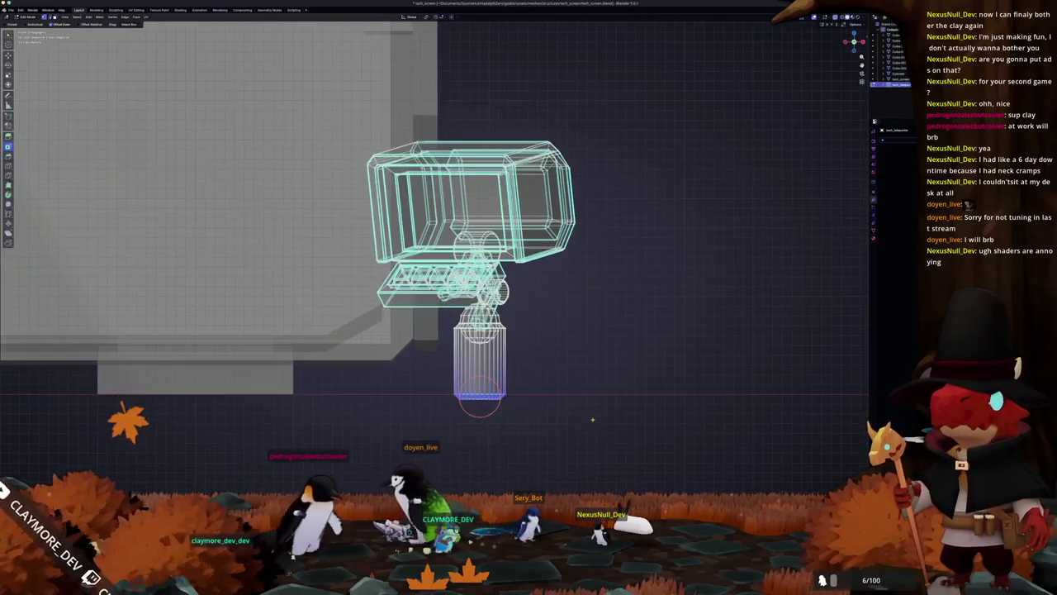
drag(531, 430, 444, 397)
key(x)
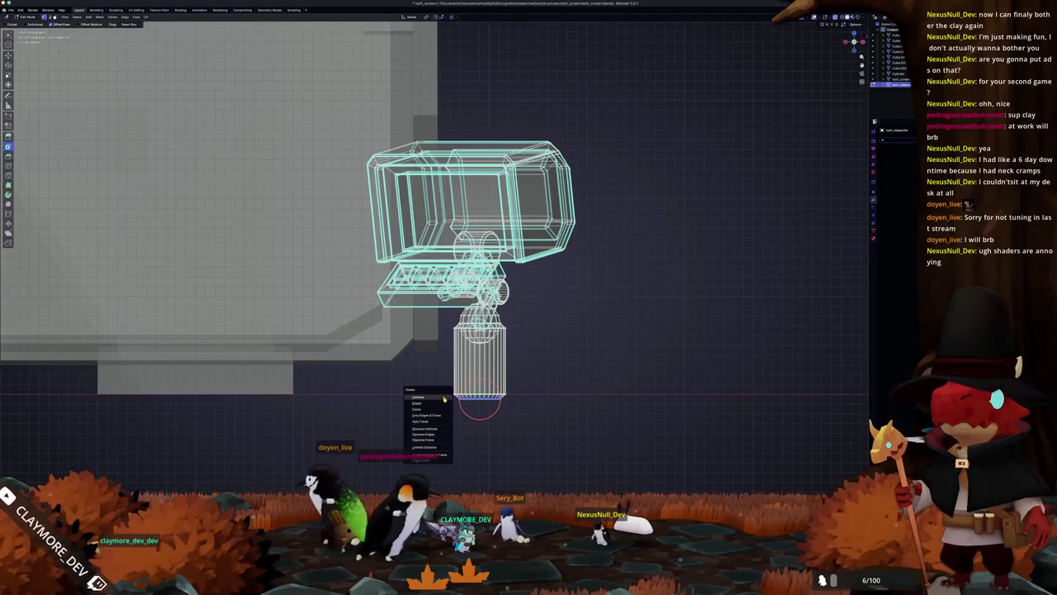
click(443, 399)
key(Tab)
- Turn off X-ray, set the monitor's height along Z, and select all objects
key(alt+z)
scroll(407, 314, up, 4)
scroll(407, 314, down, 4)
key(g)
key(z)
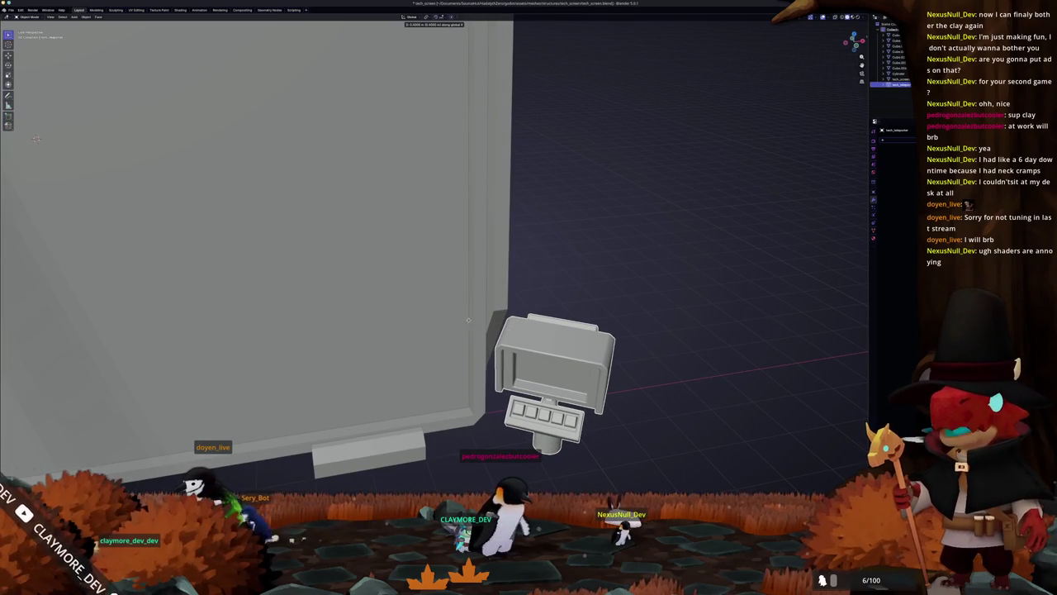
click(466, 320)
drag(574, 288, 515, 293)
key(a)
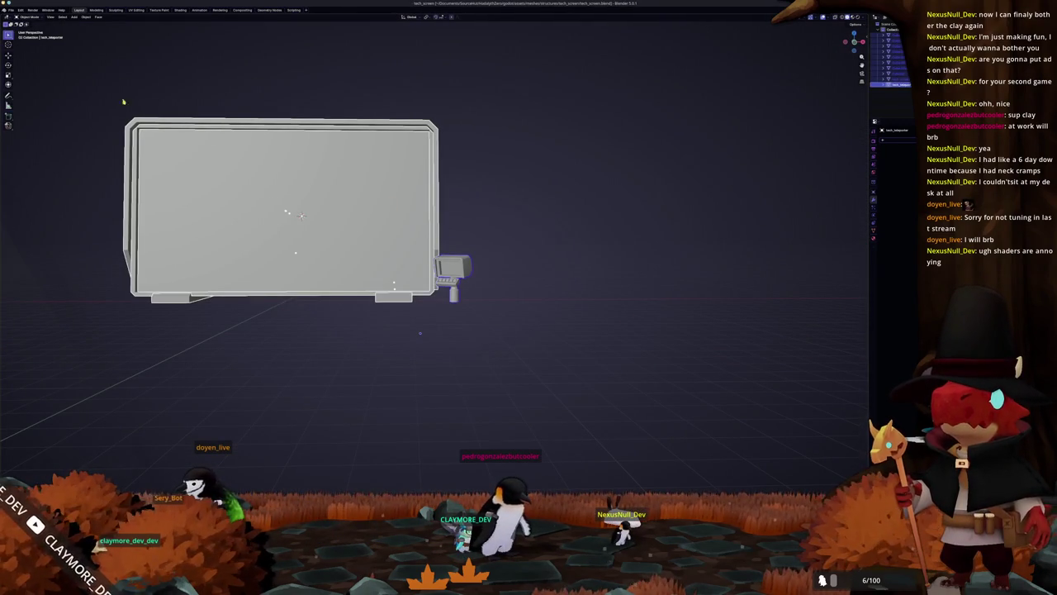
click(12, 9)
- Export the model as tech_screen.glb in glTF 2.0 format
mouse_move(51, 100)
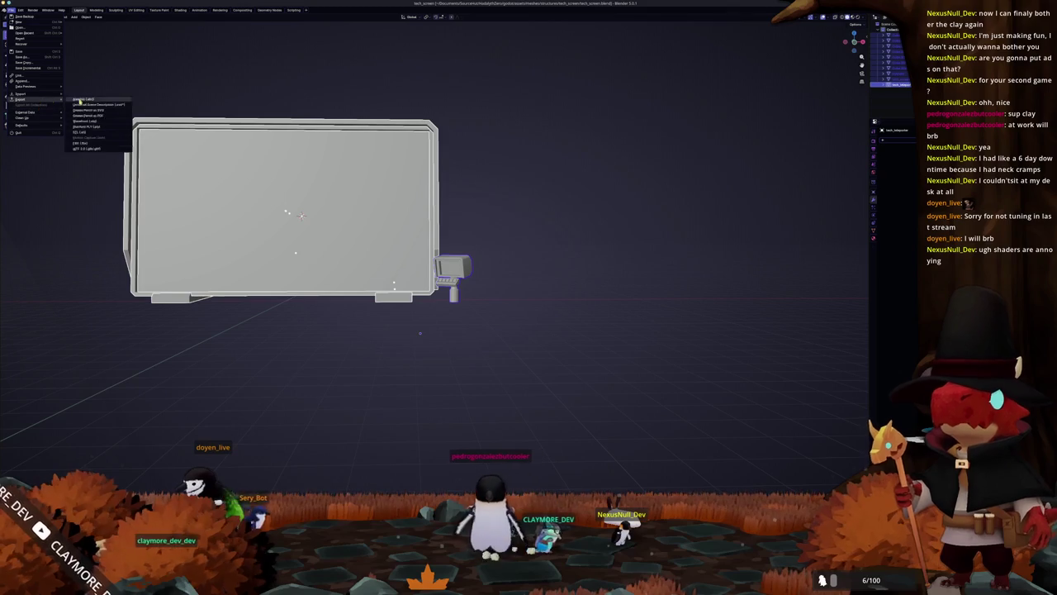
click(96, 149)
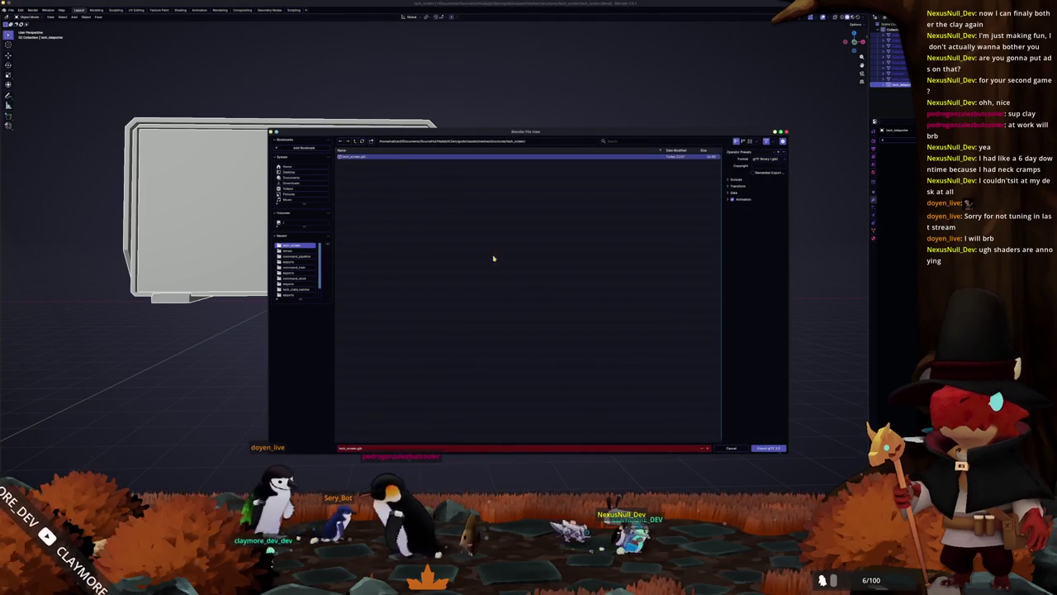
click(767, 448)
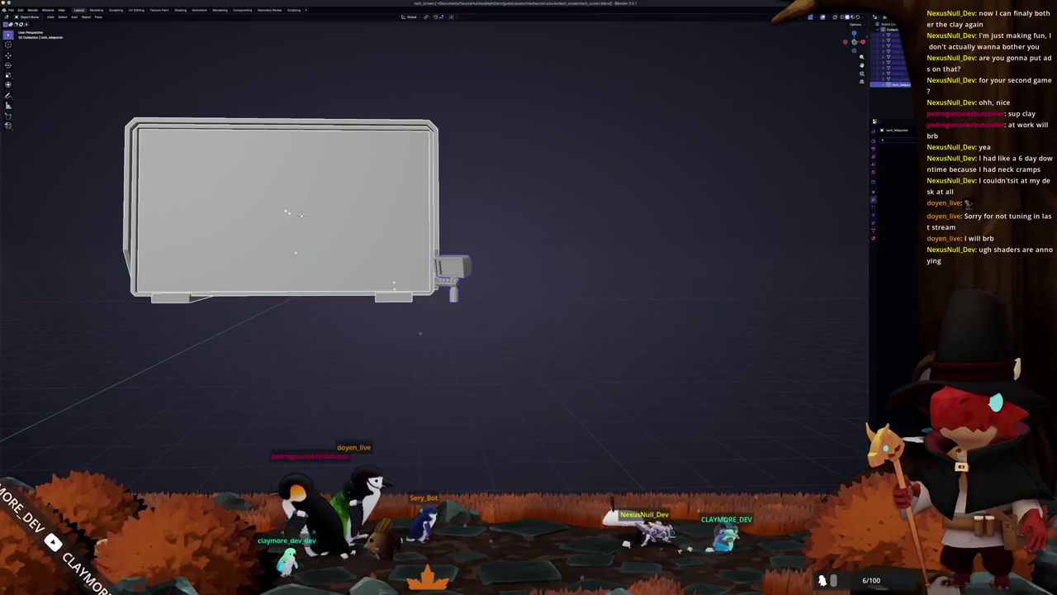
- Check the screen model in the Godot scene, then return to Blender
key(alt+Tab)
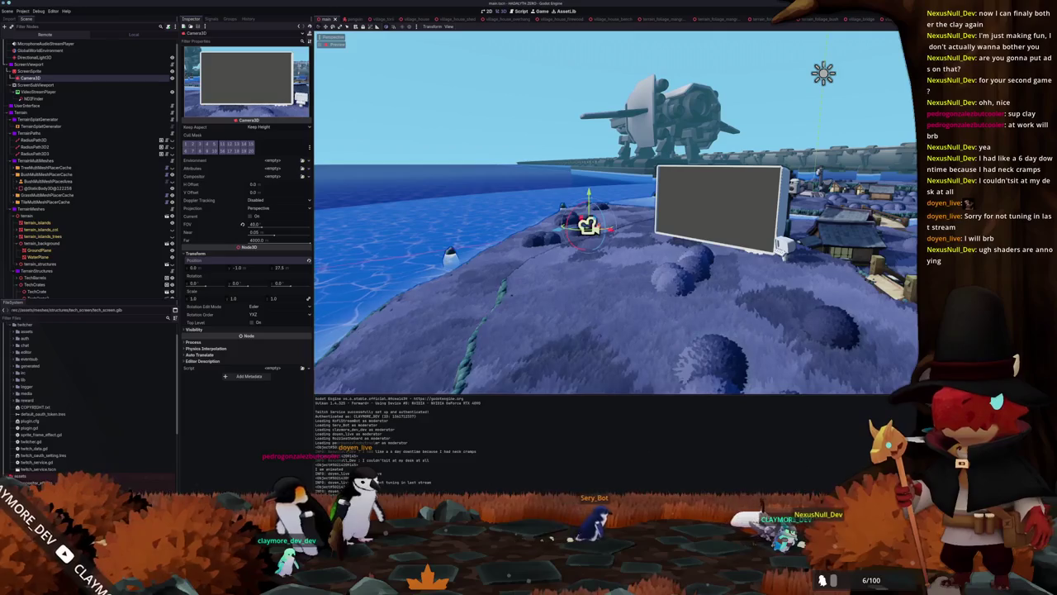
drag(589, 258, 562, 256)
key(alt+Tab)
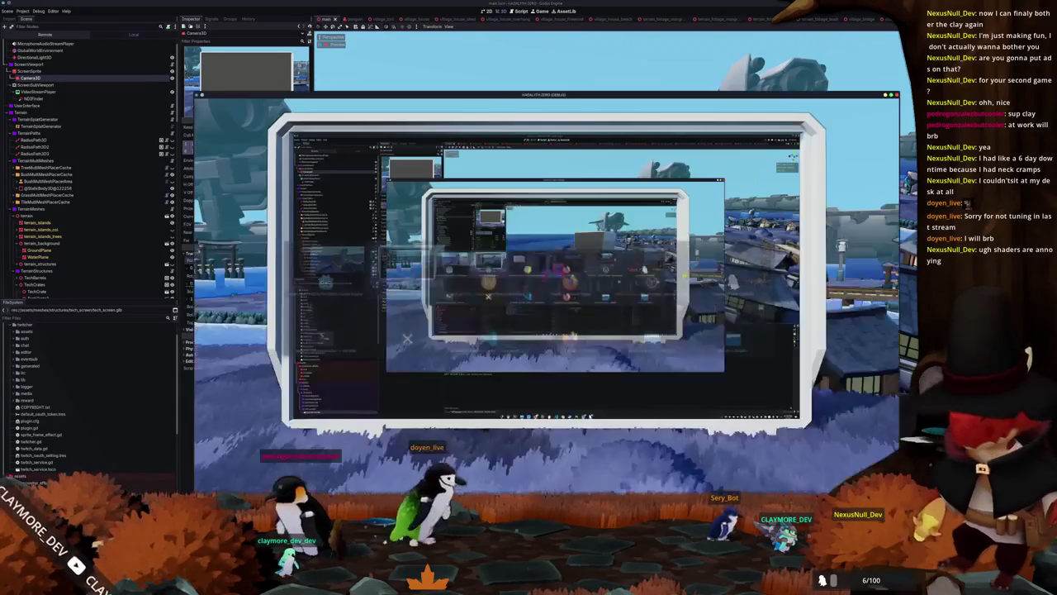
key(alt+Tab)
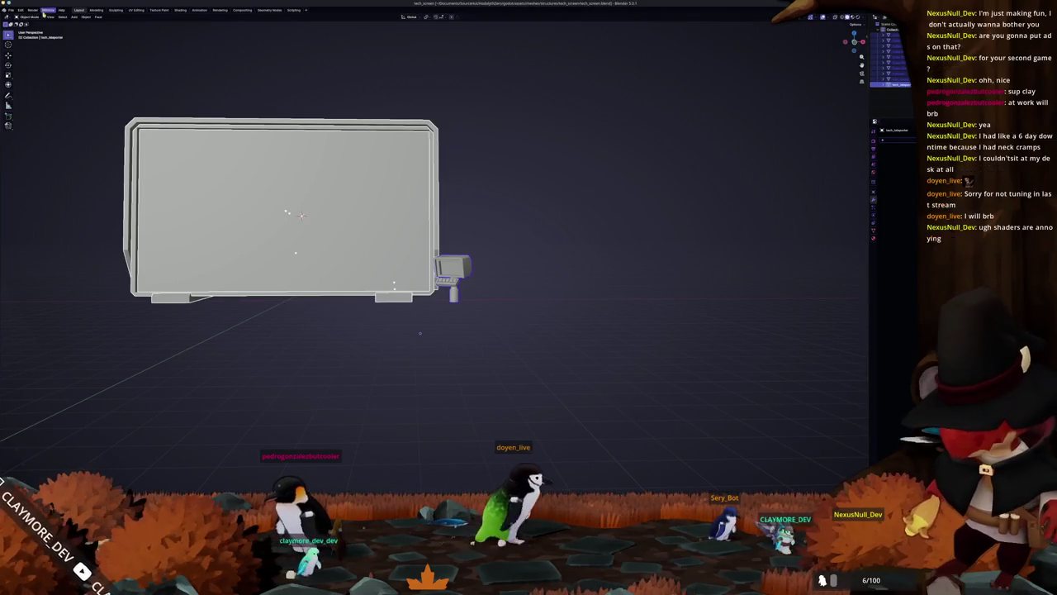
- Re-export tech_screen.glb as glTF 2.0 after expanding the Data, Material, Mesh and Include sections
click(11, 9)
mouse_move(33, 99)
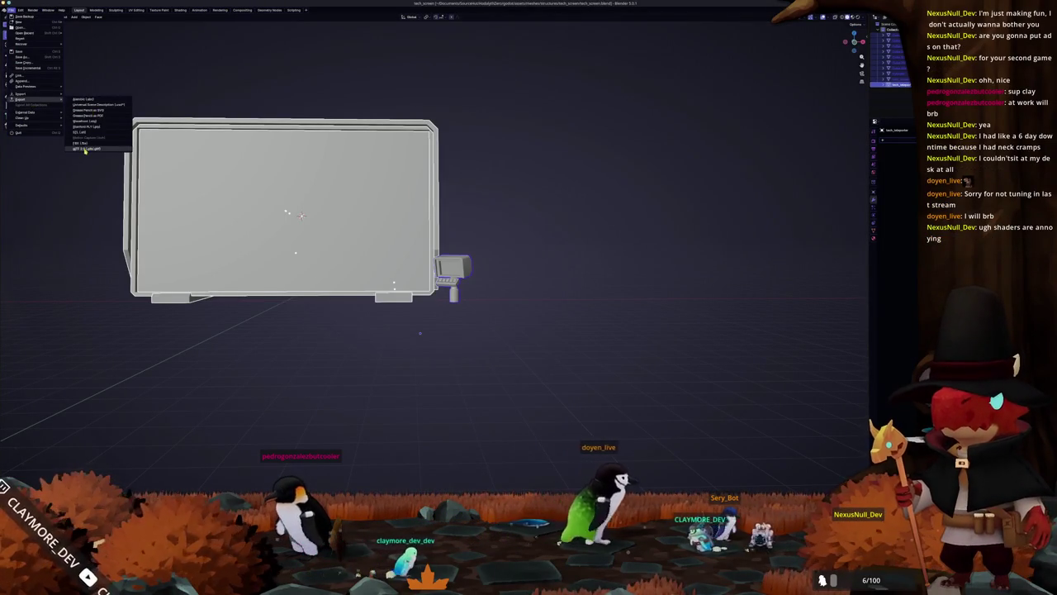
click(84, 149)
click(738, 192)
click(736, 215)
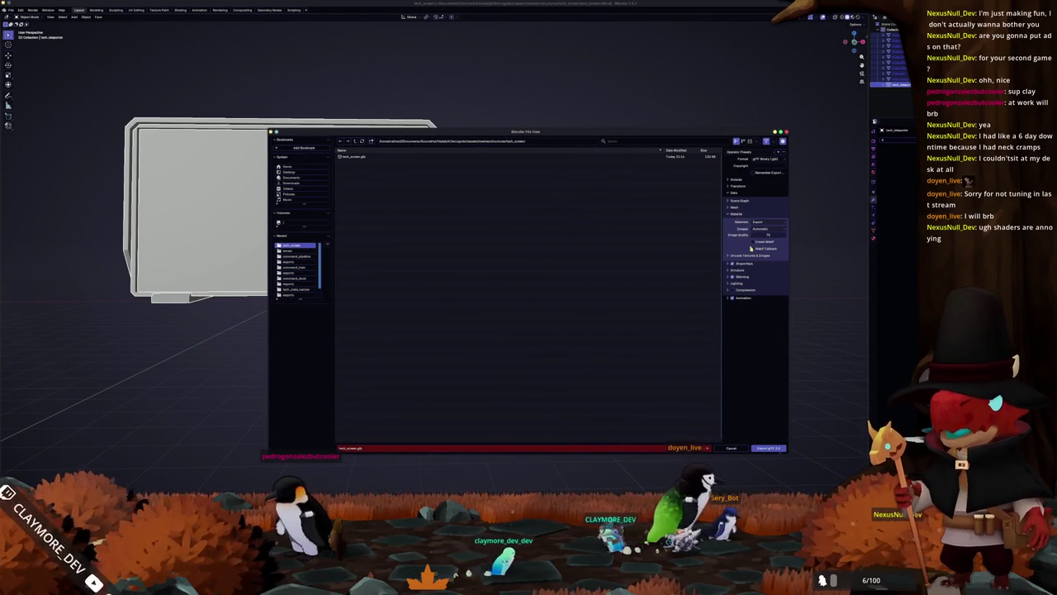
click(736, 209)
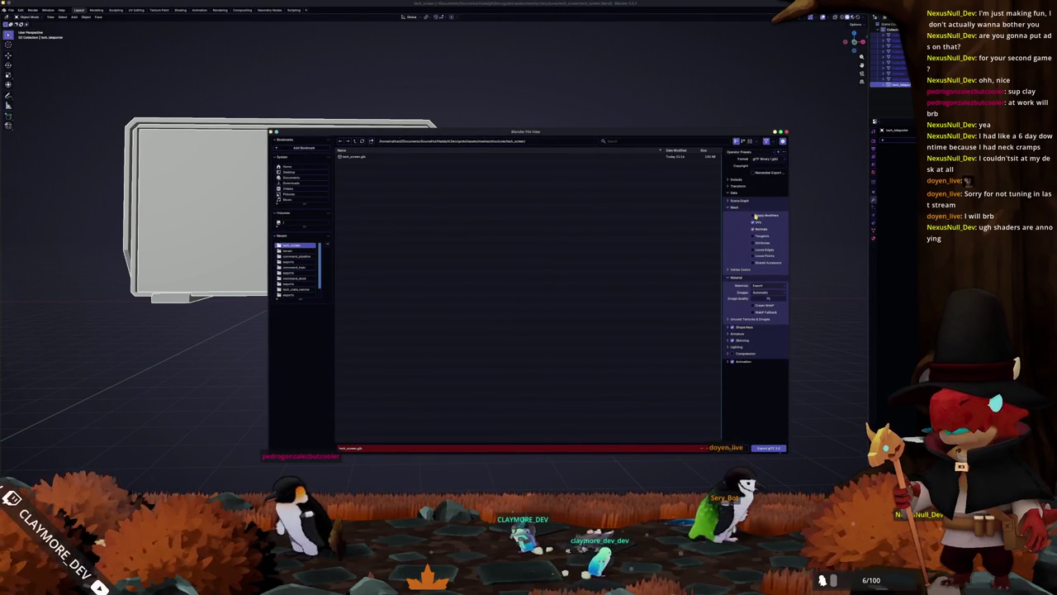
click(728, 180)
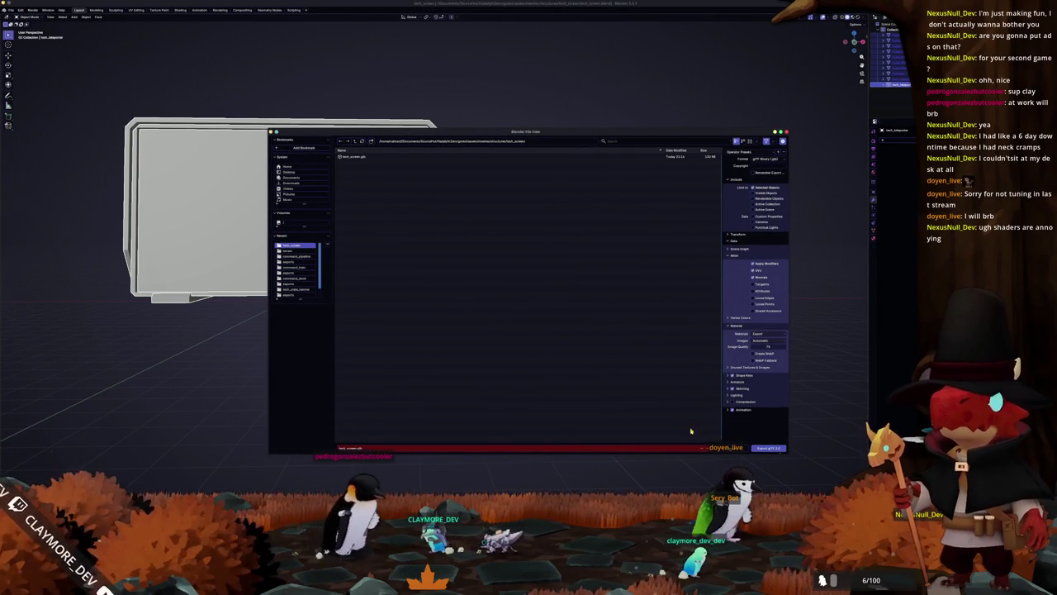
click(767, 448)
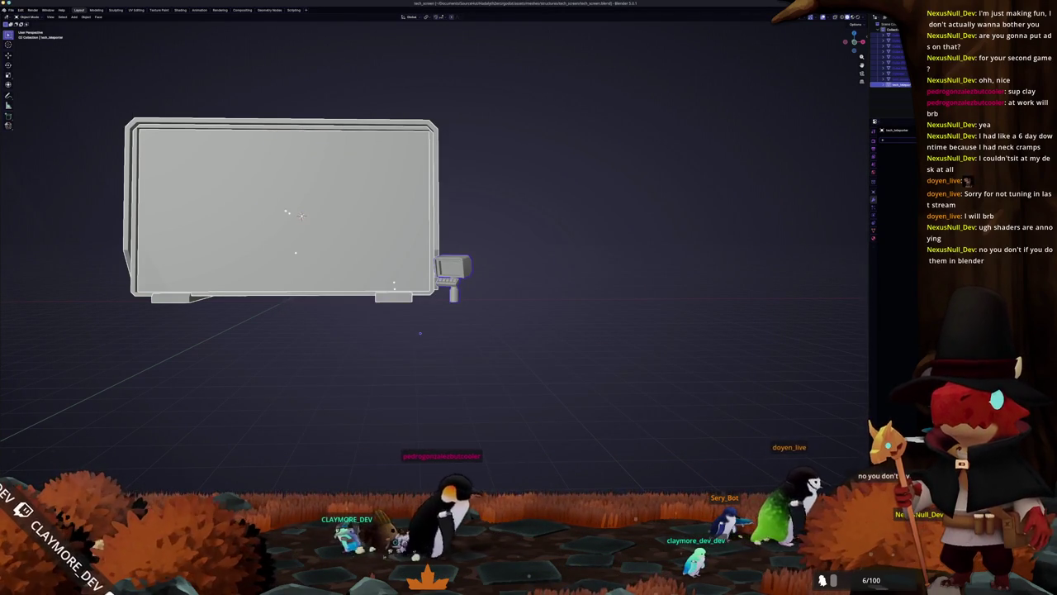
key(alt+Tab)
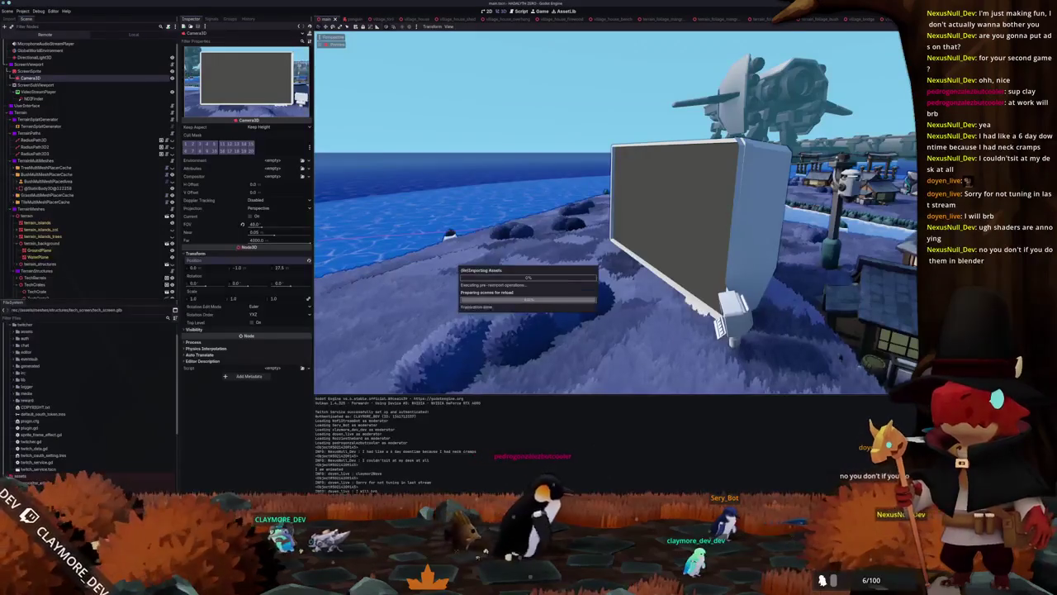
- Run the Godot game twice with F5, closing each run with F8, then return to Blender
key(F5)
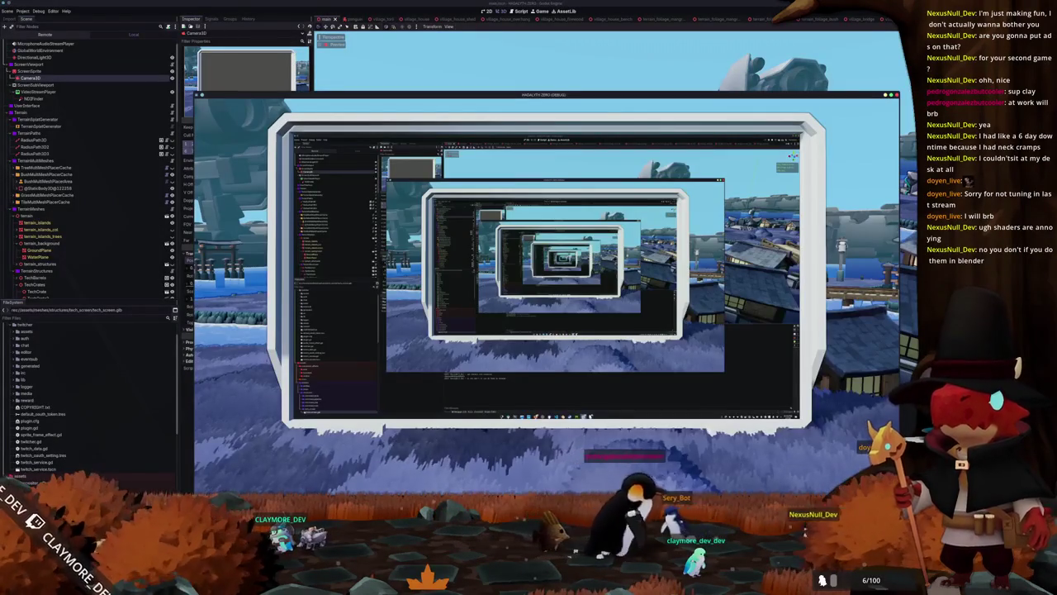
key(F8)
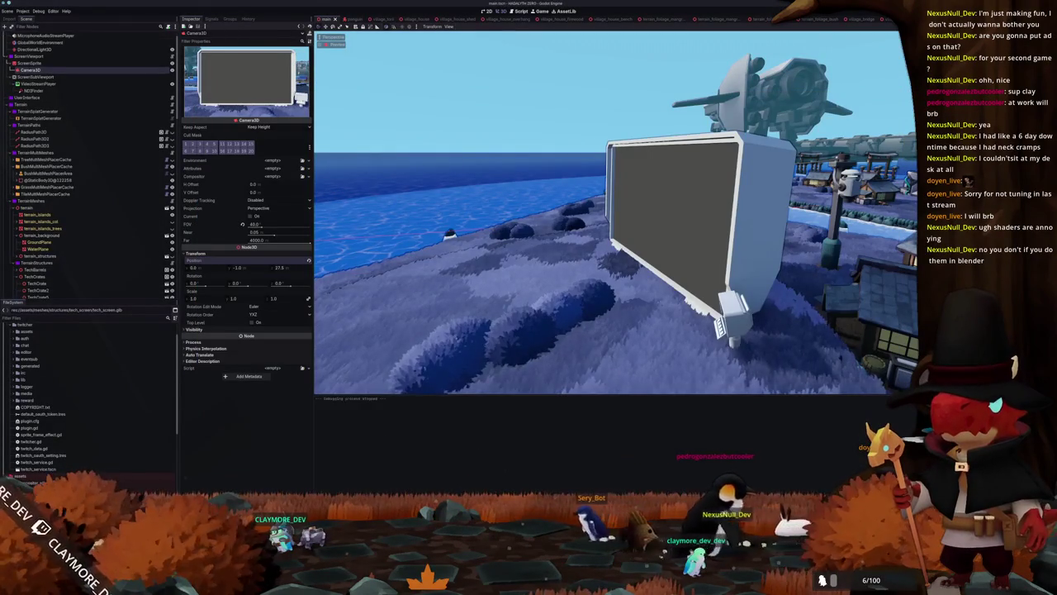
key(F5)
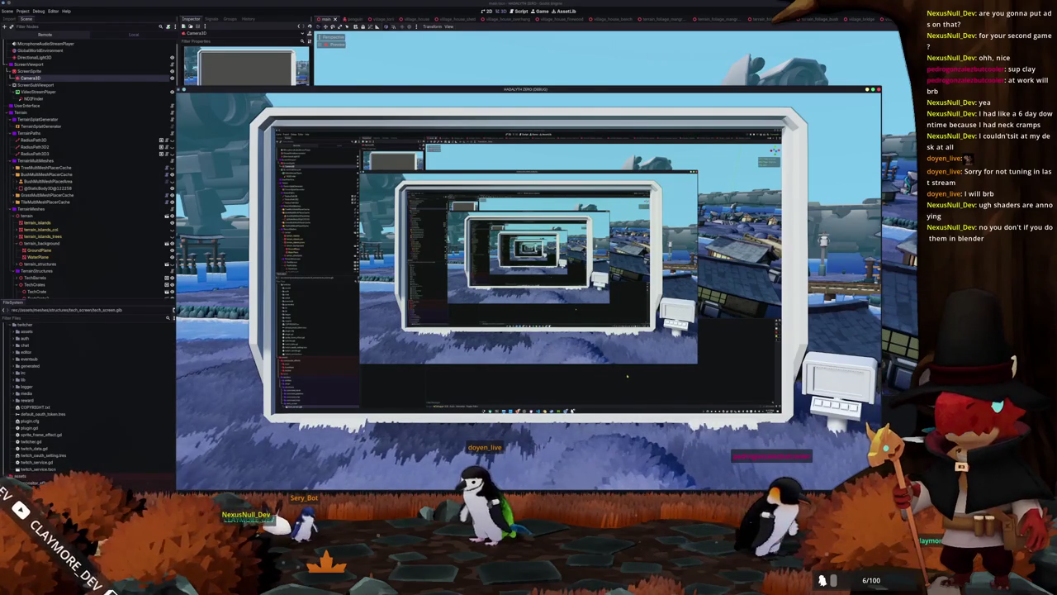
key(F8)
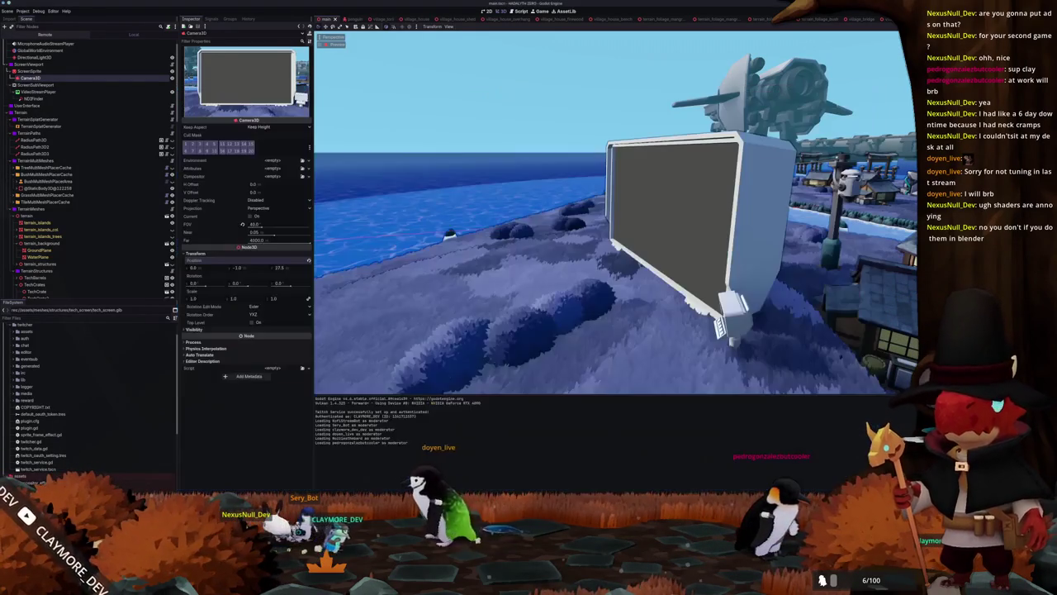
key(alt+Tab)
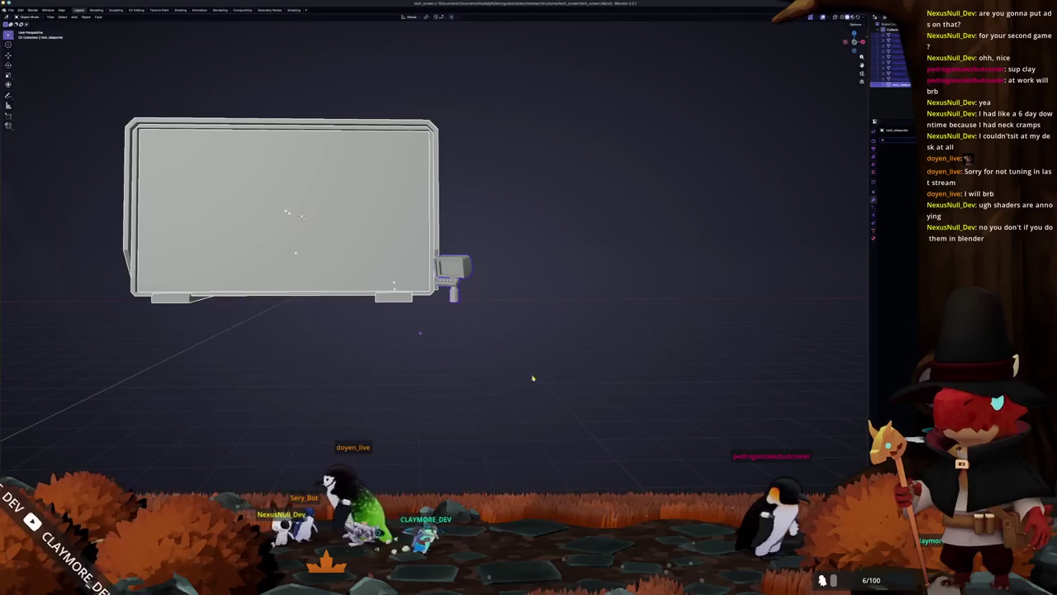
- Add a cube in front X-ray view, scale it to 0.4 and move it along Z
scroll(528, 376, up, 4)
mouse_move(487, 360)
mouse_down()
mouse_move(406, 368)
mouse_move(448, 366)
mouse_move(442, 355)
mouse_up()
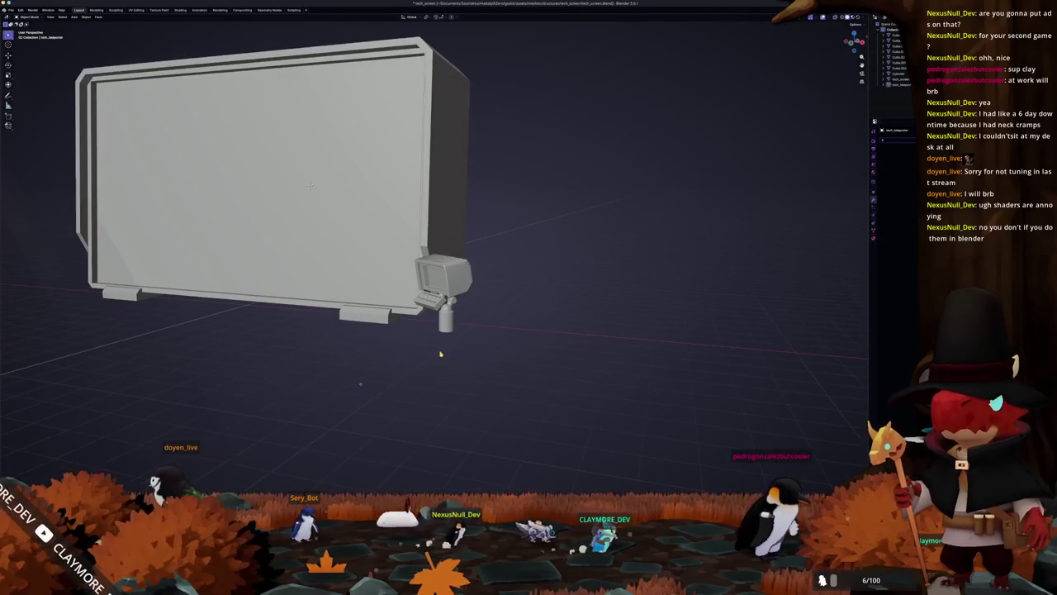
key(Tab)
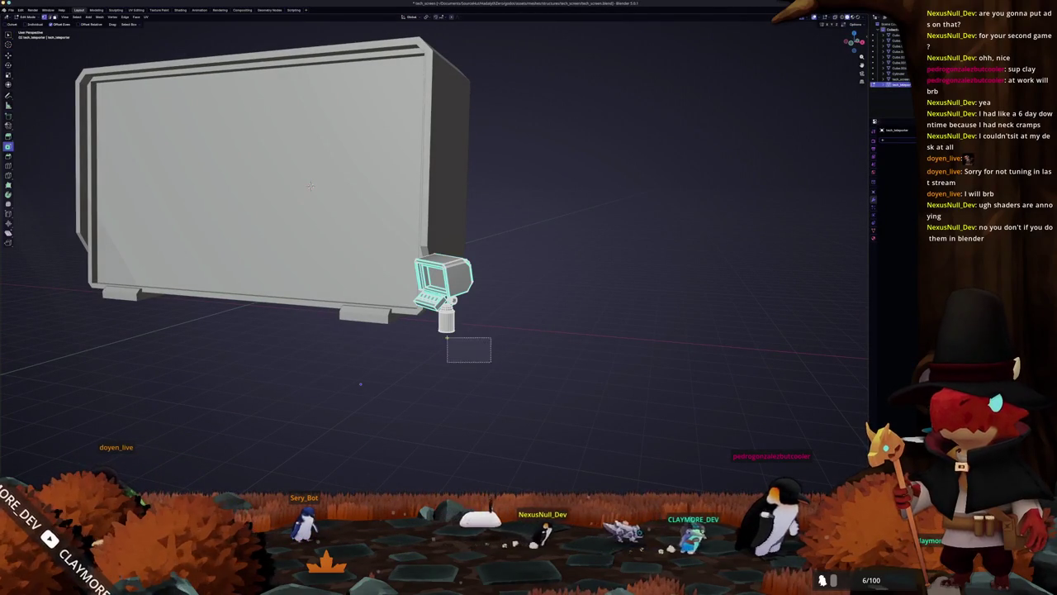
key(Tab)
key(alt+z)
key(shift+a)
click(499, 366)
key(alt+z)
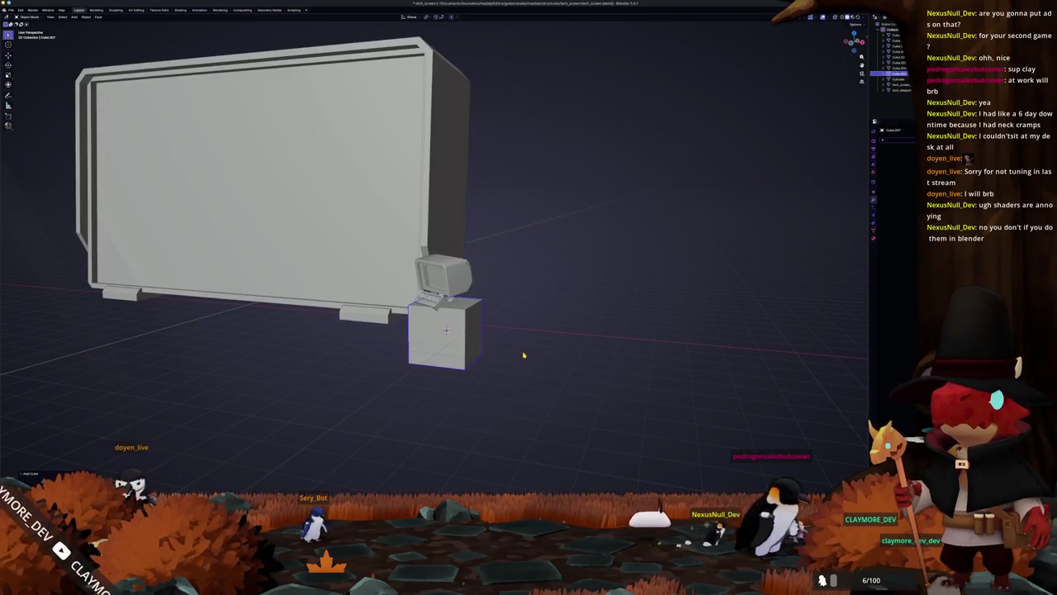
key(KP_1)
scroll(559, 360, up, 1)
text(s.4)
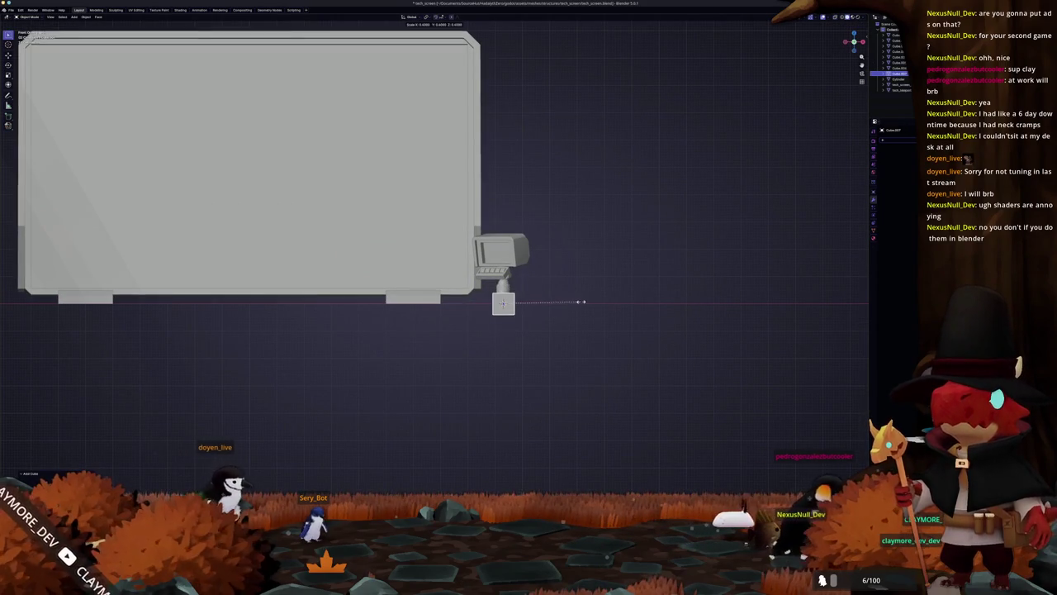
text(gz)
scroll(548, 300, up, 2)
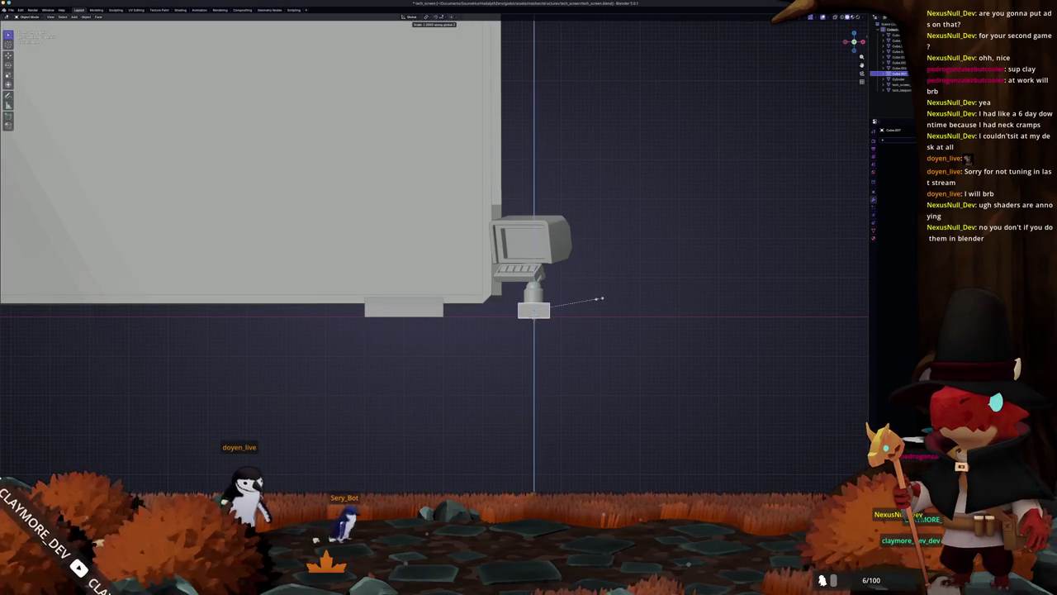
- Bevel the cube's edges with a single segment
key(s)
key(x)
drag(702, 291, 580, 326)
key(Escape)
key(Tab)
key(c)
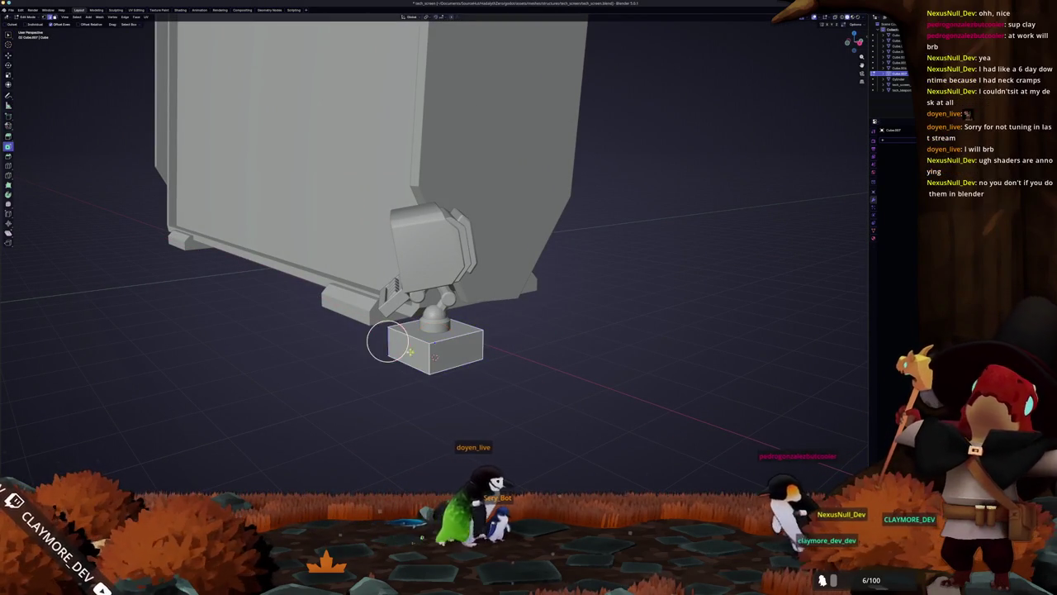
key(Escape)
key(ctrl+b)
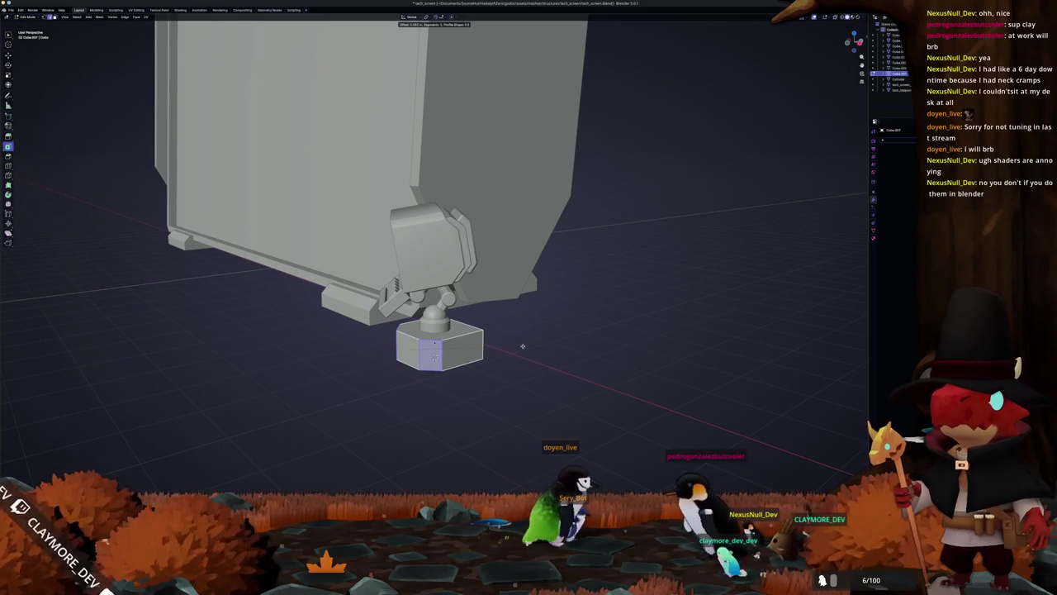
click(522, 345)
- Add a cylinder, rotate it 90° on X to lie sideways, and shrink it
mouse_move(522, 347)
mouse_down()
mouse_move(432, 349)
mouse_move(438, 319)
mouse_up()
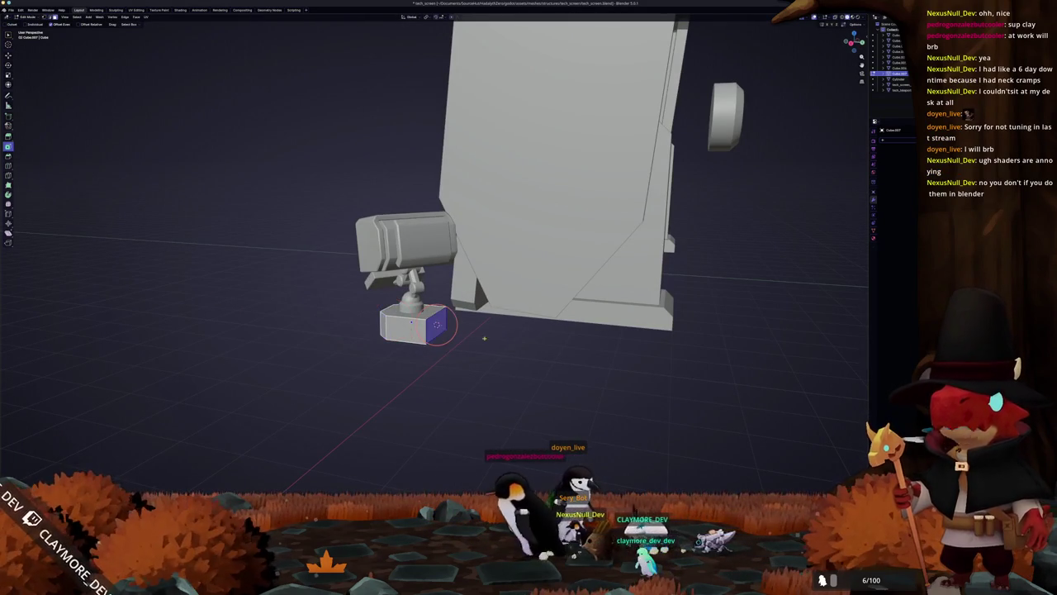
key(Tab)
key(shift+a)
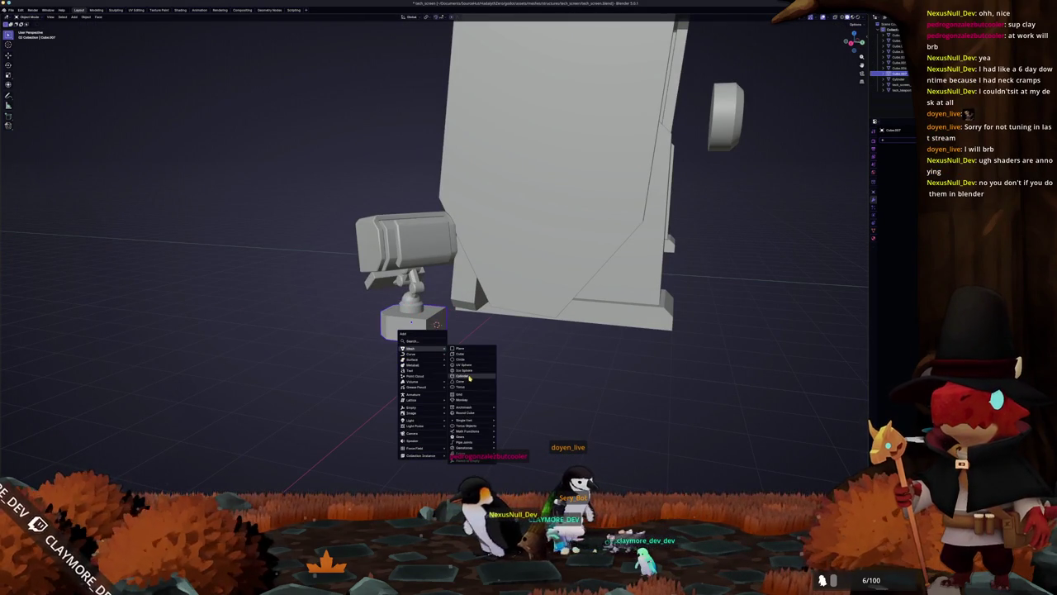
click(469, 377)
key(r)
key(x)
key(9)
key(0)
key(Return)
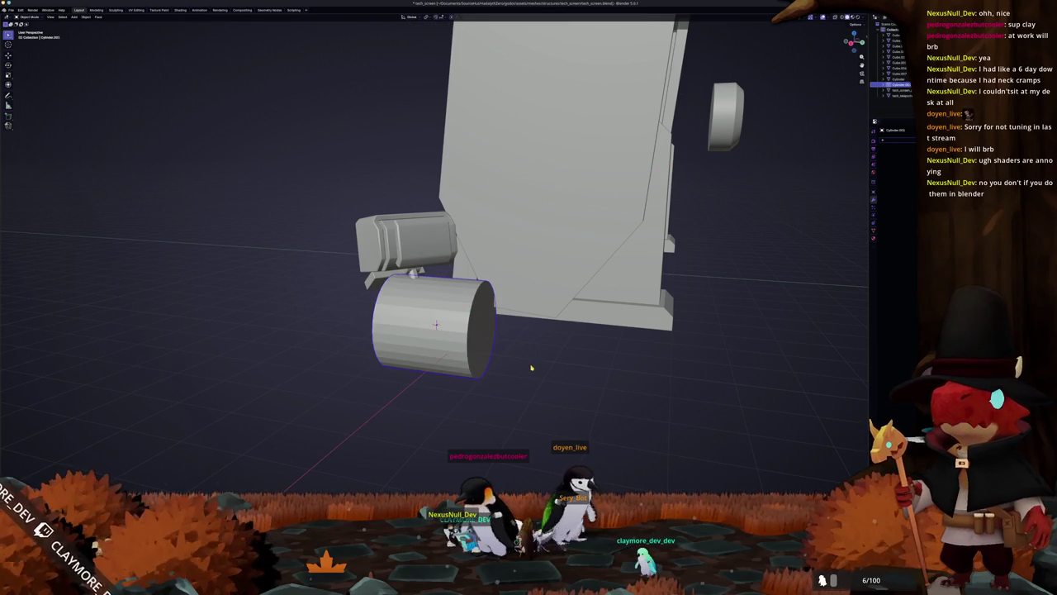
key(s)
click(496, 385)
scroll(496, 385, up, 2)
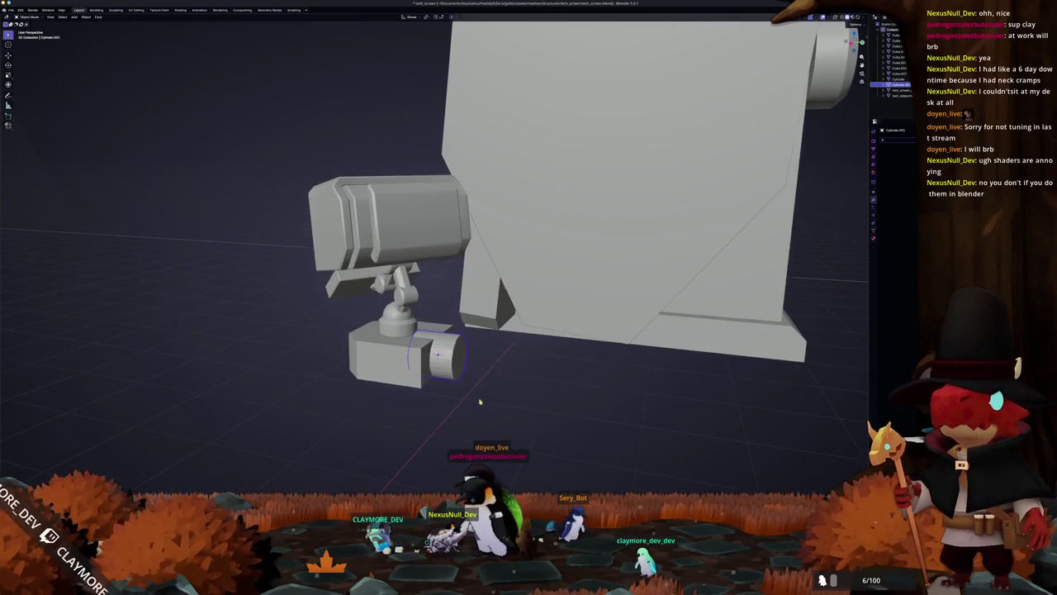
scroll(497, 385, right, 5)
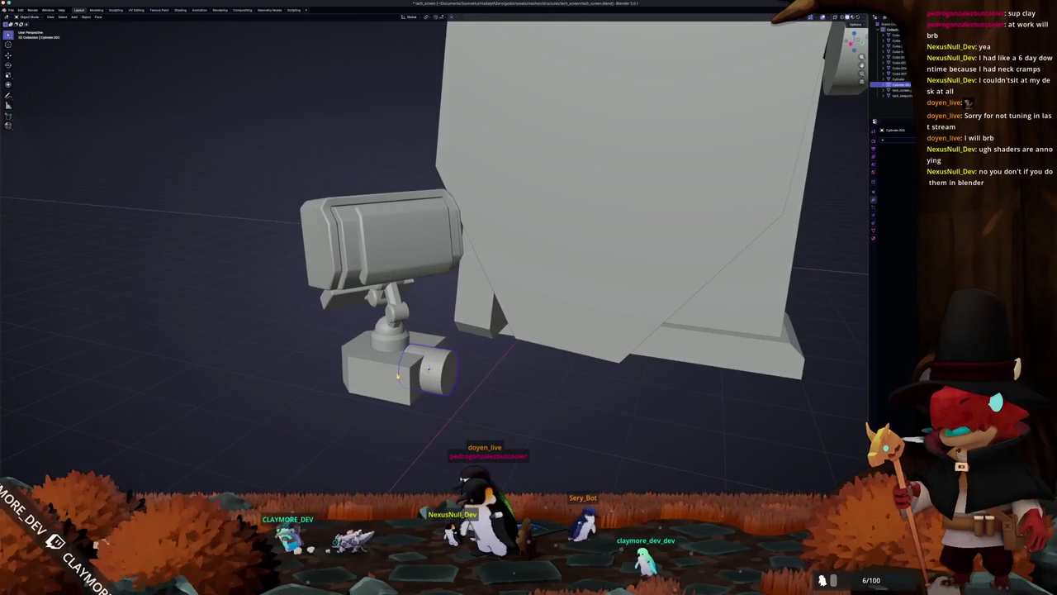
- Raise the base block's top face slightly along Z
key(Tab)
click(395, 341)
scroll(395, 342, up, 3)
key(g)
key(z)
click(431, 400)
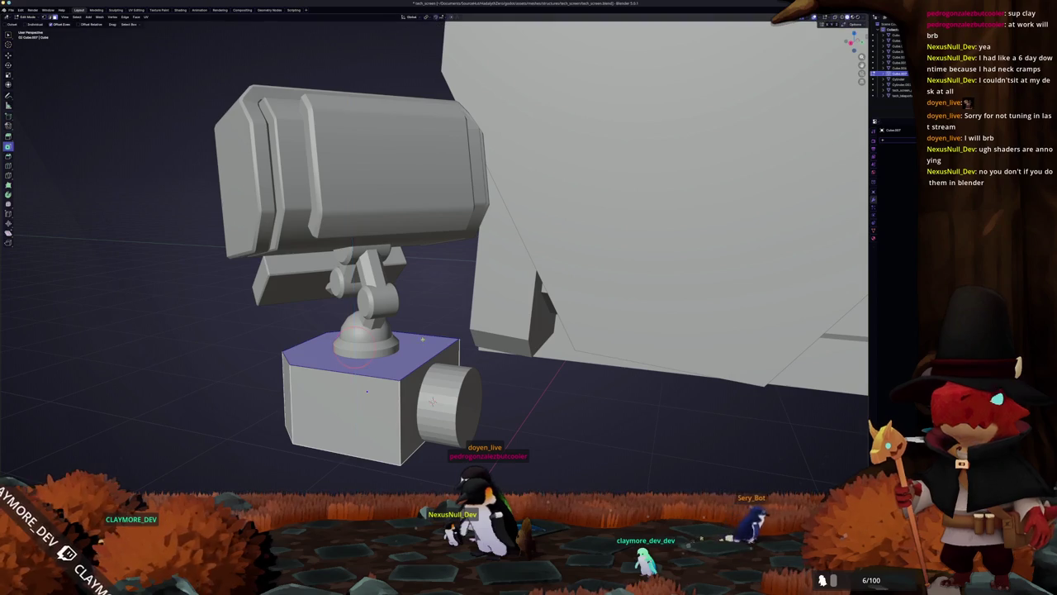
key(Tab)
- From the right view, widen the base block and adjust its vertical position
key(KP_3)
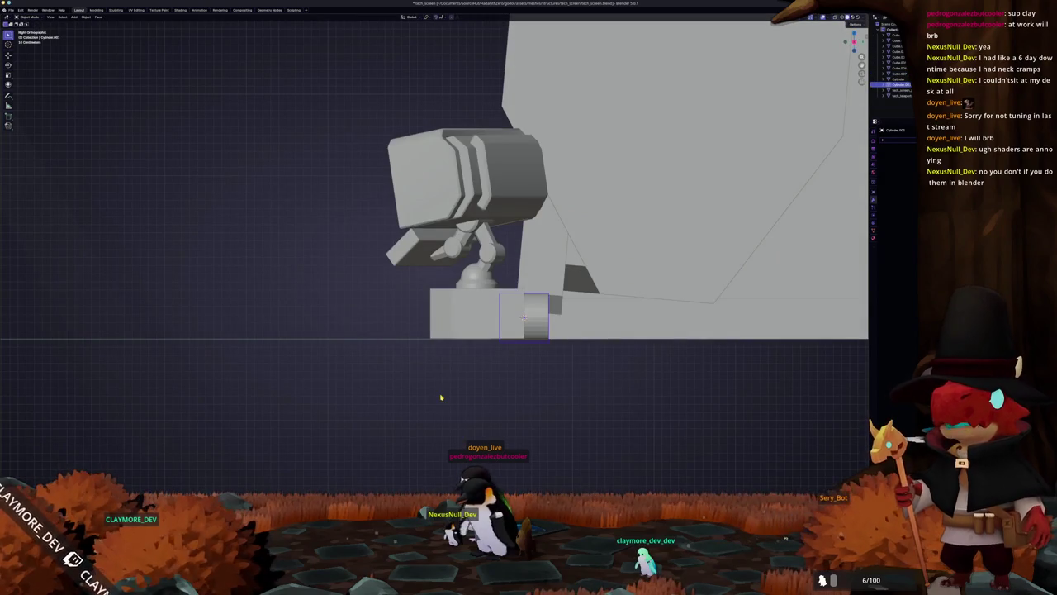
scroll(441, 397, up, 3)
key(s)
click(561, 361)
key(g)
key(z)
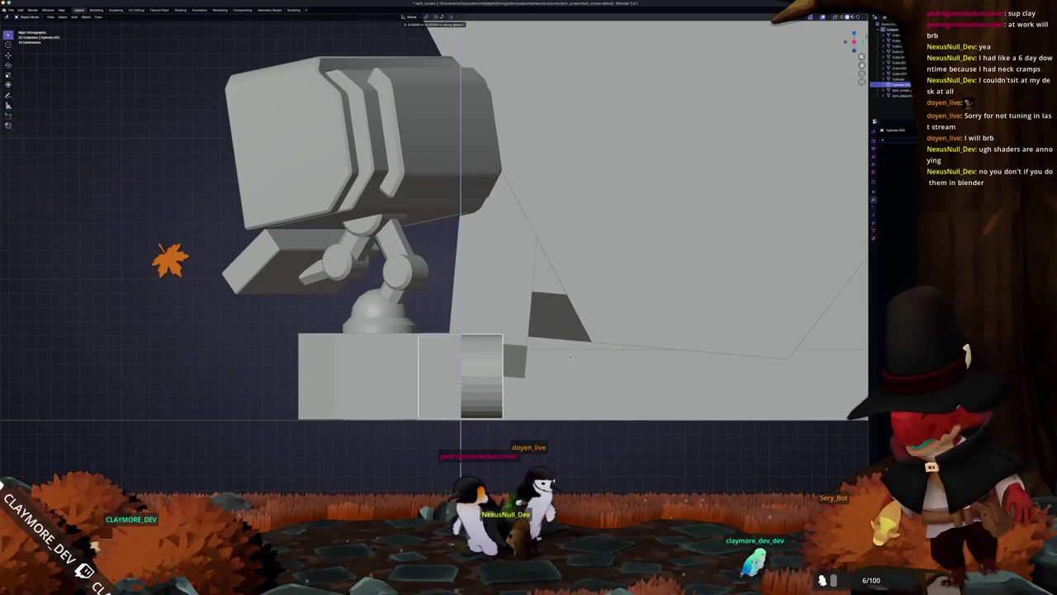
click(547, 365)
scroll(547, 365, down, 3)
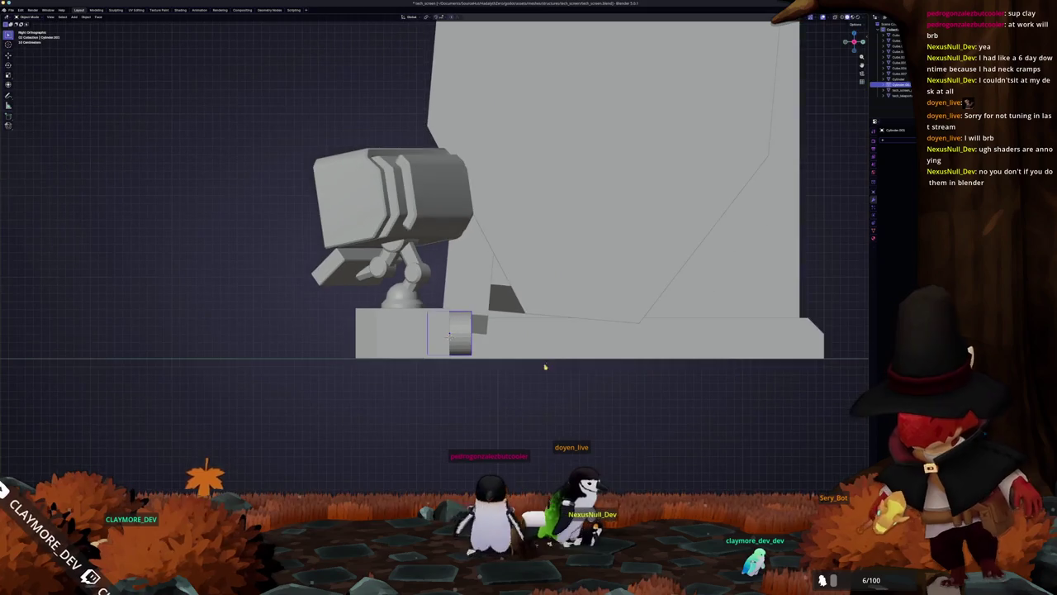
mouse_move(495, 394)
mouse_down()
mouse_move(432, 404)
mouse_move(376, 436)
mouse_up()
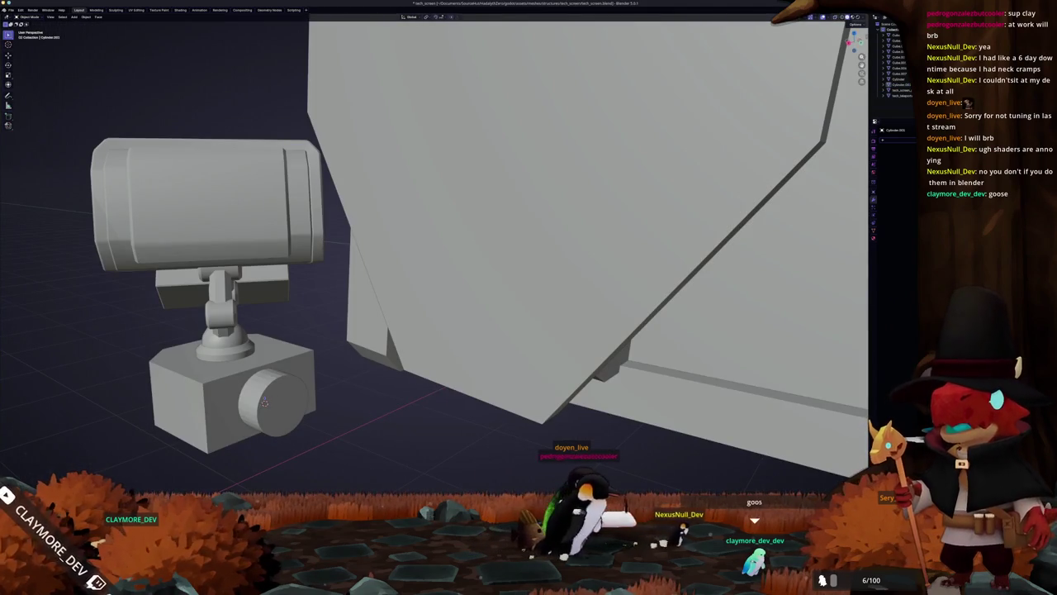
key(alt+Tab)
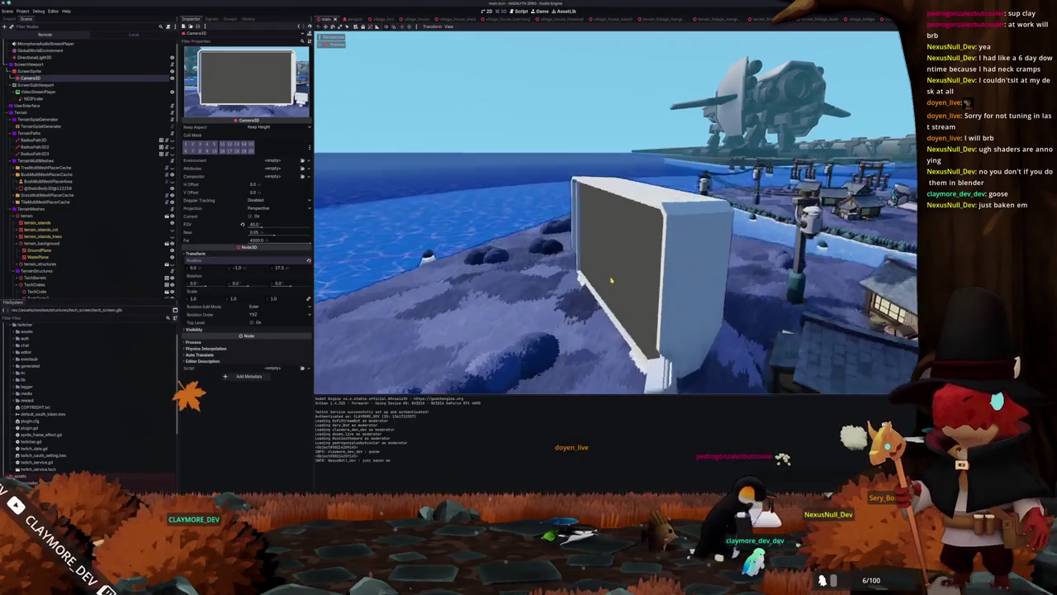
- Fly the viewport over the river and village and select terrain_islands
mouse_move(611, 281)
mouse_down()
mouse_move(710, 248)
mouse_move(689, 294)
mouse_move(667, 232)
mouse_up()
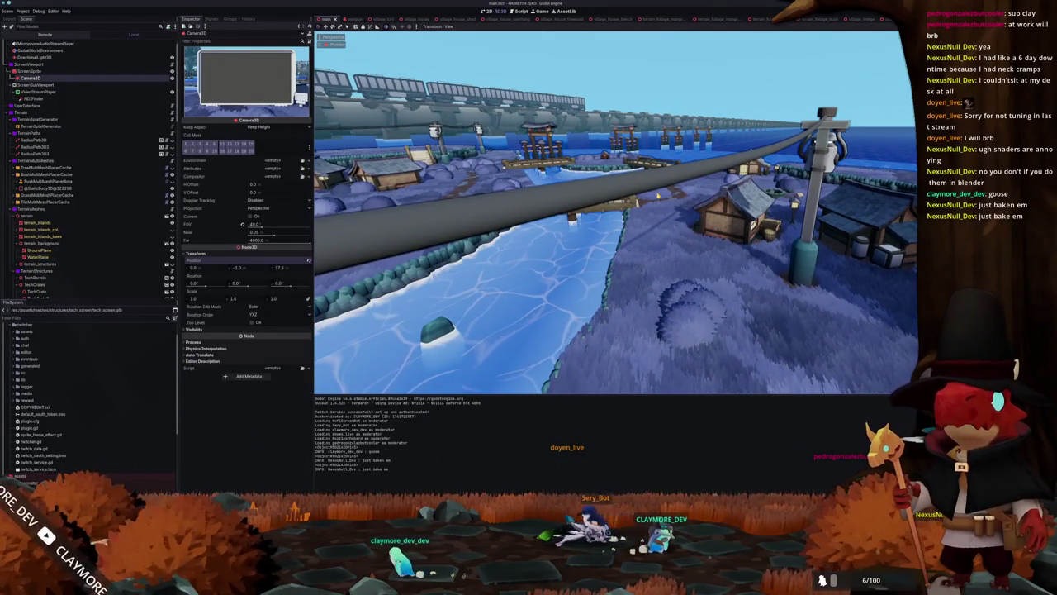
drag(657, 196, 656, 219)
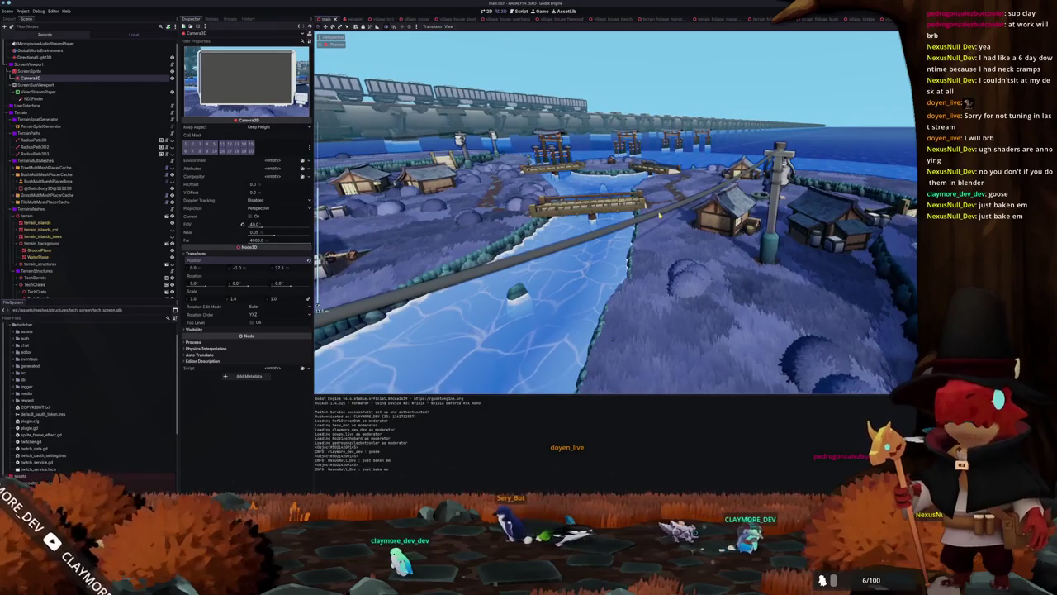
click(659, 216)
scroll(714, 196, up, 5)
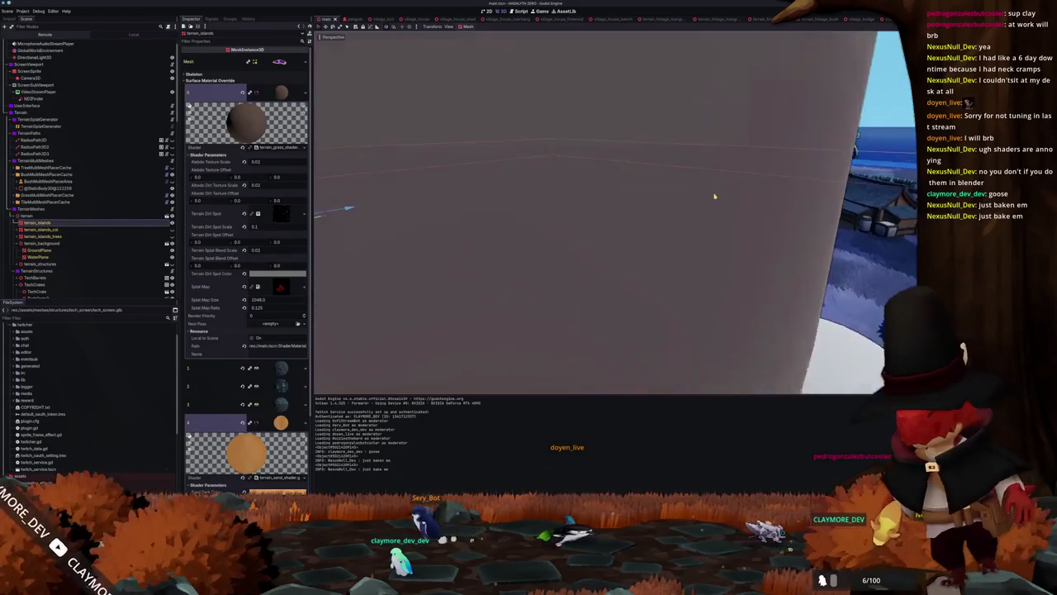
scroll(715, 196, down, 5)
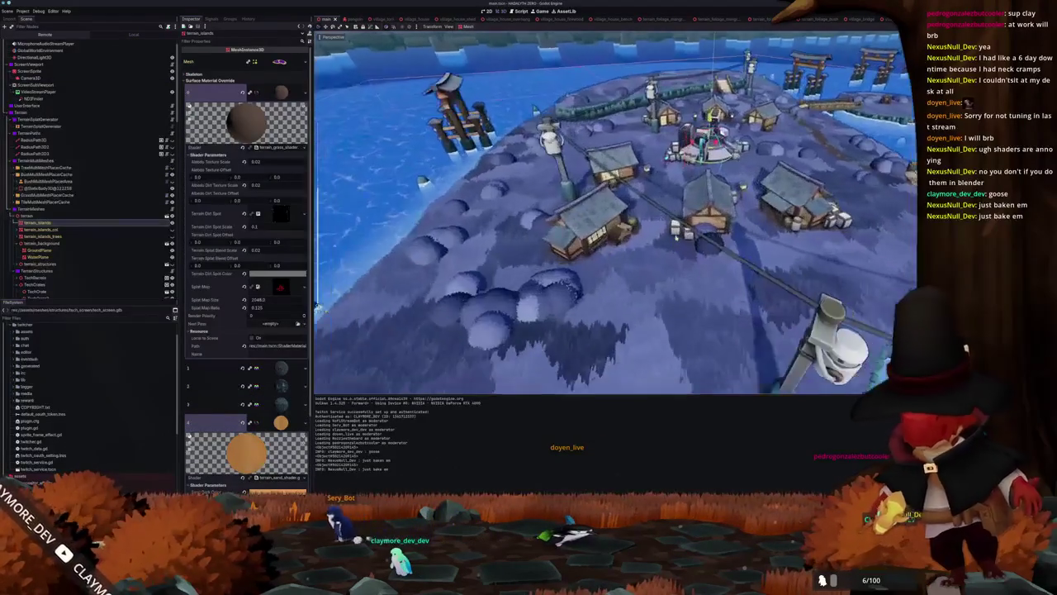
scroll(457, 212, up, 5)
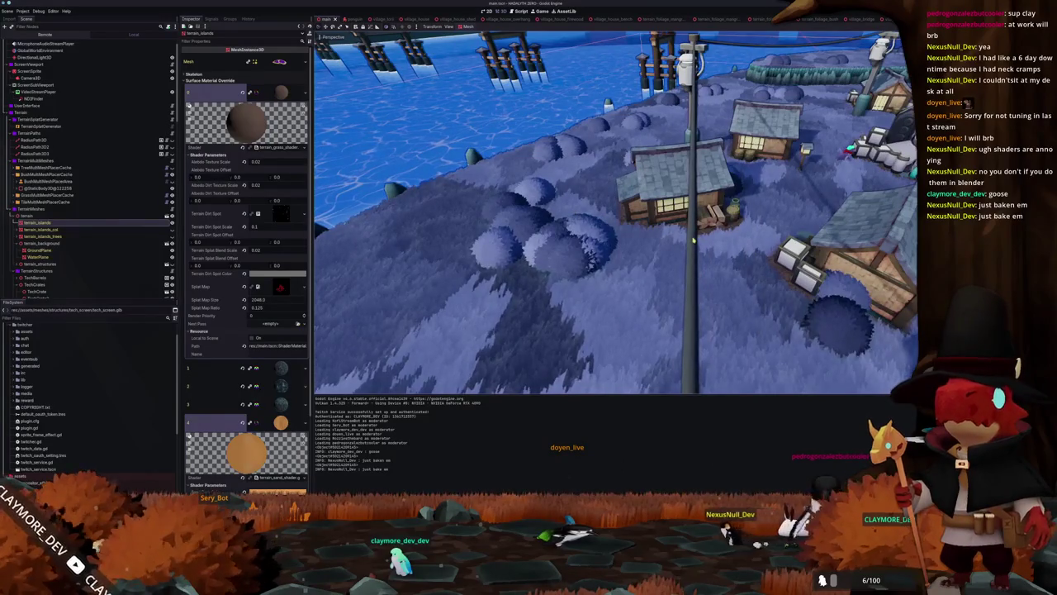
scroll(471, 142, down, 8)
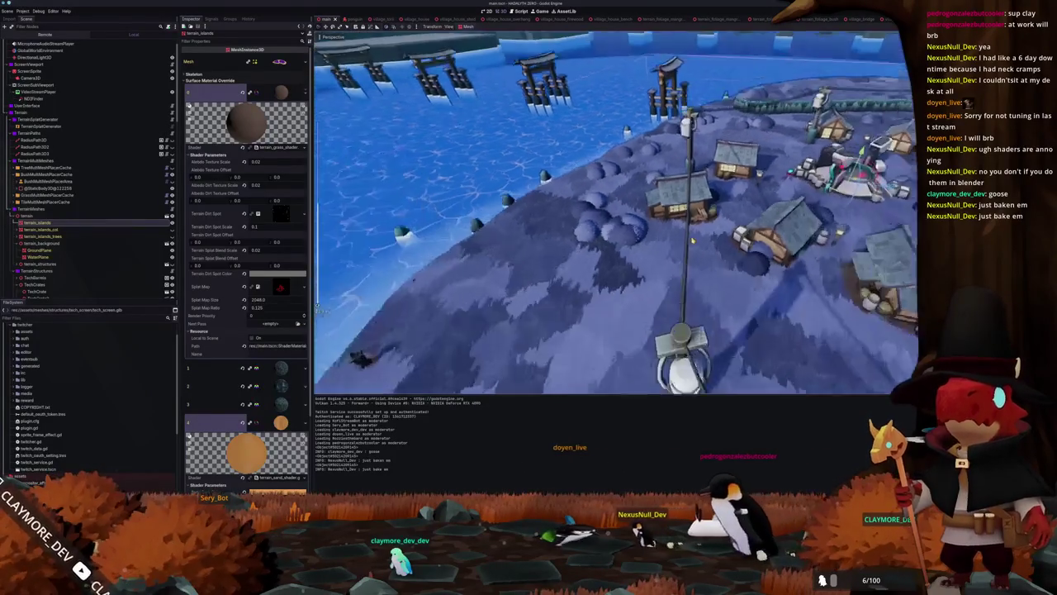
scroll(615, 212, up, 8)
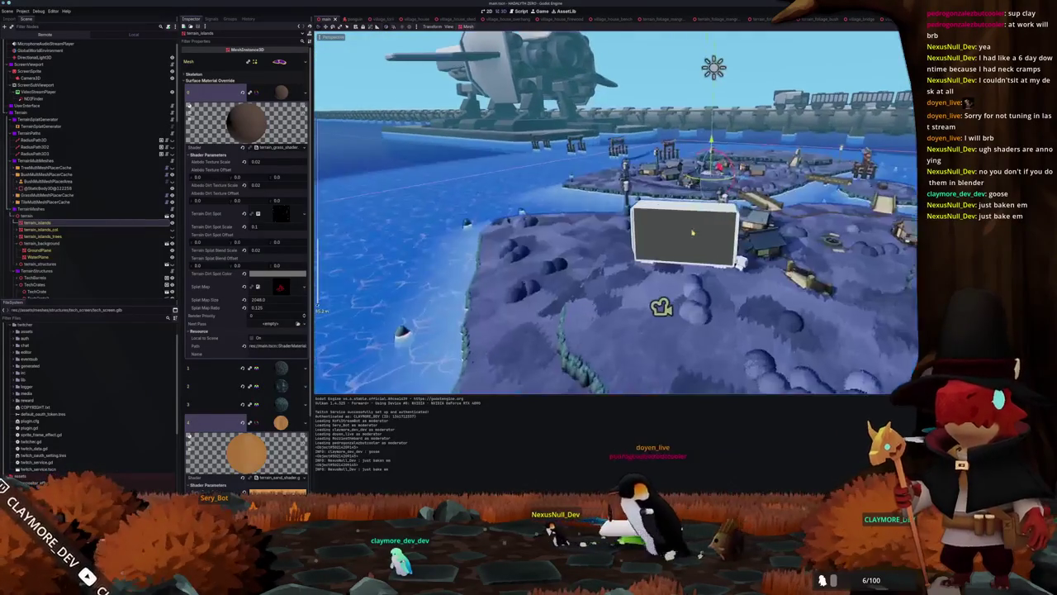
- Select ScreenSprite and run the game in a debug window
click(686, 239)
key(F5)
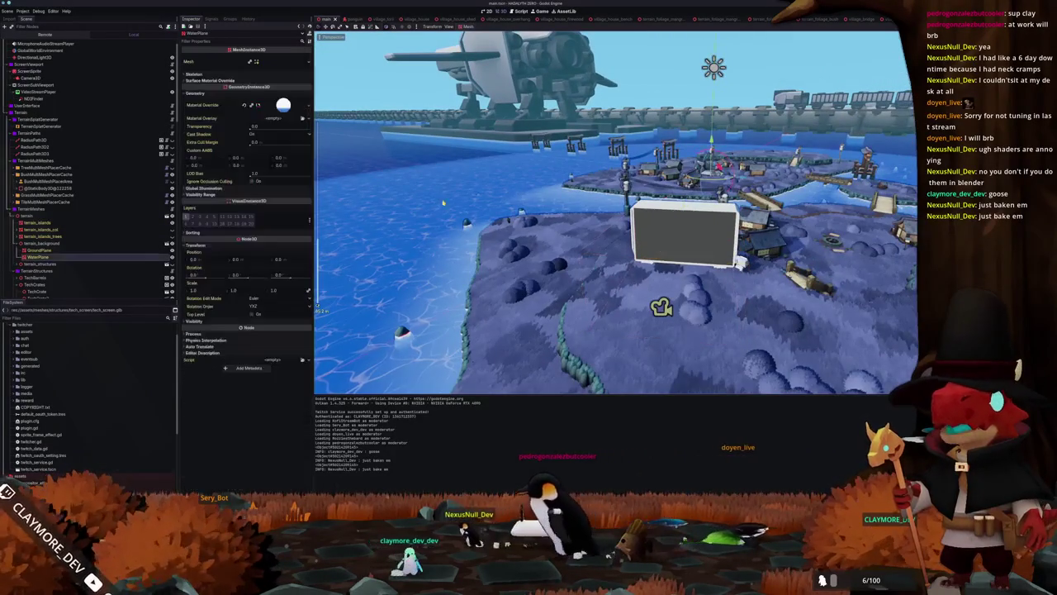
click(460, 221)
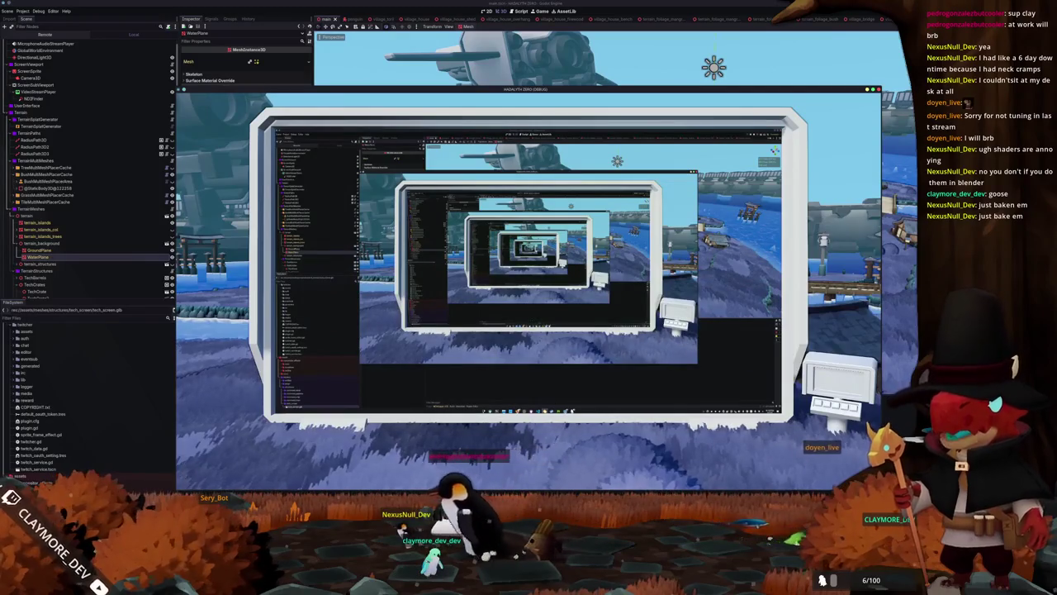
key(alt+Tab)
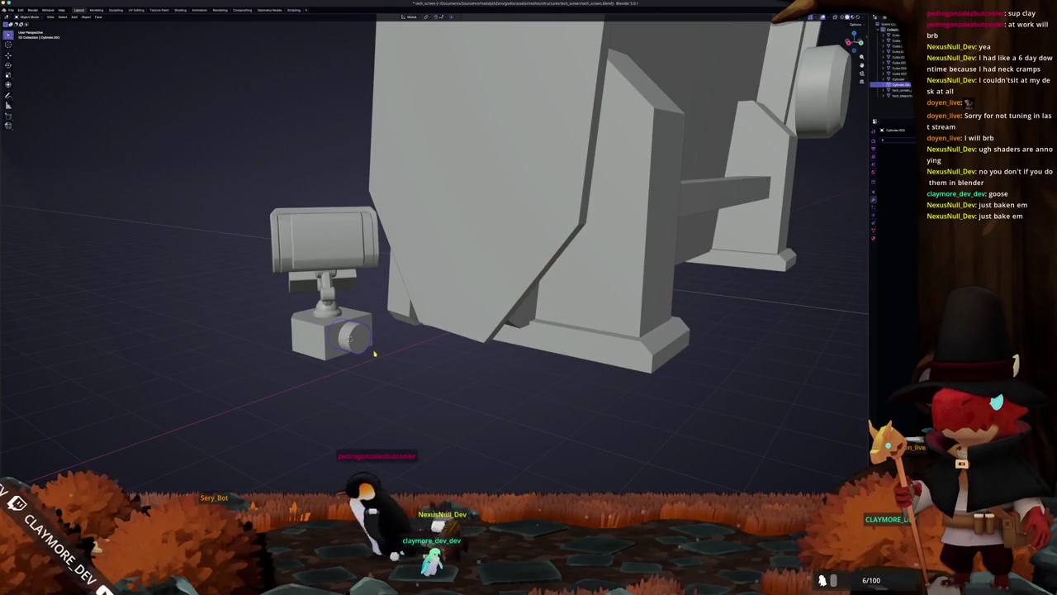
- In right-side X-ray view, add a cylinder mesh beside the base block
key(KP_3)
key(Tab)
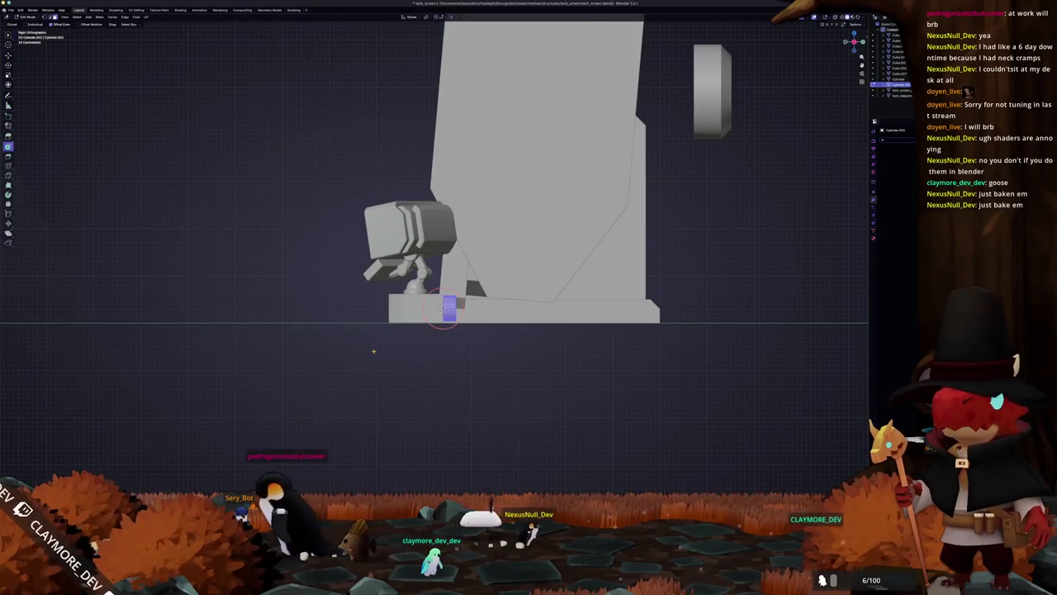
key(alt+z)
scroll(443, 309, up, 2)
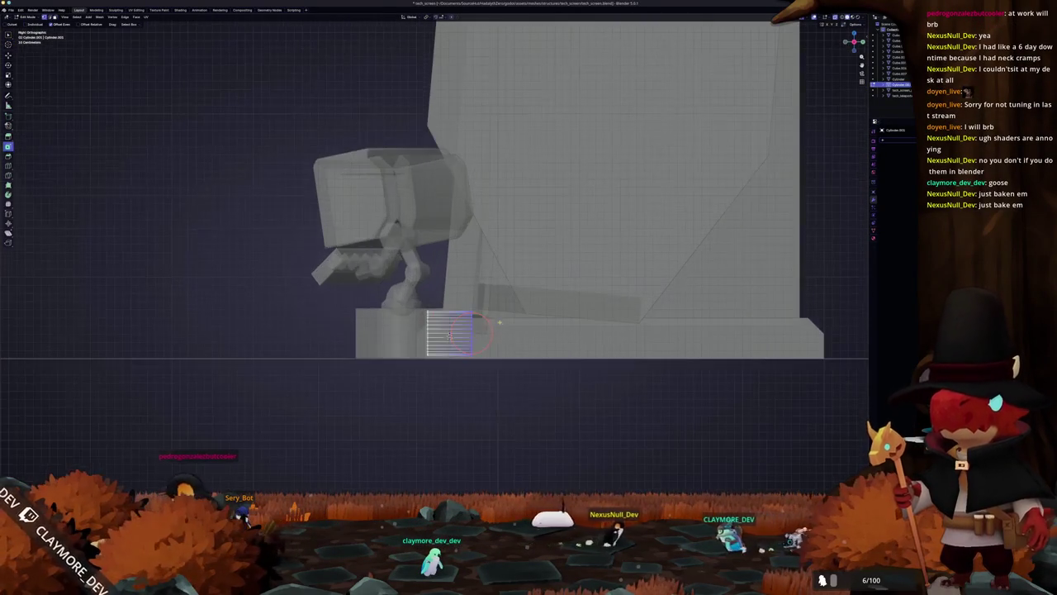
key(Tab)
click(488, 365)
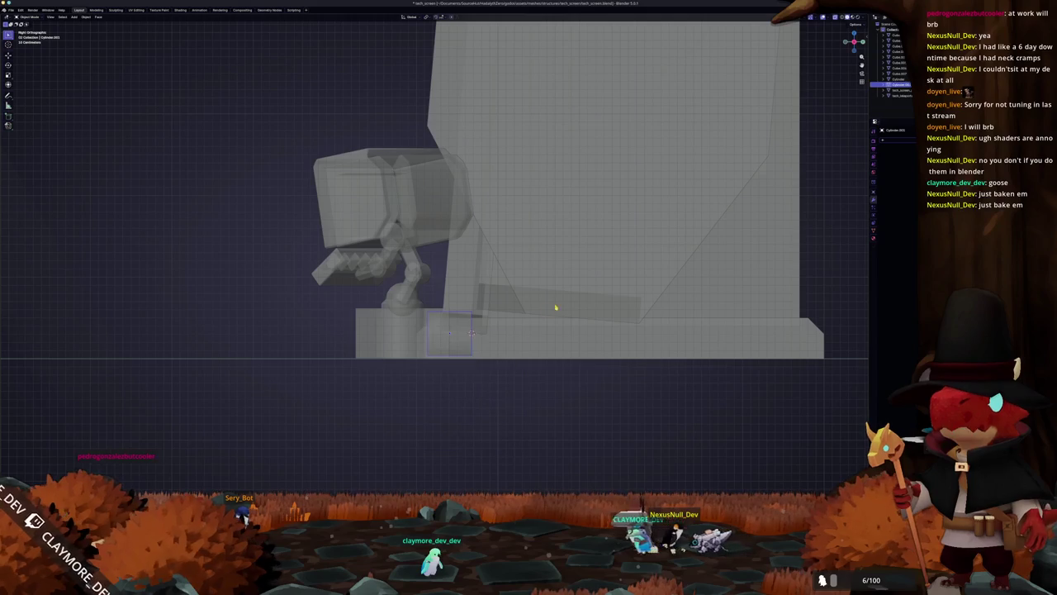
key(alt+z)
key(shift+a)
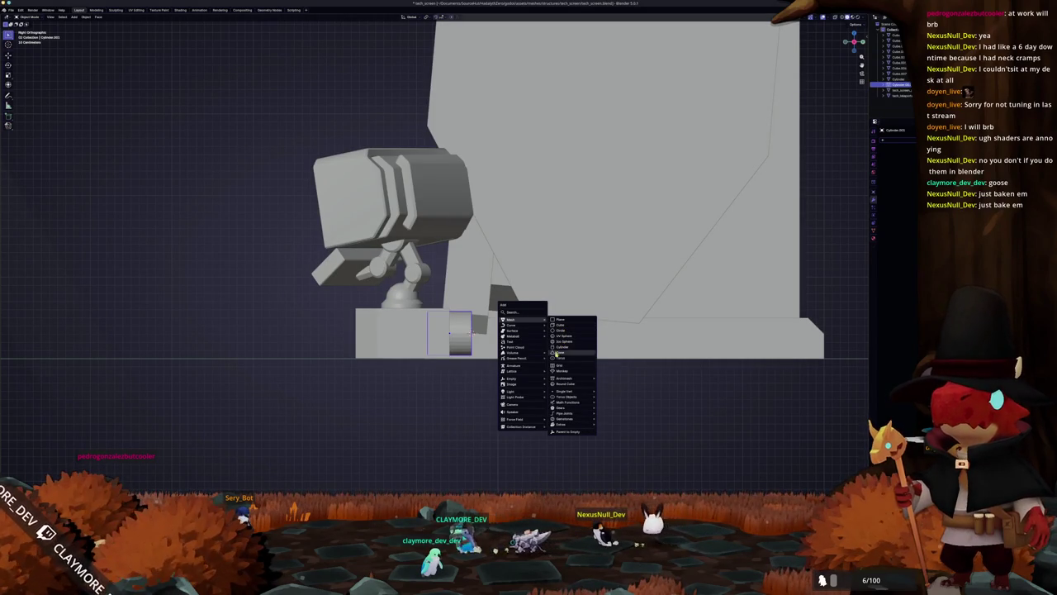
- Add a single vertex and extrude it up, then along X, into two connected cable edges
click(609, 394)
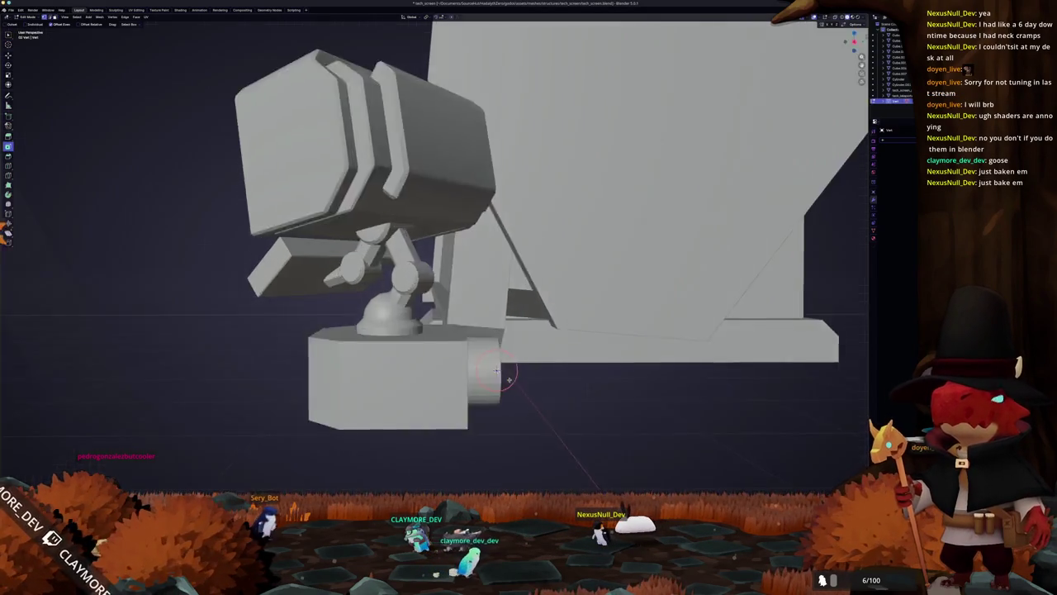
key(KP_7)
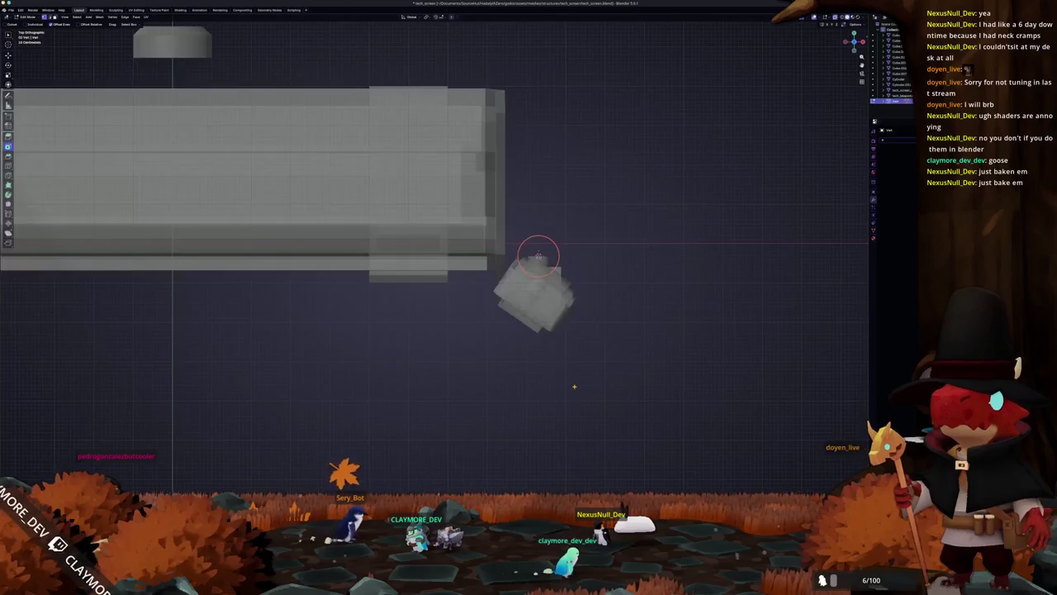
key(e)
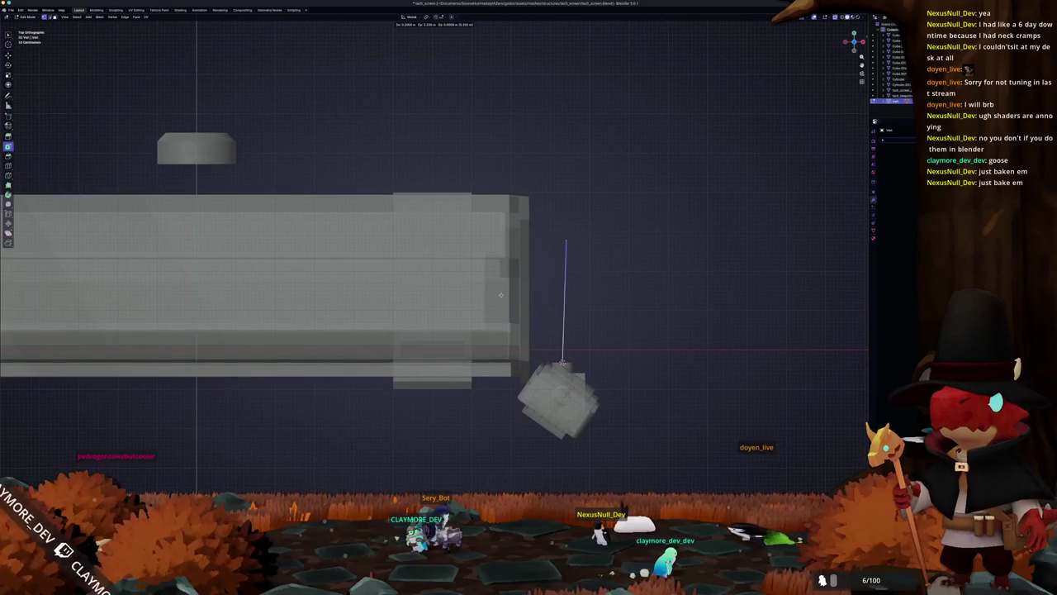
click(561, 289)
key(e)
key(x)
click(495, 291)
mouse_move(512, 373)
mouse_down()
mouse_move(428, 319)
mouse_move(496, 330)
mouse_up()
- Select the small cable piece, frame it, and scale its geometry in Edit Mode
key(Tab)
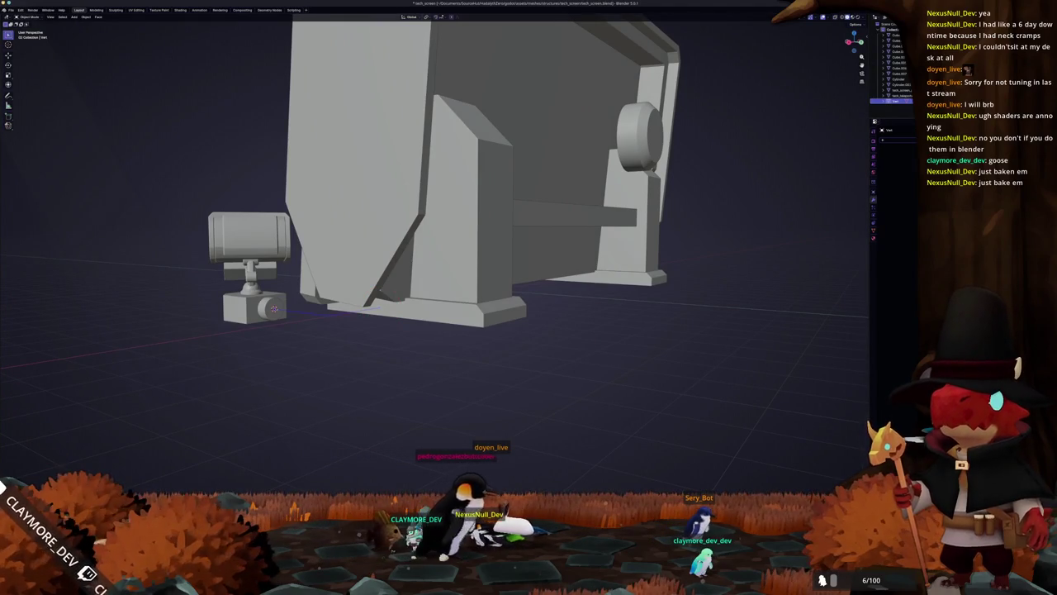
click(274, 308)
key(KP_Decimal)
key(Tab)
key(s)
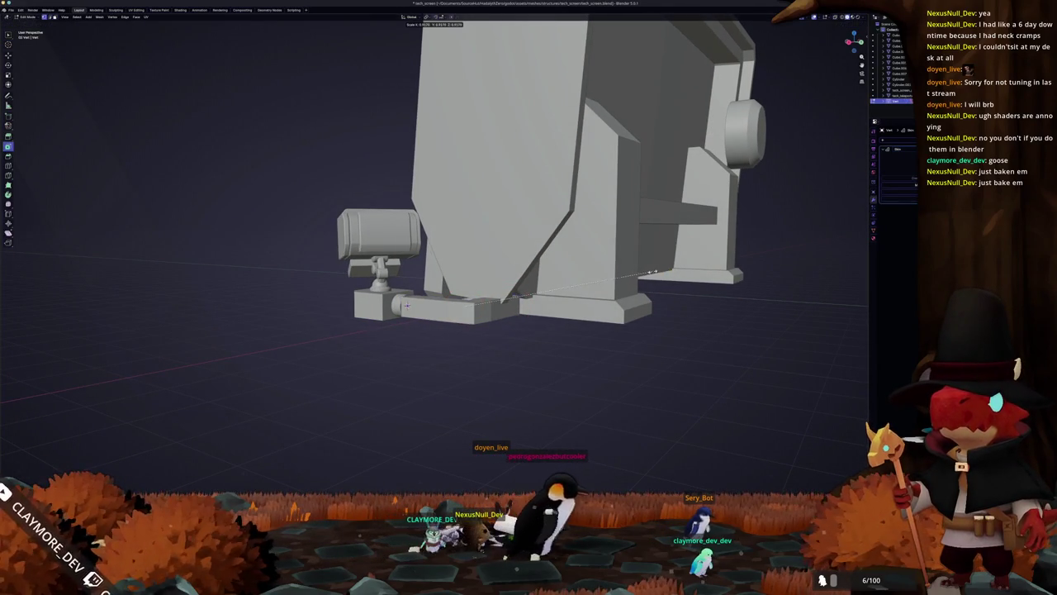
click(708, 264)
- Add a level-2 Subdivision modifier to round the cable and rescale its geometry
key(Tab)
key(ctrl+2)
scroll(622, 293, up, 1)
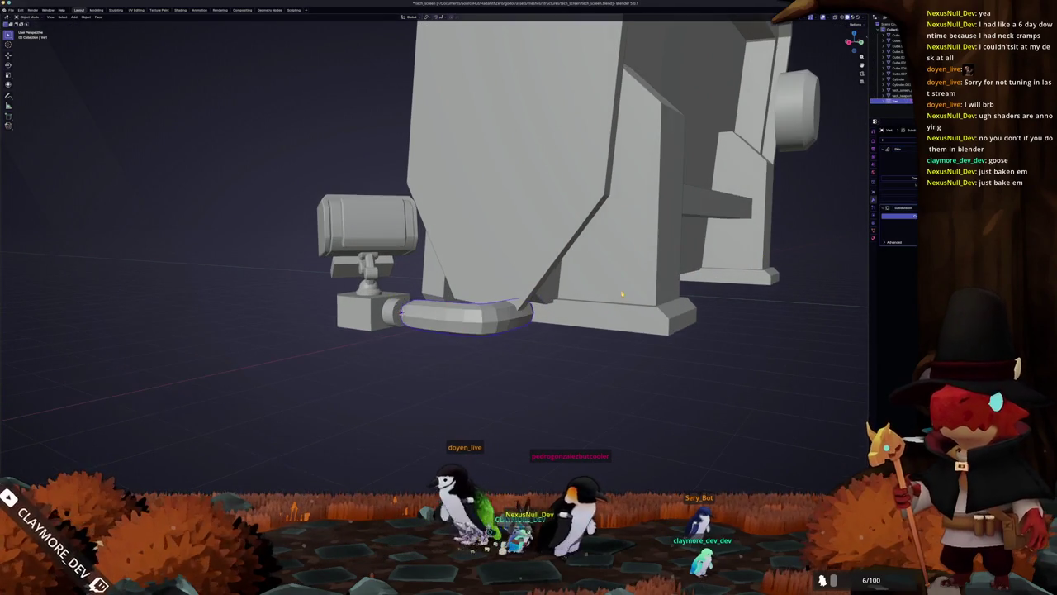
key(Tab)
key(s)
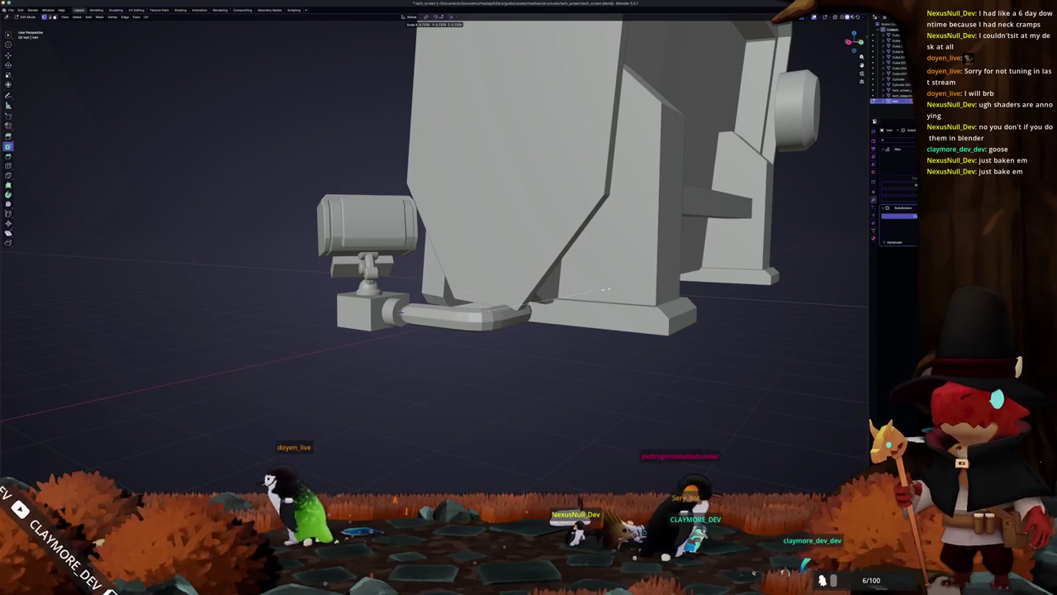
click(607, 289)
- Circle-select the first corner vertex in X-ray and slide it along its edge
key(alt+z)
key(c)
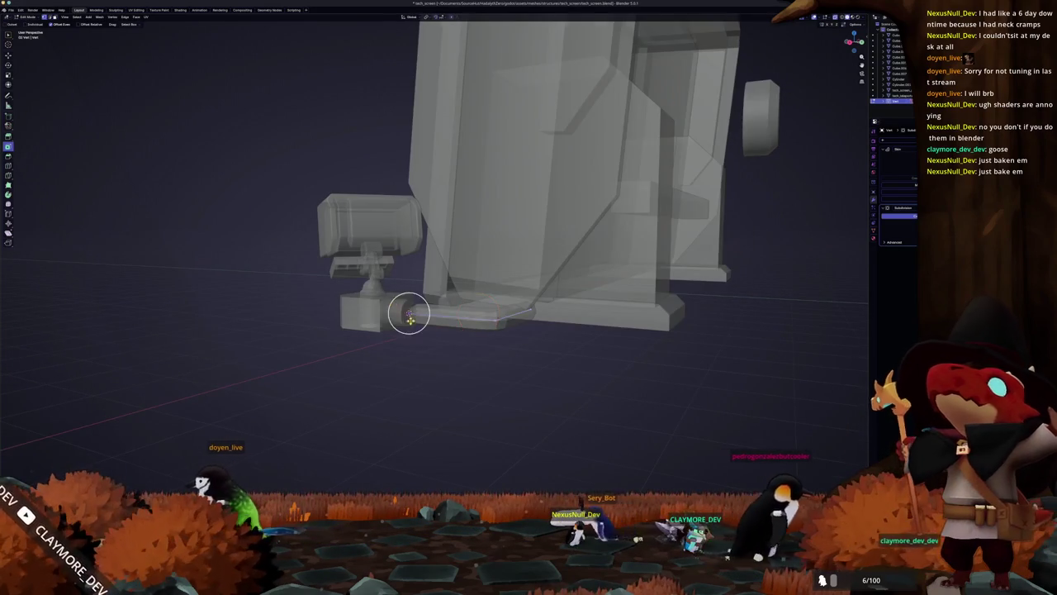
key(Escape)
key(alt+z)
key(g)
key(g)
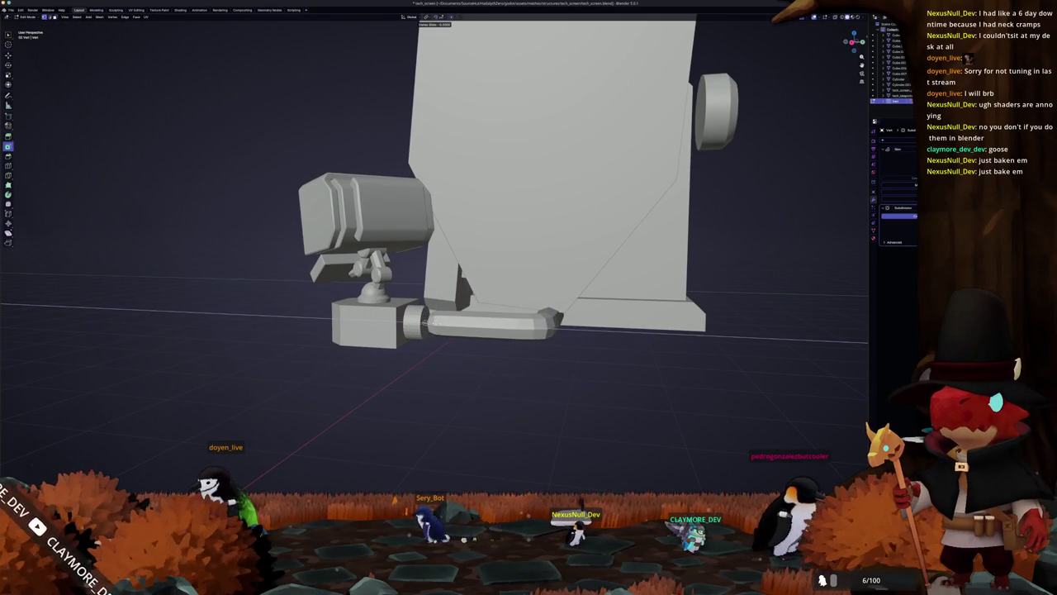
click(425, 318)
- Circle-select the second corner vertex and slide it so the cable bends toward the base
key(alt+z)
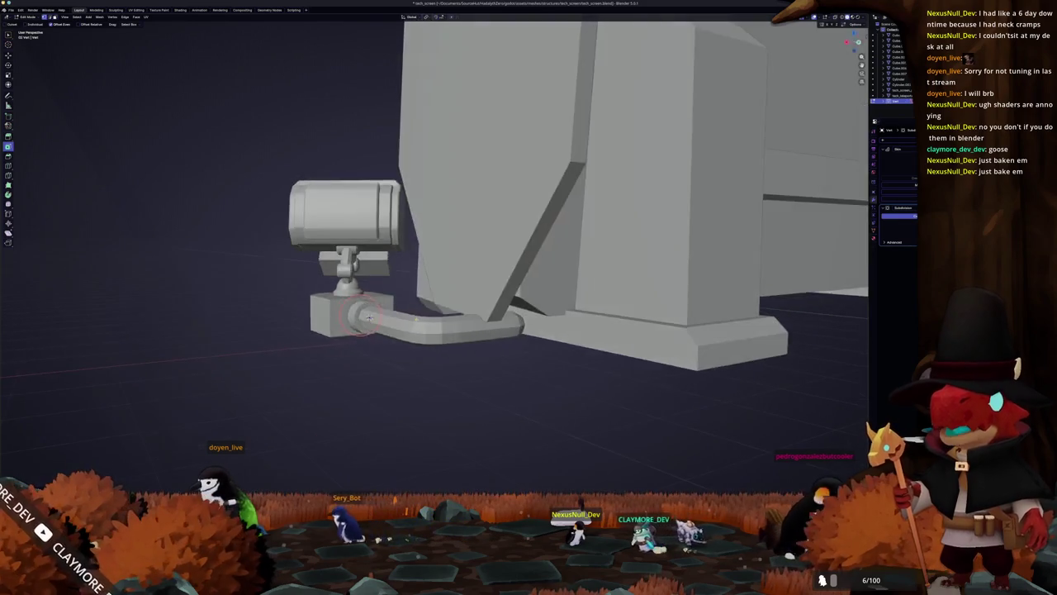
key(c)
key(Escape)
key(g)
key(g)
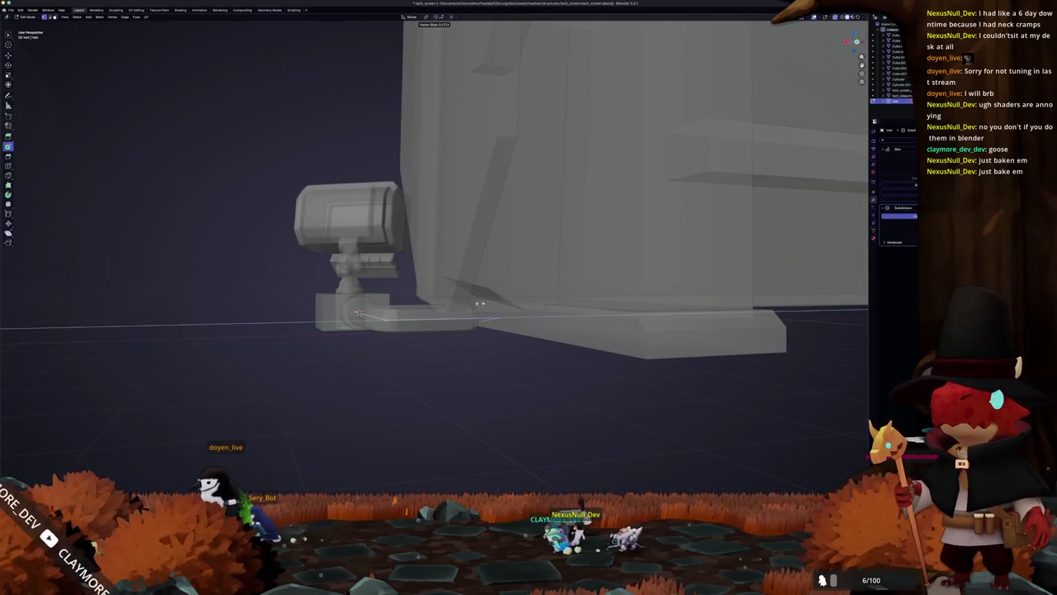
click(577, 297)
key(c)
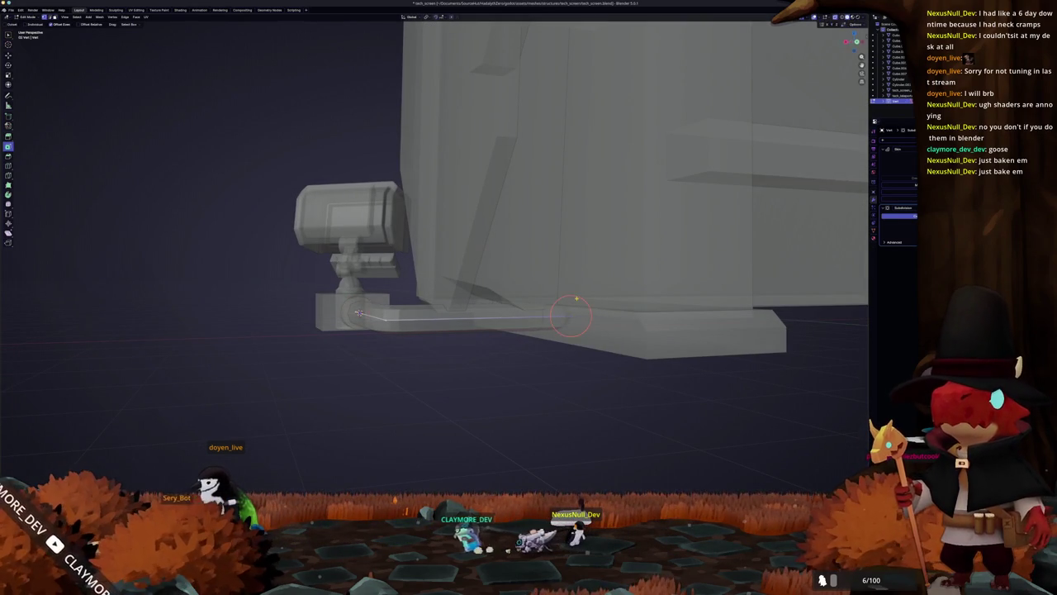
scroll(570, 316, down, 5)
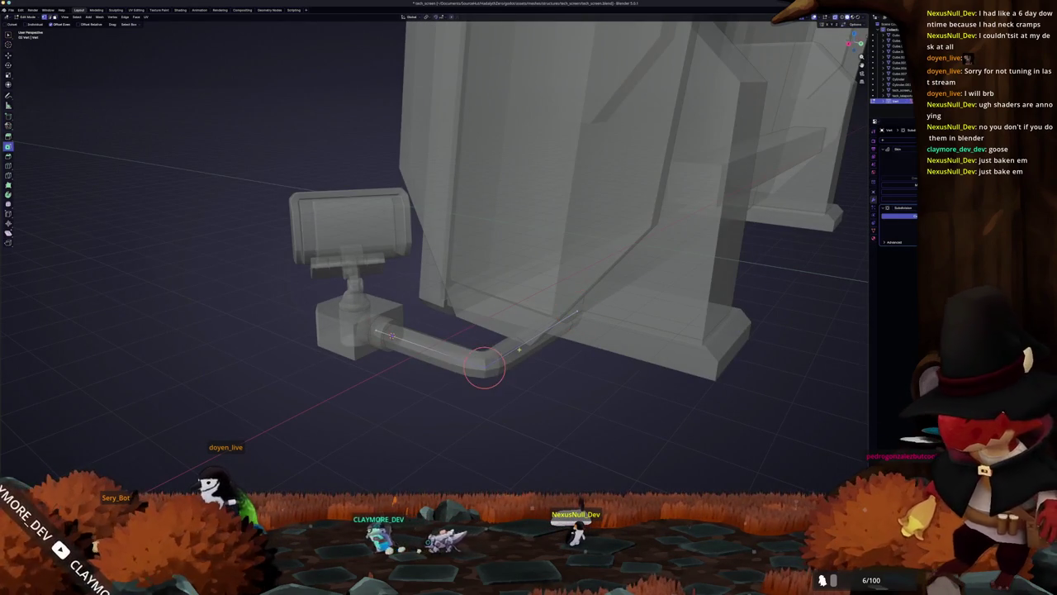
- Bevel the pipe's corner vertex into a five-segment rounded bend
key(Escape)
key(ctrl+b)
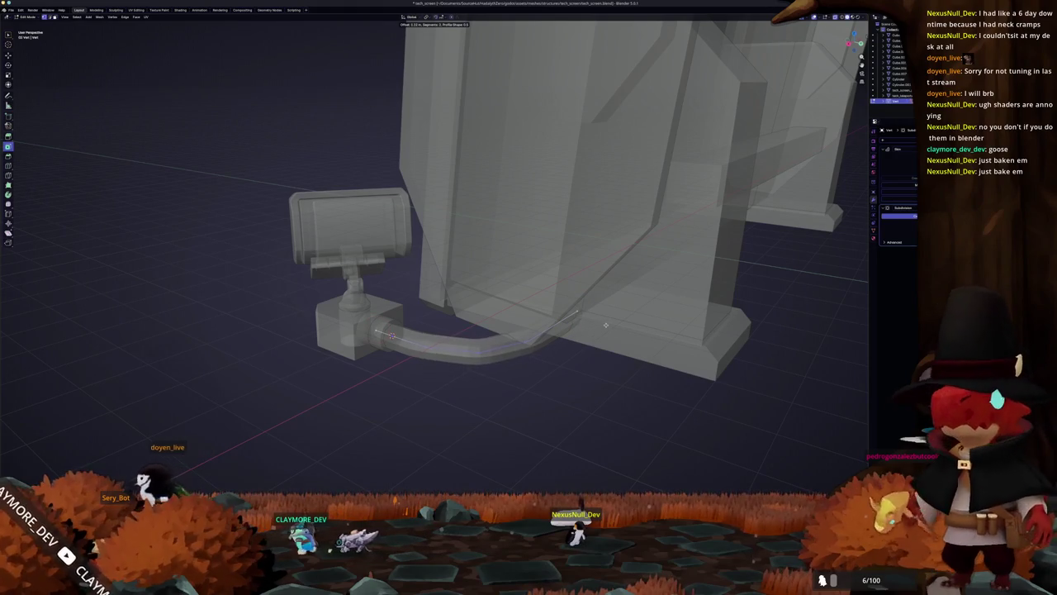
click(611, 325)
key(Tab)
key(alt+z)
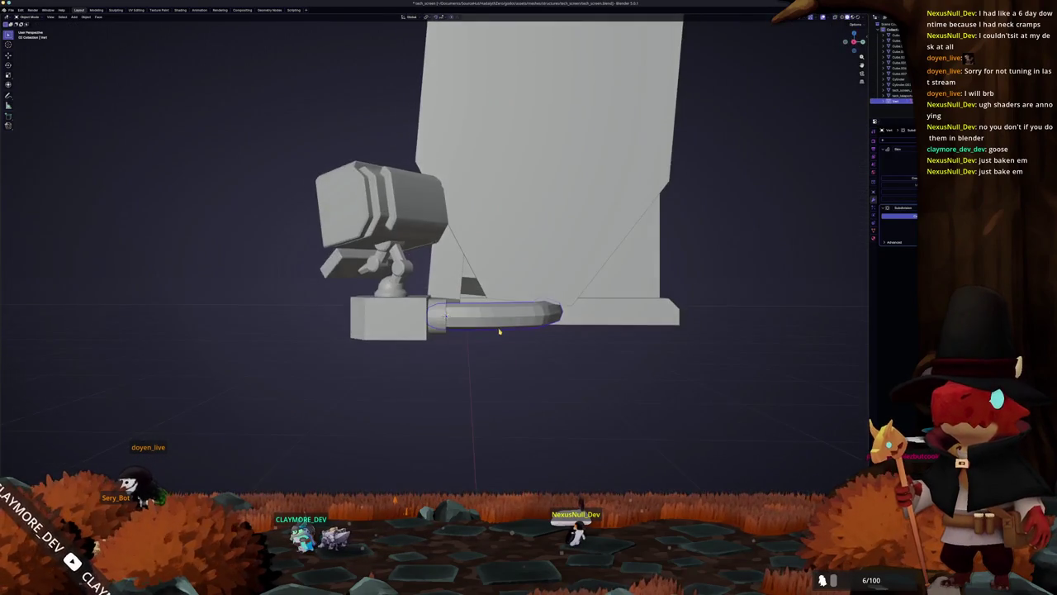
- From the right view, select the pipe's vertices and move them lower along Z
key(Tab)
key(alt+z)
scroll(602, 366, up, 3)
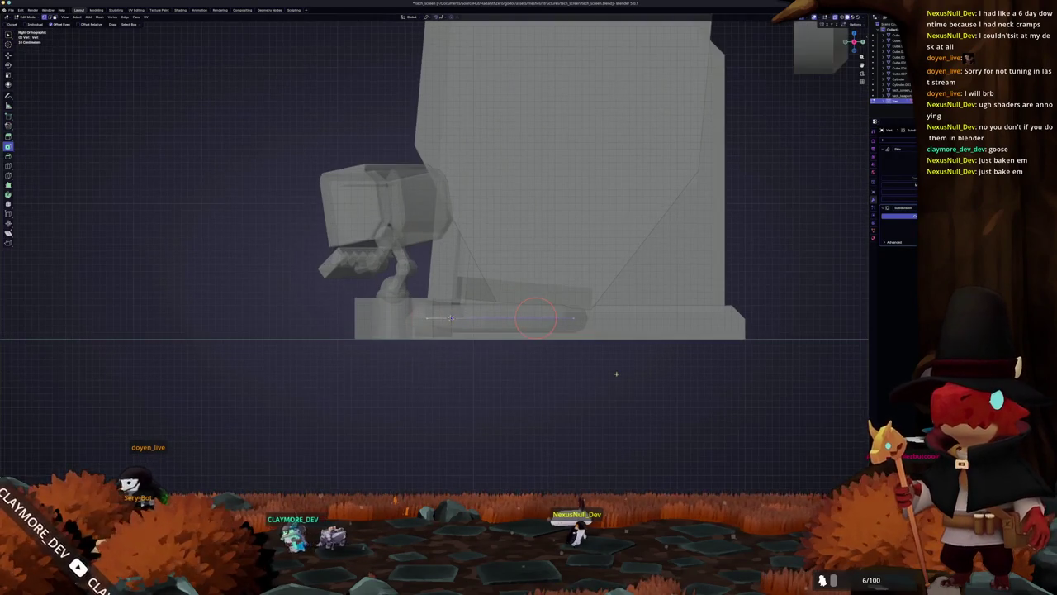
key(c)
key(KP_3)
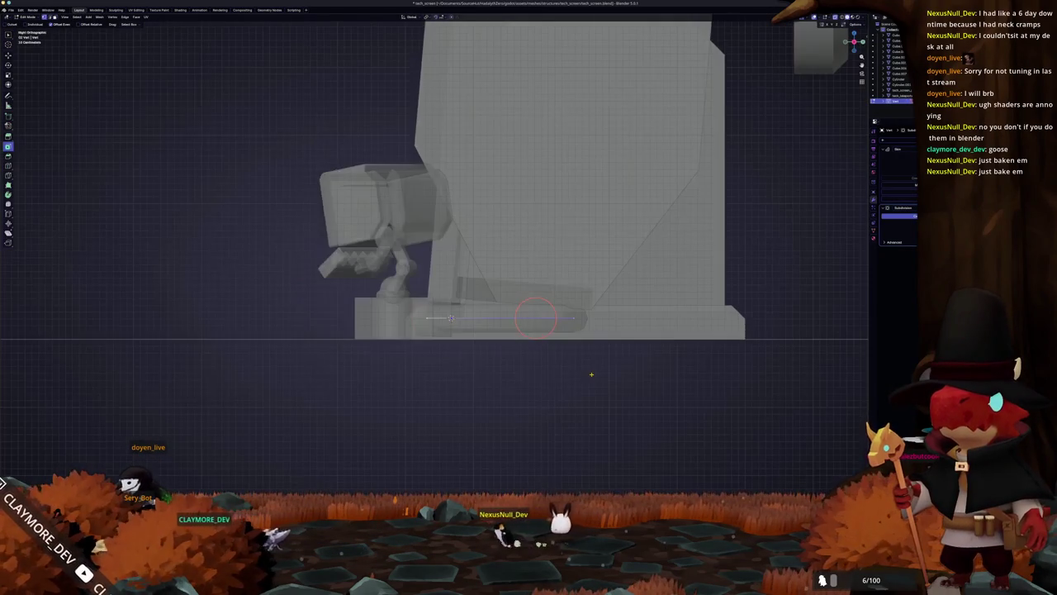
scroll(591, 375, up, 2)
key(g)
key(z)
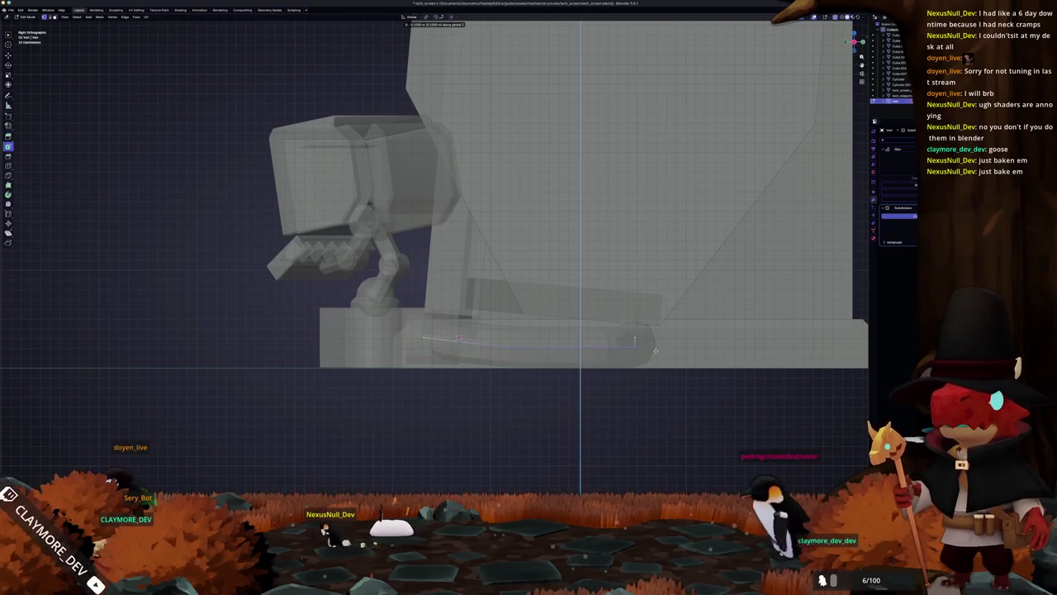
click(655, 351)
key(alt+z)
mouse_move(655, 351)
mouse_down()
mouse_move(471, 396)
mouse_move(495, 391)
mouse_up()
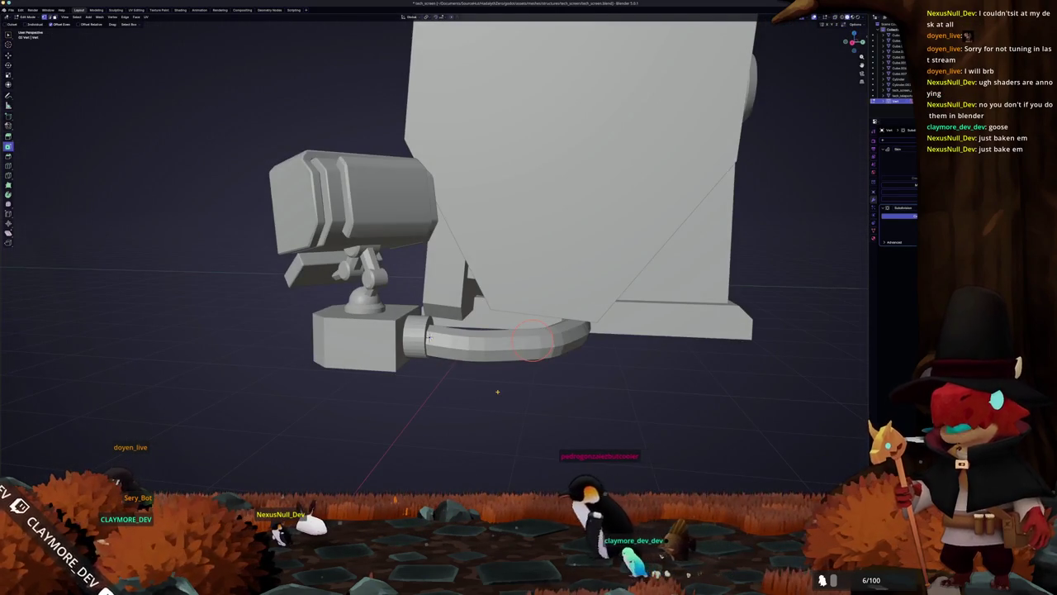
- Add an edge loop across the pipe and slide it along Y
key(KP_3)
key(alt+z)
scroll(455, 343, up, 2)
key(ctrl+r)
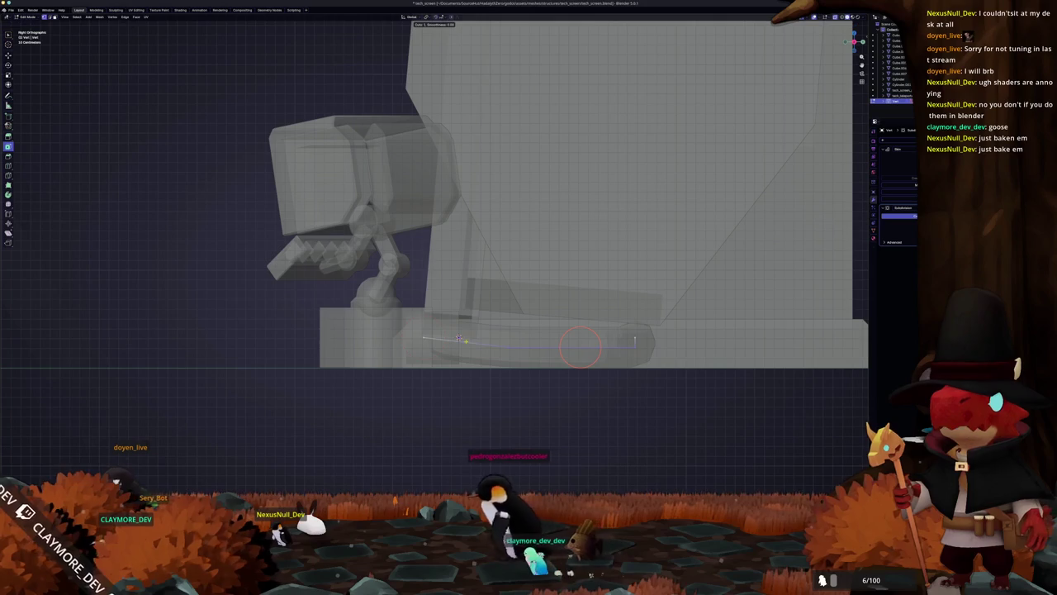
right_click(459, 338)
key(Escape)
key(ctrl+r)
click(503, 297)
key(y)
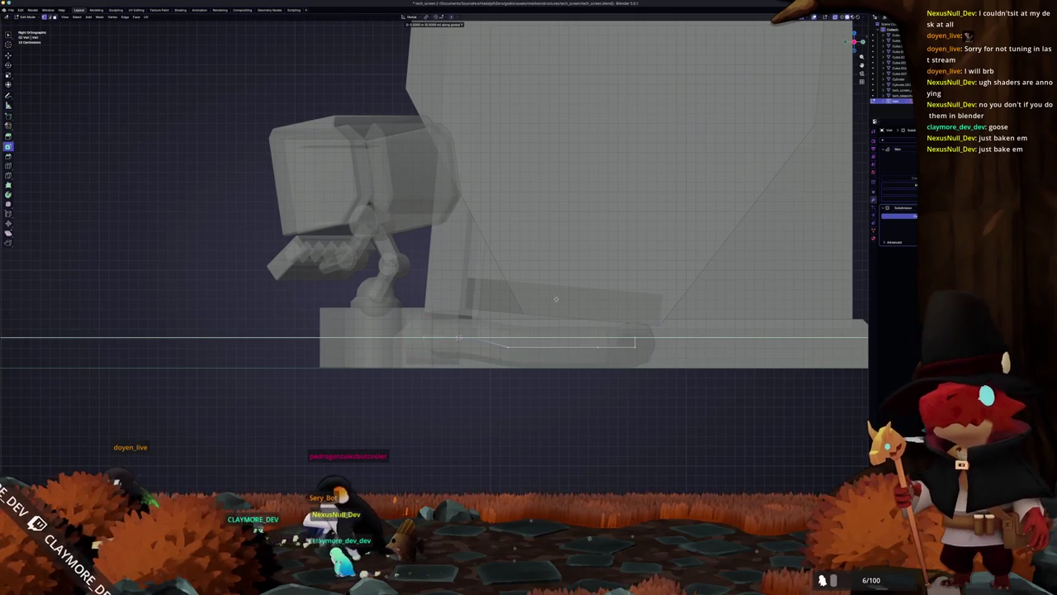
click(544, 299)
- From the opposite side, move the end vertex along Y and merge the overlapping vertices
key(ctrl+KP_3)
key(c)
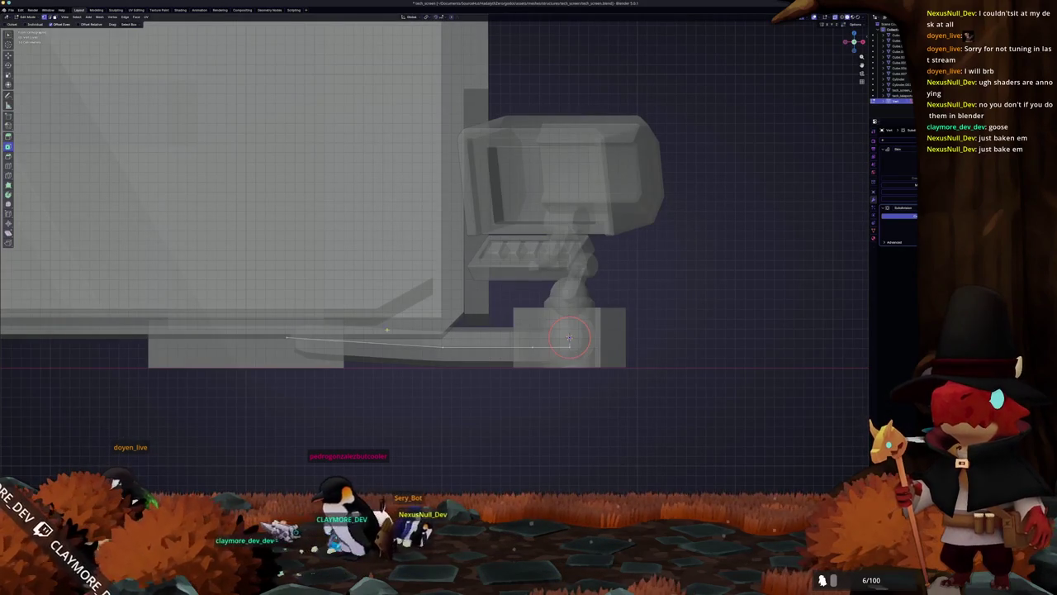
key(g)
right_click(298, 330)
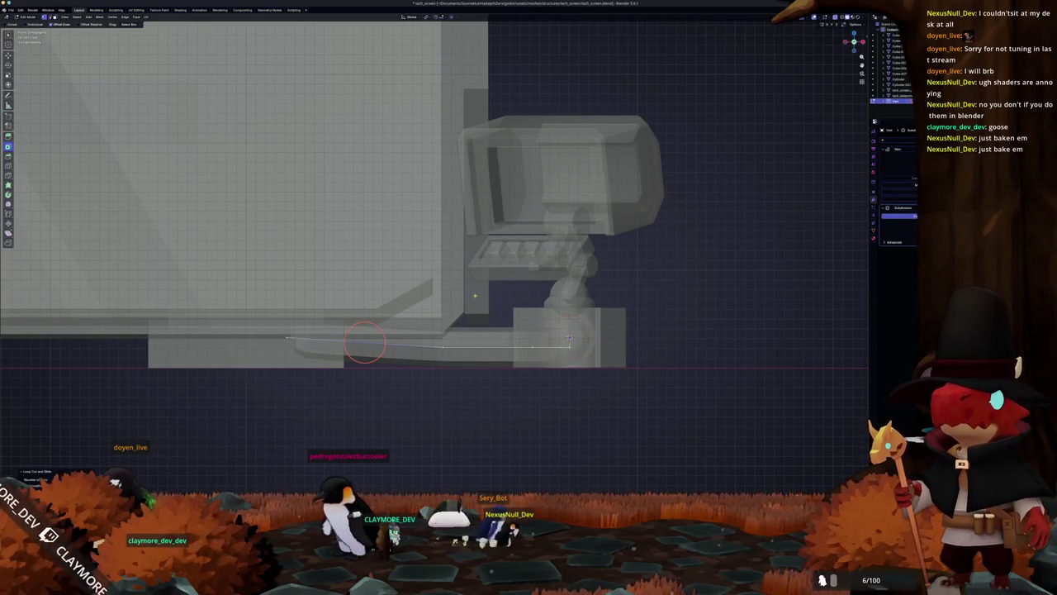
key(g)
key(y)
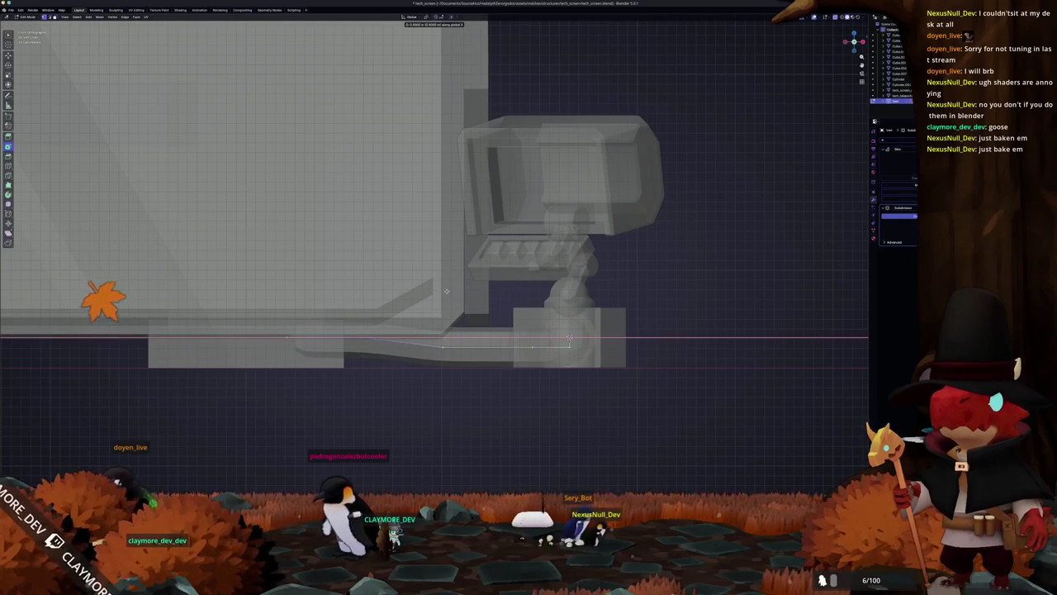
click(365, 339)
key(ctrl+v)
click(393, 318)
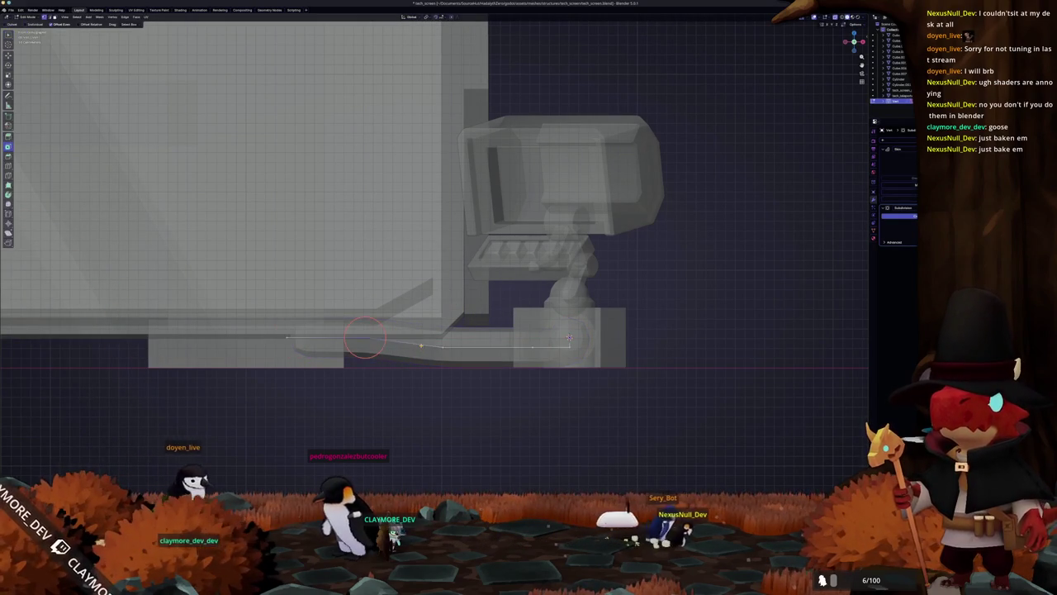
key(Tab)
key(shift+a)
- Add a cylinder rotated 90° on X, shrink it, and move it onto the pipe end as a collar
mouse_move(376, 363)
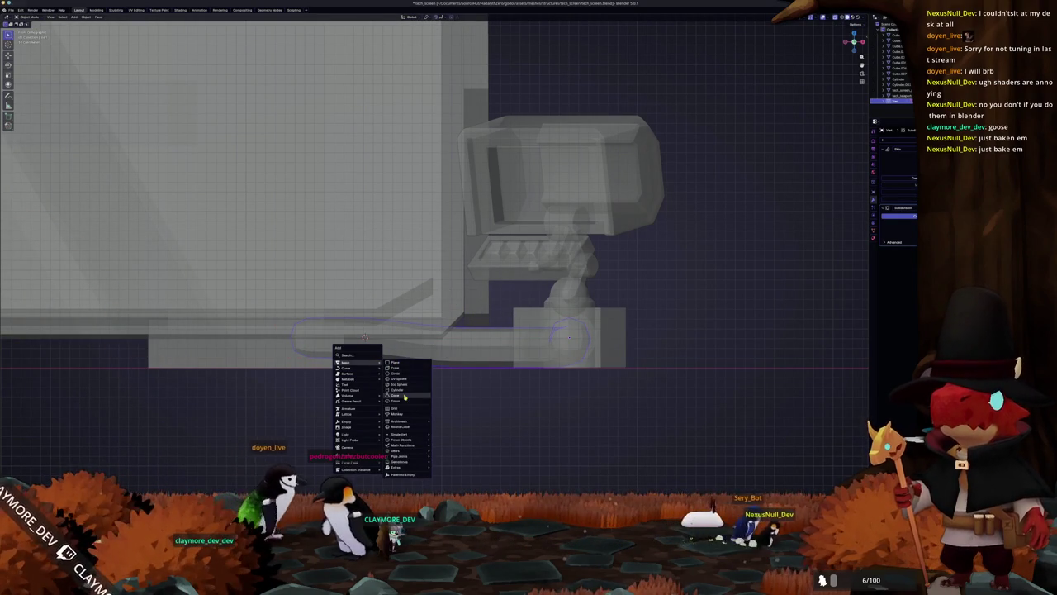
click(404, 390)
text(rx90)
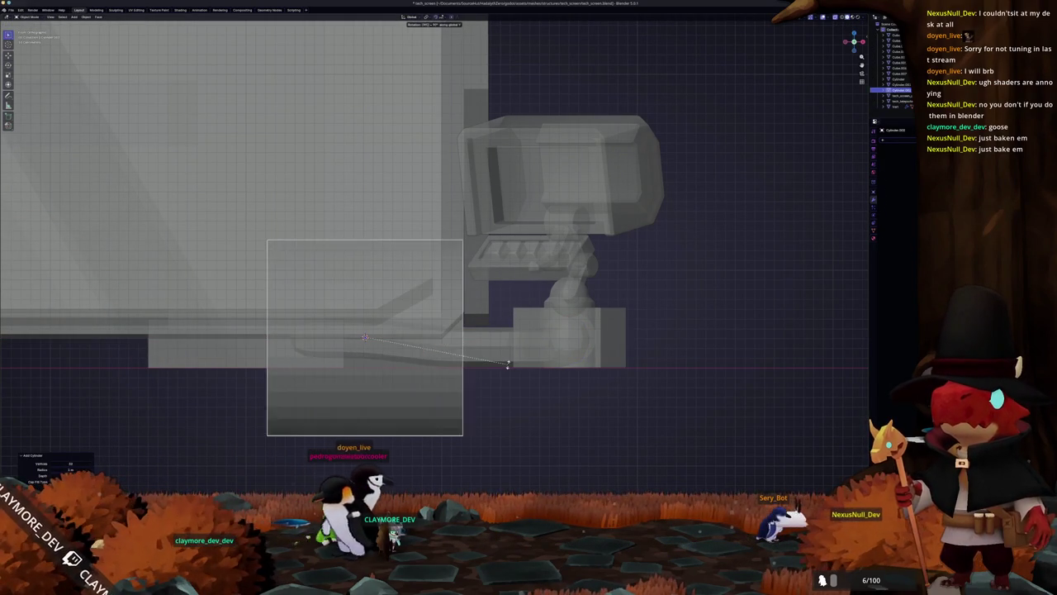
key(Return)
key(s)
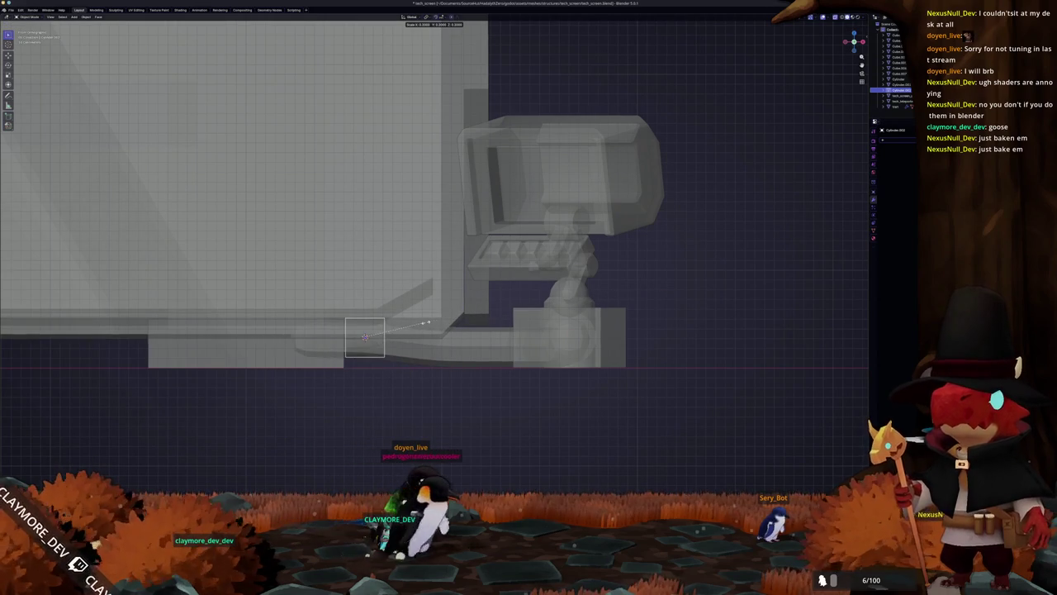
click(455, 322)
scroll(455, 323, left, 3)
key(g)
key(y)
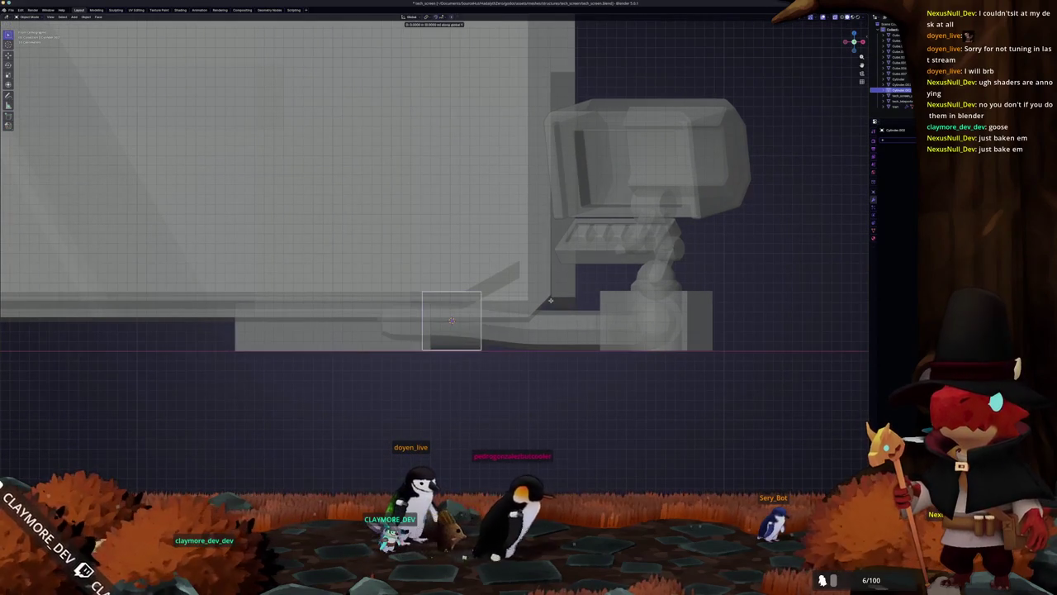
key(x)
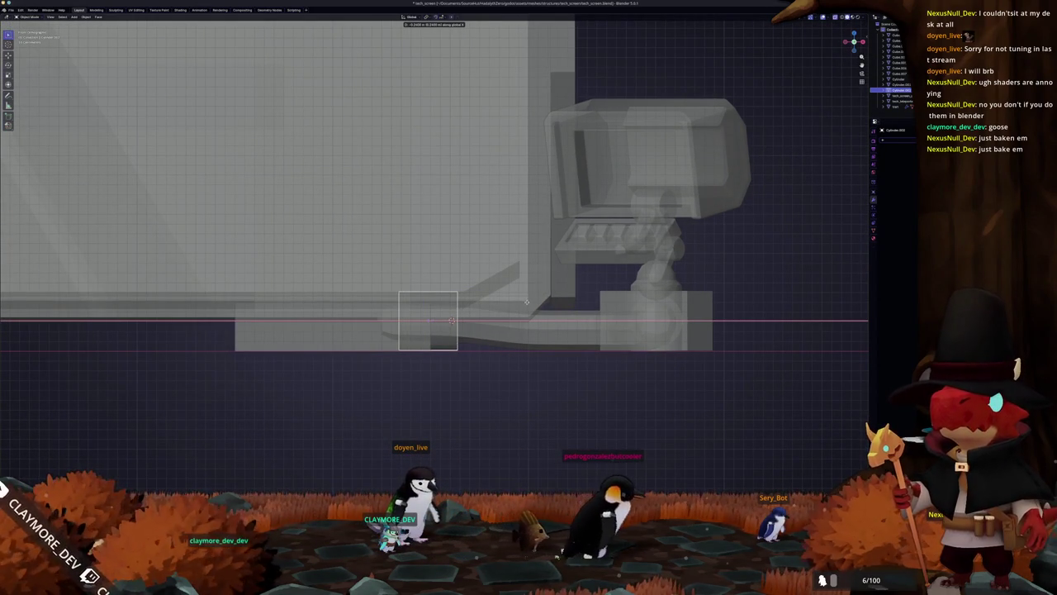
click(452, 320)
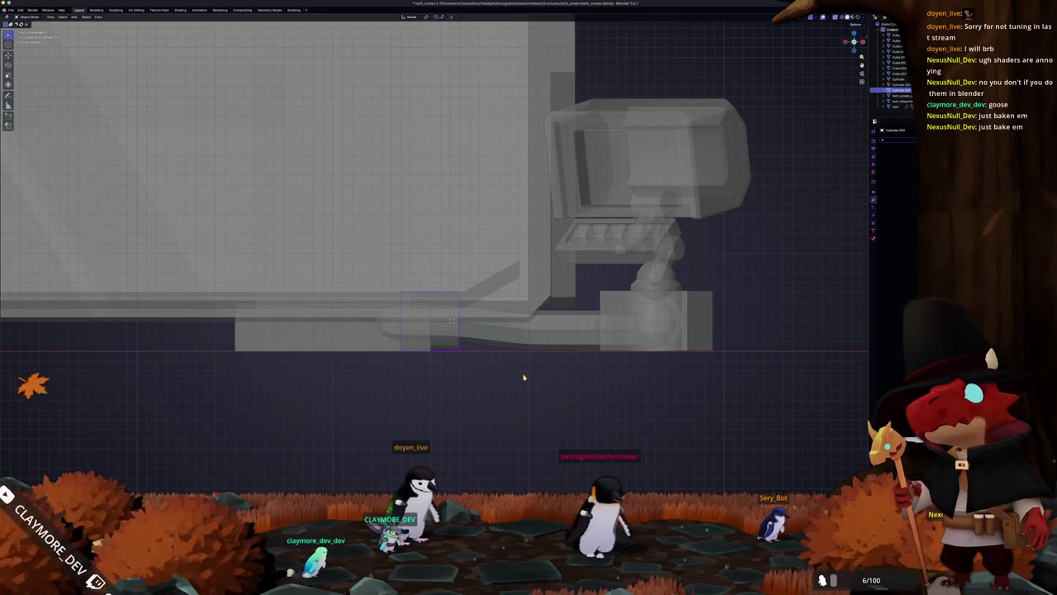
- Inspect the collar from below the model and select the cylinder
key(ctrl+KP_1)
key(KP_4)
key(KP_4)
key(KP_4)
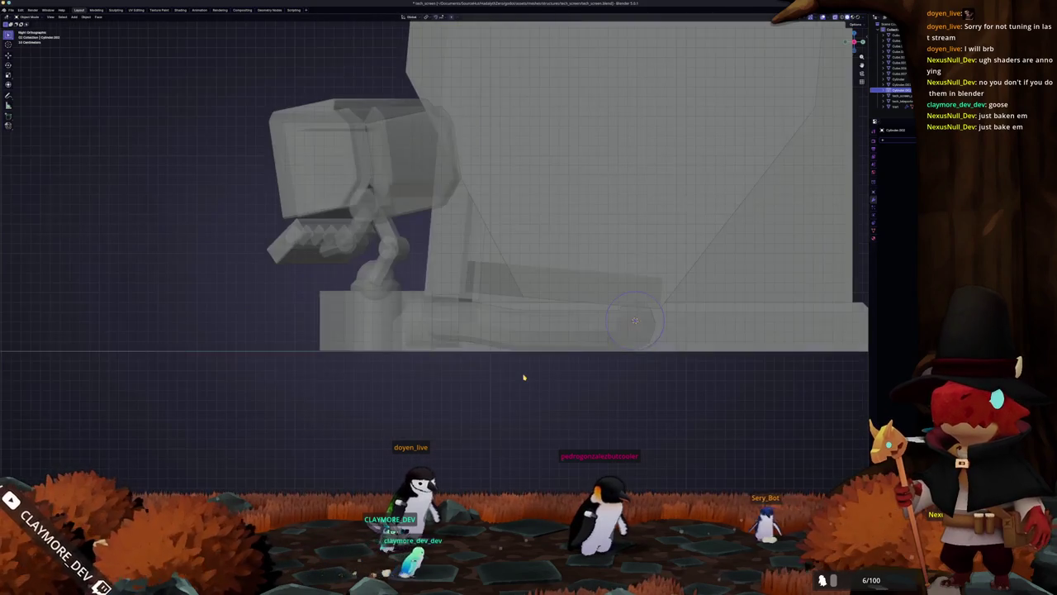
key(KP_8)
key(KP_8)
key(KP_2)
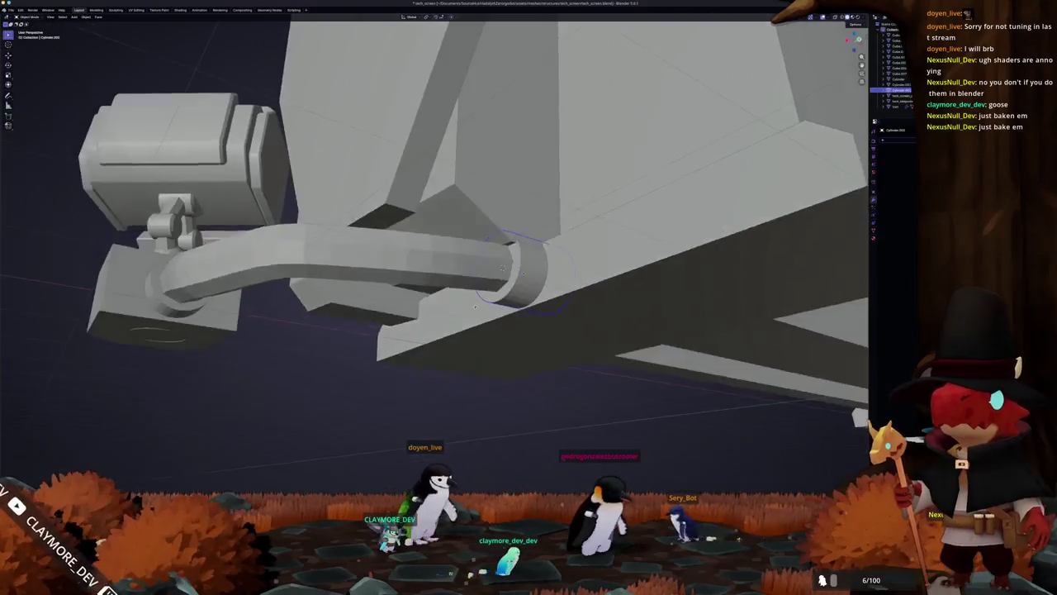
key(KP_2)
key(KP_8)
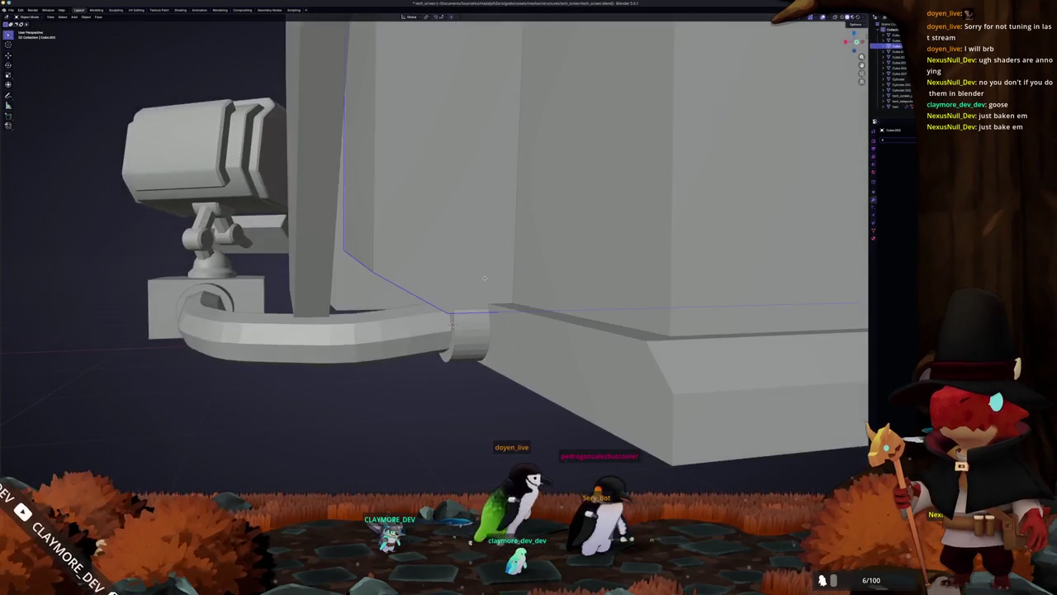
key(KP_2)
click(519, 310)
key(KP_8)
key(KP_4)
key(KP_8)
key(KP_4)
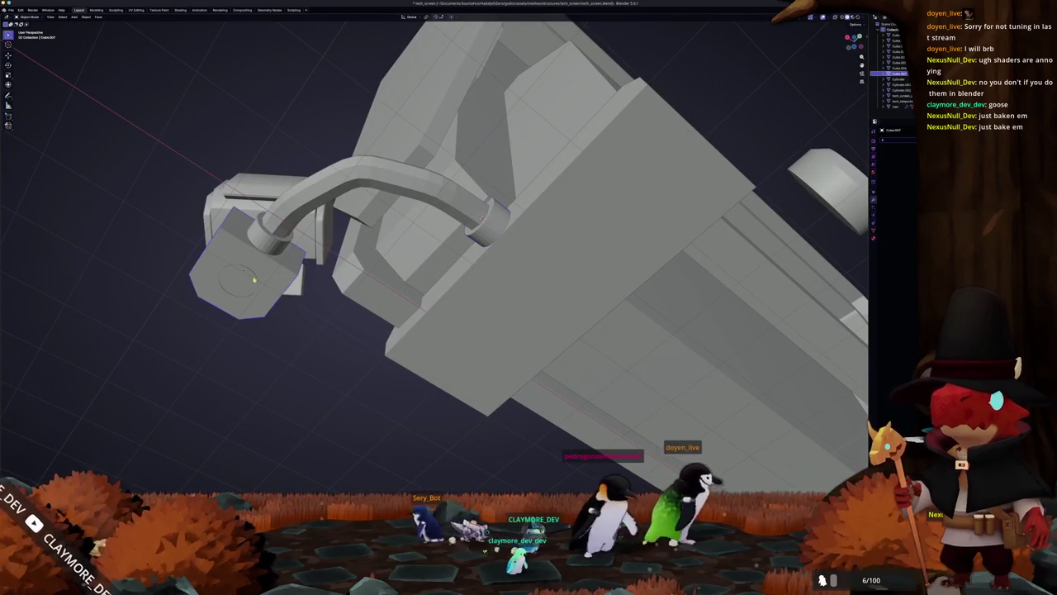
- Select tech_teleporter, enter Edit Mode and frame its mesh in the view
click(255, 276)
key(Tab)
key(KP_Decimal)
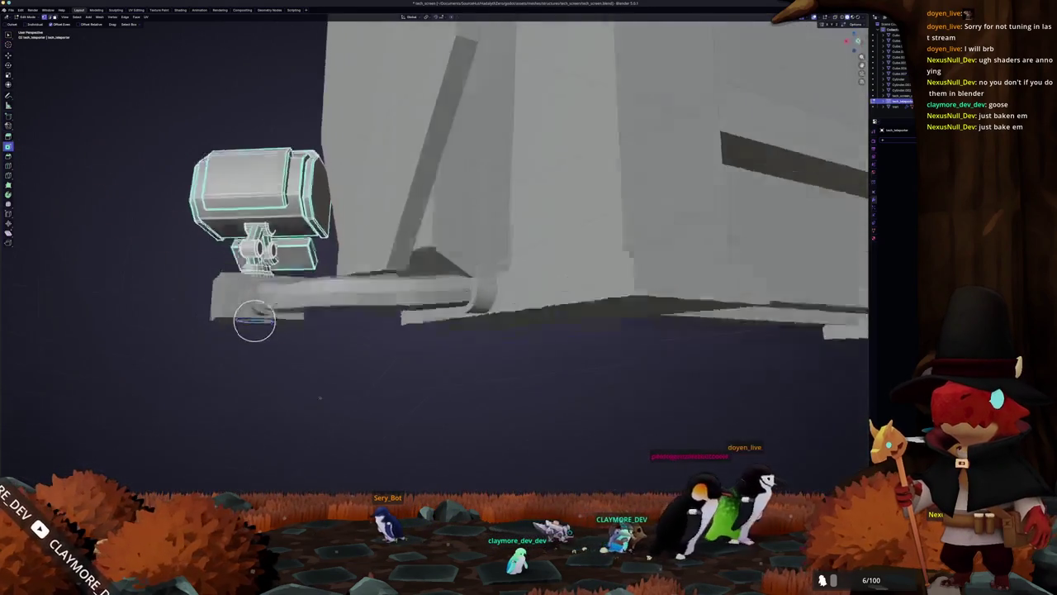
- Edge-slide the post's loop down to shorten it under the teleporter head, then return to Object Mode
scroll(661, 289, up, 3)
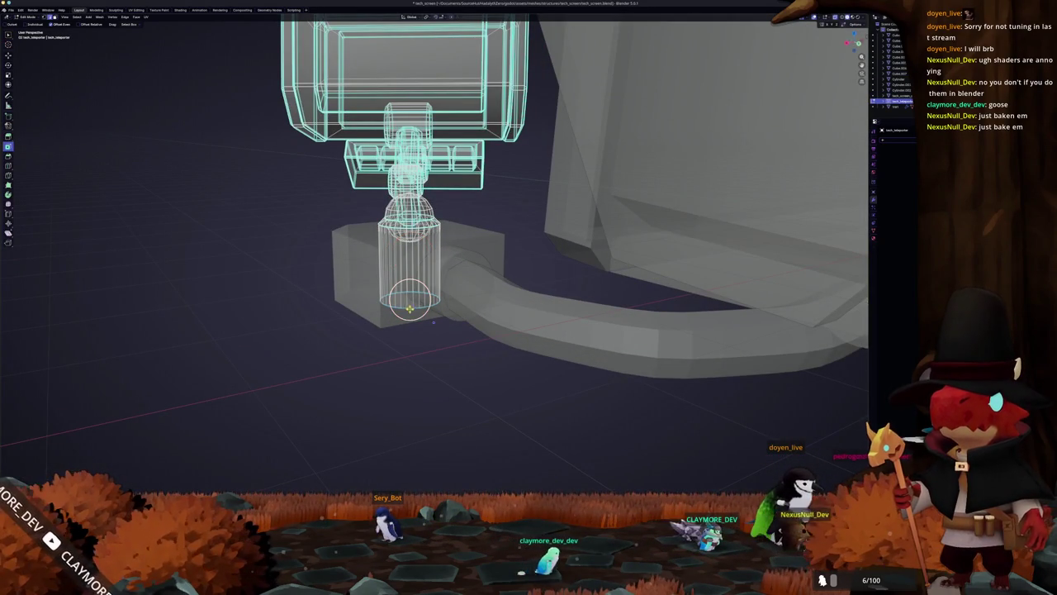
key(g)
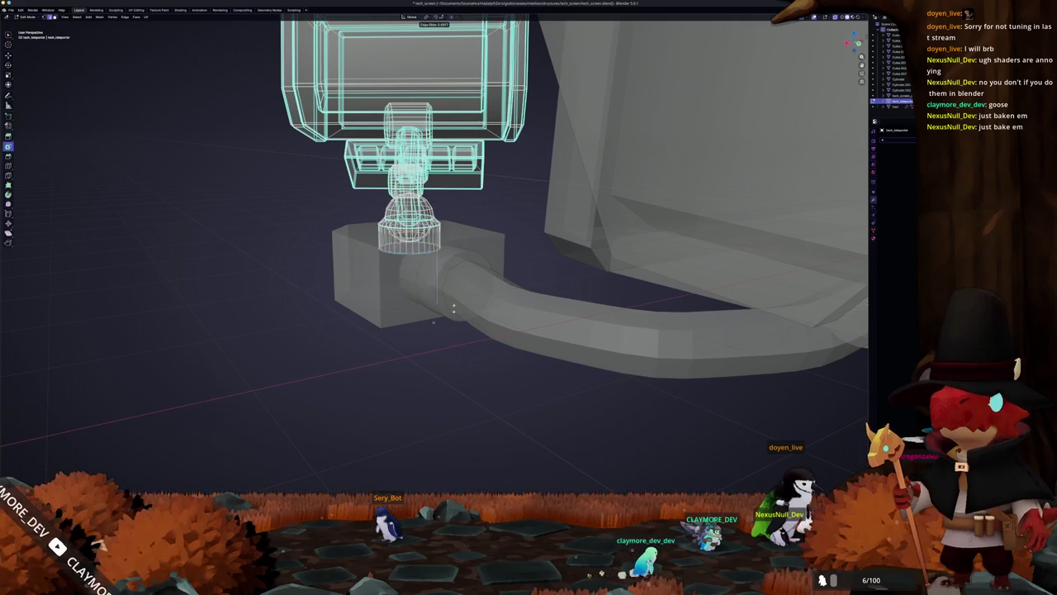
drag(456, 318, 459, 306)
key(KP_8)
key(g)
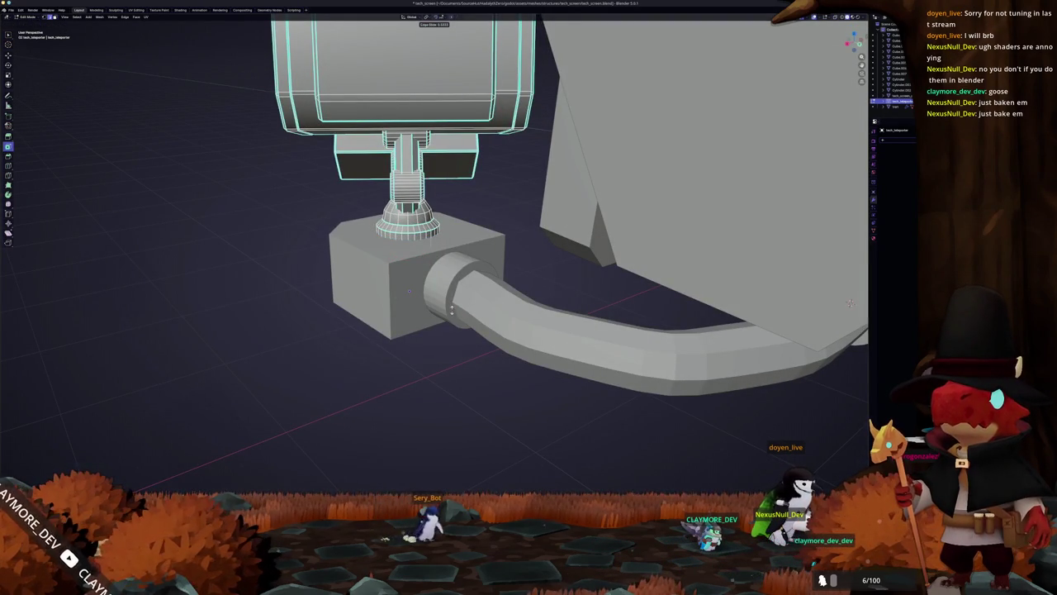
key(Escape)
key(Tab)
- Check the pipe from low angles, then select its end fitting Cylinder.003
drag(451, 307, 401, 263)
key(Tab)
scroll(401, 262, up, 3)
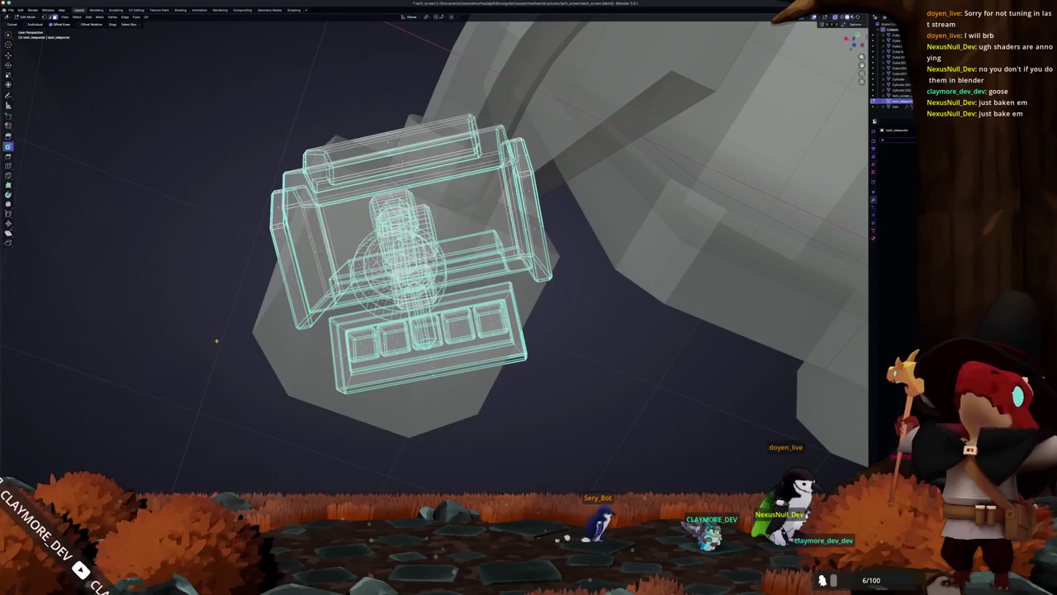
scroll(216, 341, down, 3)
key(alt+z)
mouse_move(214, 347)
mouse_down()
mouse_move(236, 314)
mouse_move(292, 377)
mouse_move(369, 376)
mouse_move(338, 364)
mouse_move(396, 342)
mouse_move(388, 347)
mouse_up()
key(Tab)
scroll(423, 332, up, 3)
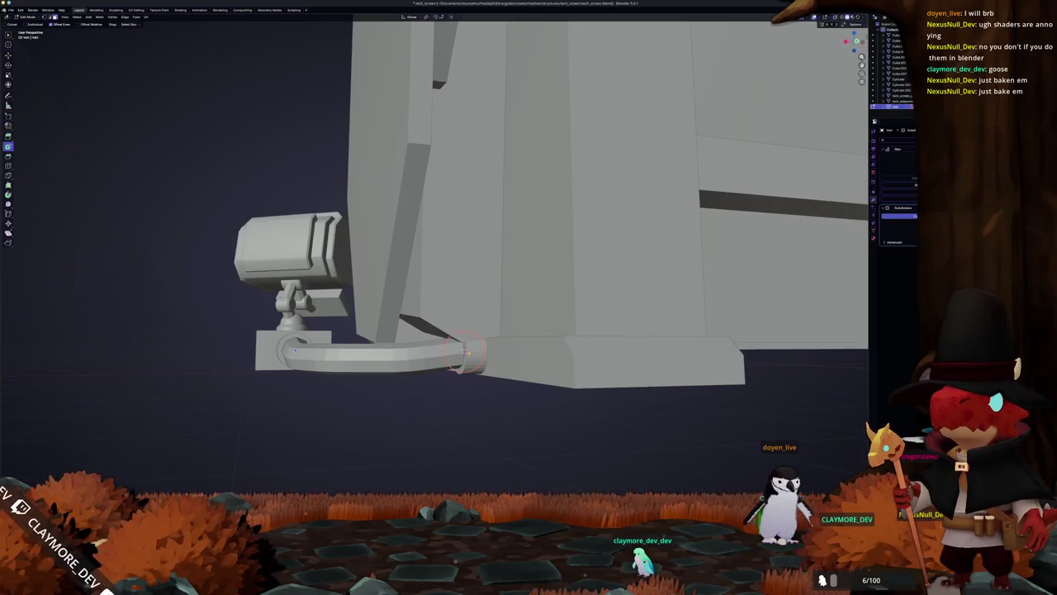
drag(467, 353, 482, 354)
key(Tab)
click(484, 354)
- Shift the pipe's end fitting along Y, then reposition it from the right-side view
key(g)
key(y)
click(568, 362)
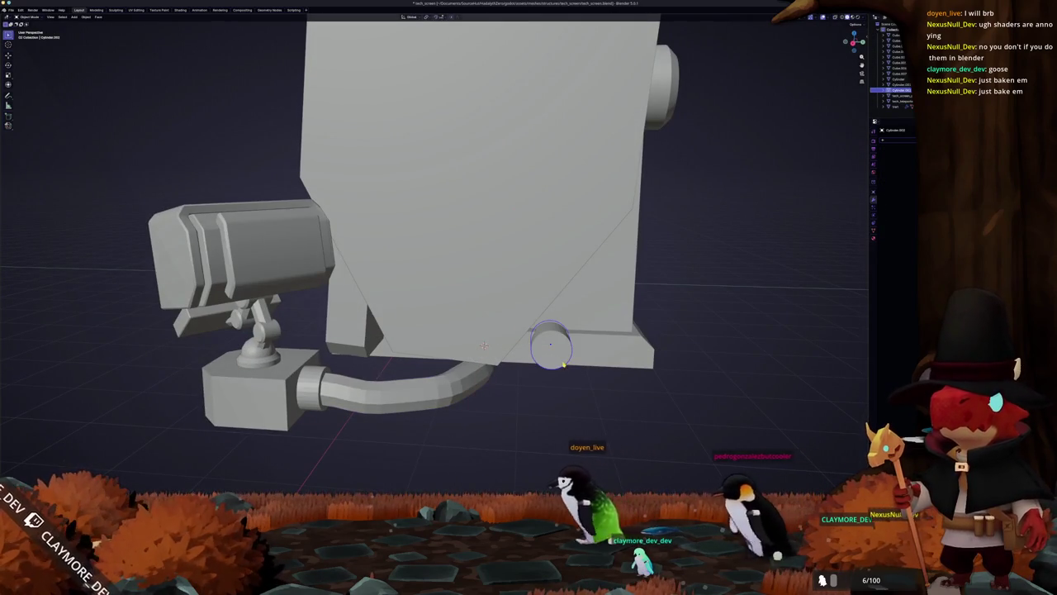
key(KP_3)
key(alt+z)
key(g)
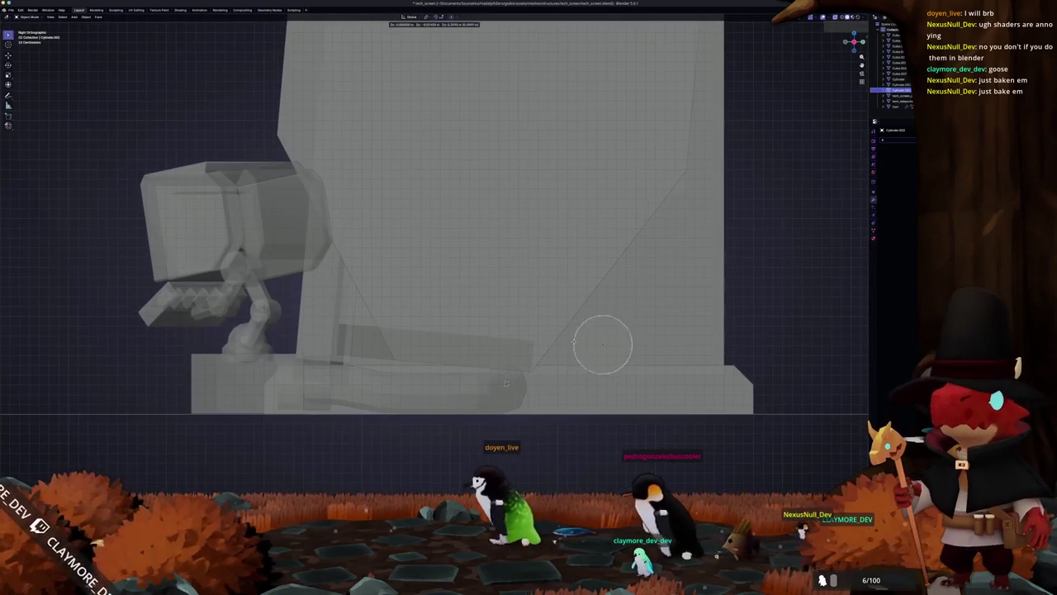
click(548, 336)
key(alt+z)
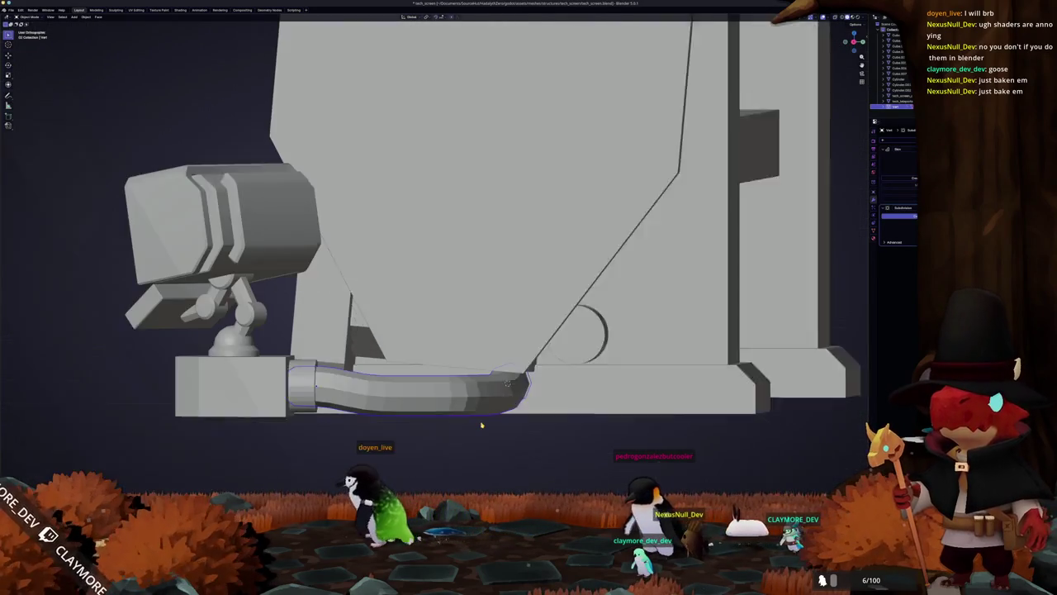
key(KP_3)
- In edit mode, move the edges at the pipe's end along Y
key(Tab)
key(alt+z)
drag(570, 450, 462, 329)
key(g)
key(y)
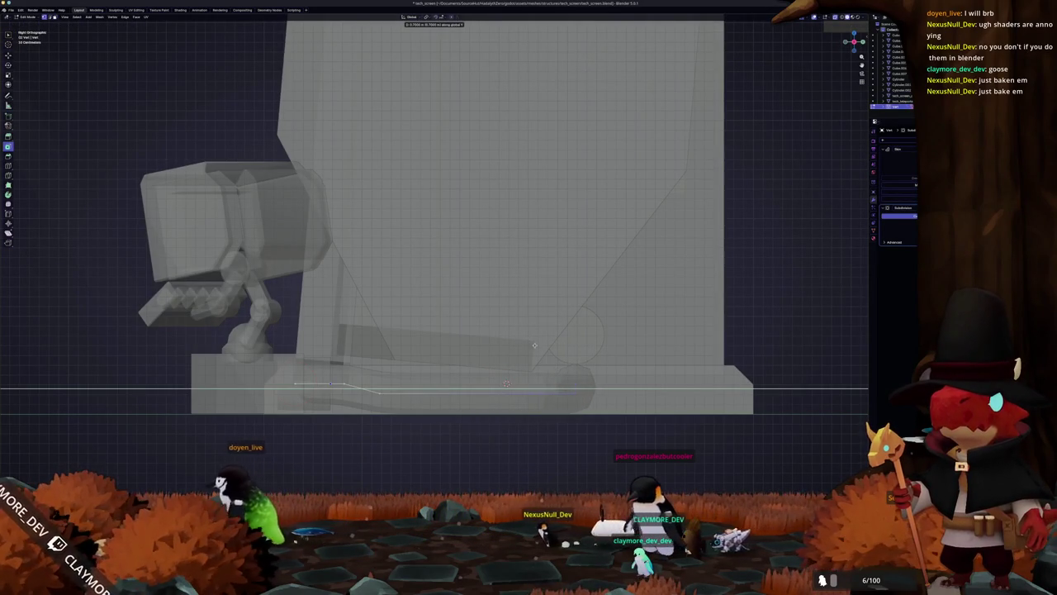
click(534, 346)
- From the opposite side view, reposition the selected pipe part vertically and along Y
key(c)
key(Escape)
key(ctrl+KP_3)
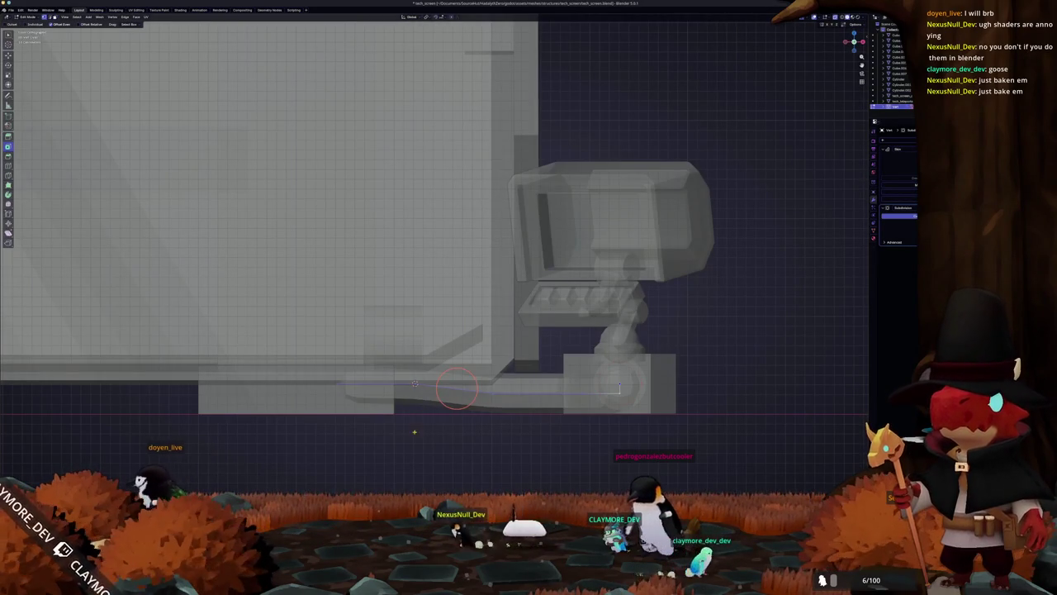
key(g)
key(z)
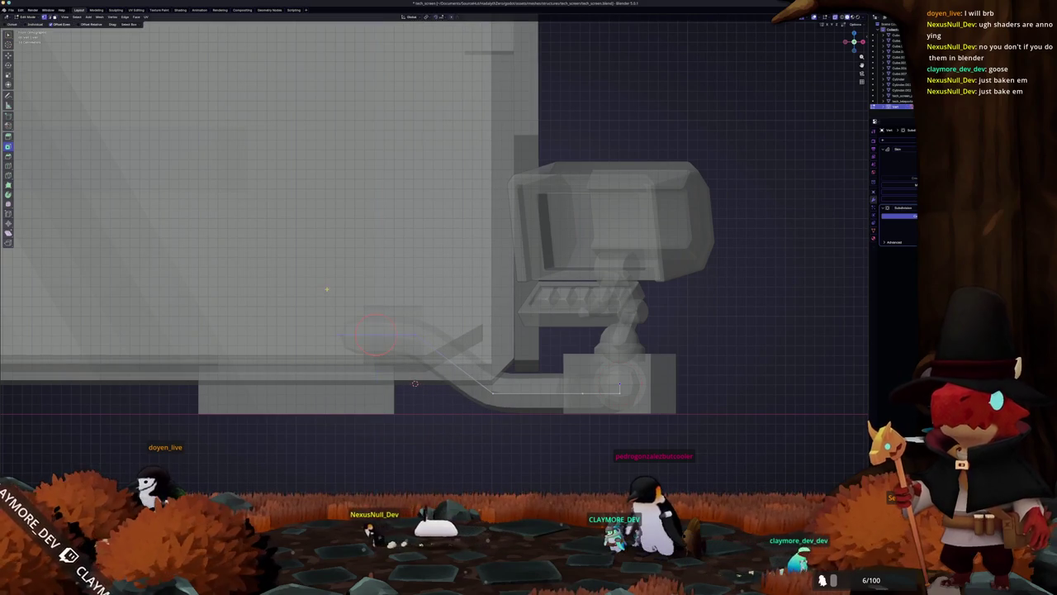
key(y)
key(Return)
key(Tab)
- Select the edges along the pipe bend and smooth the sharp corner into a curve
scroll(514, 307, up, 5)
key(Tab)
key(c)
key(alt+z)
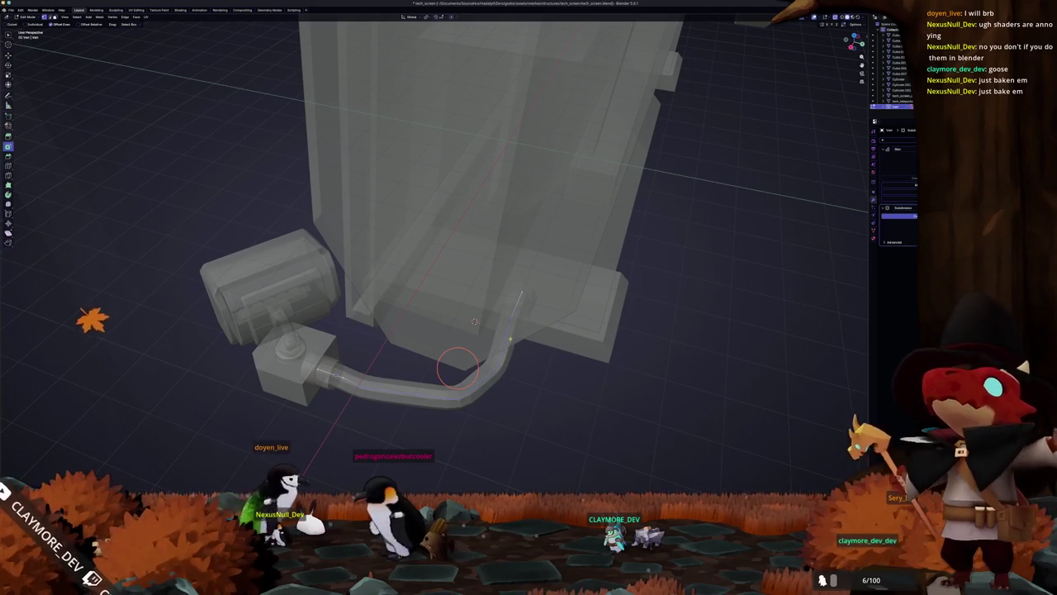
click(449, 359)
scroll(449, 359, down, 5)
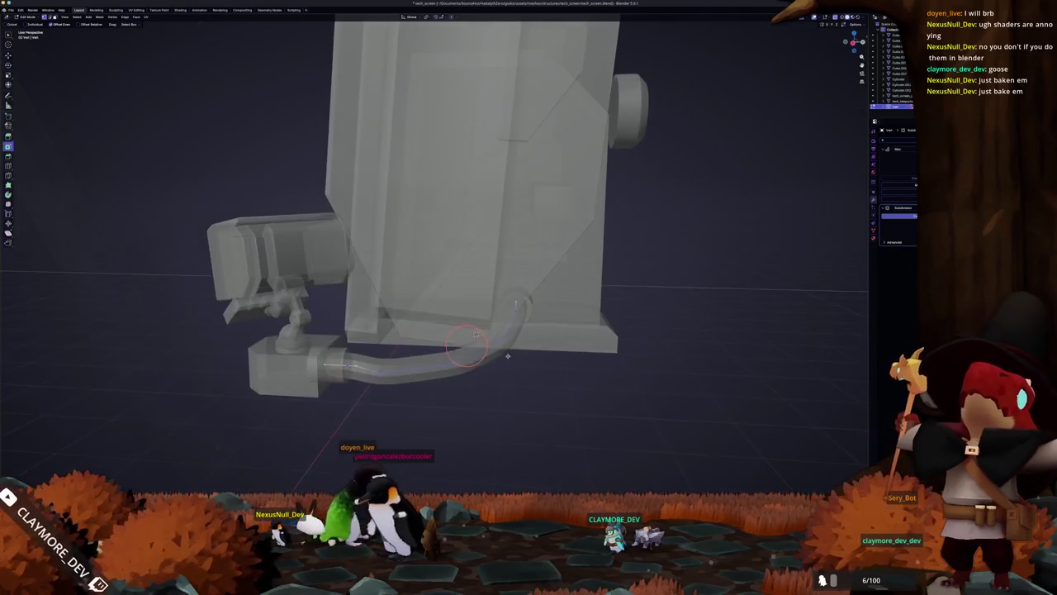
key(c)
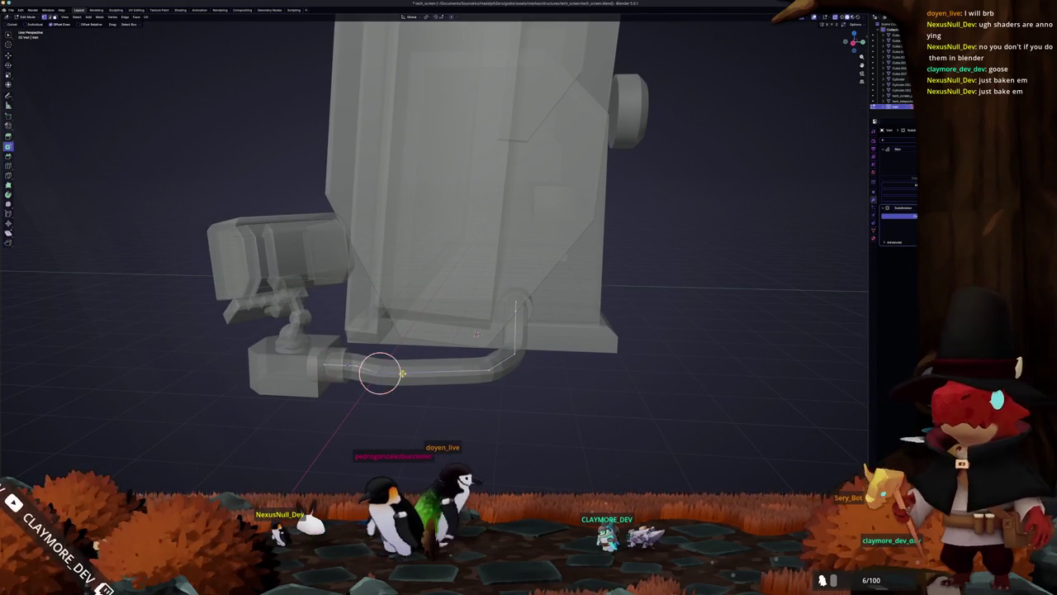
scroll(463, 364, down, 3)
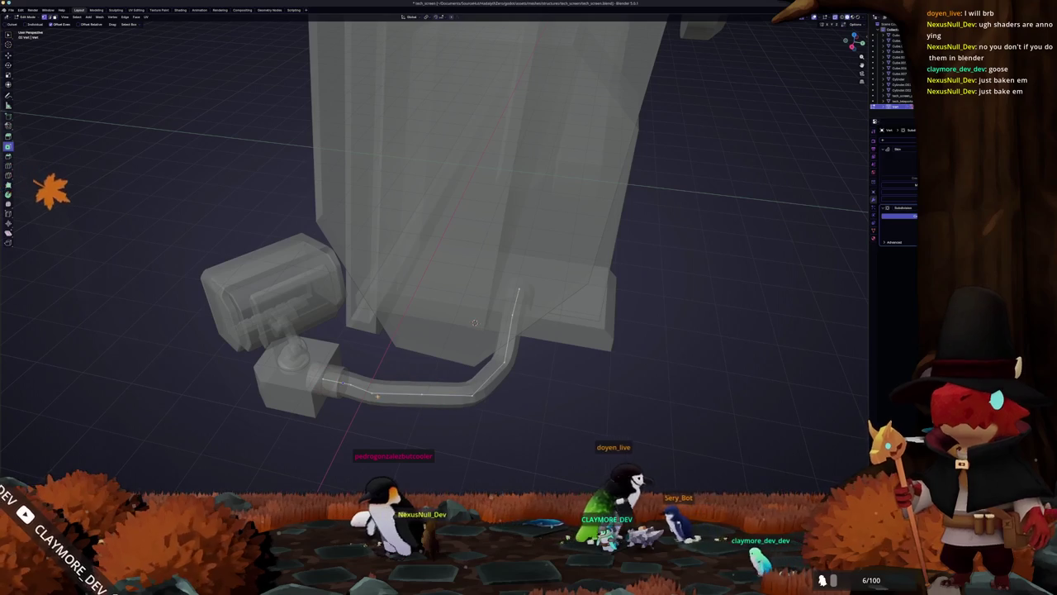
key(ctrl+z)
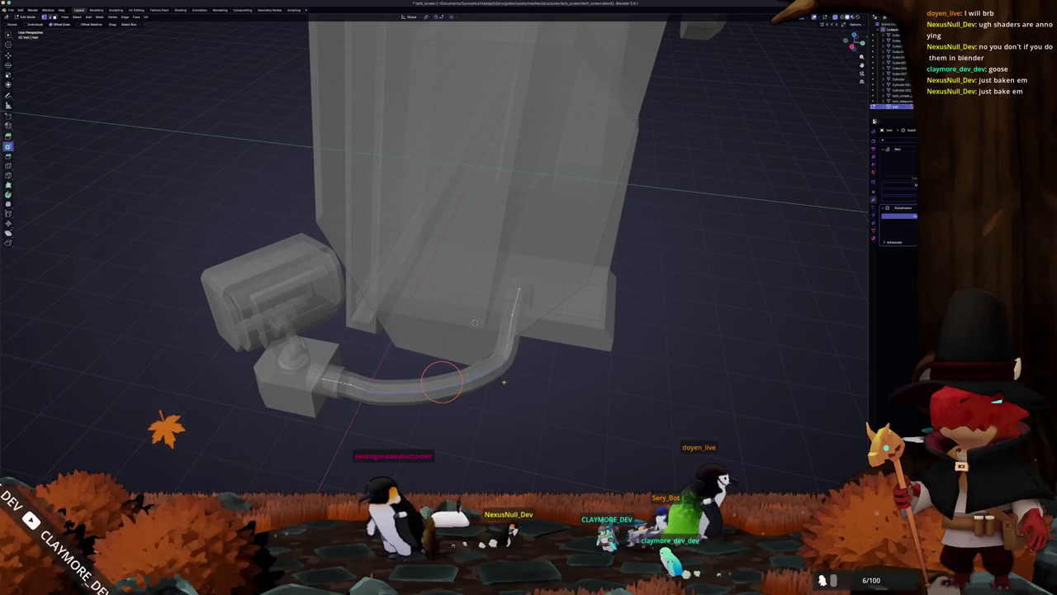
key(Tab)
key(Tab)
- Add an edge loop across the pipe and shift a bend vertex along X
key(alt+z)
scroll(413, 397, down, 5)
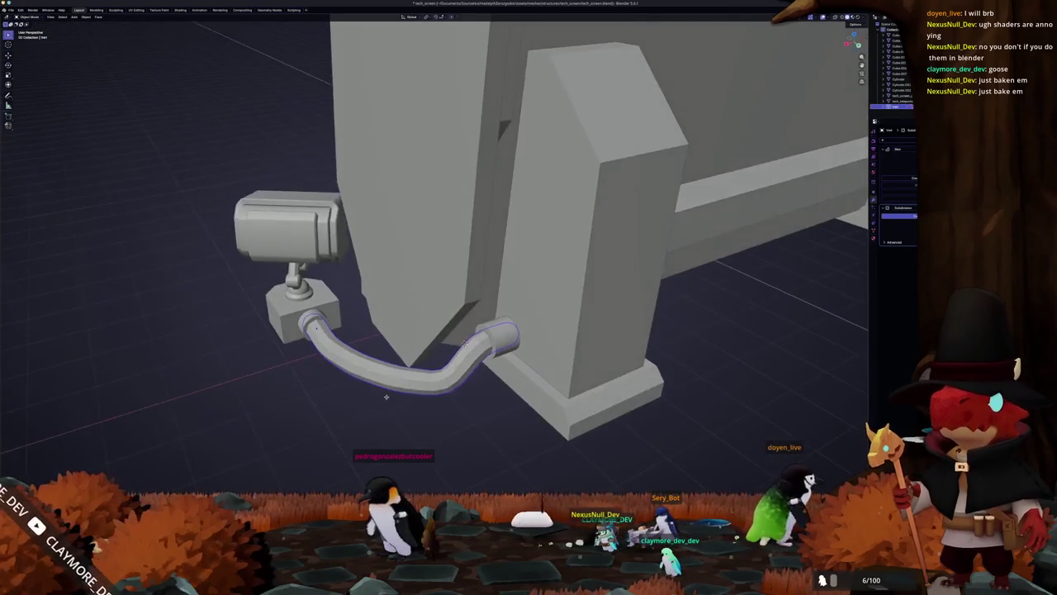
scroll(392, 369, down, 5)
key(alt+z)
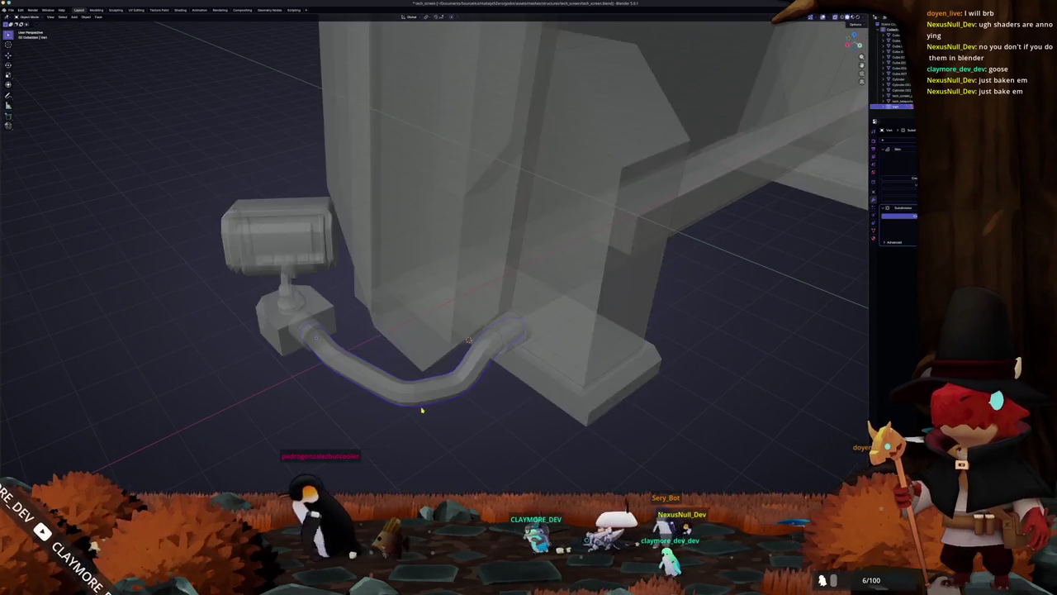
scroll(405, 376, down, 5)
key(ctrl+r)
click(474, 382)
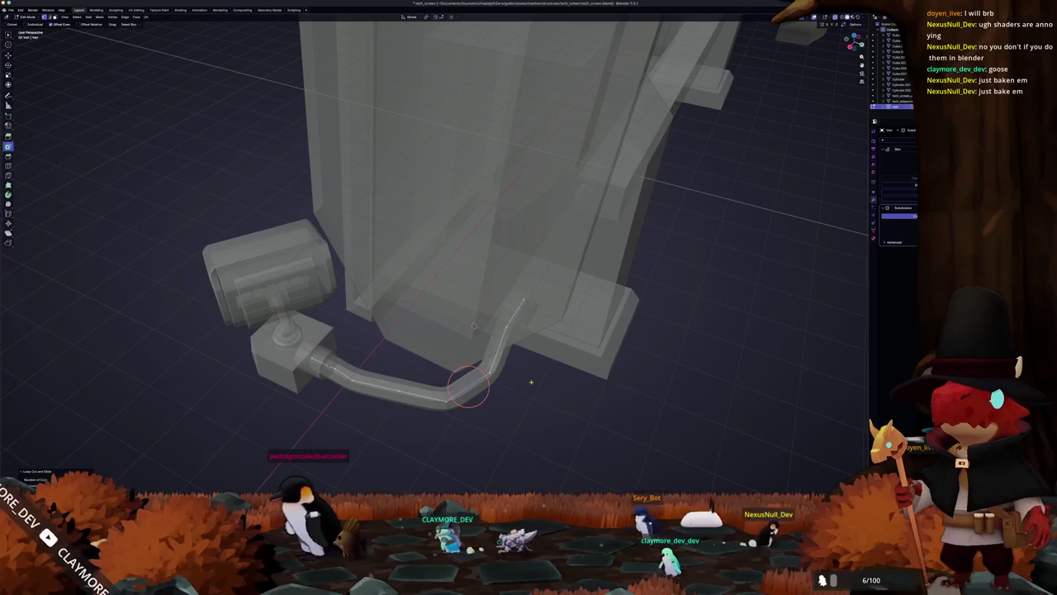
drag(486, 402, 486, 403)
key(g)
key(g)
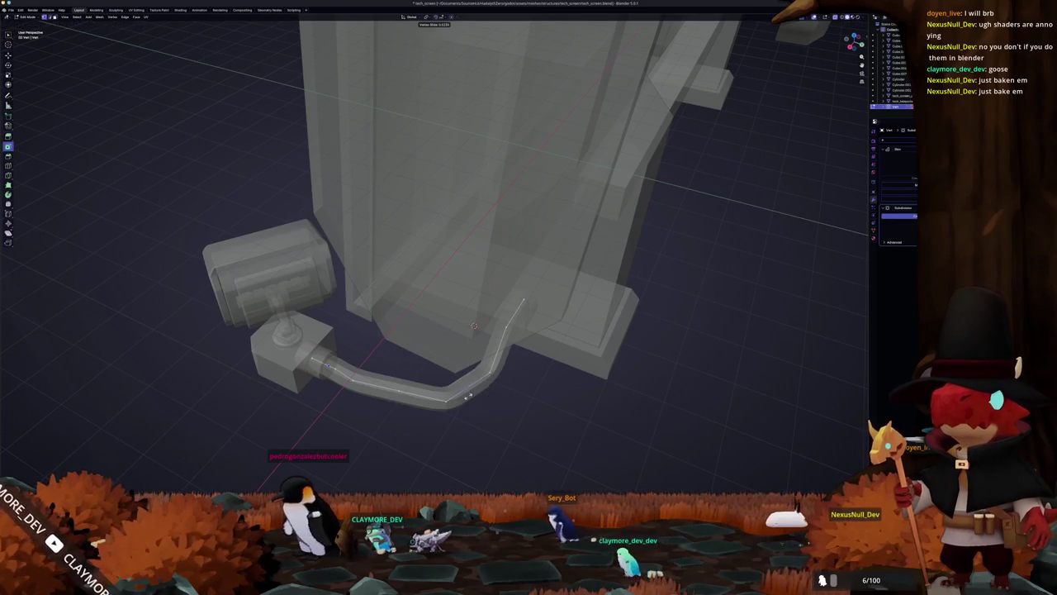
key(g)
key(x)
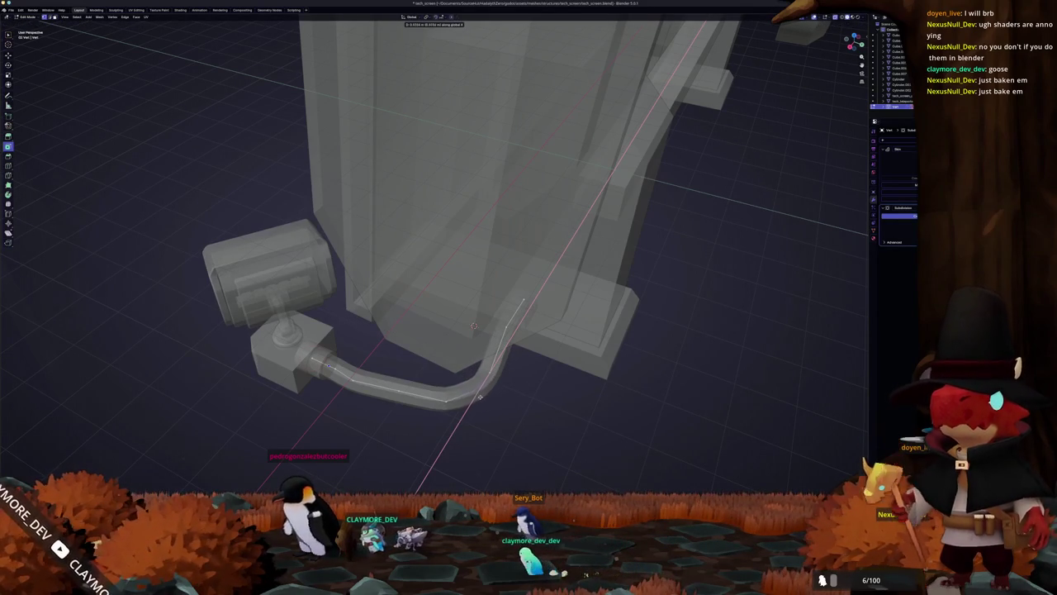
click(475, 403)
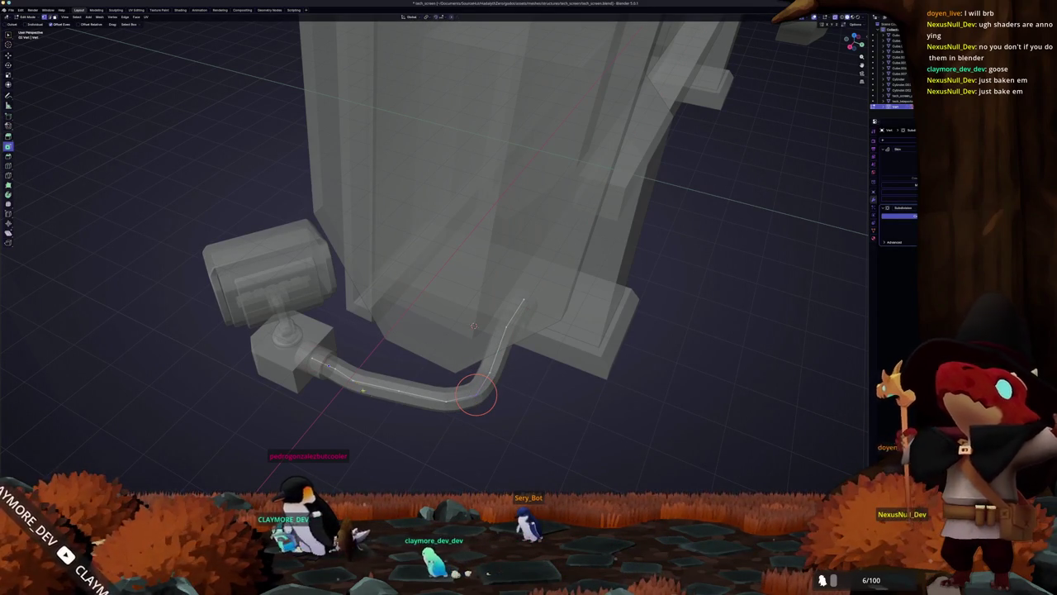
drag(474, 397, 479, 401)
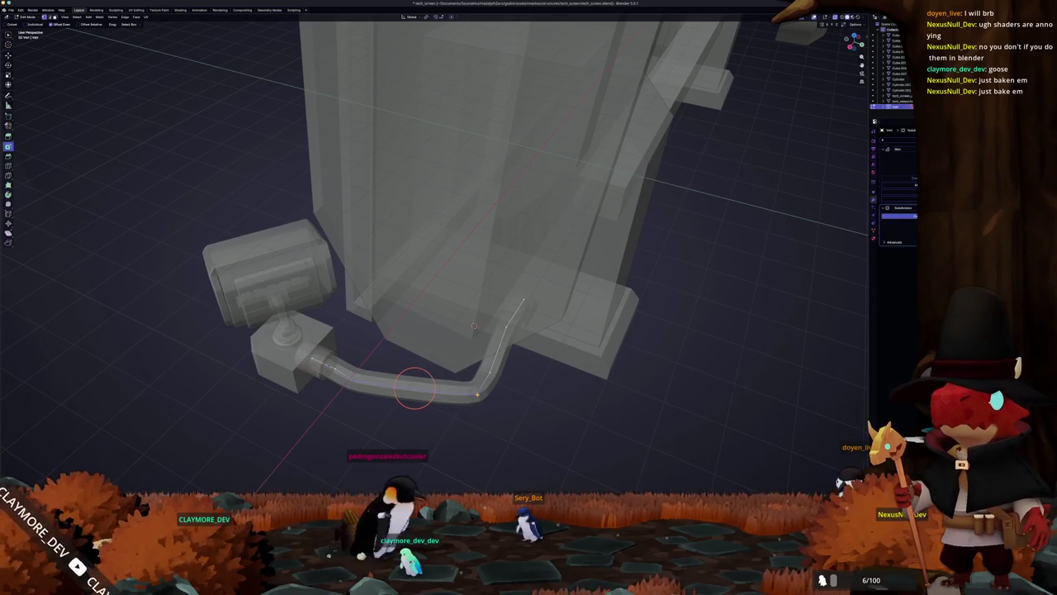
- Reshape the bend along X with proportional editing, then select the pipe Cylinder.001
mouse_move(479, 392)
mouse_down()
mouse_move(450, 429)
mouse_move(467, 397)
mouse_move(516, 355)
mouse_move(524, 361)
mouse_up()
key(g)
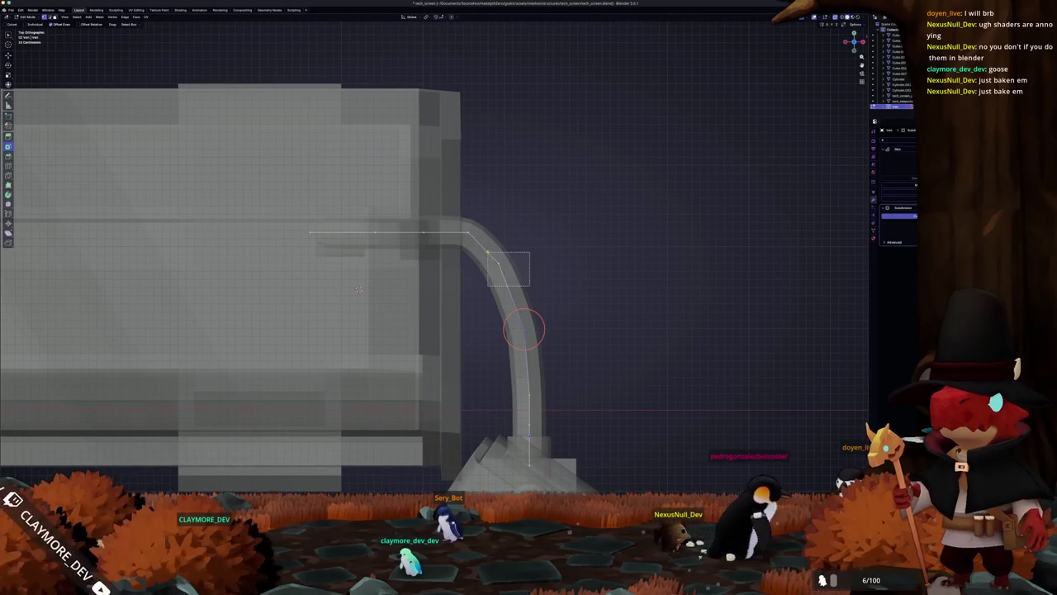
key(x)
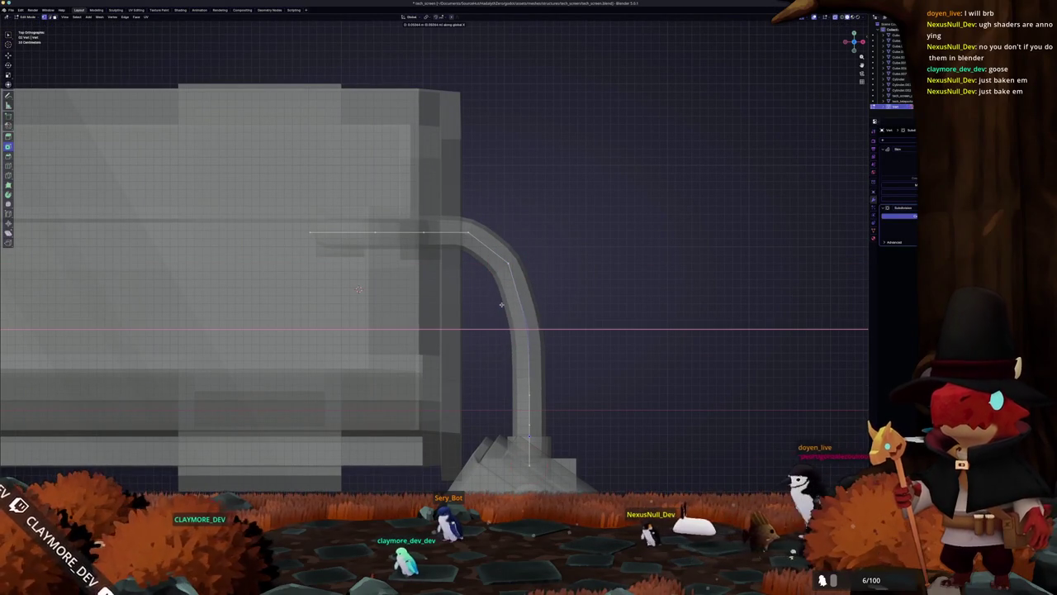
click(500, 305)
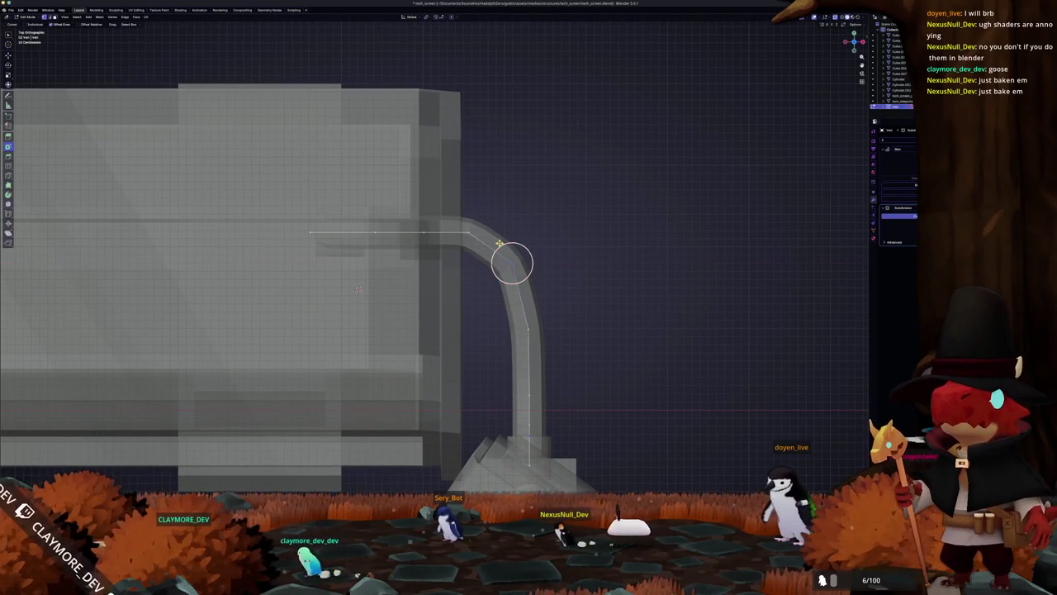
key(Tab)
mouse_move(538, 307)
mouse_down()
mouse_move(373, 299)
mouse_move(352, 319)
mouse_move(386, 312)
mouse_move(378, 366)
mouse_move(658, 373)
mouse_up()
click(378, 367)
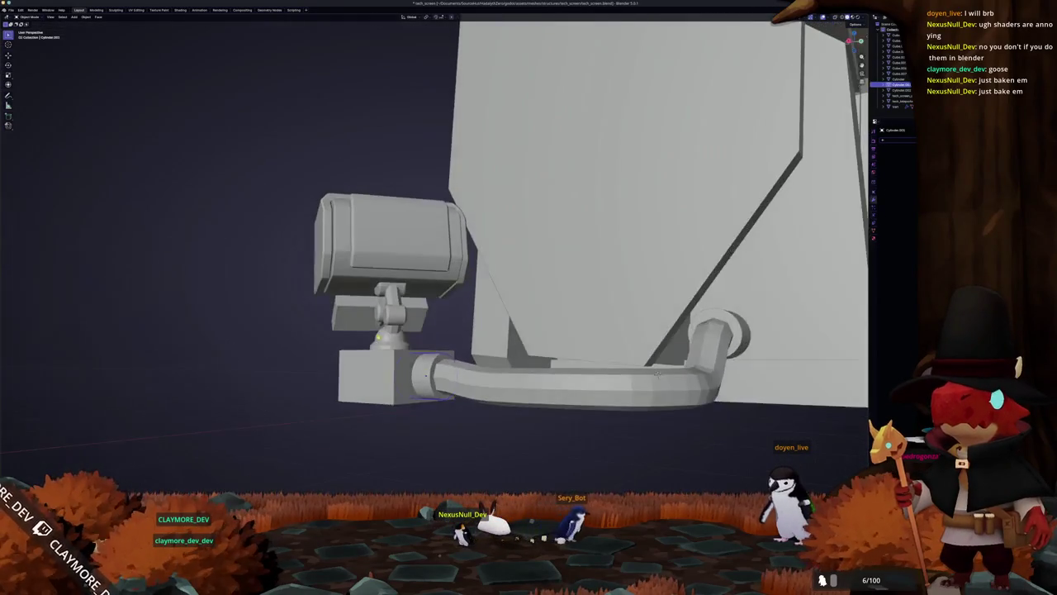
- Bevel the edge ring at the pipe's end to round it off
key(Tab)
key(c)
right_click(451, 423)
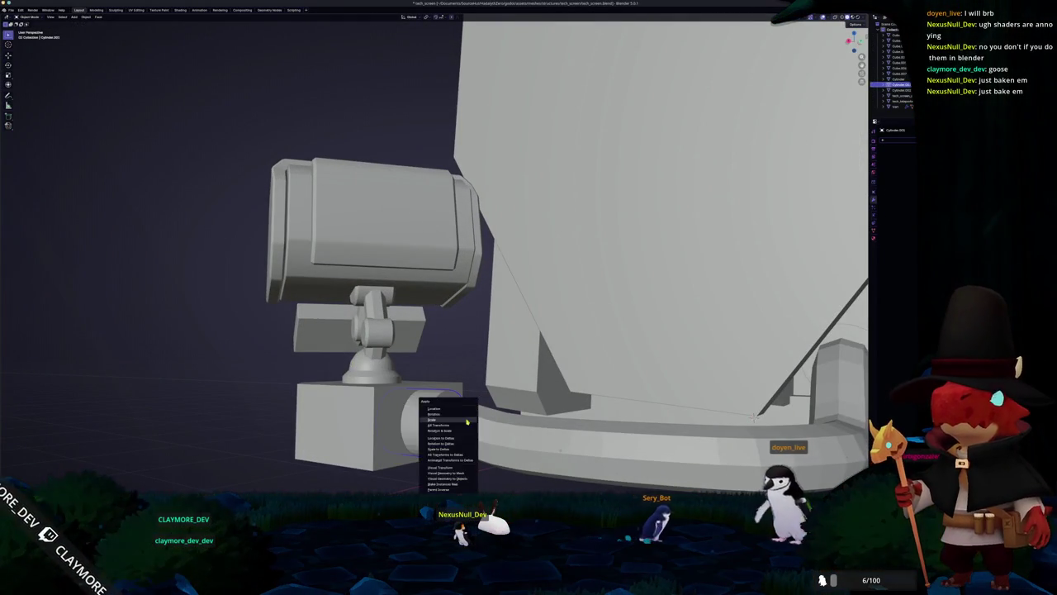
click(438, 429)
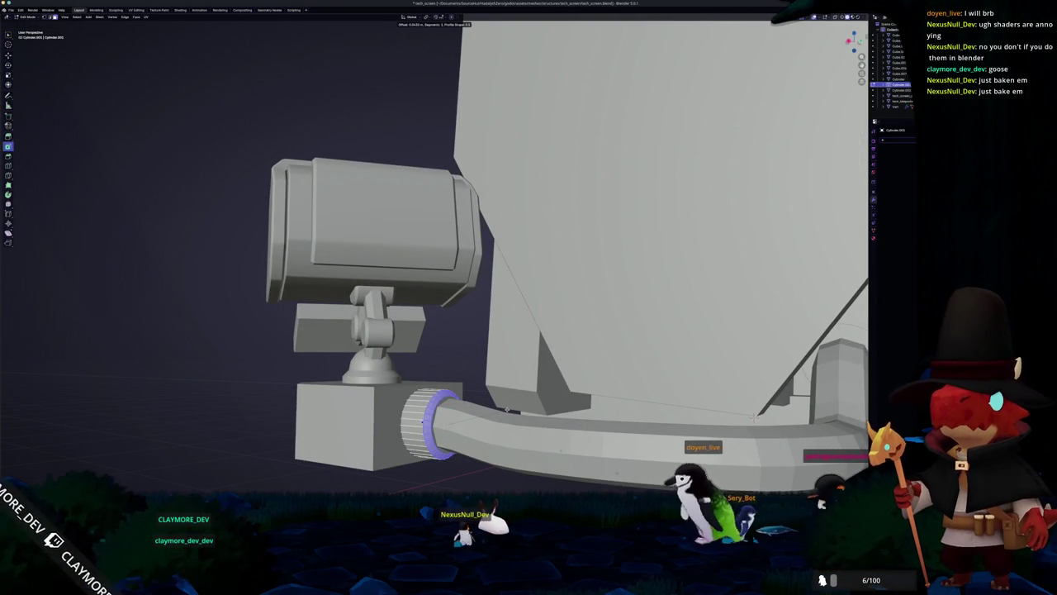
click(754, 415)
- Delete the hexagonal base block's top face to leave it open-topped
mouse_move(754, 416)
mouse_down()
mouse_move(614, 307)
mouse_move(392, 411)
mouse_move(183, 387)
mouse_up()
shift+click(430, 408)
drag(429, 409, 411, 413)
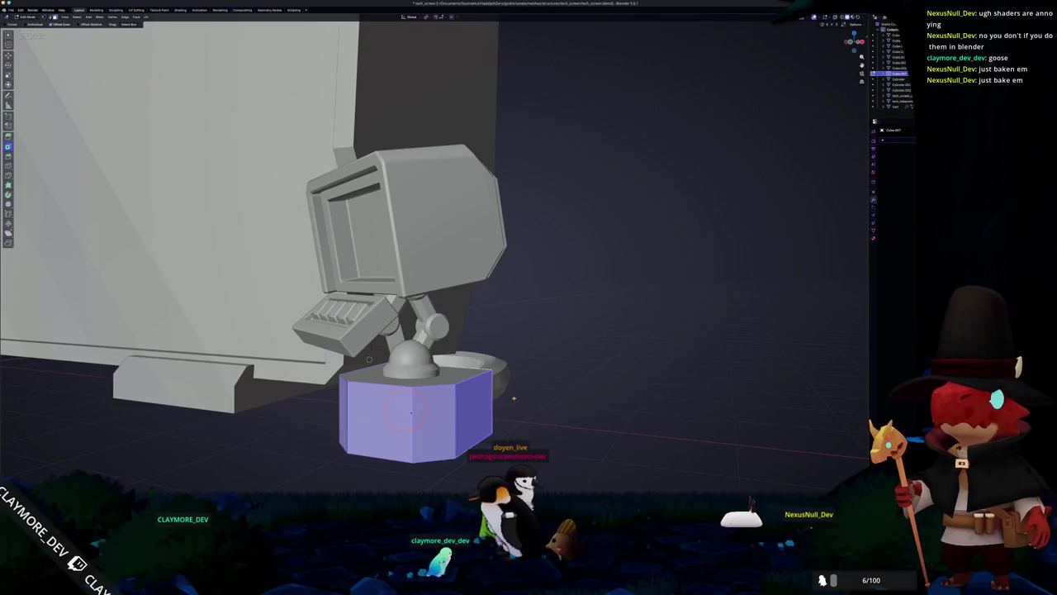
right_click(472, 393)
key(Tab)
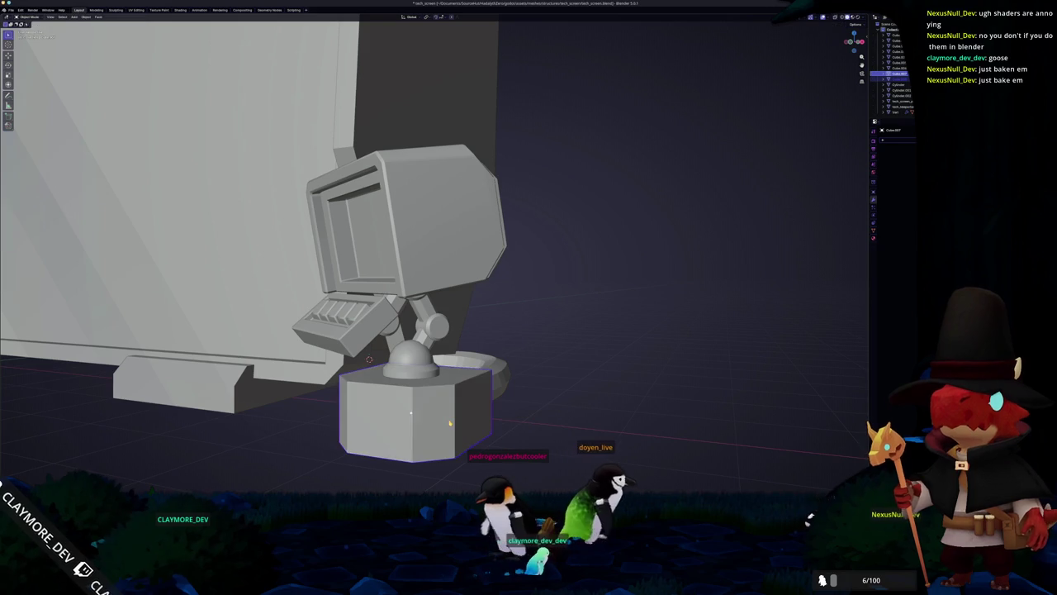
key(Tab)
key(Tab)
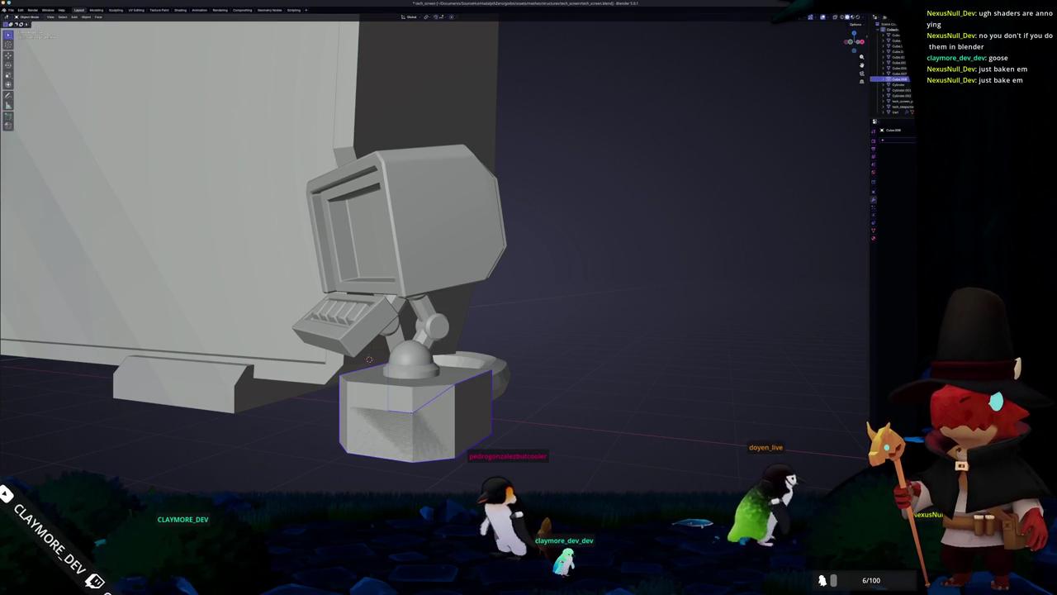
- Add a Solidify modifier to the base to give it thick walls
click(896, 139)
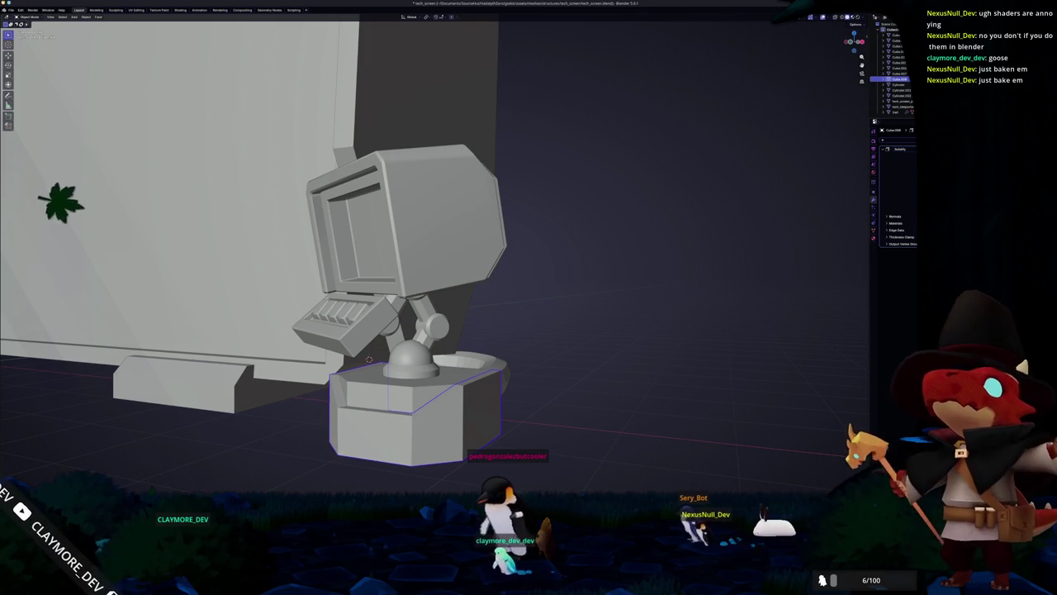
key(Tab)
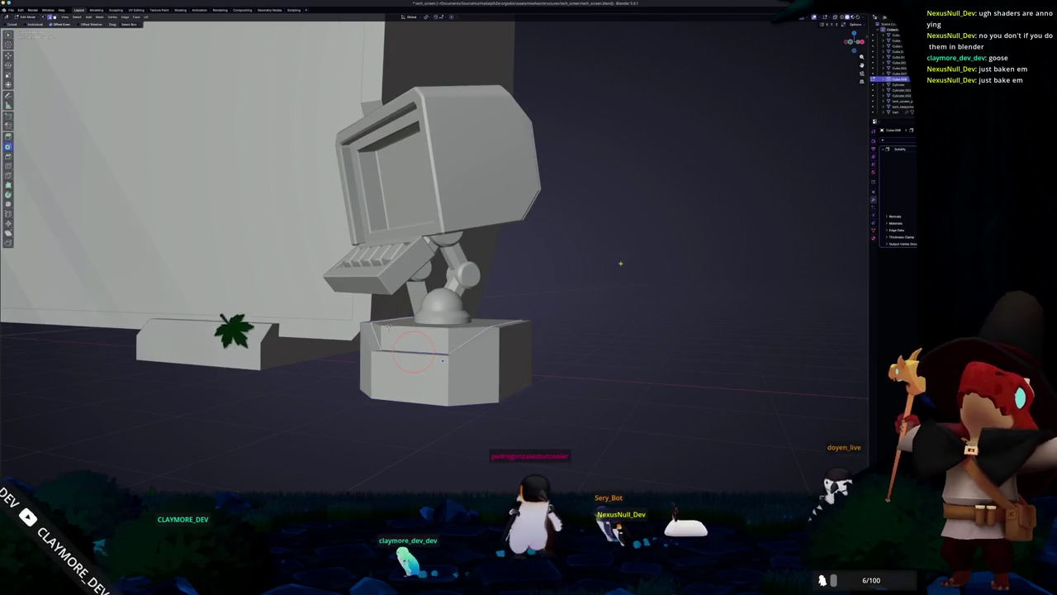
key(alt+z)
key(shift+s)
key(Tab)
key(alt+z)
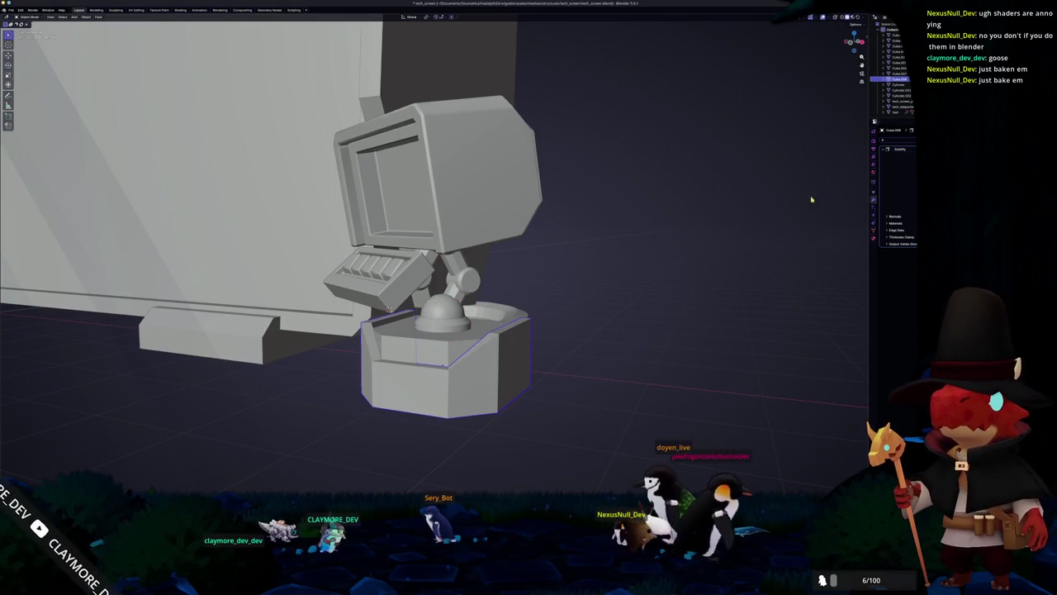
- Add a Bevel modifier to round the base's edges and reselect the base
key(shift+a)
click(744, 206)
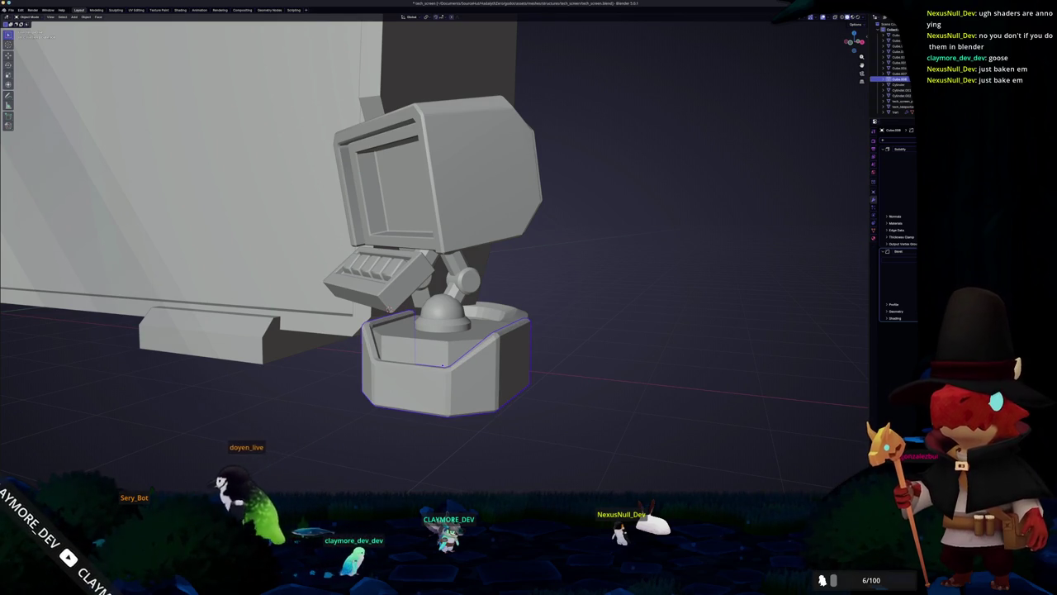
scroll(594, 380, up, 5)
click(407, 354)
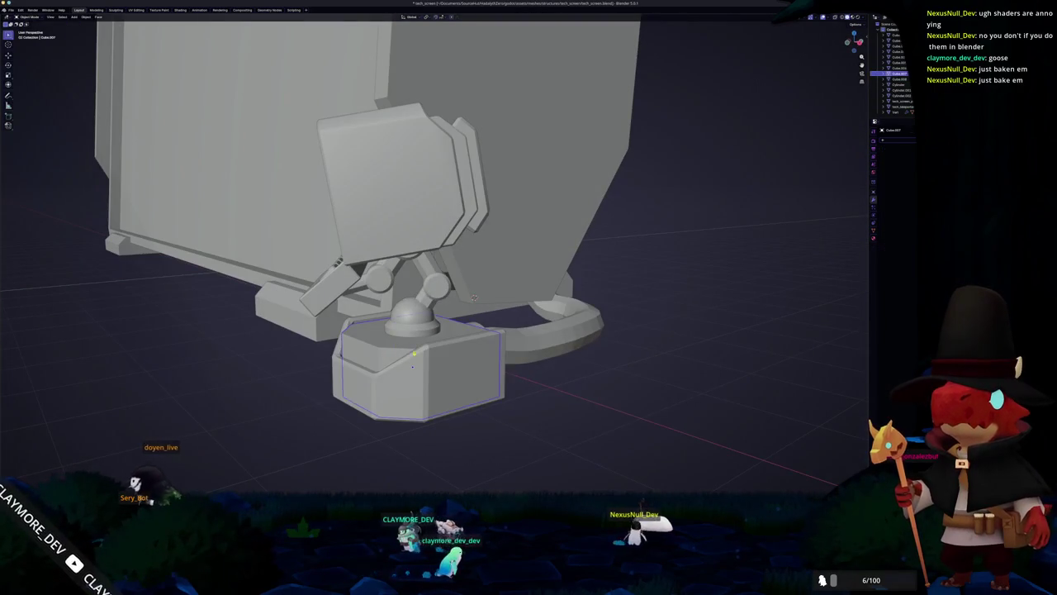
scroll(609, 342, down, 10)
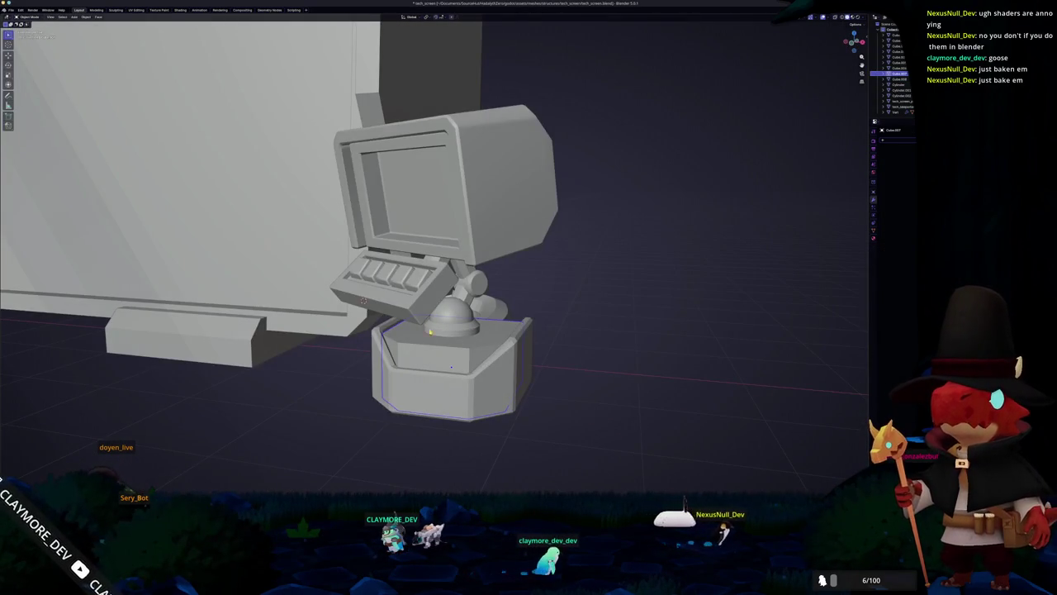
scroll(478, 346, down, 2)
click(480, 363)
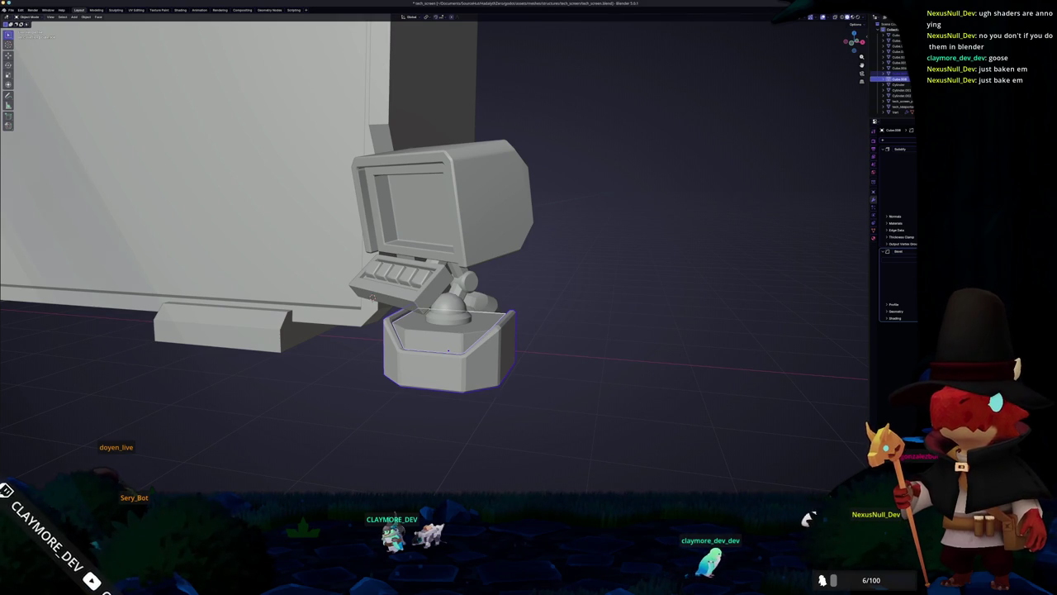
drag(466, 336, 465, 336)
right_click(466, 336)
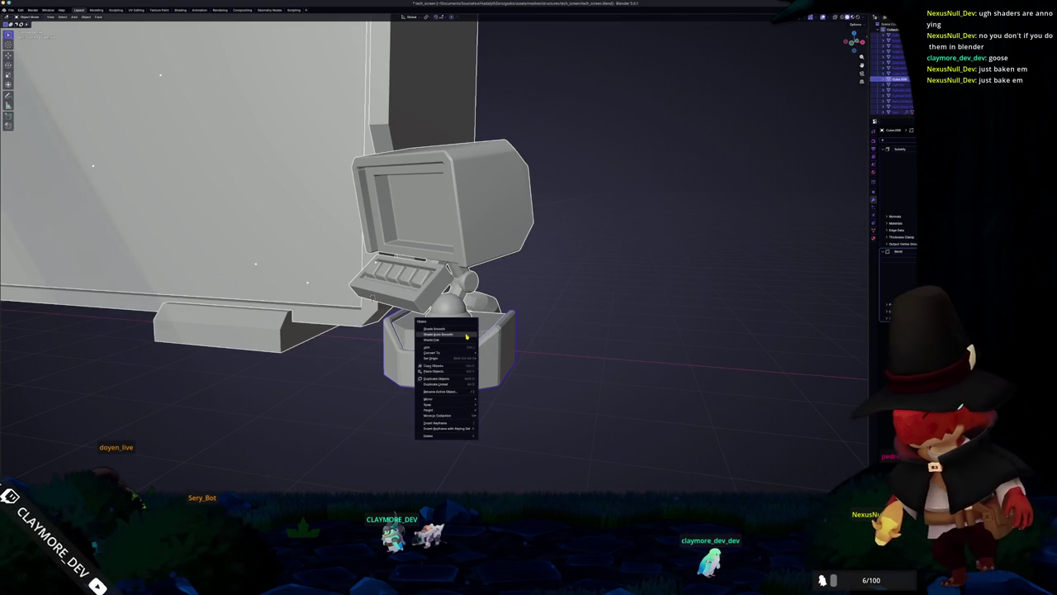
- Apply Shade Smooth by Angle to the monitor base
click(466, 336)
scroll(450, 332, down, 10)
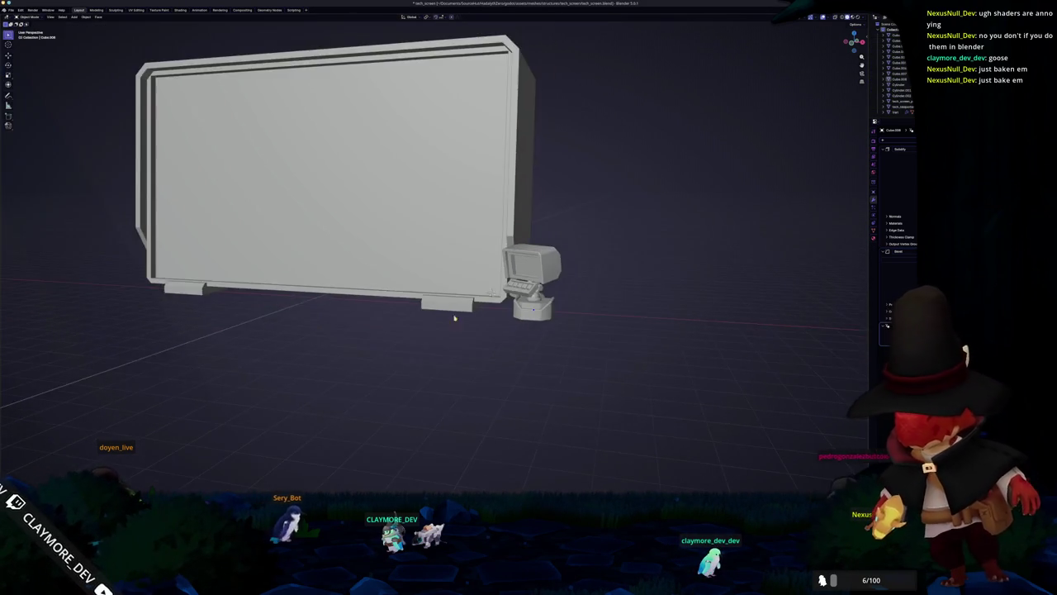
mouse_move(438, 329)
mouse_down()
mouse_move(363, 285)
mouse_move(439, 275)
mouse_up()
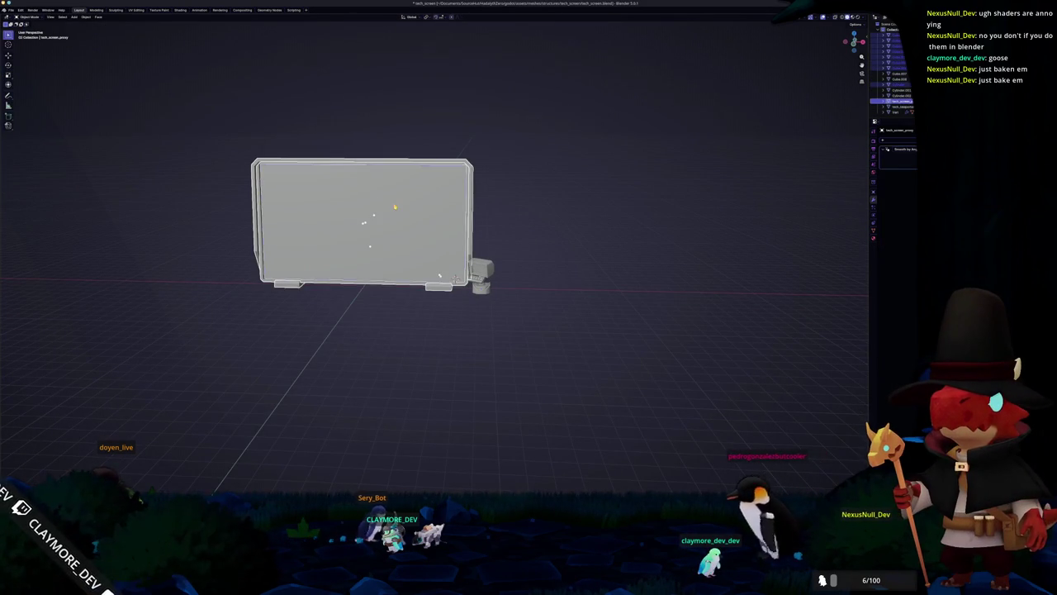
- Select the horizontal crossbar across the billboard's back and bring up the Add menu
scroll(590, 207, left, 15)
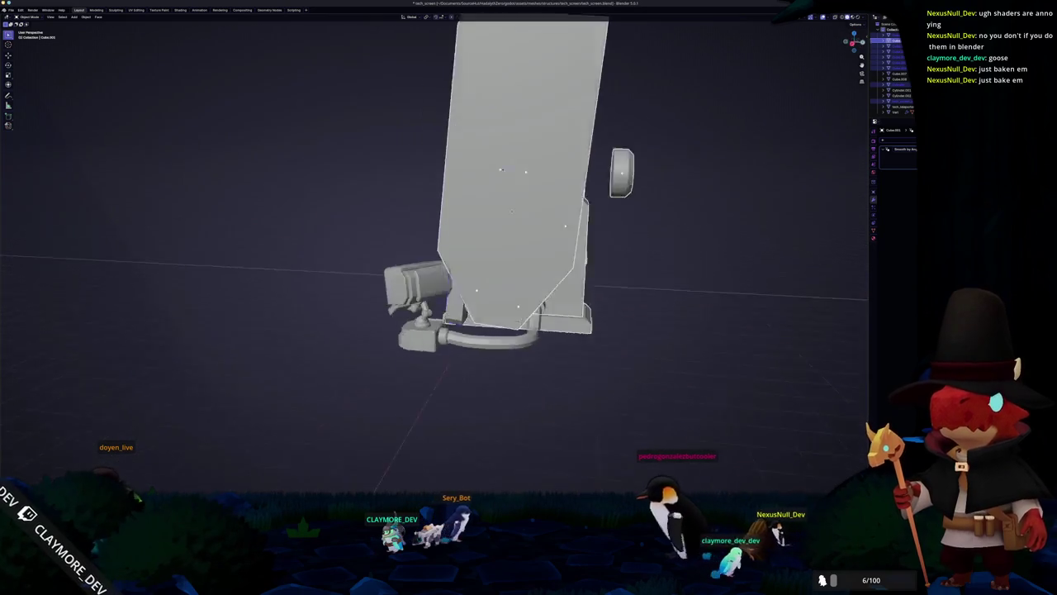
scroll(587, 216, right, 10)
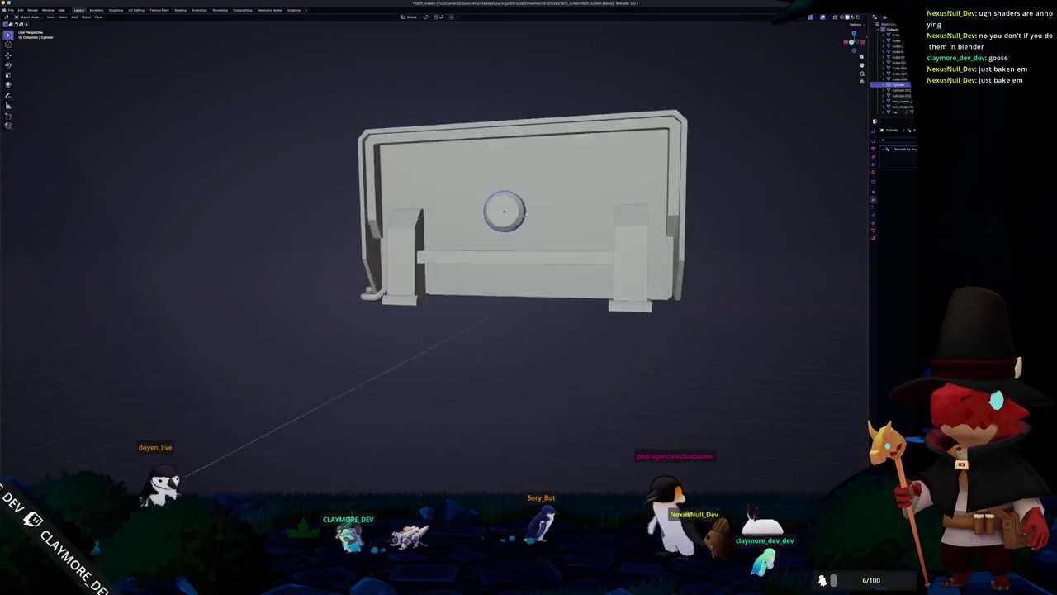
click(554, 221)
scroll(570, 220, left, 8)
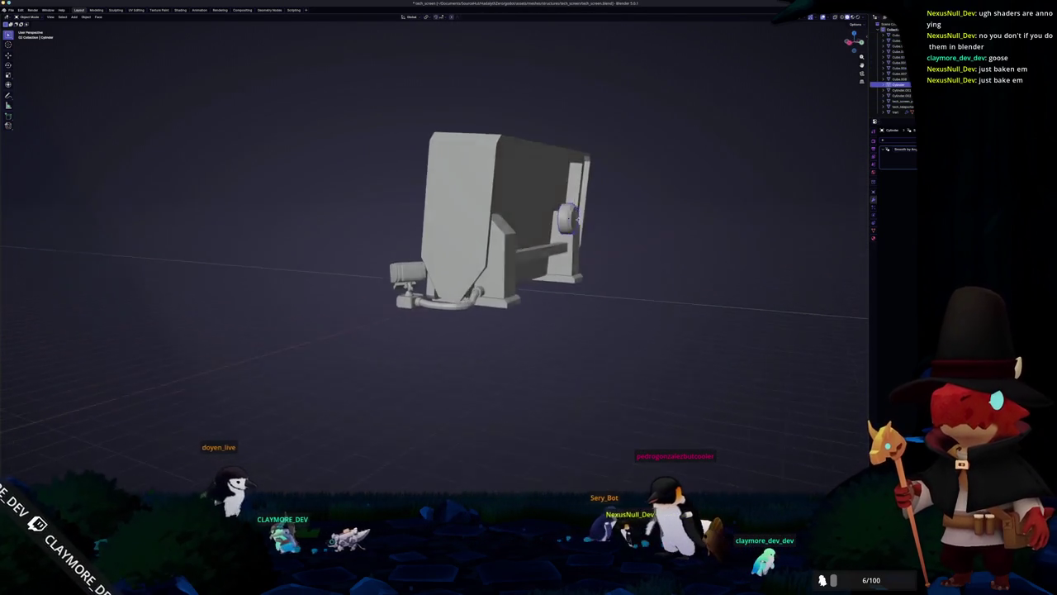
click(586, 223)
scroll(587, 223, up, 5)
scroll(603, 222, right, 8)
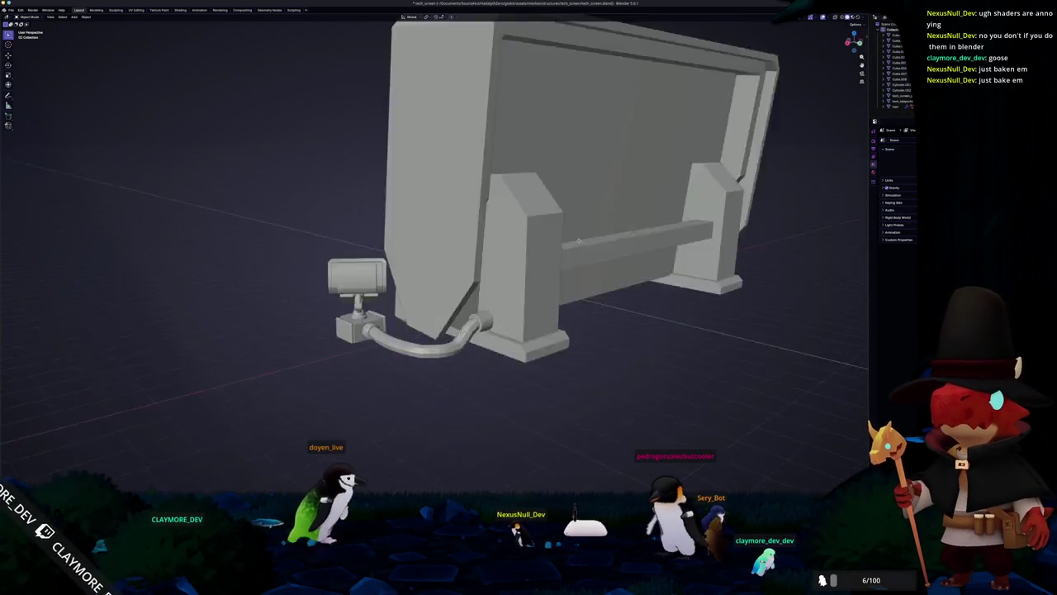
click(644, 262)
scroll(628, 270, down, 3)
key(shift+a)
- Add a cube and stretch it along the X axis
mouse_move(628, 270)
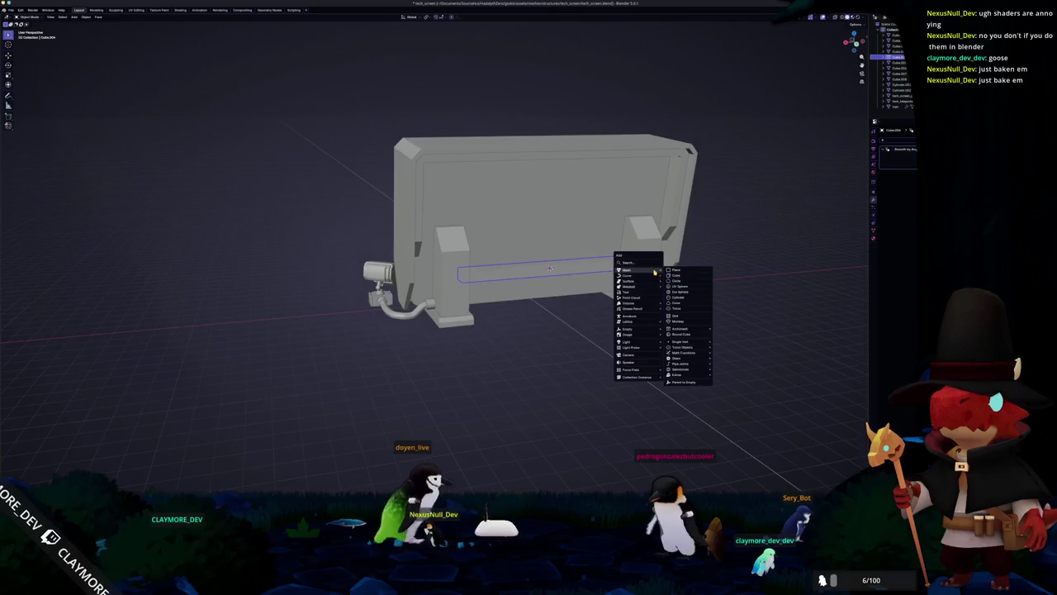
click(679, 281)
key(alt+z)
key(alt+z)
key(KP_3)
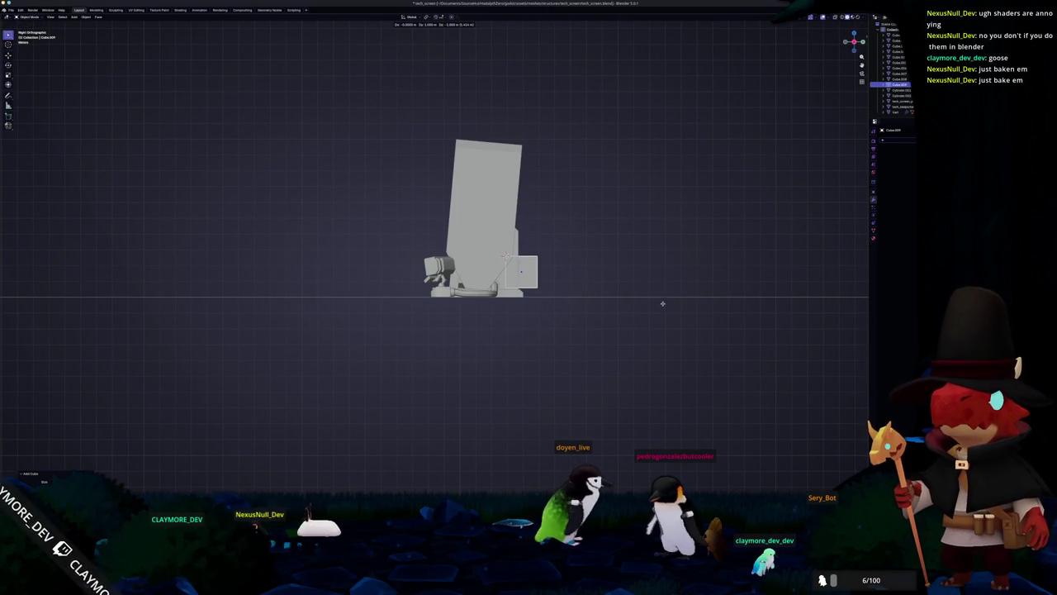
scroll(657, 302, left, 6)
key(s)
key(x)
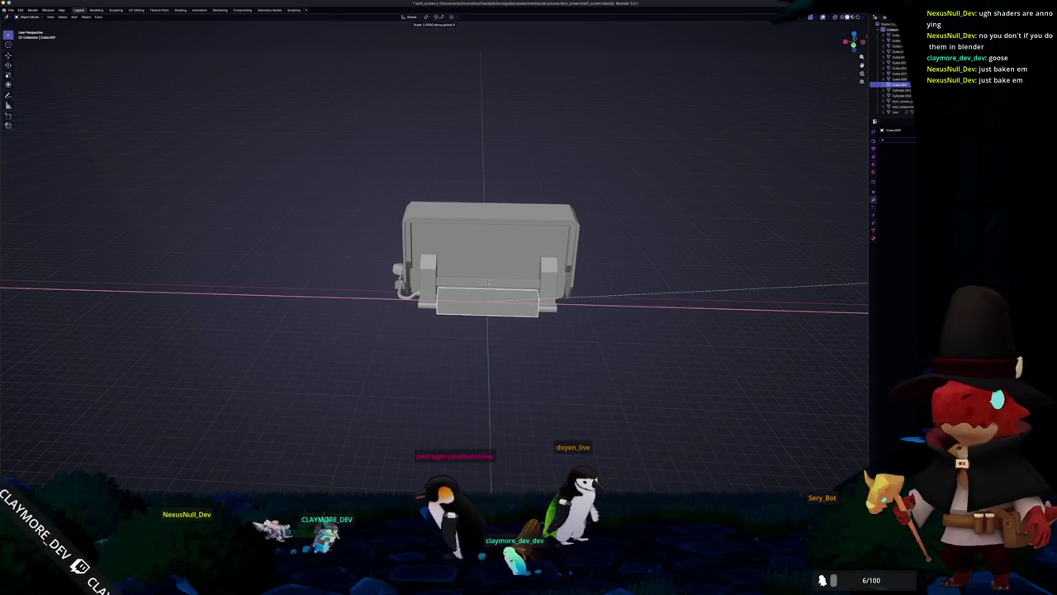
scroll(234, 274, up, 5)
- Raise the cube's top face along Z and adjust the selected vertices to form a tall box
key(Tab)
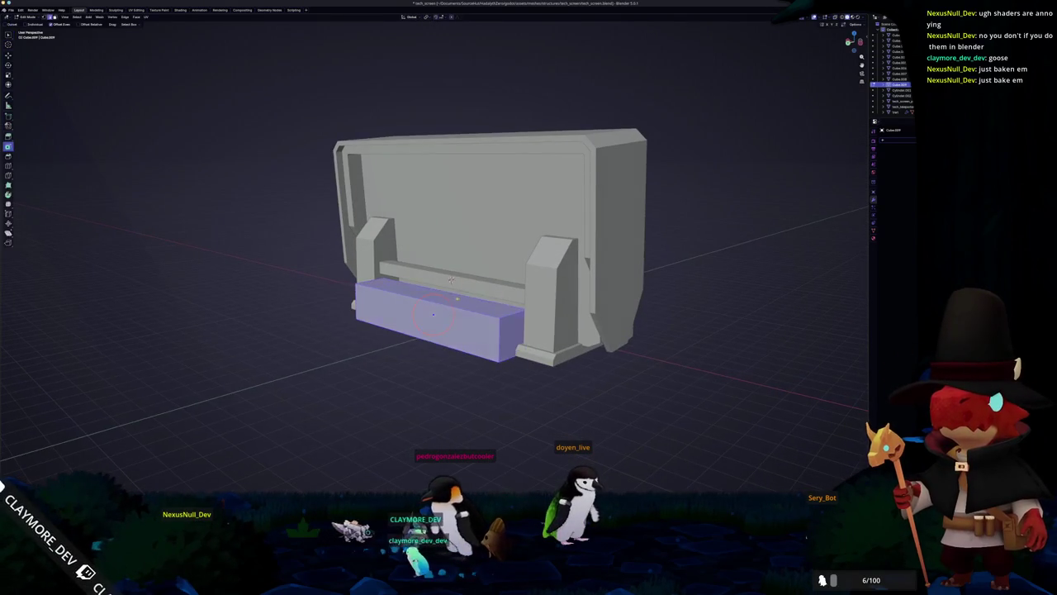
key(g)
key(z)
click(464, 204)
key(alt+z)
key(c)
key(alt+z)
key(alt+z)
key(alt+z)
key(KP_3)
key(alt+z)
scroll(502, 240, up, 3)
key(g)
mouse_move(498, 292)
mouse_down()
mouse_move(306, 207)
mouse_move(294, 275)
mouse_move(335, 288)
mouse_move(444, 290)
mouse_move(471, 279)
mouse_up()
- Separate the box's front face into its own object
key(Tab)
key(Tab)
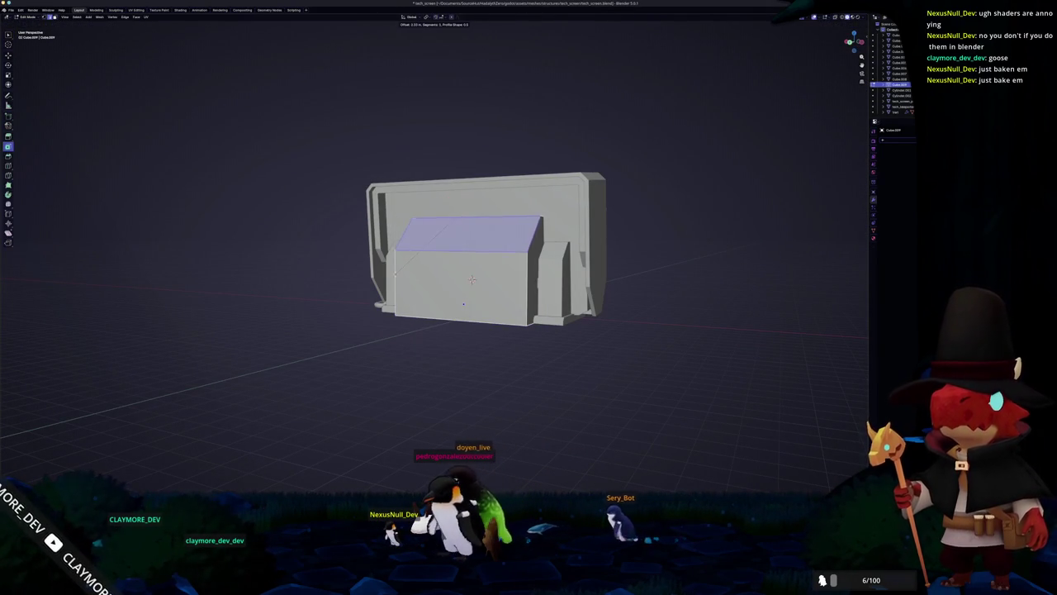
key(Tab)
drag(472, 279, 470, 290)
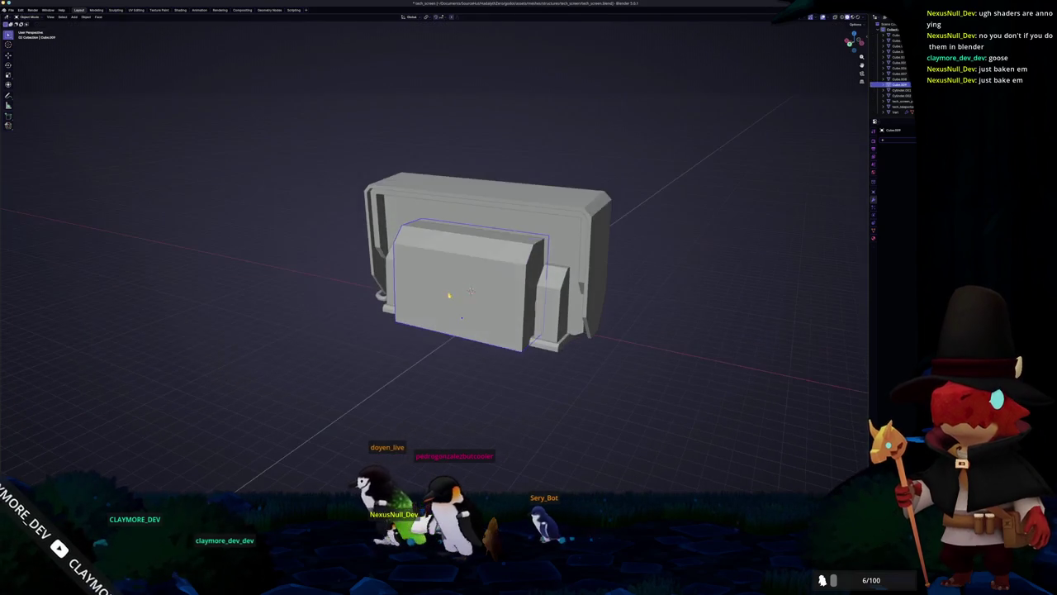
click(457, 293)
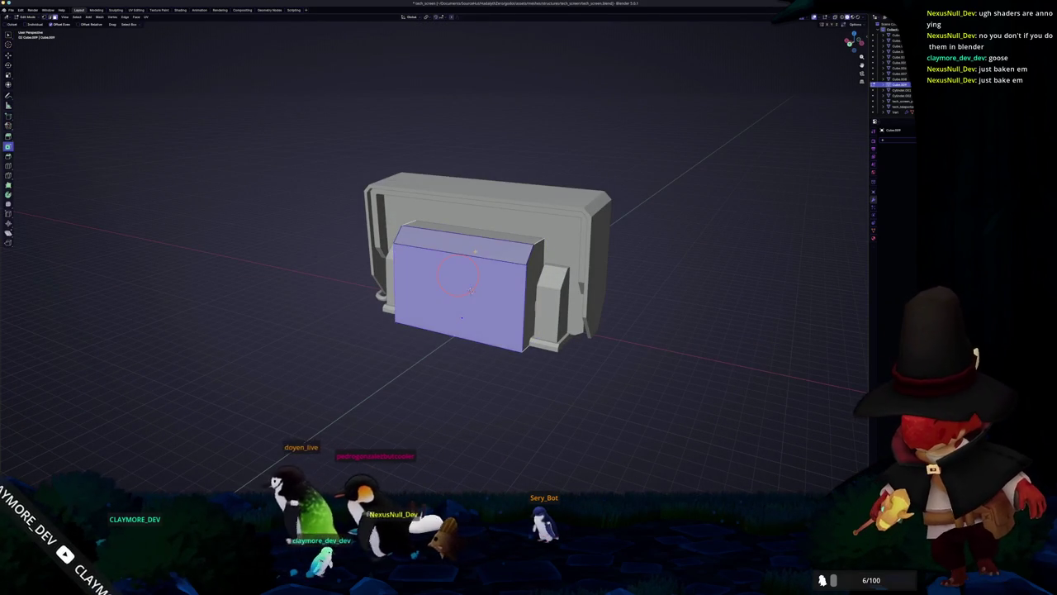
key(g)
right_click(465, 294)
right_click(405, 281)
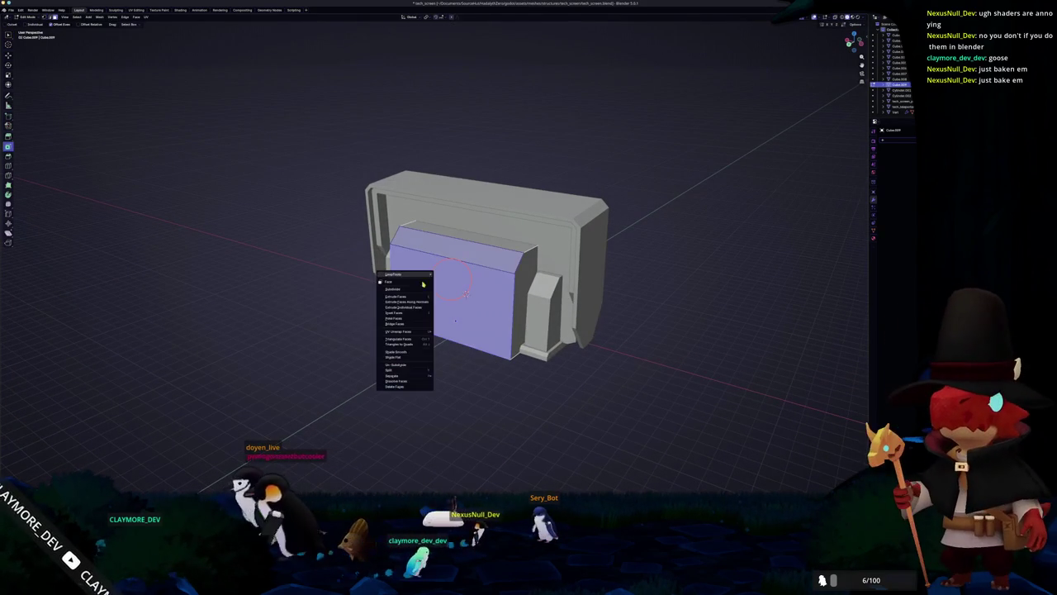
click(415, 374)
- Shrink the separated front panel and give it a Solidify modifier
key(Tab)
key(g)
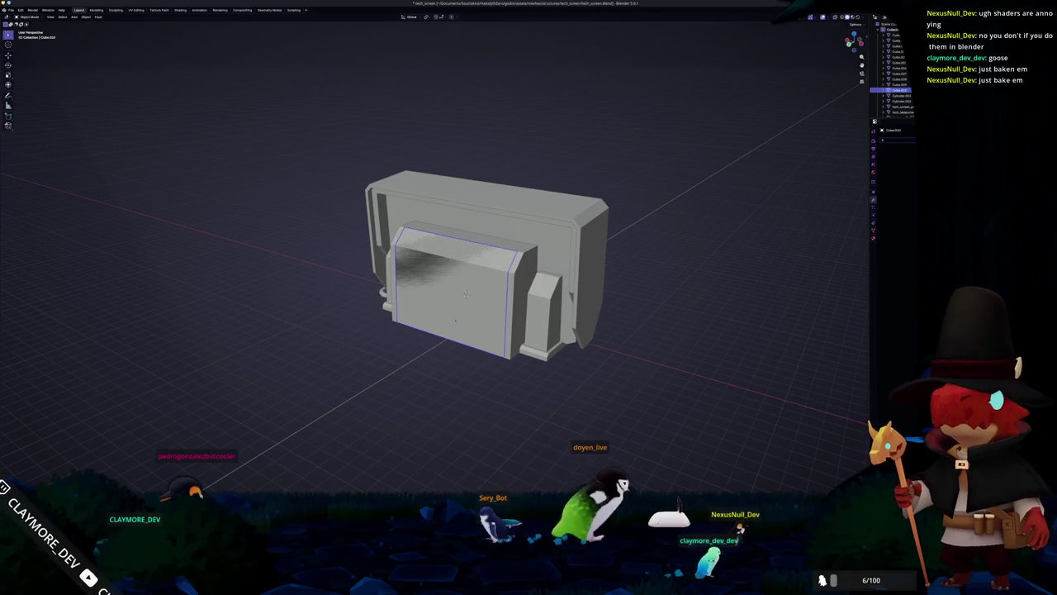
click(898, 149)
click(898, 149)
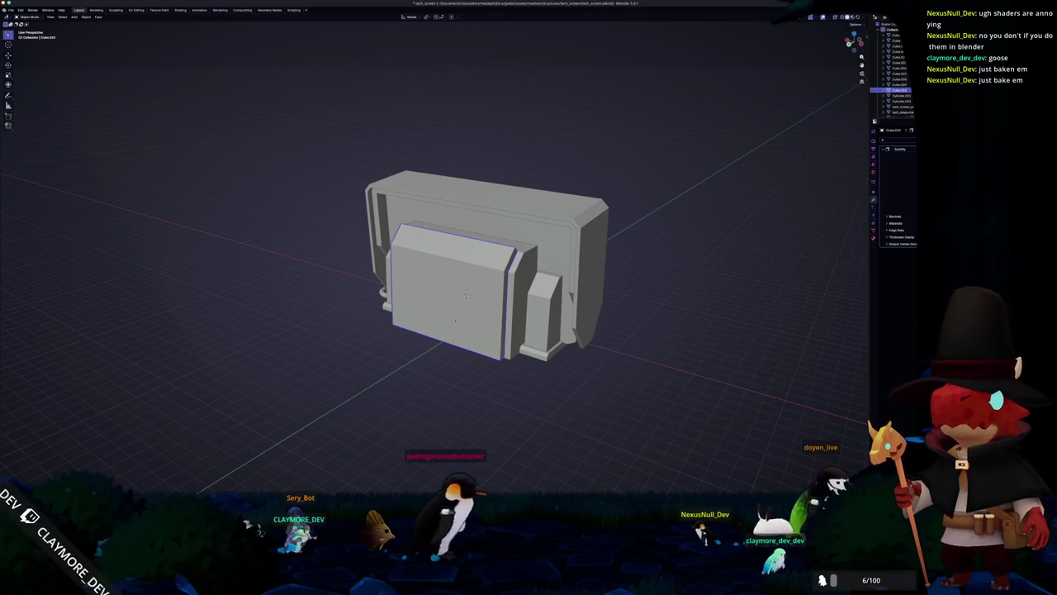
- Slide the second cylinder along Y to sit beside the first at the housing's base
scroll(663, 224, up, 3)
click(567, 202)
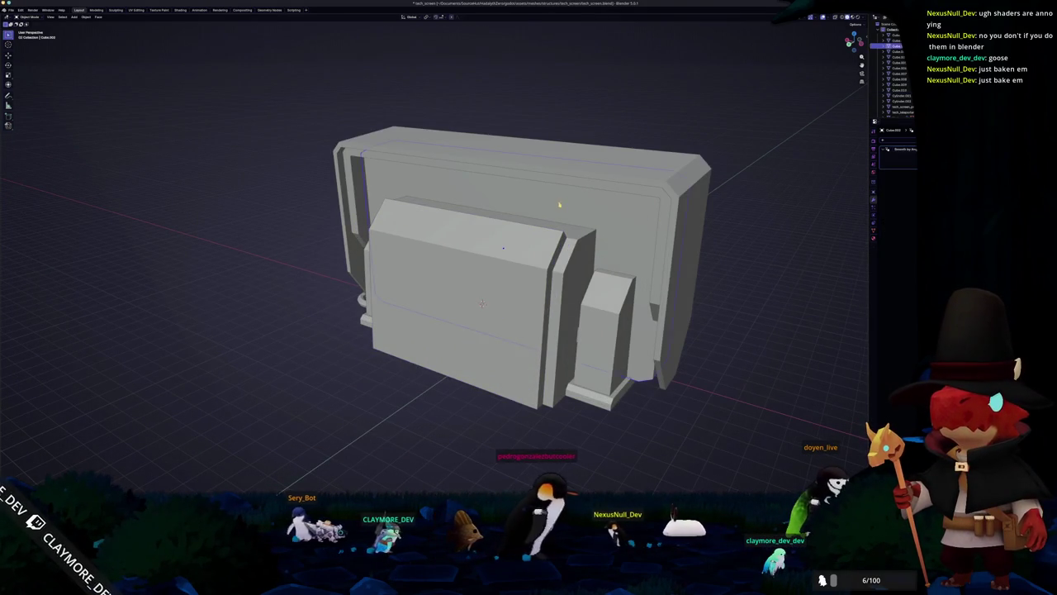
scroll(566, 202, left, 5)
scroll(499, 209, left, 5)
scroll(492, 209, left, 5)
scroll(440, 182, left, 5)
scroll(309, 200, left, 5)
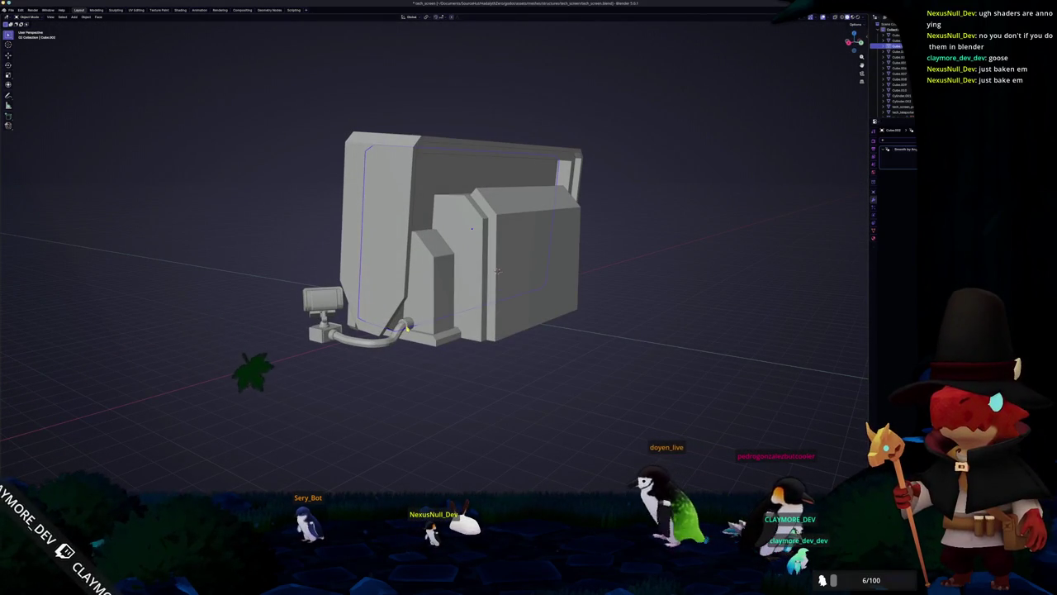
scroll(498, 271, up, 5)
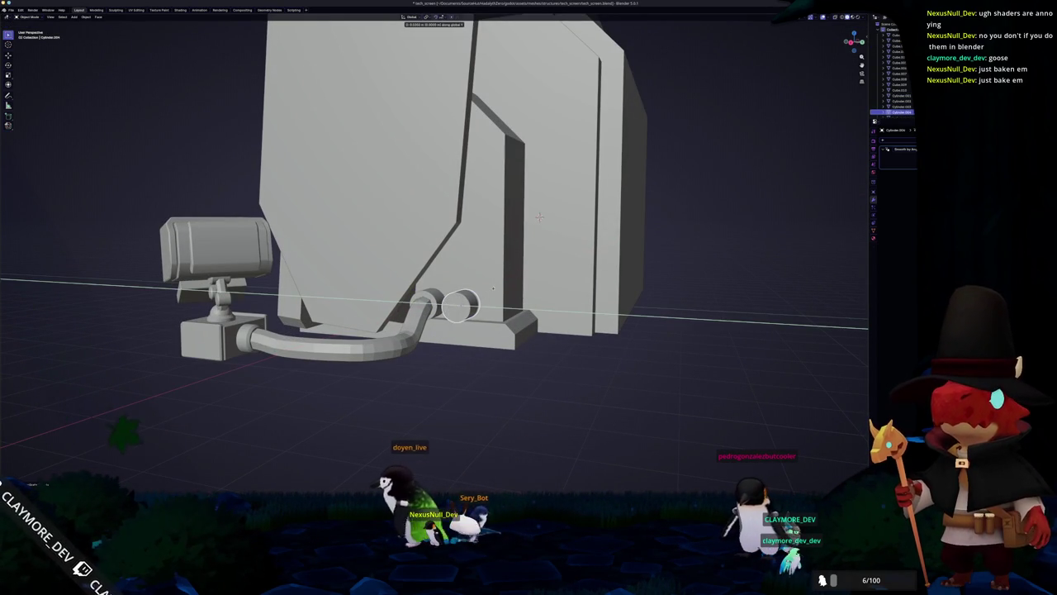
click(496, 289)
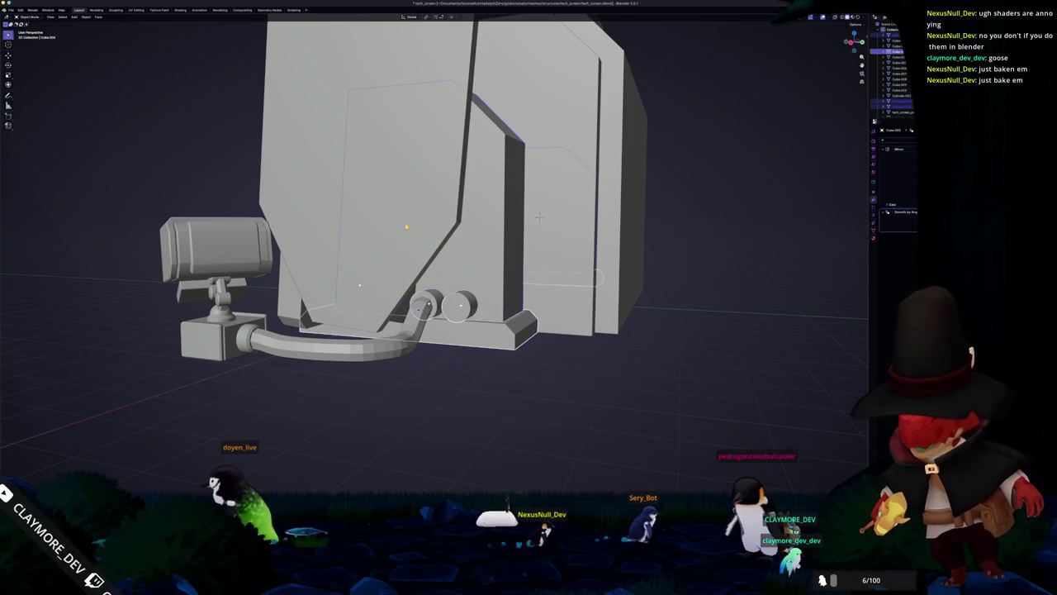
- Select the screen housing and an inner housing part to check the arrangement
shift+click(405, 240)
scroll(404, 240, down, 3)
click(896, 41)
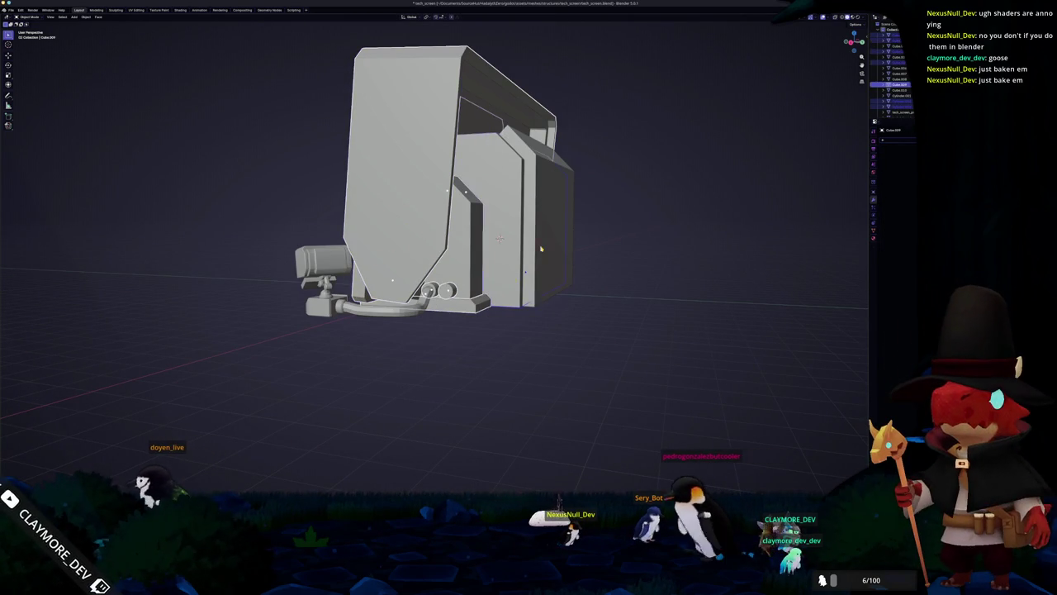
scroll(544, 244, left, 5)
scroll(446, 266, left, 8)
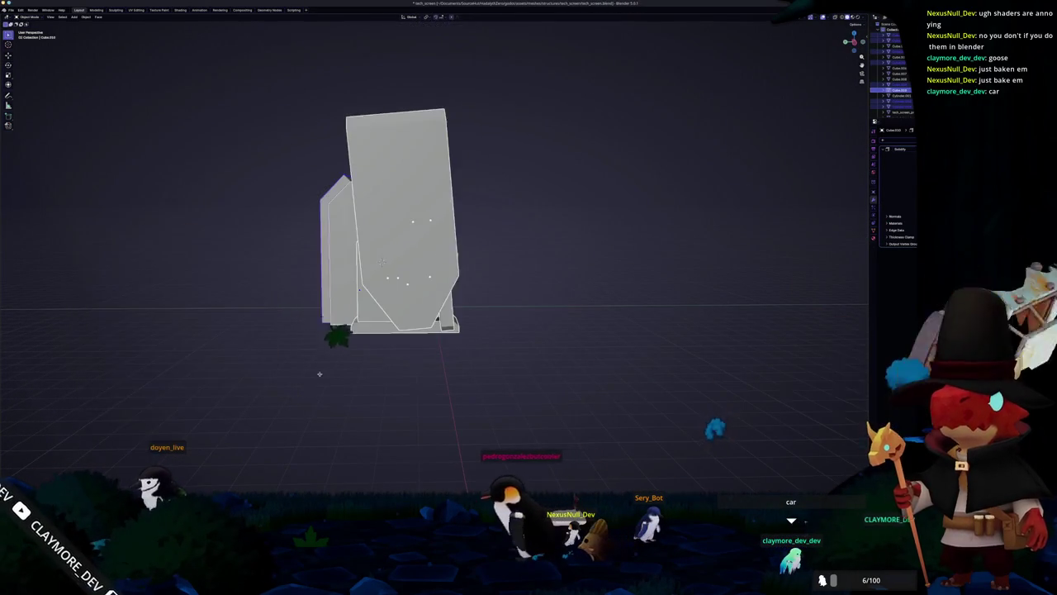
- Convert the screen model to a mesh, applying its modifiers, and join its parts into one object
scroll(320, 377, left, 8)
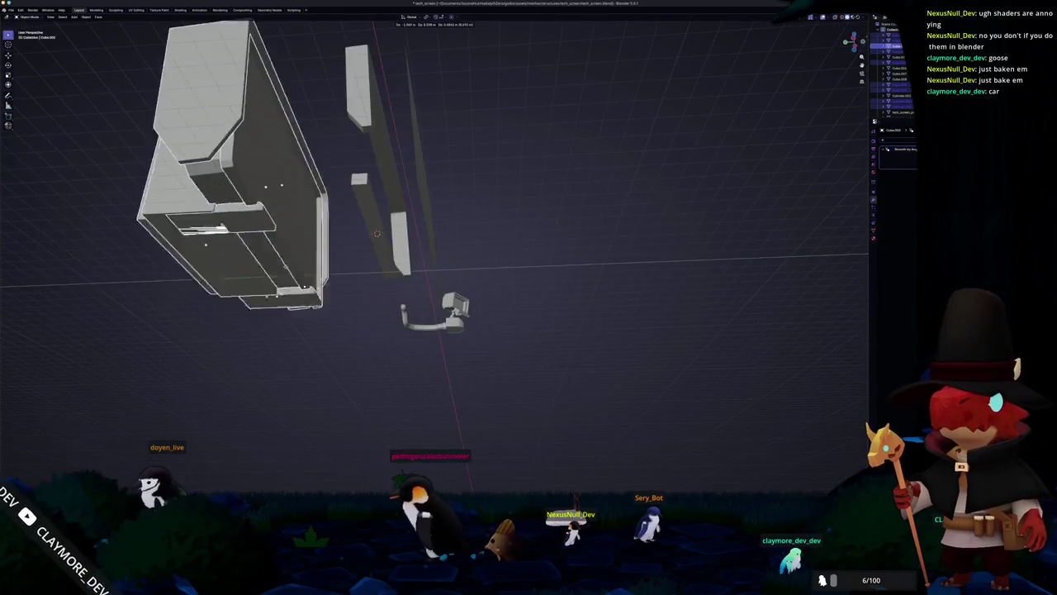
scroll(251, 247, left, 10)
scroll(250, 247, left, 8)
scroll(385, 256, left, 6)
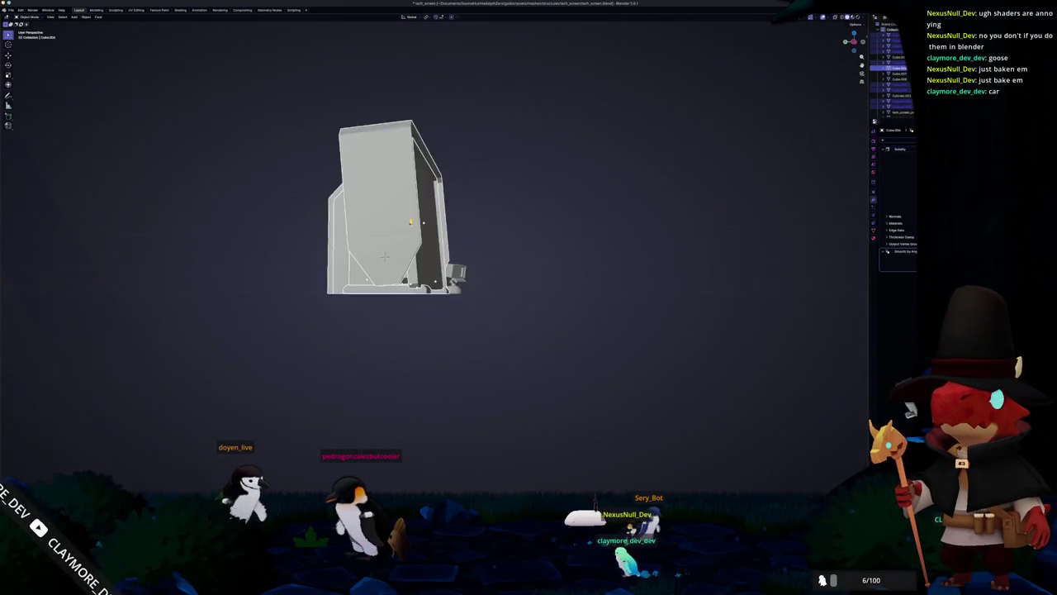
scroll(385, 257, left, 8)
scroll(372, 262, left, 6)
scroll(372, 262, left, 2)
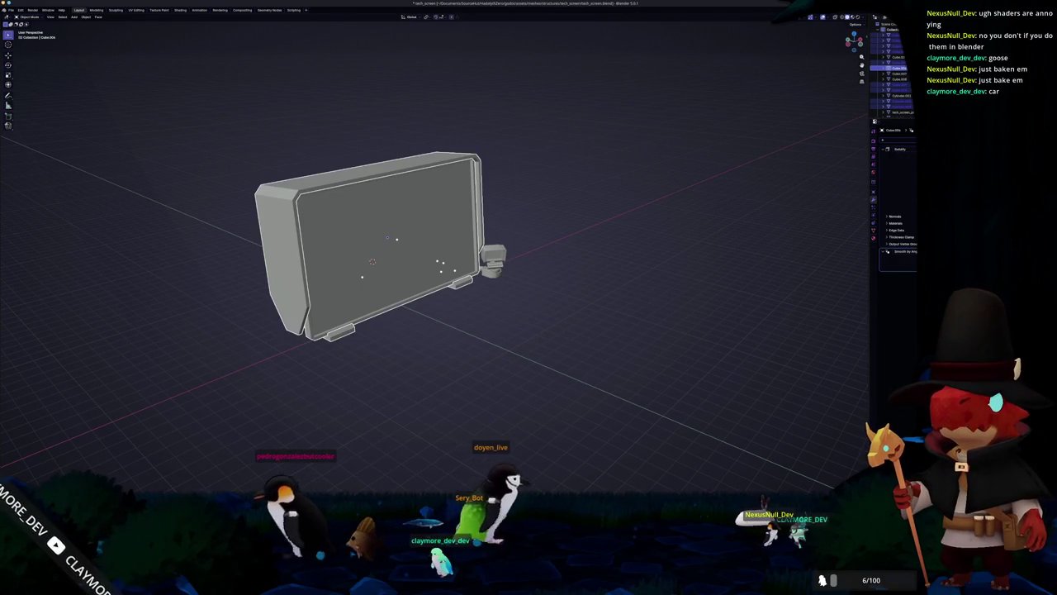
right_click(621, 172)
click(640, 231)
scroll(613, 197, up, 5)
scroll(613, 197, up, 3)
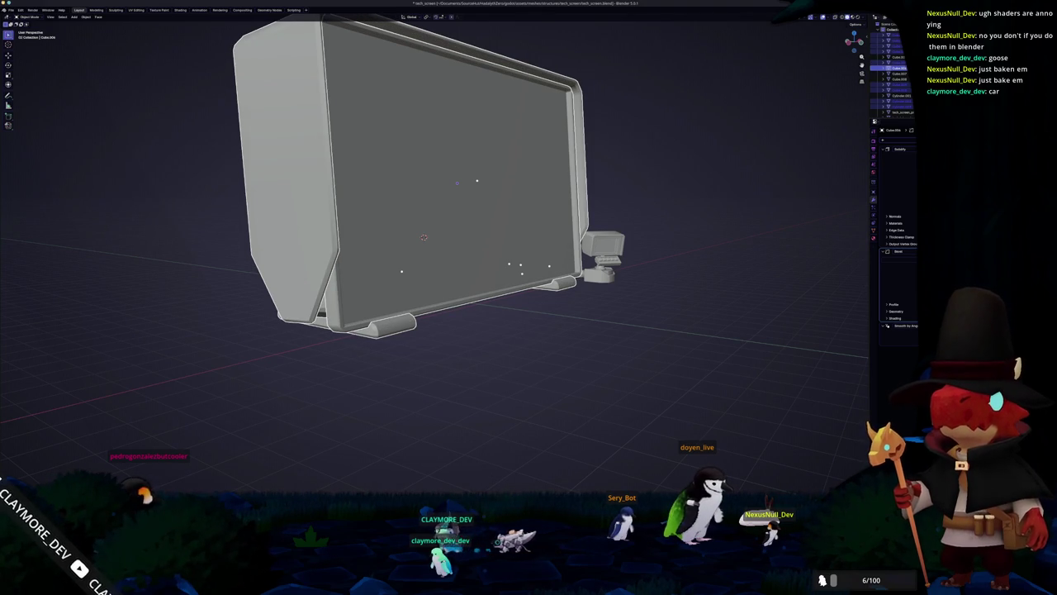
right_click(562, 213)
key(Escape)
scroll(563, 213, up, 5)
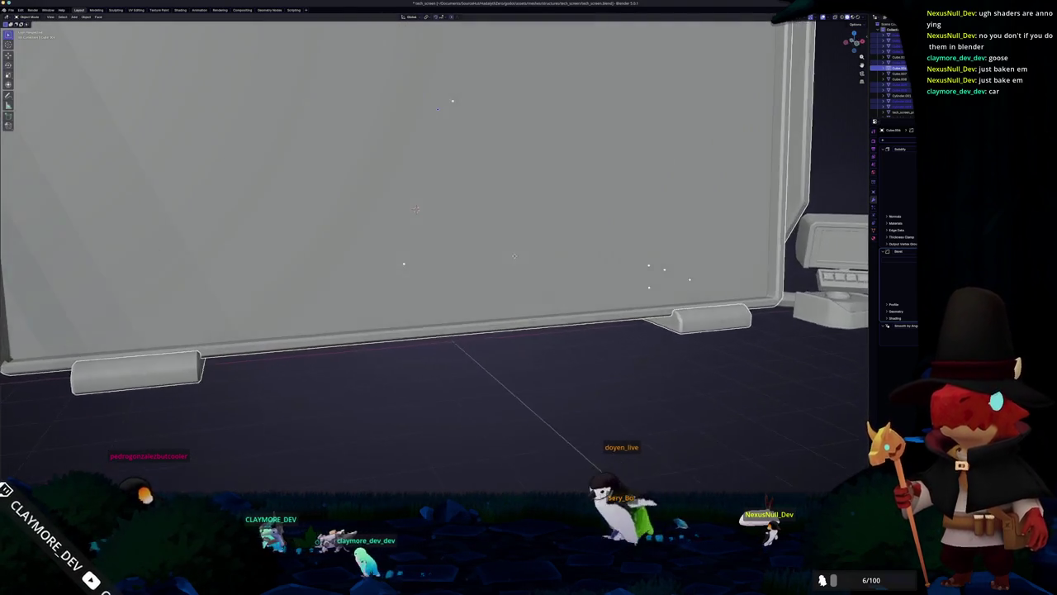
scroll(435, 207, down, 3)
mouse_move(434, 207)
mouse_down()
mouse_move(396, 211)
mouse_move(314, 190)
mouse_move(273, 165)
mouse_move(206, 189)
mouse_move(330, 198)
mouse_up()
mouse_move(485, 254)
mouse_down()
mouse_move(529, 247)
mouse_move(568, 259)
mouse_up()
right_click(569, 260)
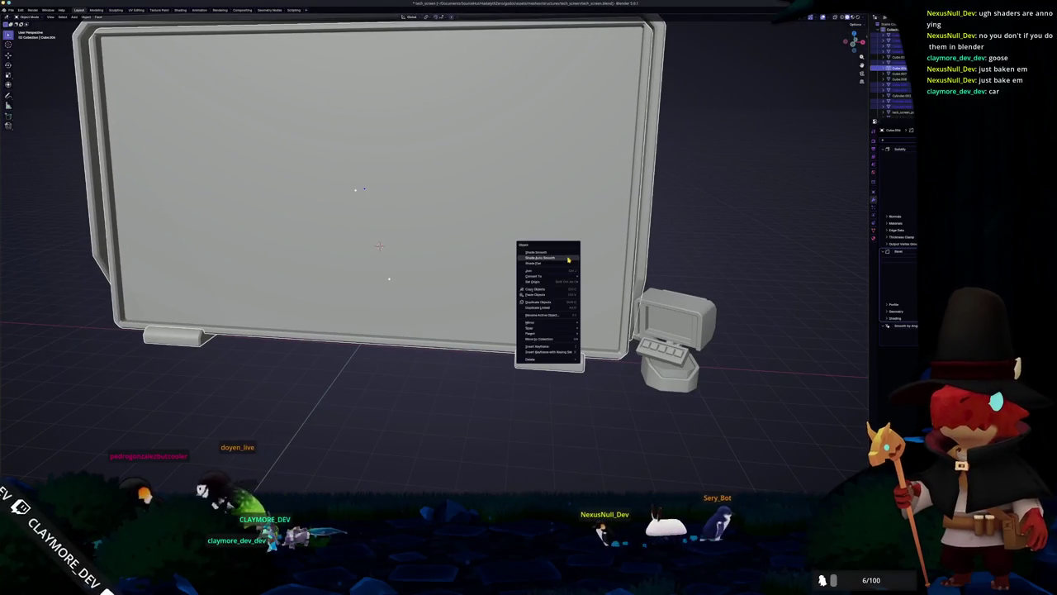
click(11, 9)
scroll(397, 240, down, 4)
right_click(260, 199)
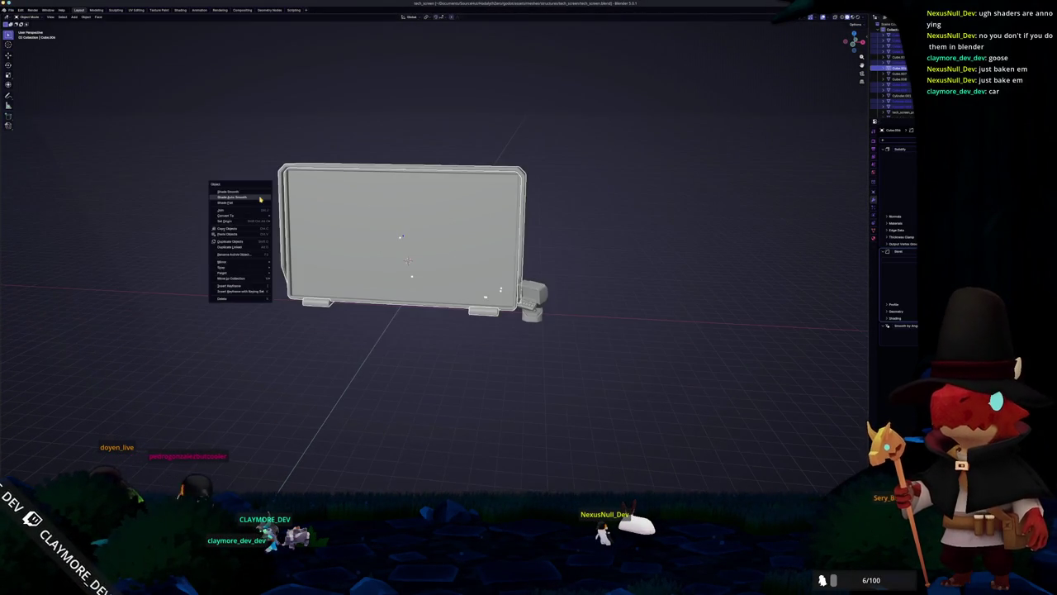
click(295, 220)
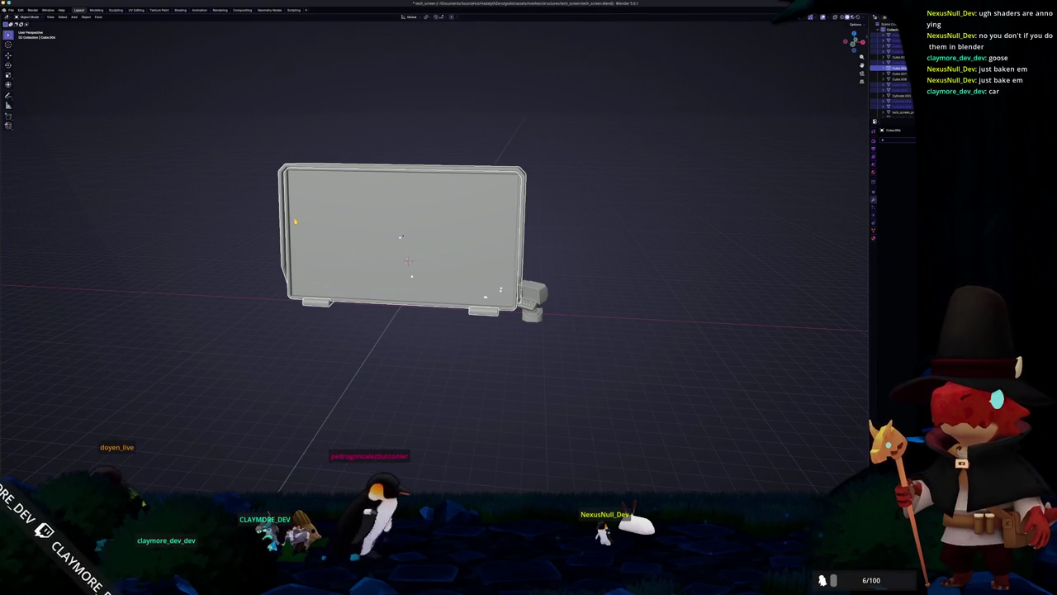
key(ctrl+j)
- Delete the tech_screen_proxy object, using see-through shading to select it
click(684, 144)
scroll(566, 196, up, 2)
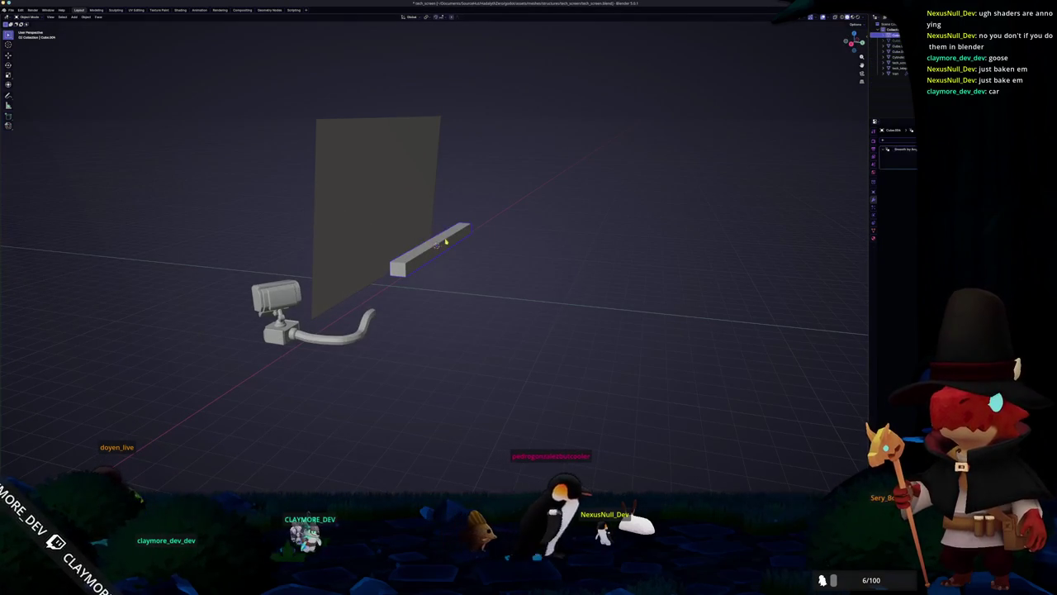
scroll(436, 242, up, 2)
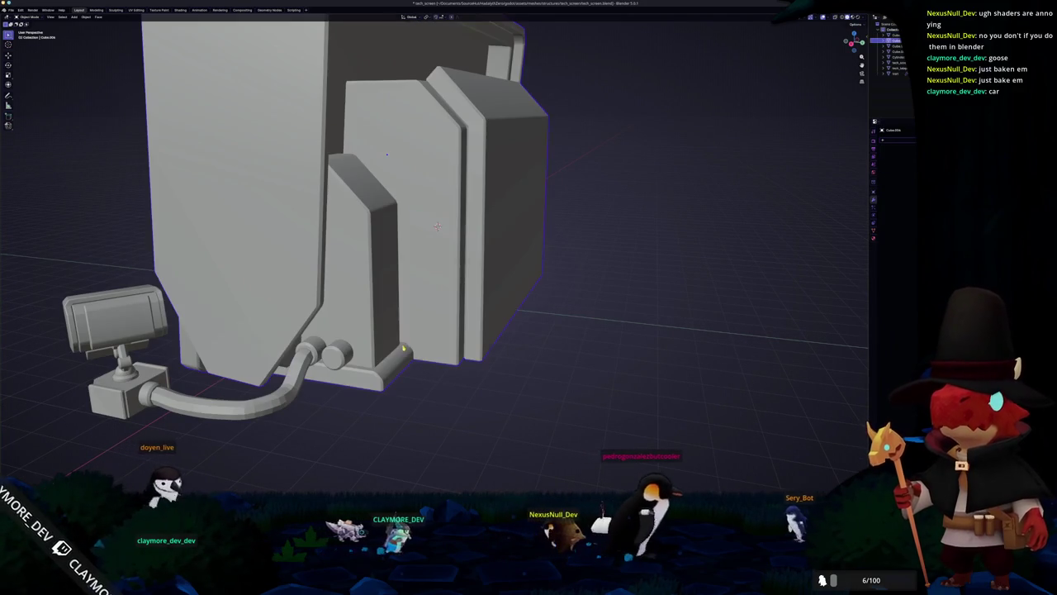
click(411, 224)
key(alt+z)
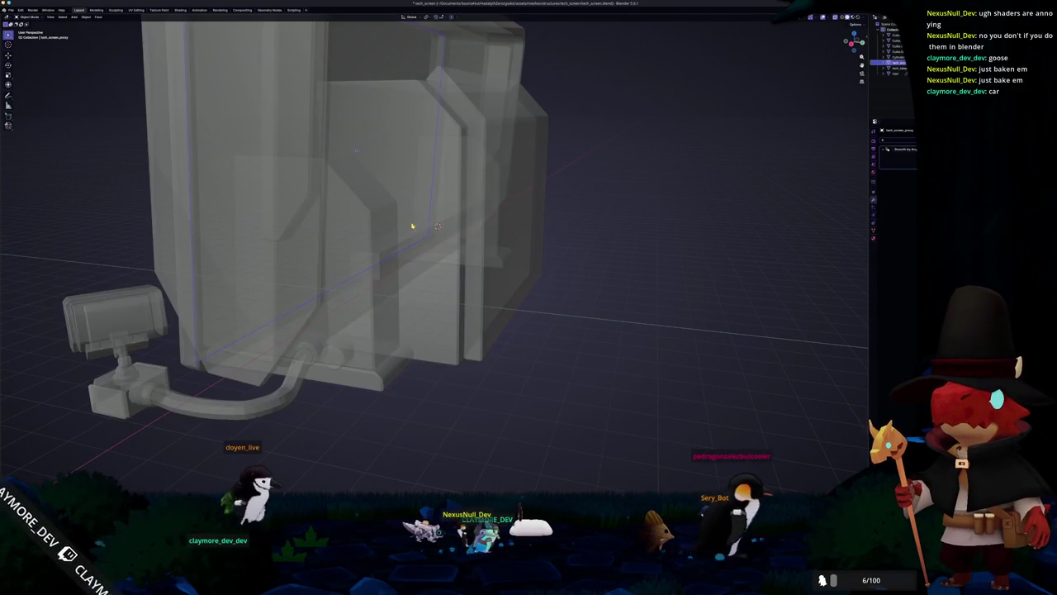
key(x)
click(413, 239)
scroll(419, 251, down, 3)
key(alt+z)
scroll(435, 325, up, 4)
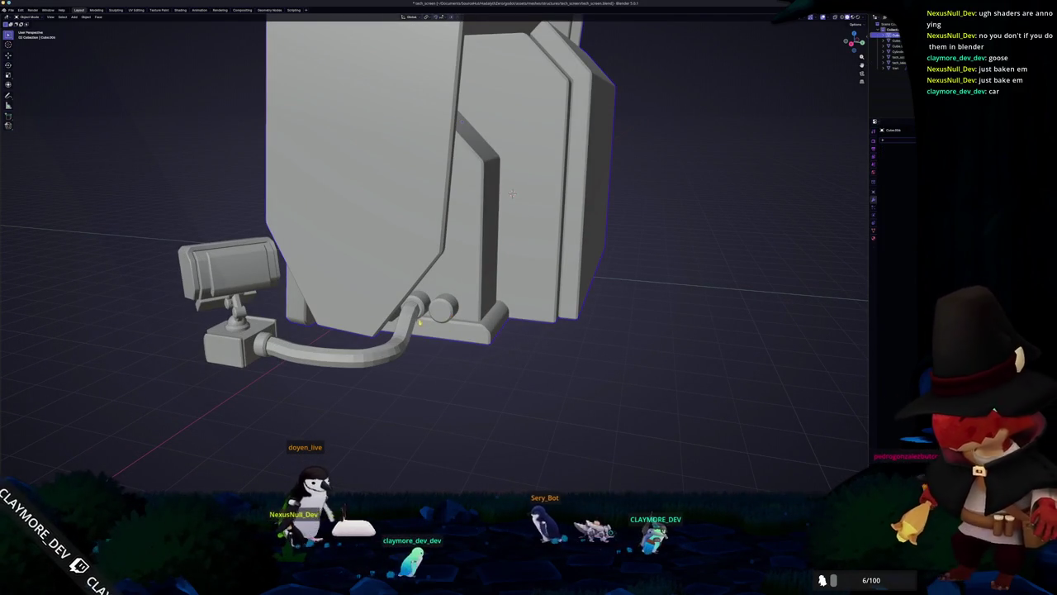
- Convert the camera head under the screen to a plain mesh
click(404, 341)
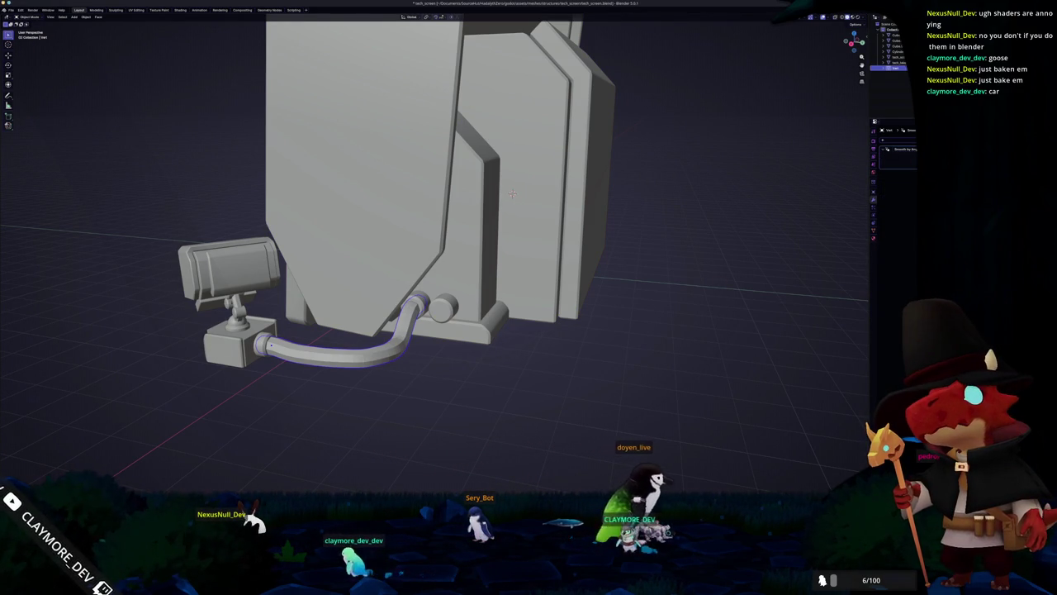
drag(512, 192, 688, 164)
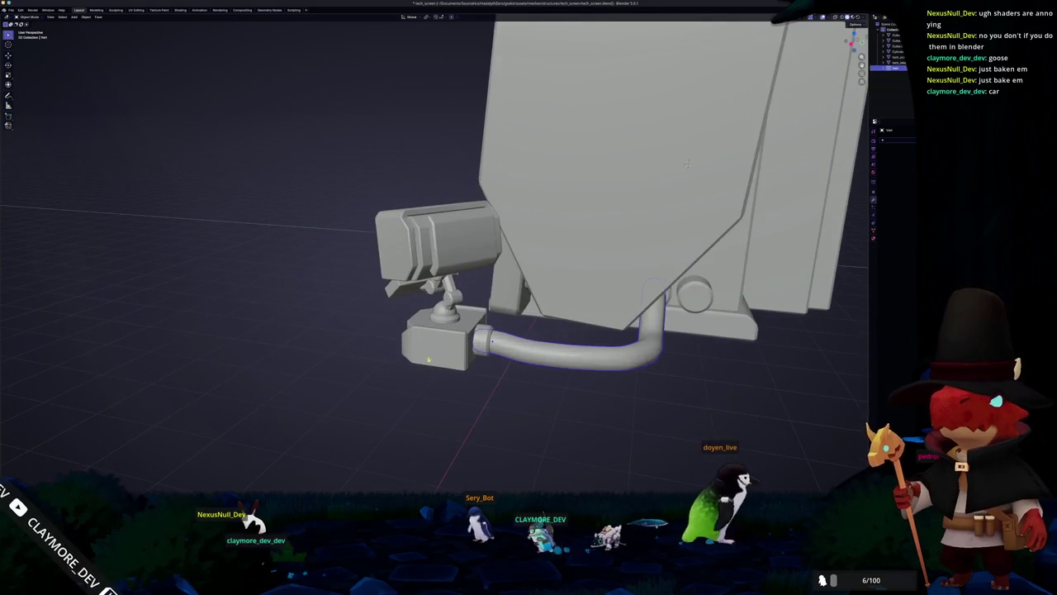
scroll(463, 331, up, 5)
click(461, 444)
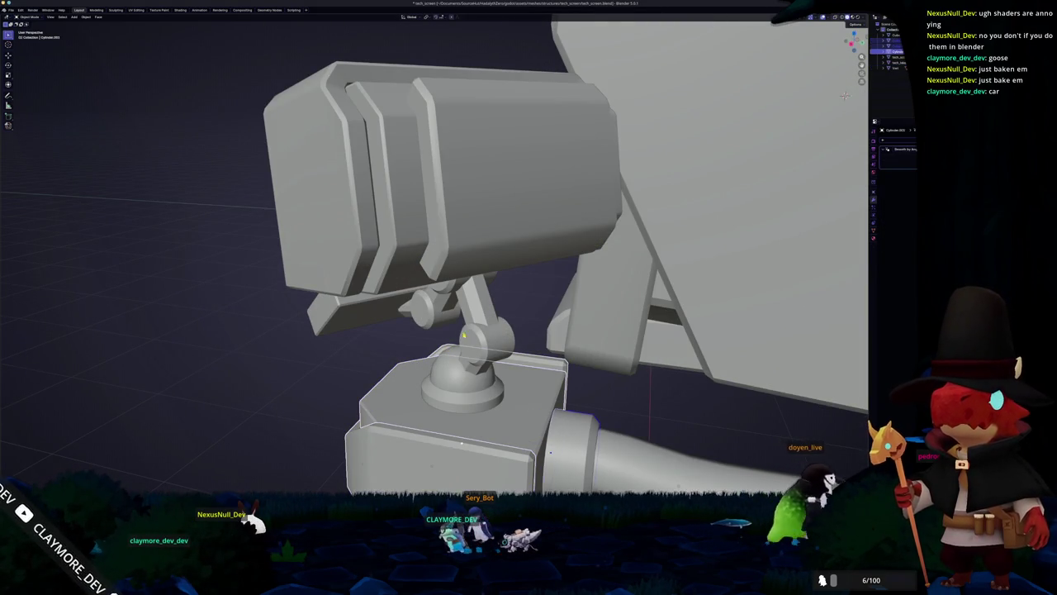
drag(461, 443, 544, 323)
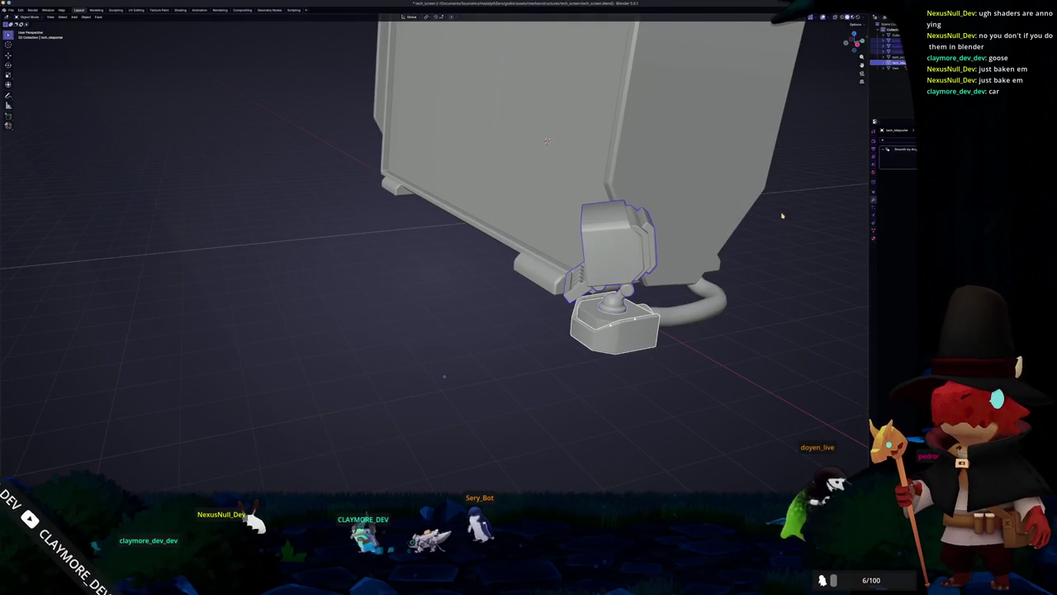
right_click(761, 256)
click(803, 250)
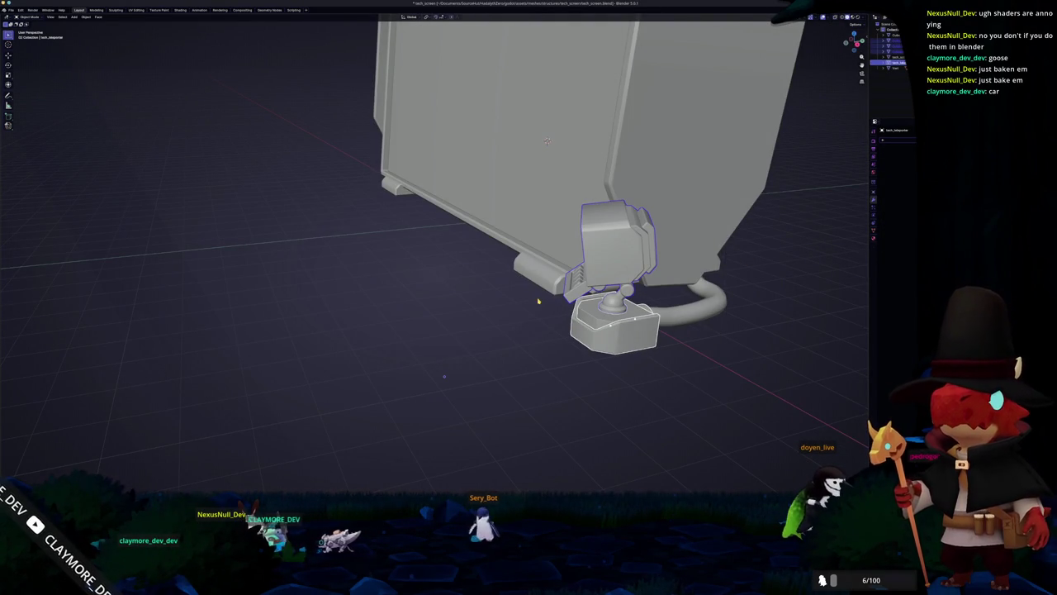
drag(546, 141, 481, 147)
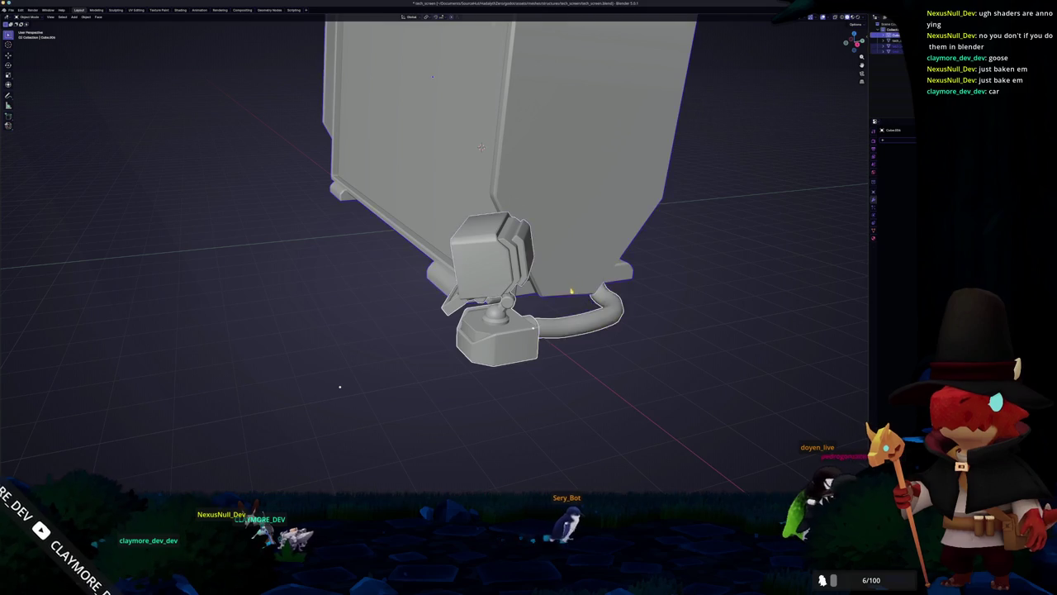
scroll(576, 288, up, 10)
- In a front see-through view, isolate the cable mesh and delete its left end's vertices
key(KP_1)
key(alt+z)
scroll(578, 285, up, 2)
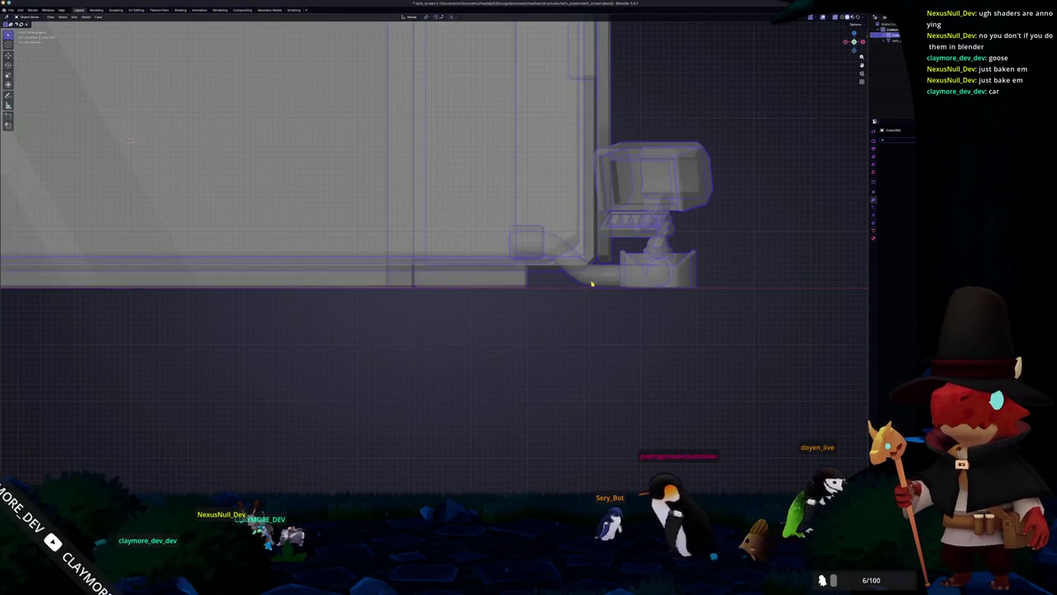
scroll(591, 283, up, 2)
key(Tab)
key(l)
key(ctrl+i)
key(h)
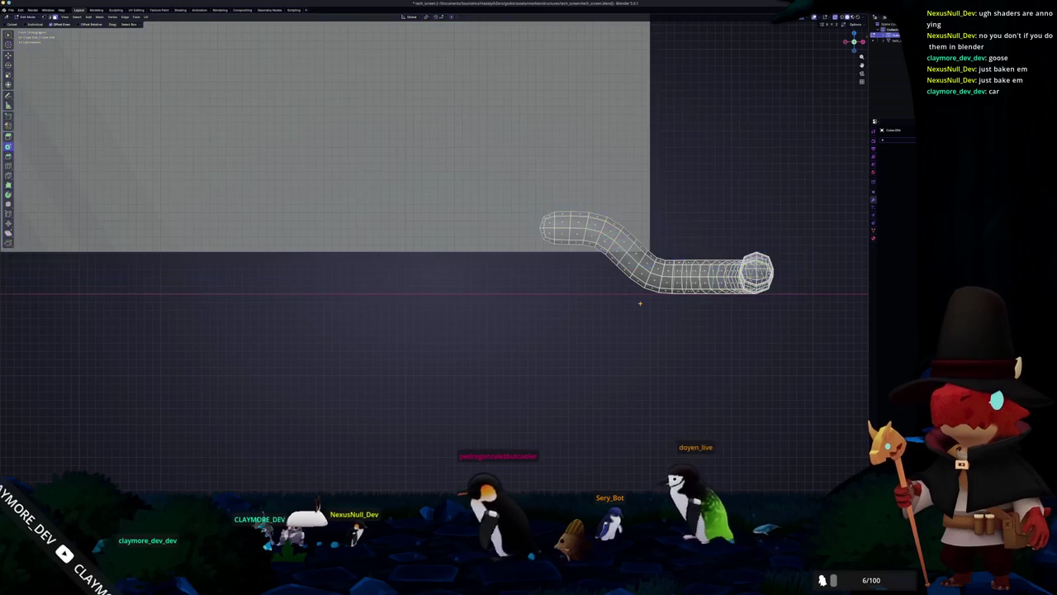
drag(570, 241, 510, 141)
key(x)
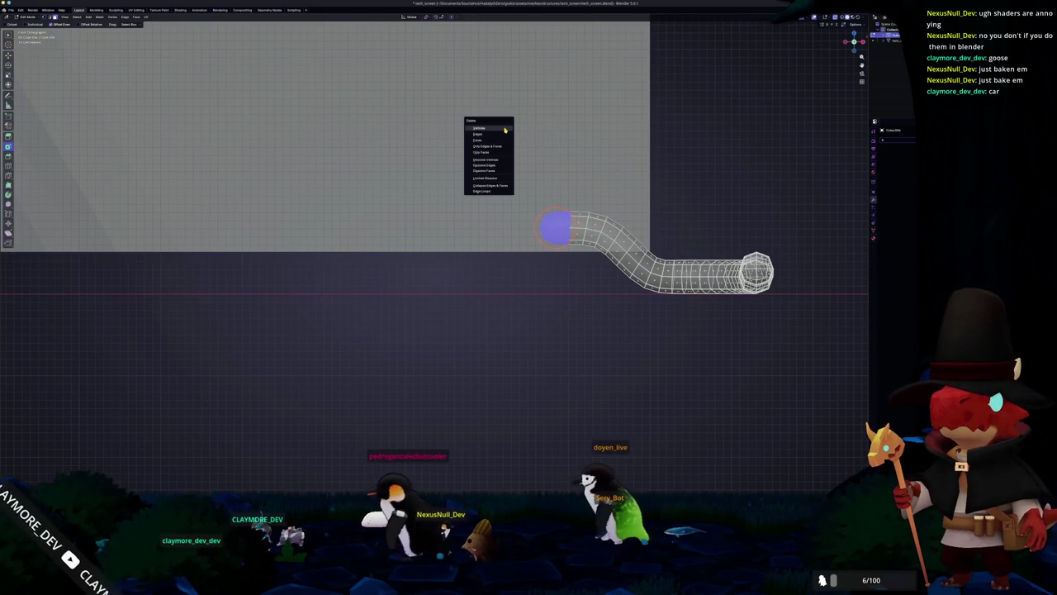
click(504, 129)
- From the right side view, delete the cable's other end faces and return to object mode
key(KP_3)
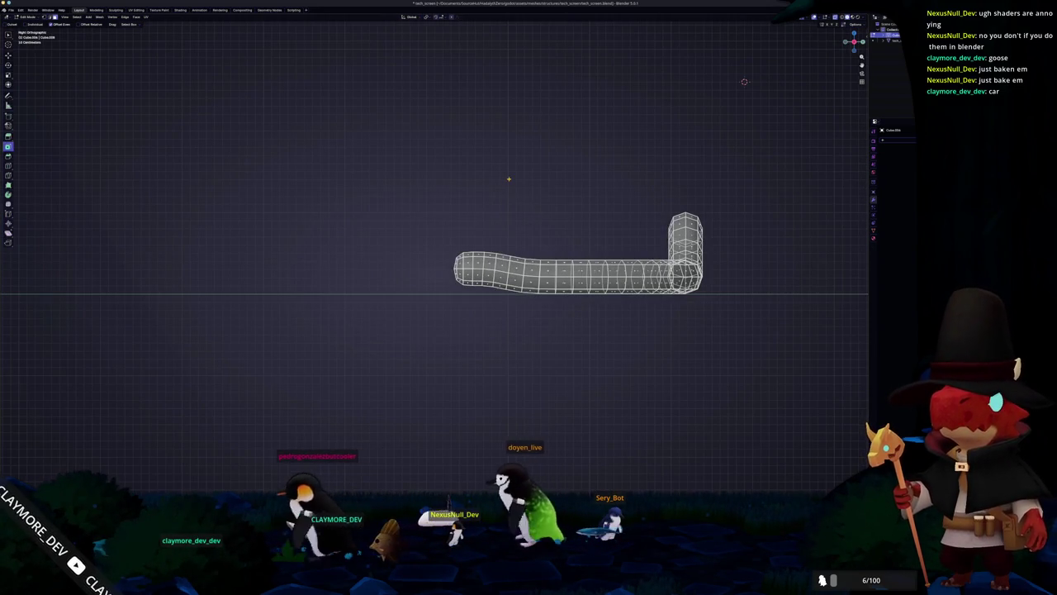
key(alt+h)
scroll(560, 41, up, 3)
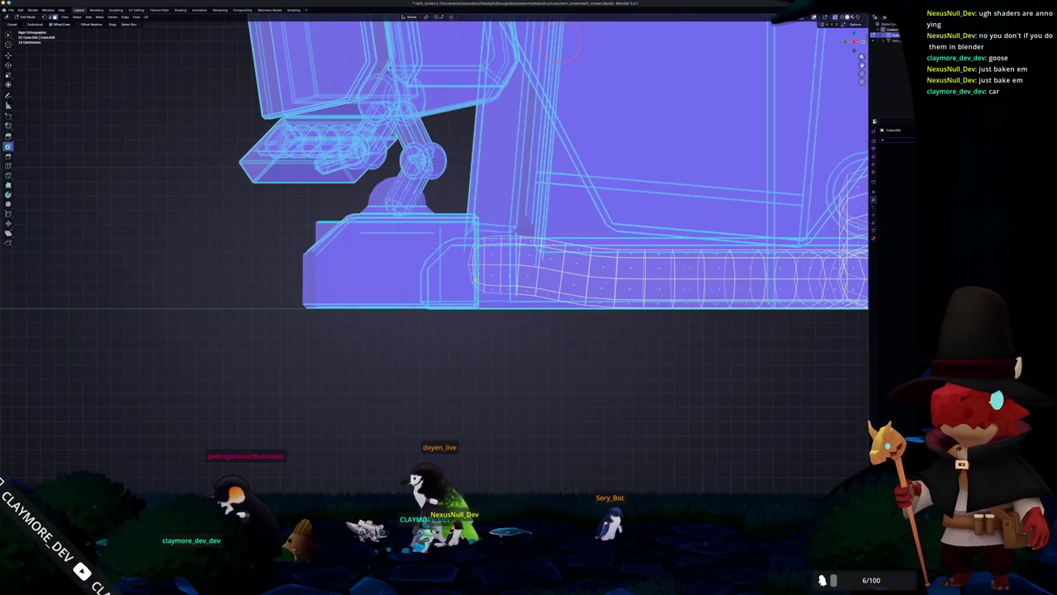
key(alt+z)
key(alt+z)
key(h)
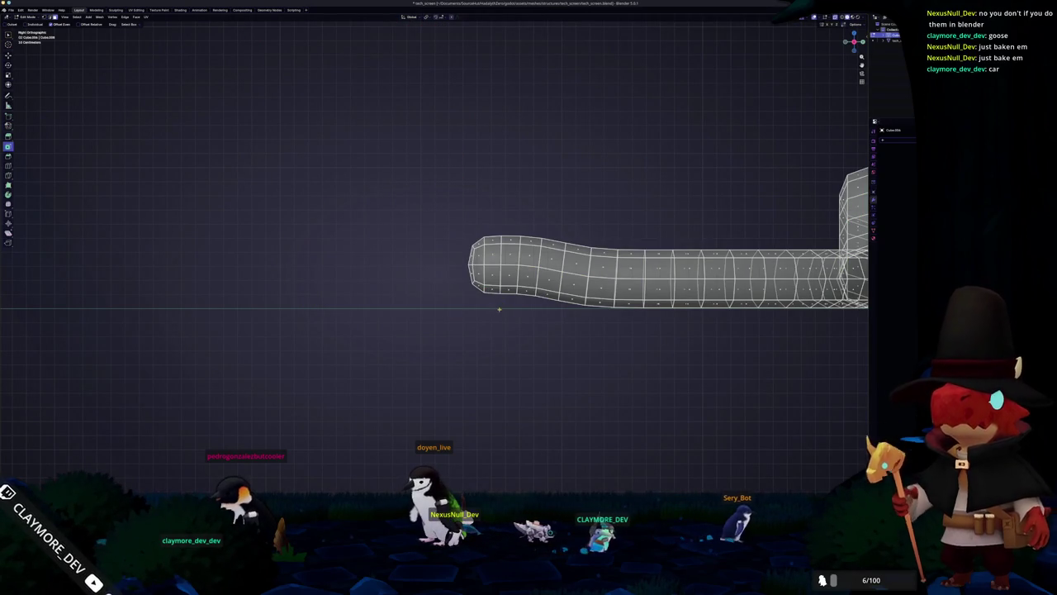
drag(499, 308, 433, 154)
key(x)
key(Escape)
scroll(432, 151, down, 3)
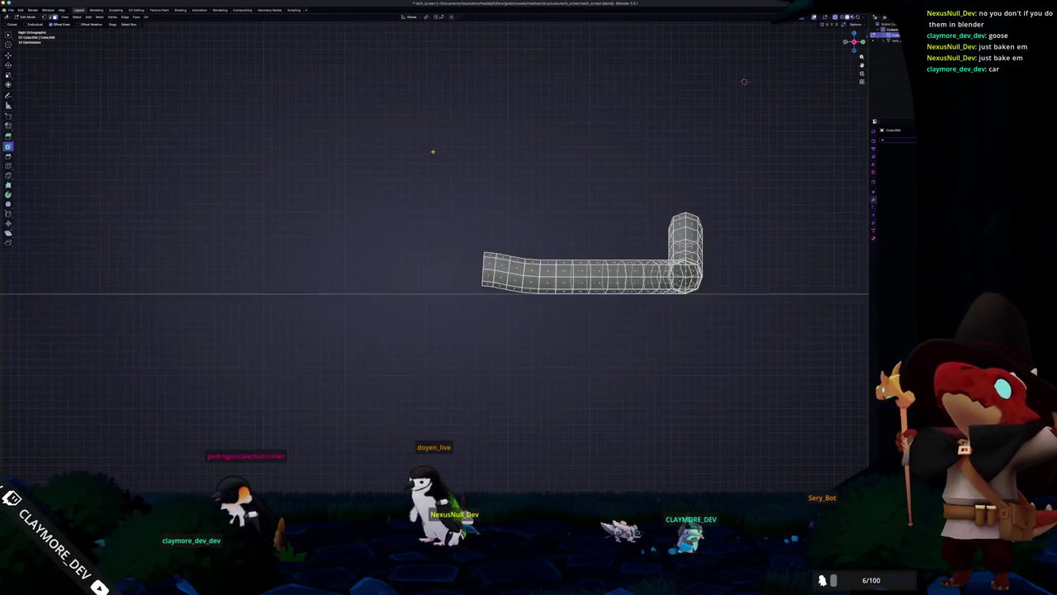
key(x)
click(428, 160)
key(Tab)
key(KP_Divide)
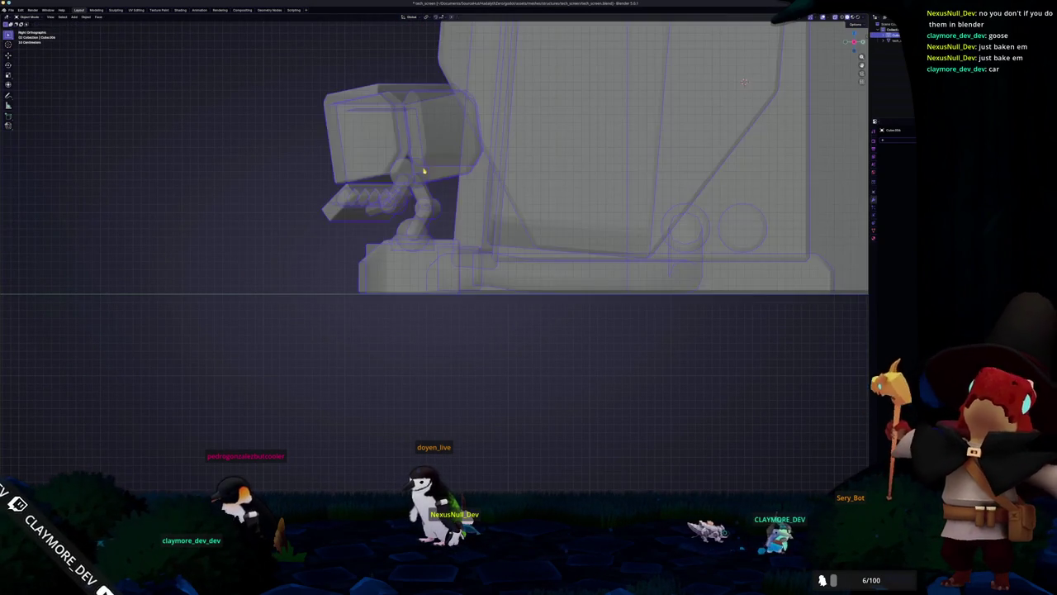
key(alt+z)
scroll(370, 262, down, 5)
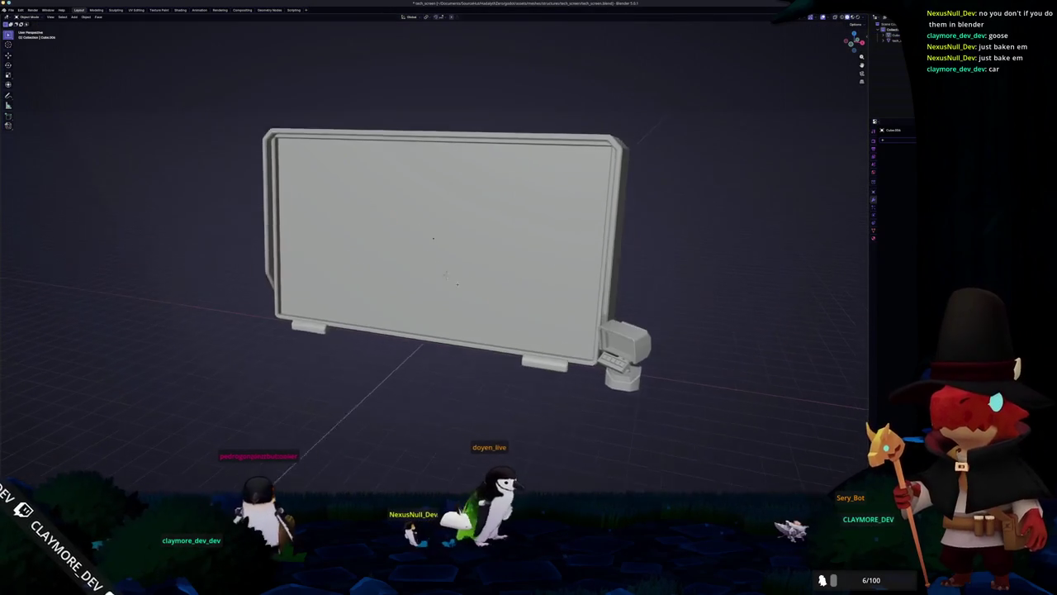
- Rename the screen model object from Cube.006 to tech_screen
click(549, 237)
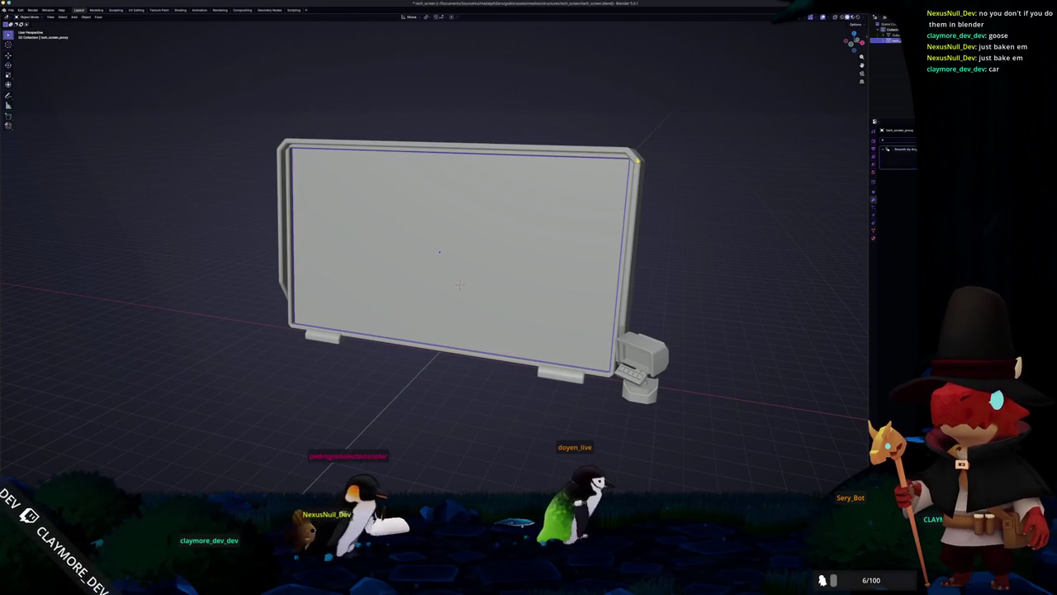
click(874, 230)
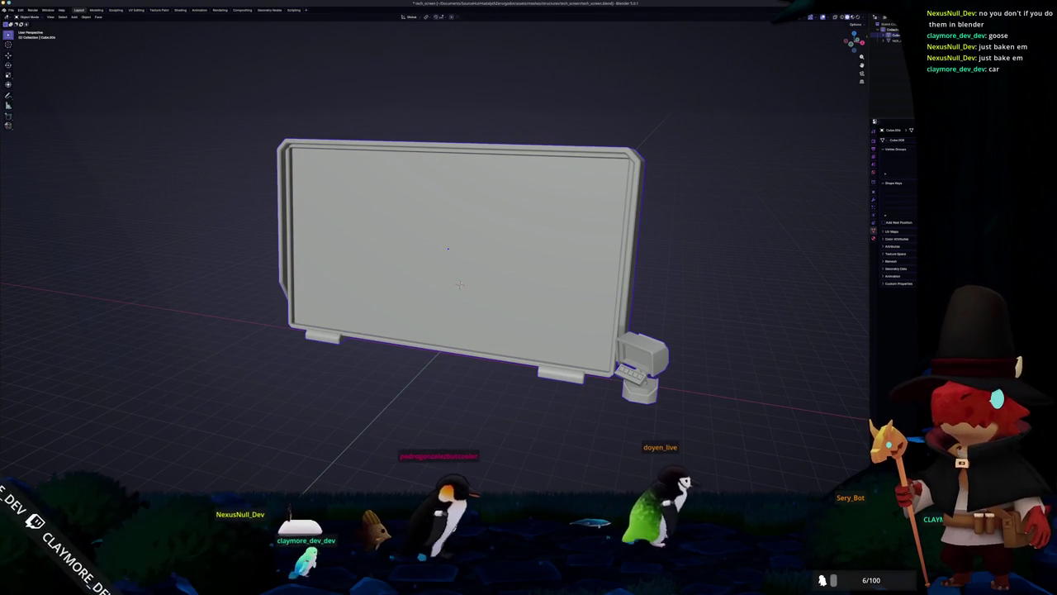
text(tech_screen)
key(Return)
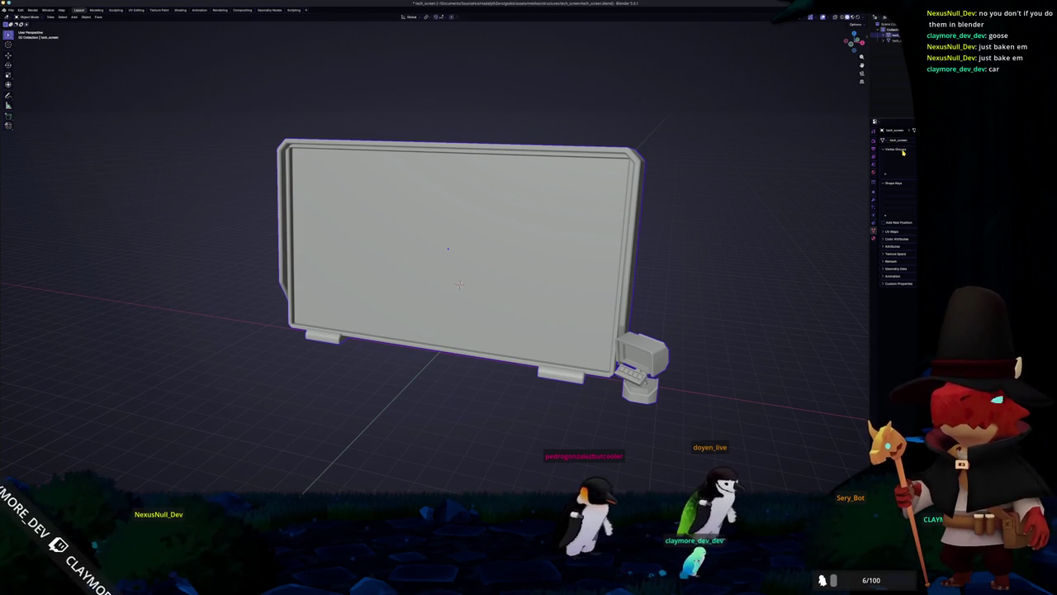
- Inspect the screen's assigned material, then dismiss the Apply transforms options without applying anything
click(874, 239)
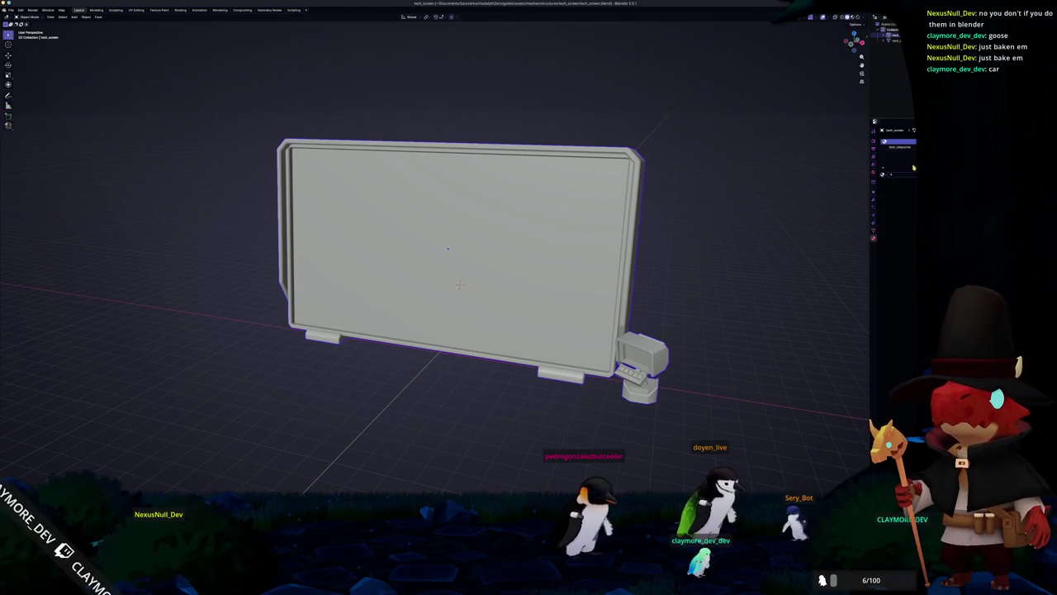
click(907, 163)
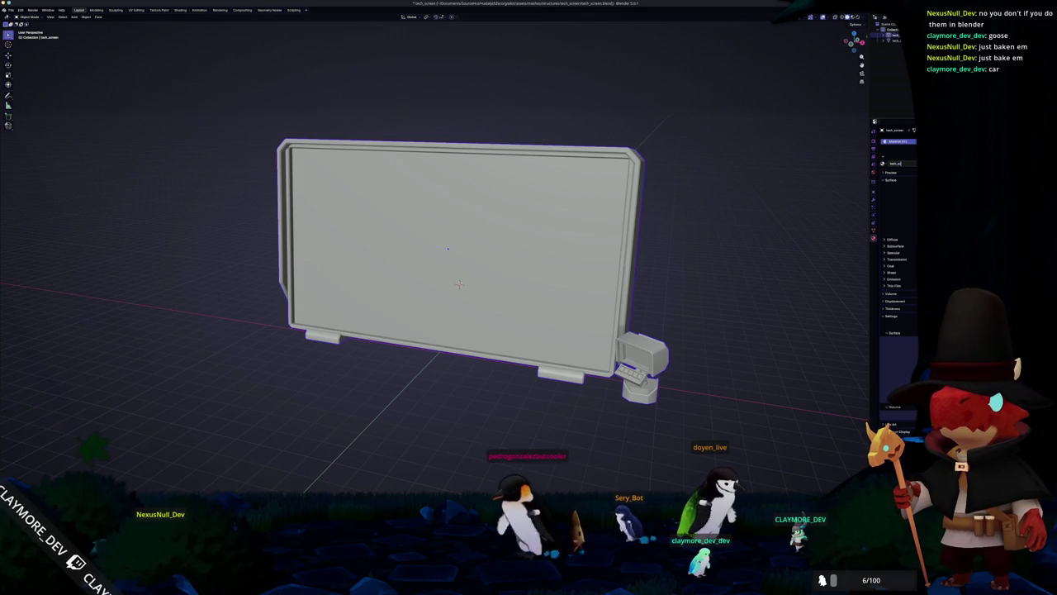
key(ctrl+a)
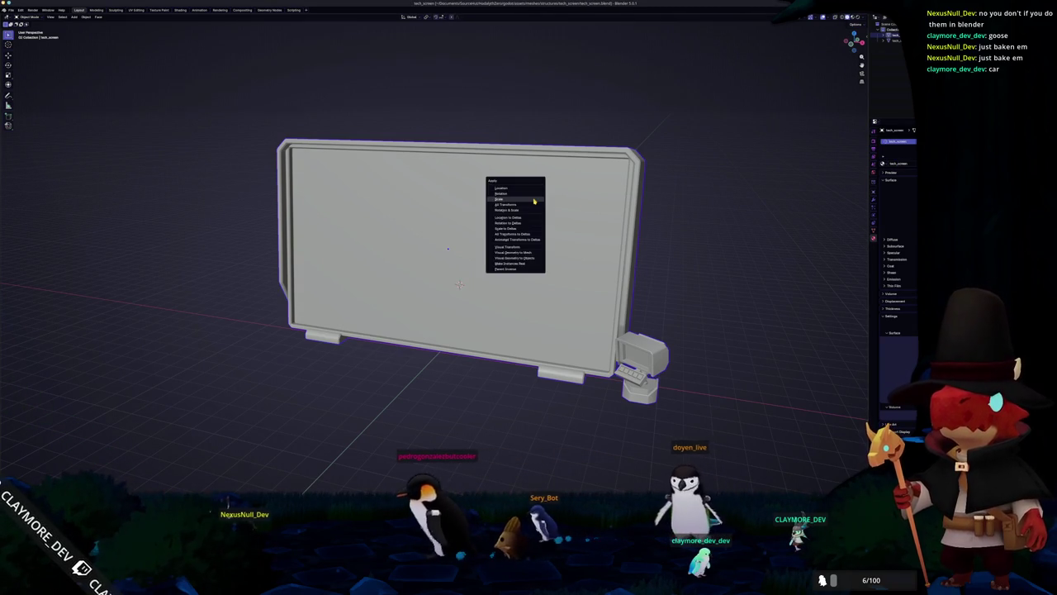
click(535, 201)
key(ctrl+a)
click(503, 219)
- Select the tech_screen_proxy plane, cancel its move, and undo so tech_screen is active again
click(891, 38)
key(g)
key(Escape)
key(ctrl+z)
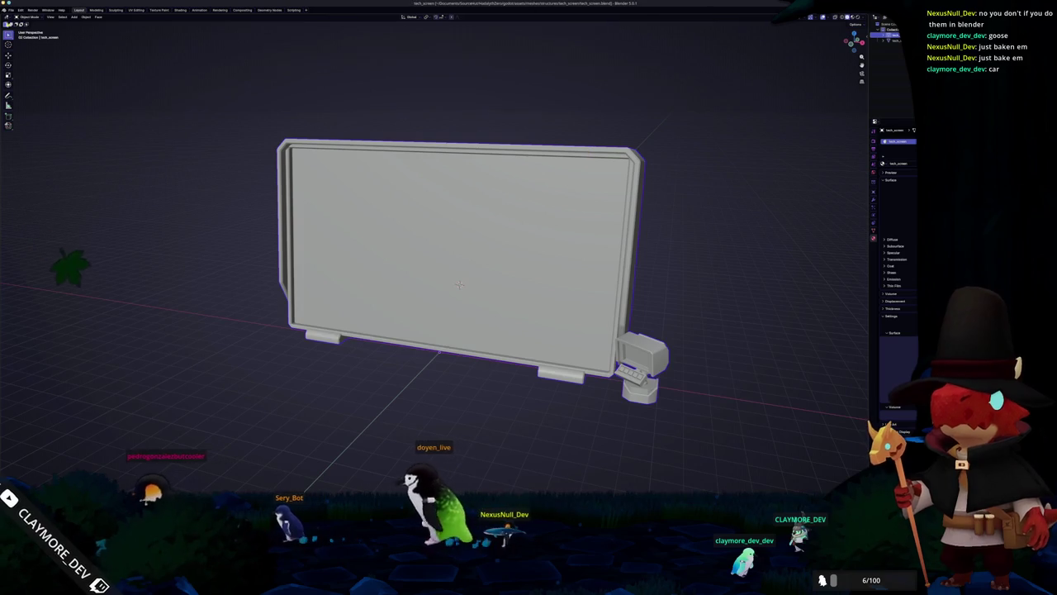
click(9, 10)
mouse_move(25, 99)
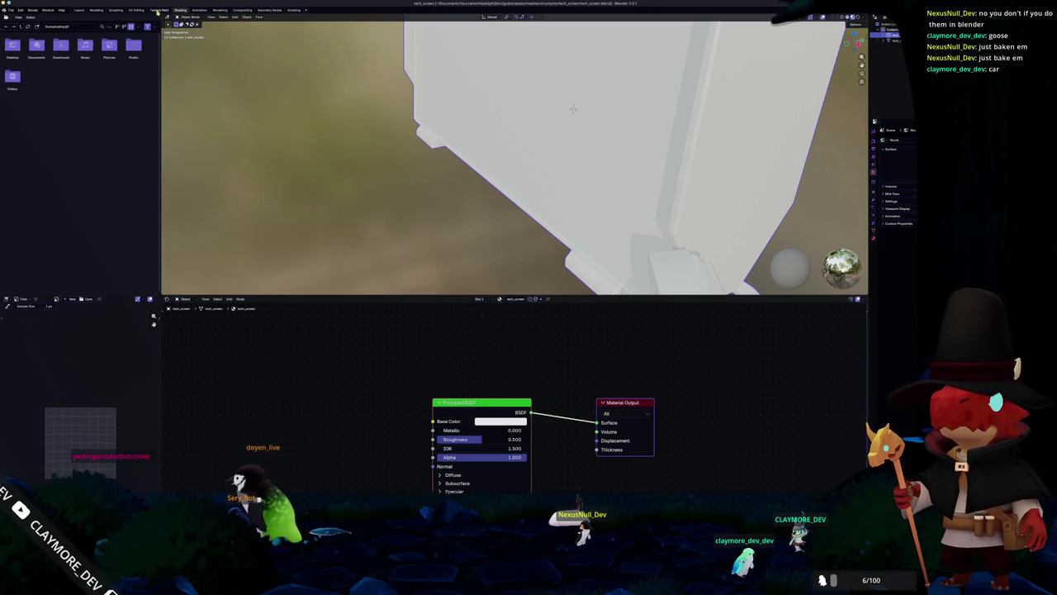
- In the UV Editing workspace, reveal all hidden mesh parts and unwrap them with Smart UV Project
click(138, 10)
scroll(548, 189, down, 4)
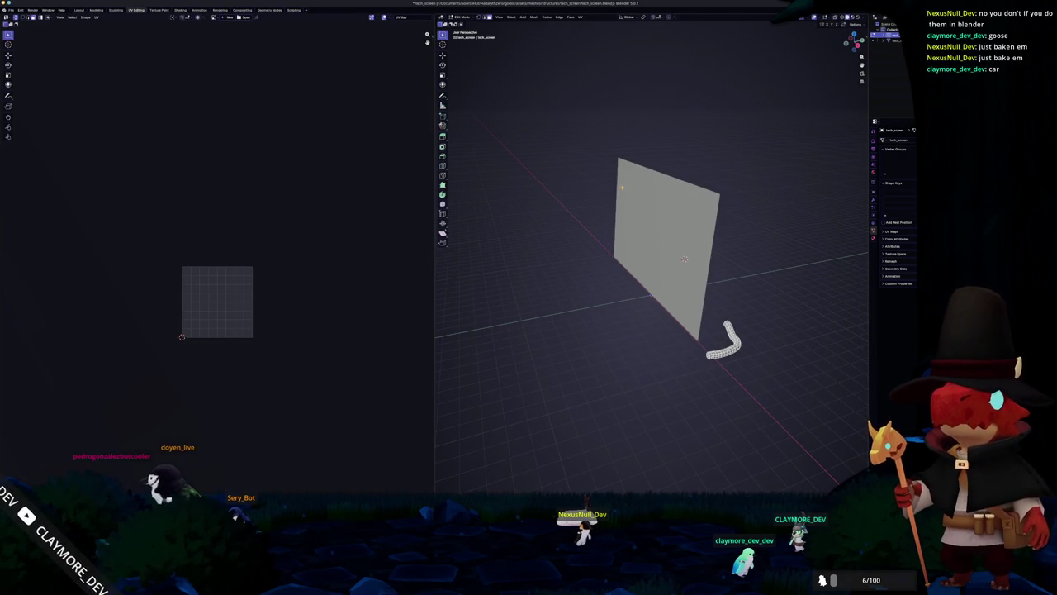
key(alt+h)
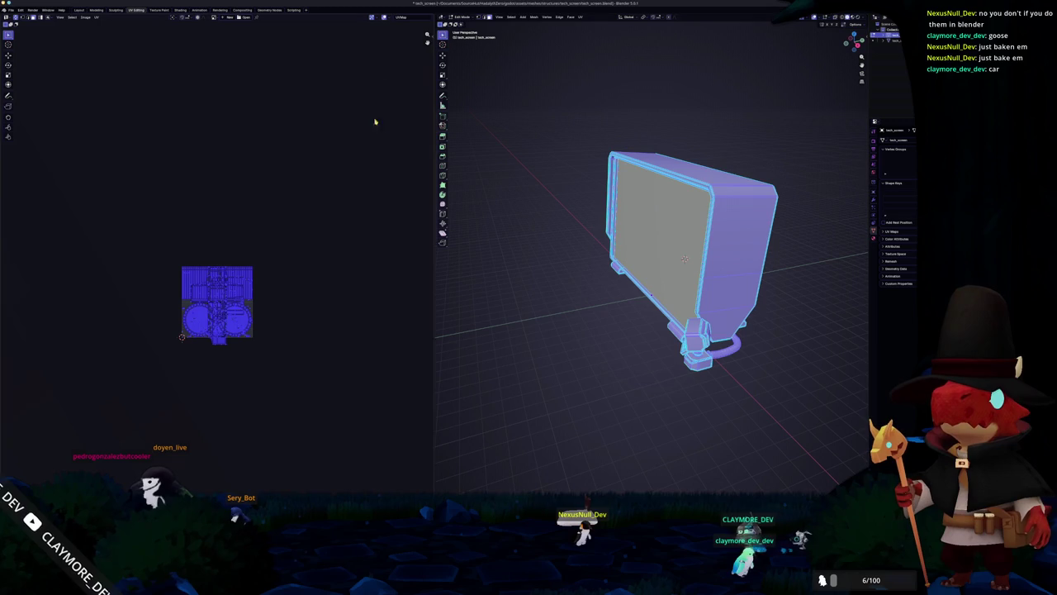
click(581, 17)
click(598, 42)
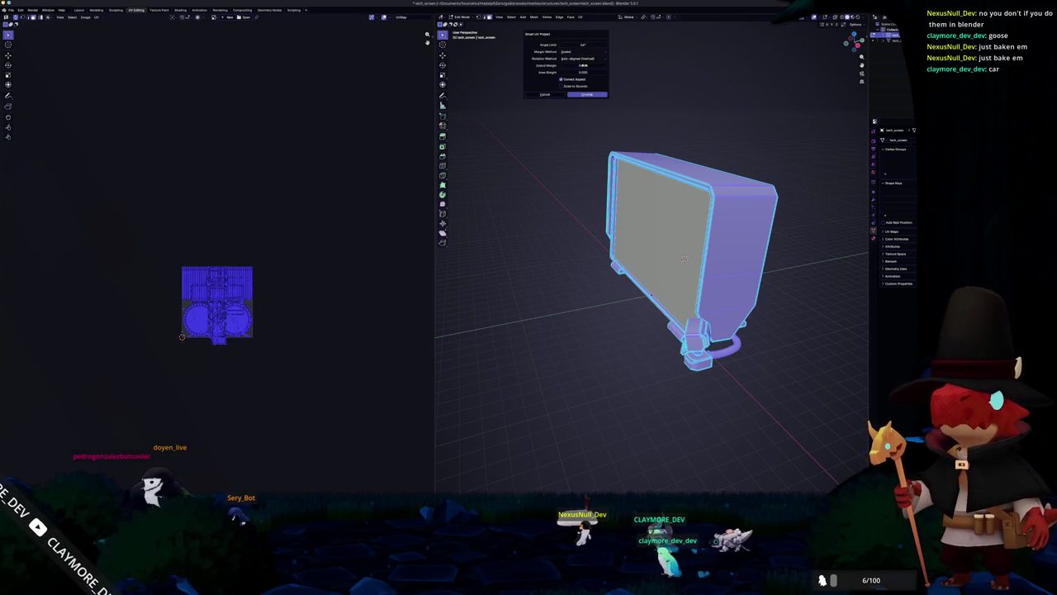
key(Return)
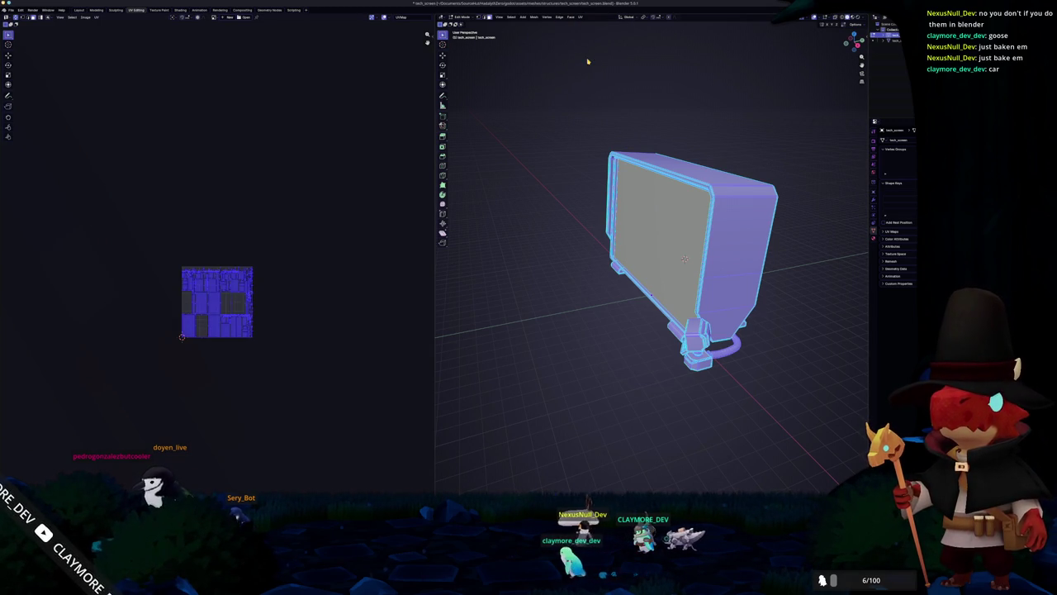
- Pack the UV islands with UVPackmaster to fill the texture square, then leave Edit Mode
scroll(248, 218, up, 7)
key(n)
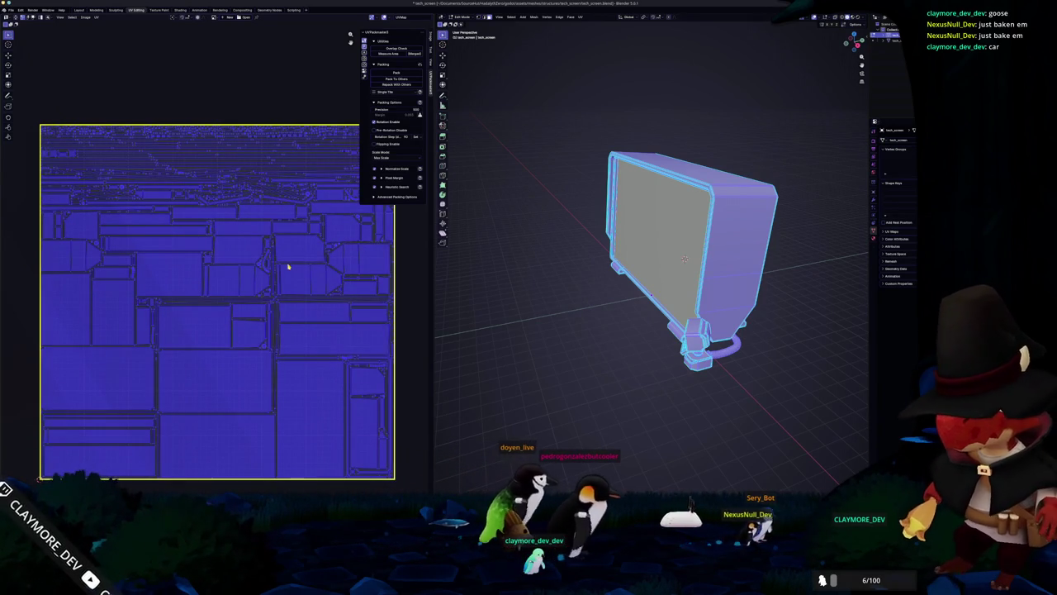
scroll(271, 305, up, 6)
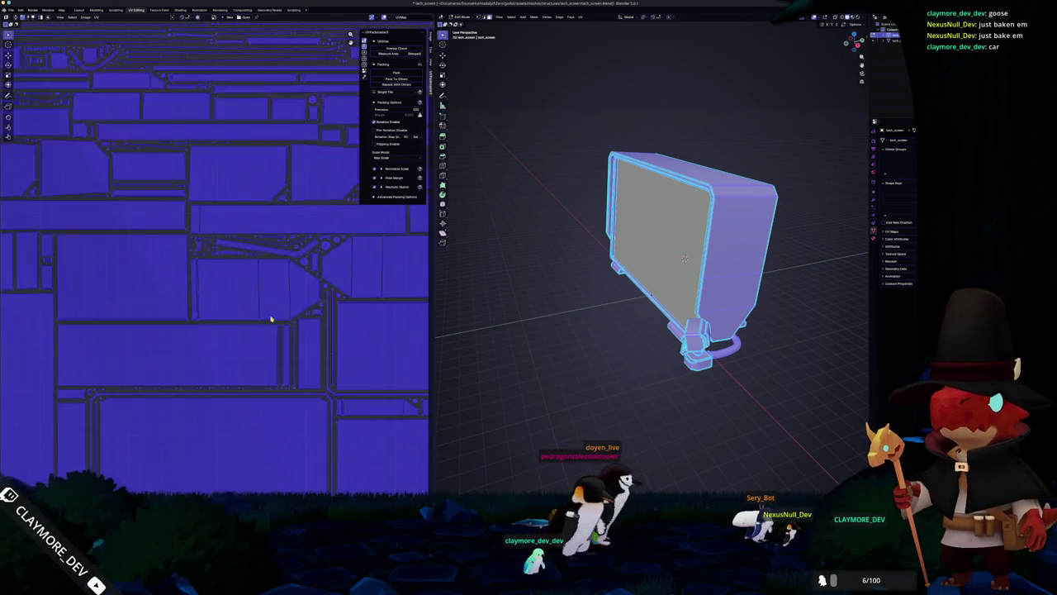
scroll(273, 319, down, 8)
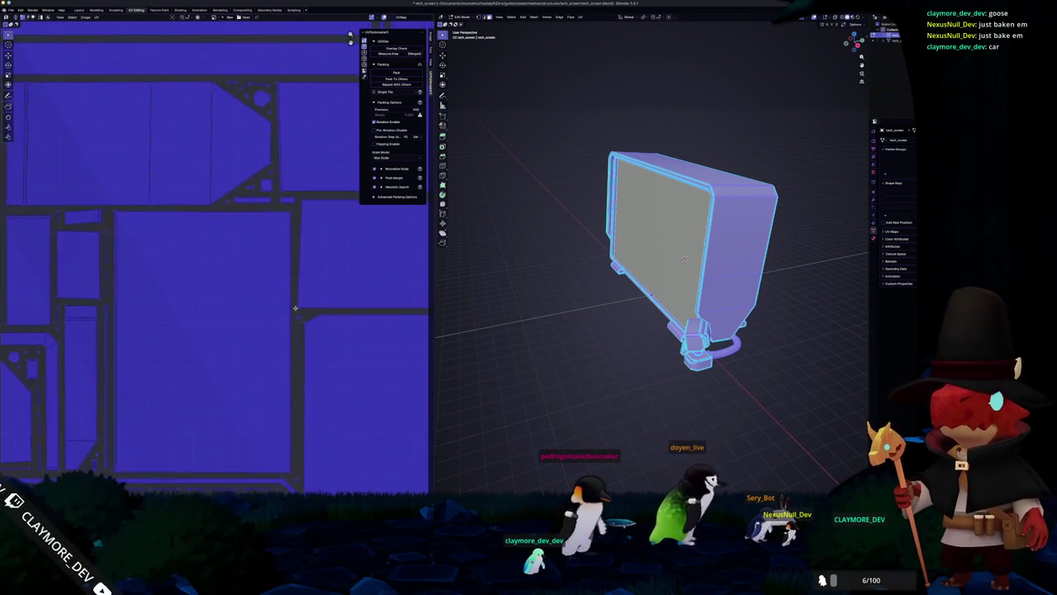
scroll(314, 312, down, 2)
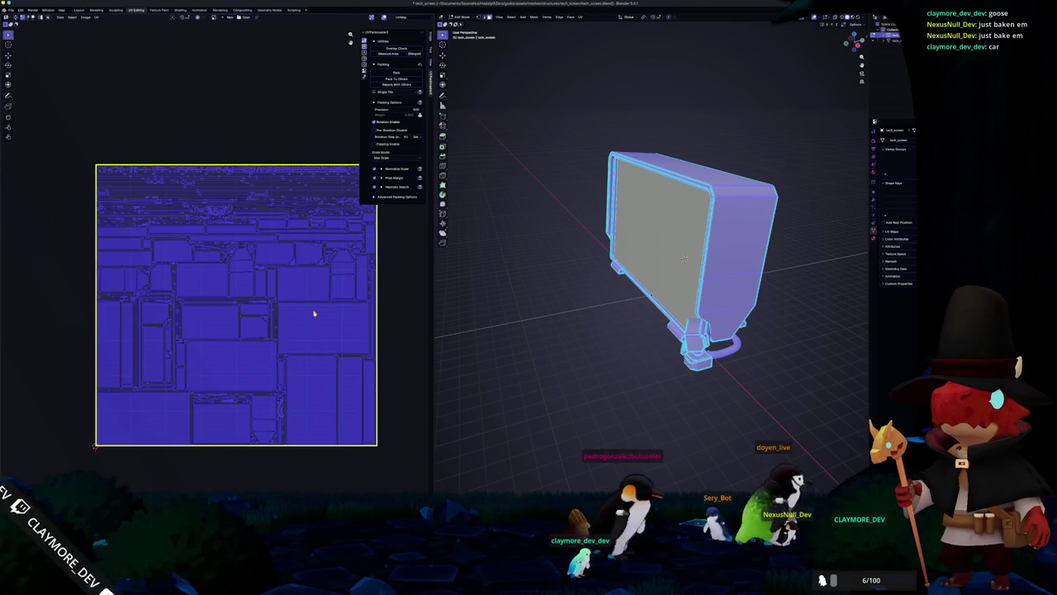
key(Tab)
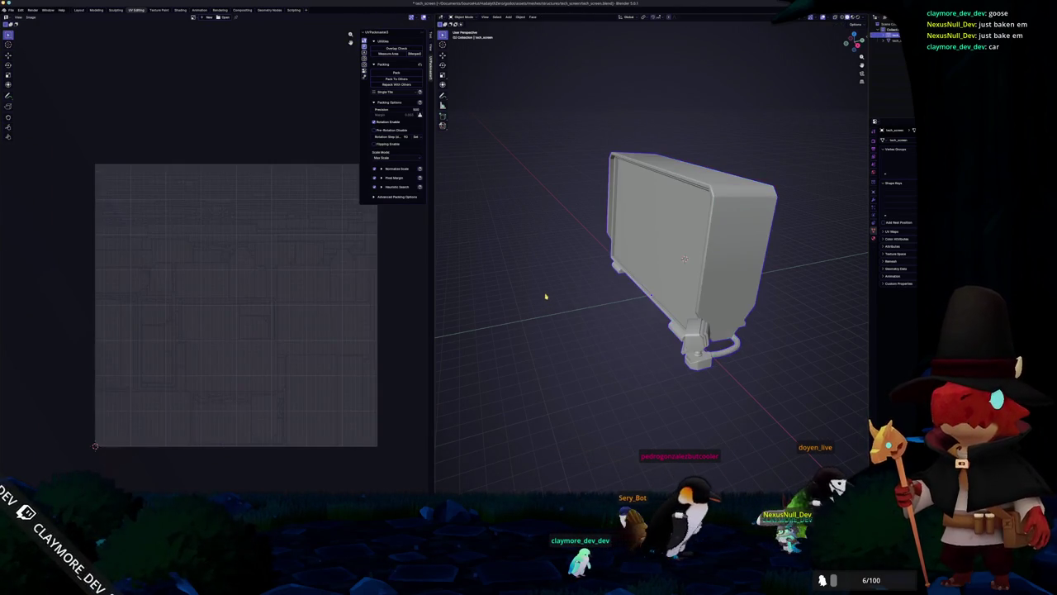
scroll(480, 293, left, 10)
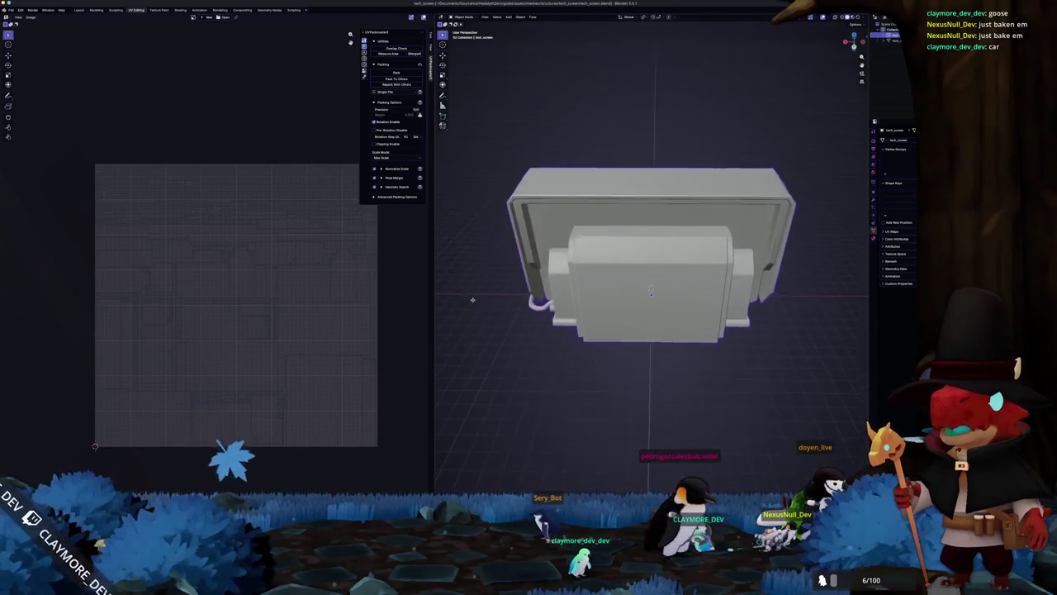
scroll(471, 267, left, 10)
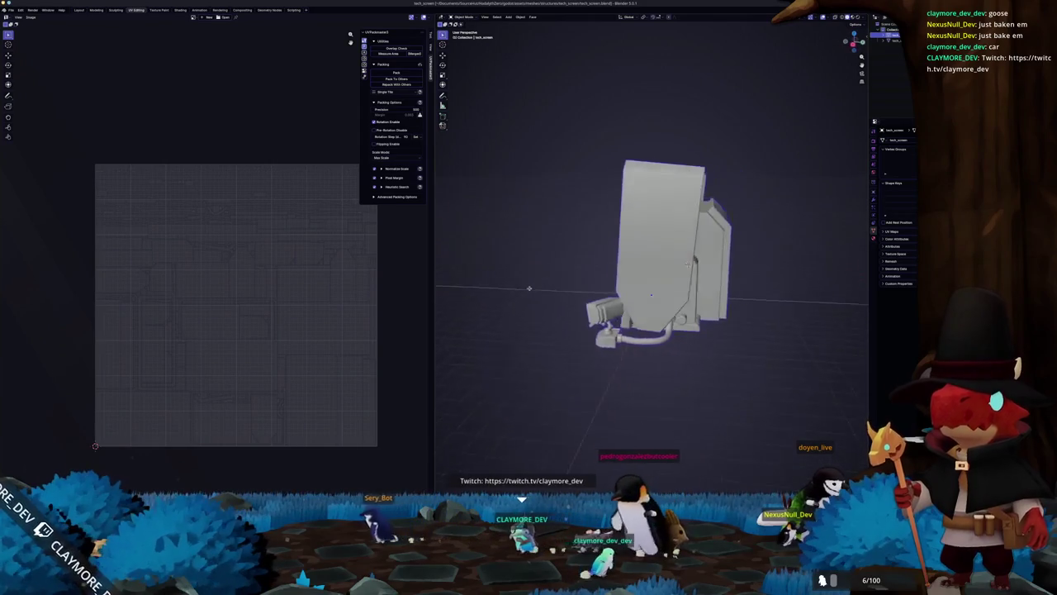
scroll(531, 289, left, 10)
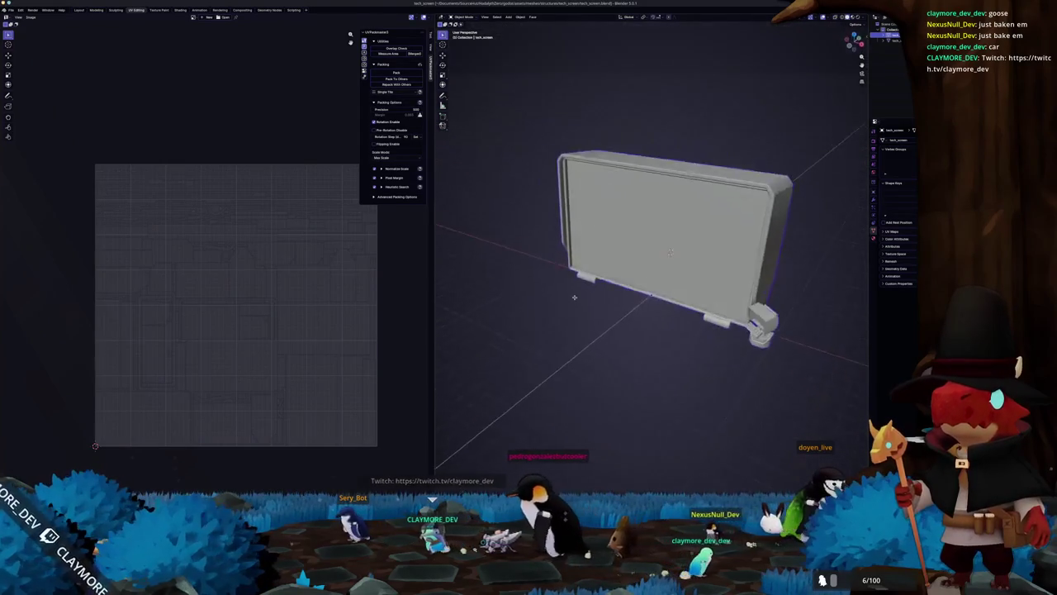
scroll(574, 297, left, 8)
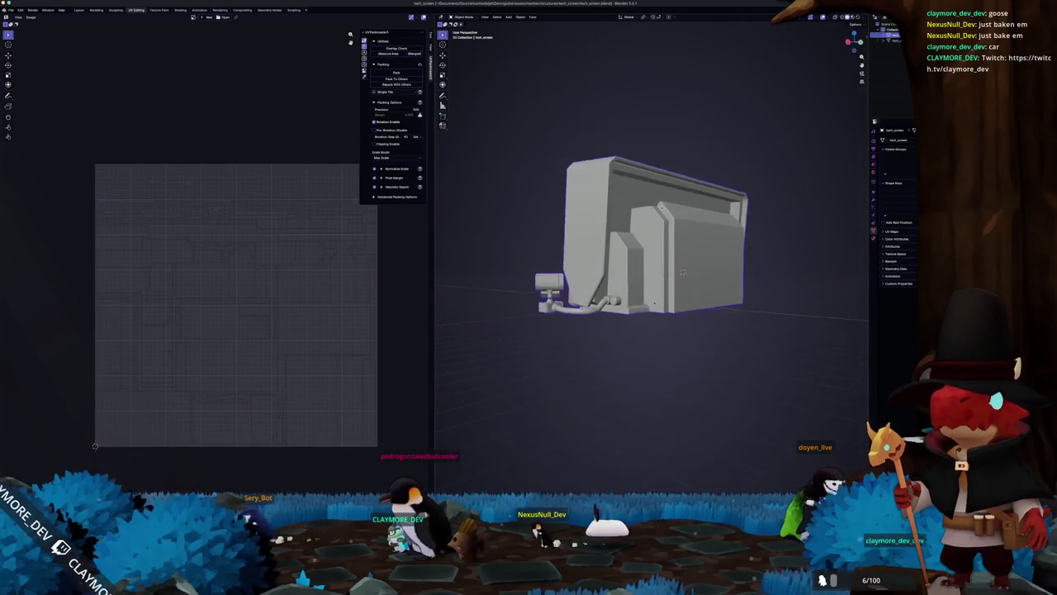
scroll(682, 301, up, 8)
scroll(681, 284, down, 10)
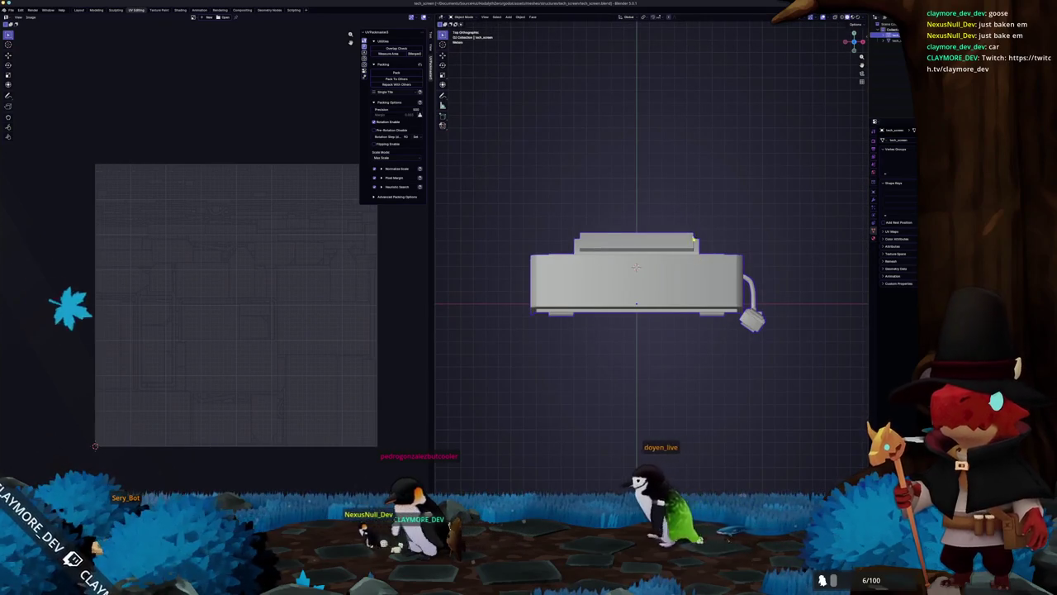
scroll(679, 279, up, 8)
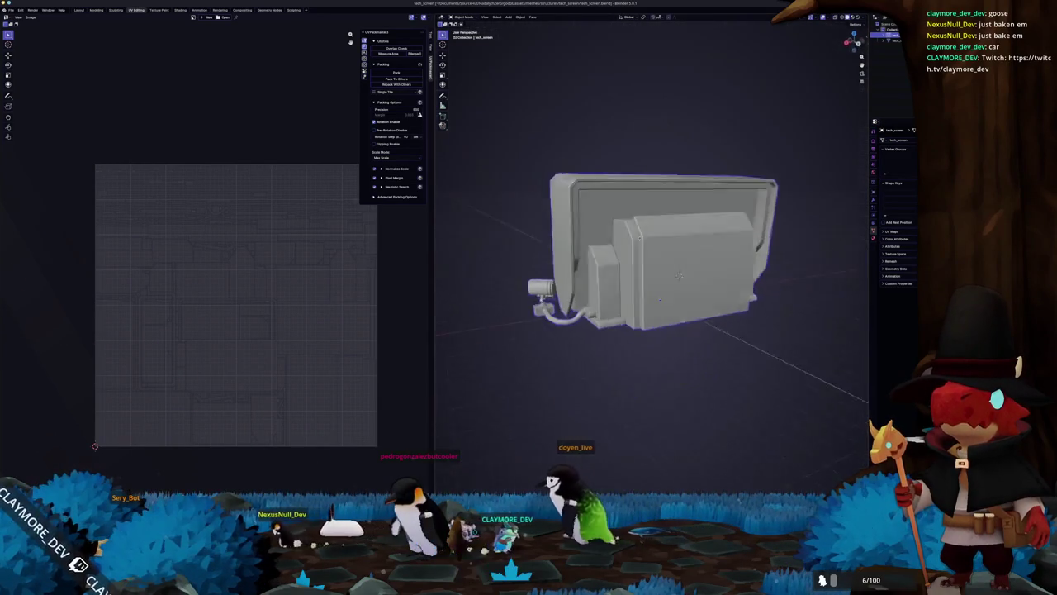
key(Tab)
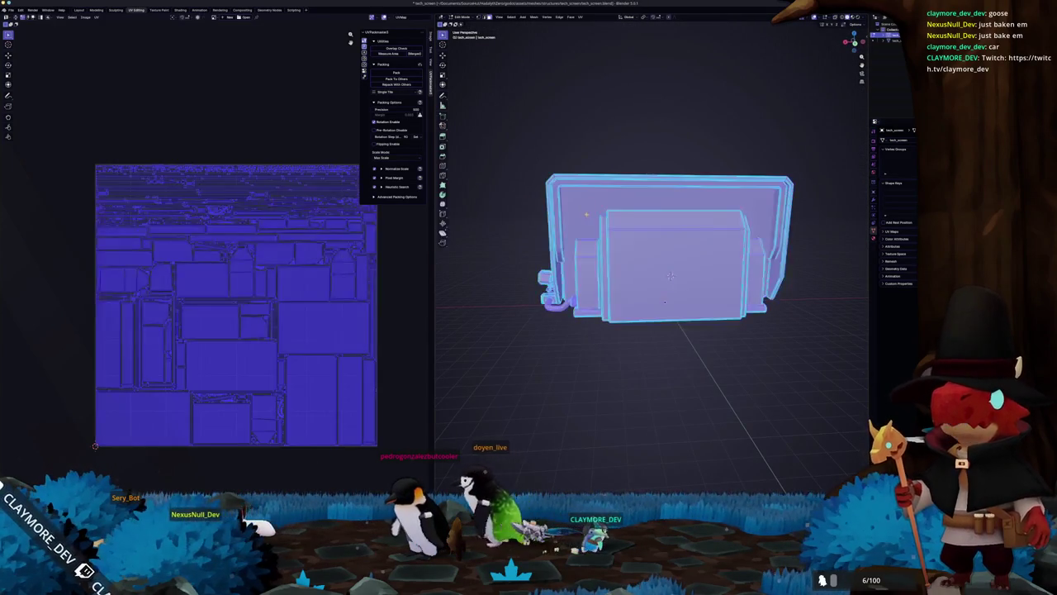
scroll(652, 248, up, 5)
scroll(653, 248, up, 6)
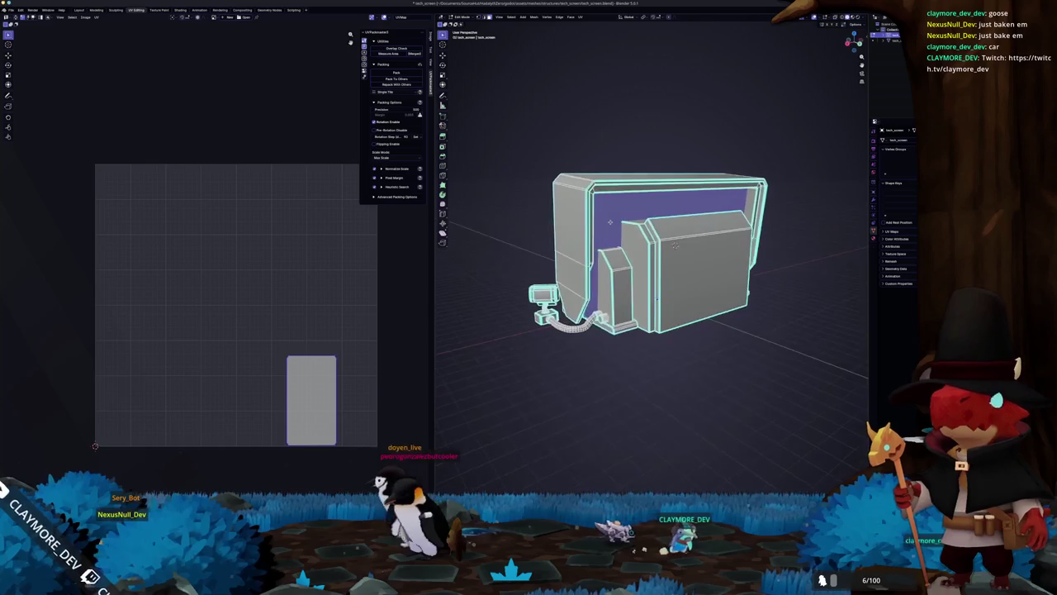
scroll(674, 245, up, 5)
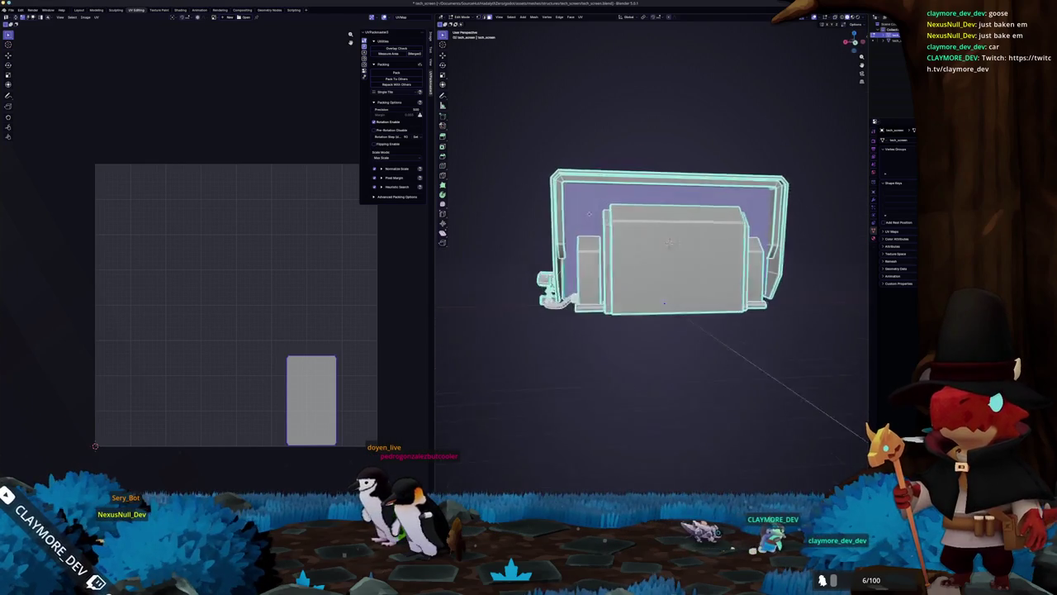
scroll(659, 244, up, 8)
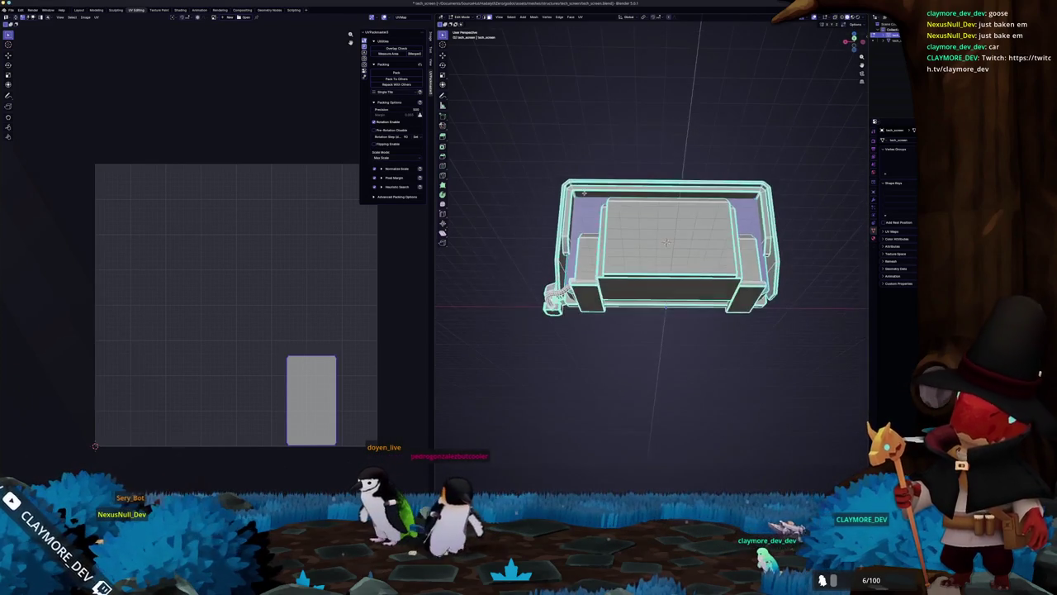
key(Tab)
scroll(652, 247, up, 8)
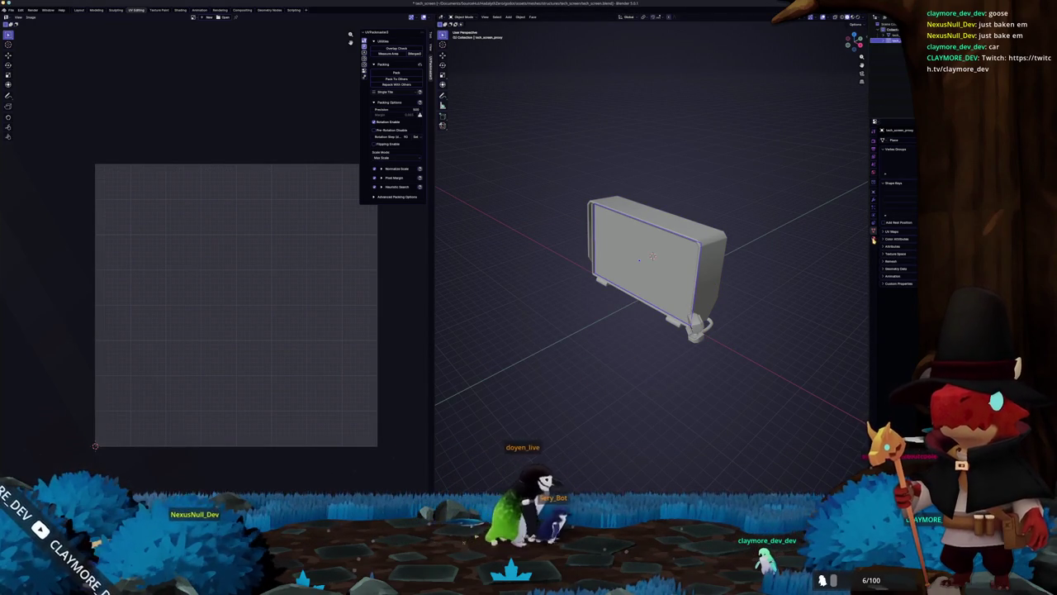
click(873, 239)
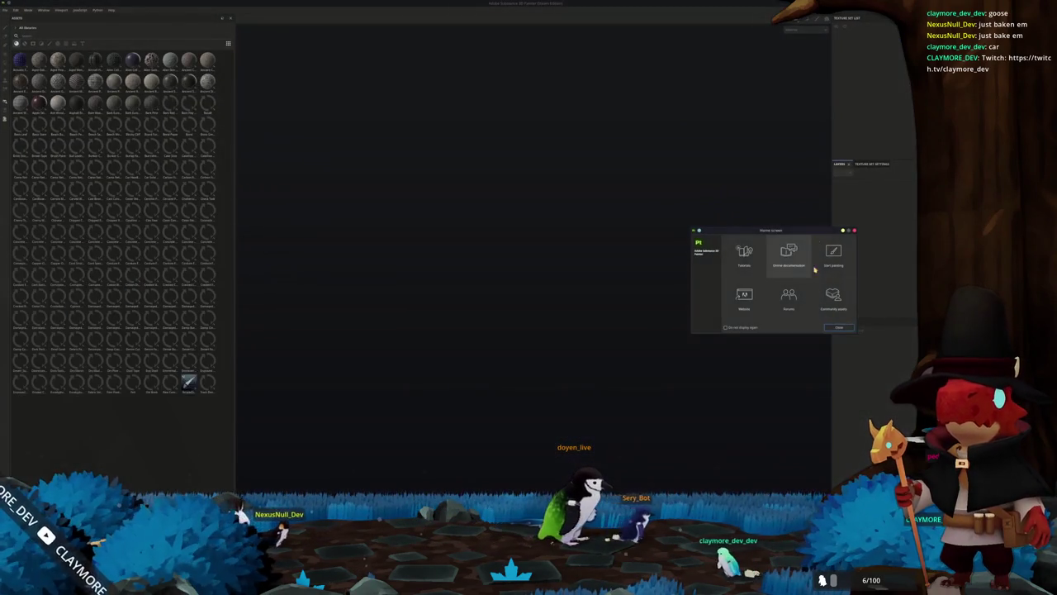
key(alt+Tab)
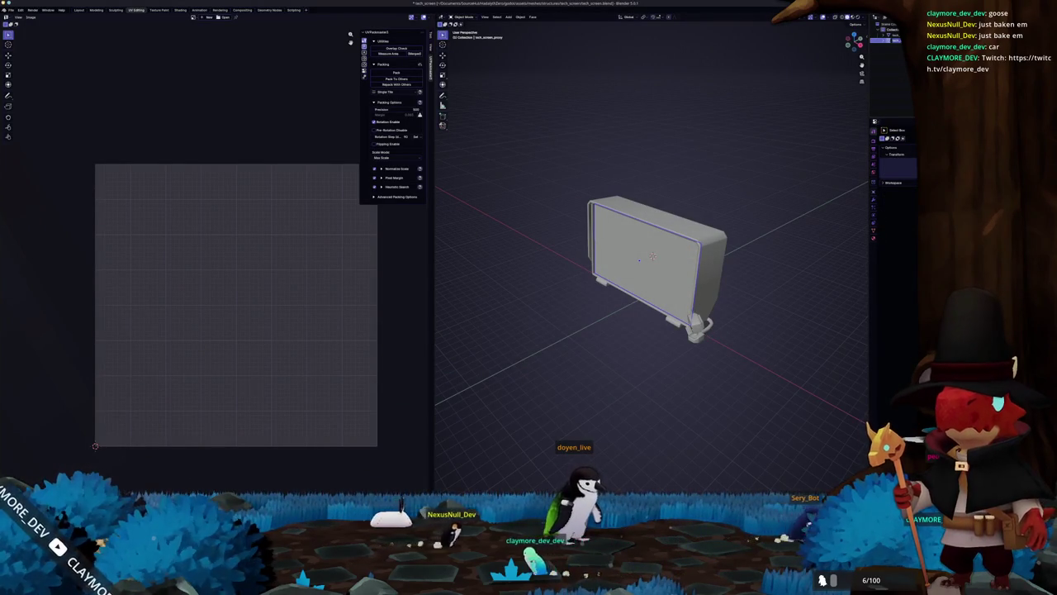
click(874, 234)
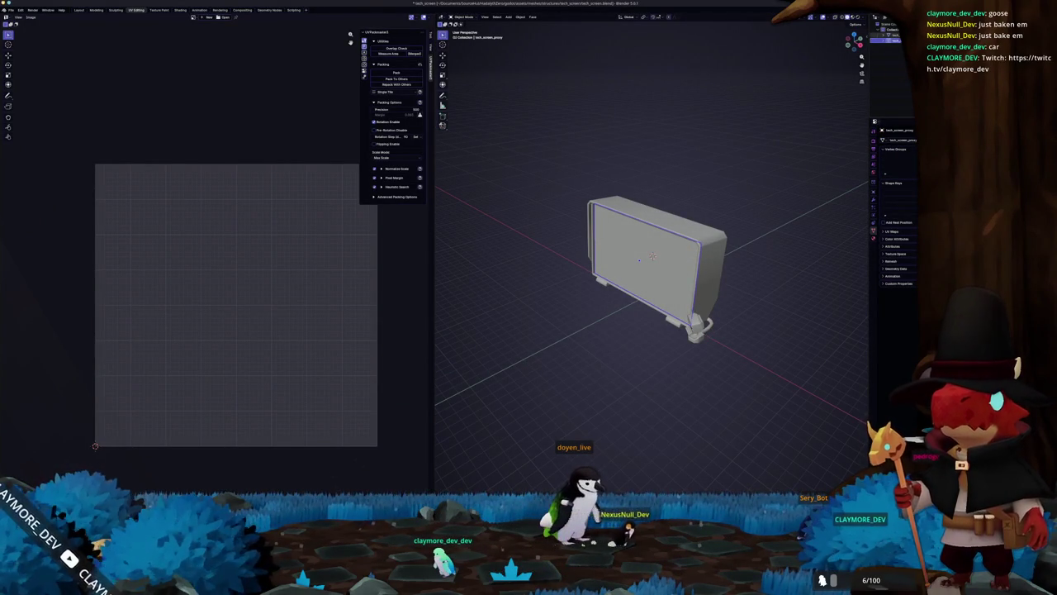
scroll(710, 223, up, 2)
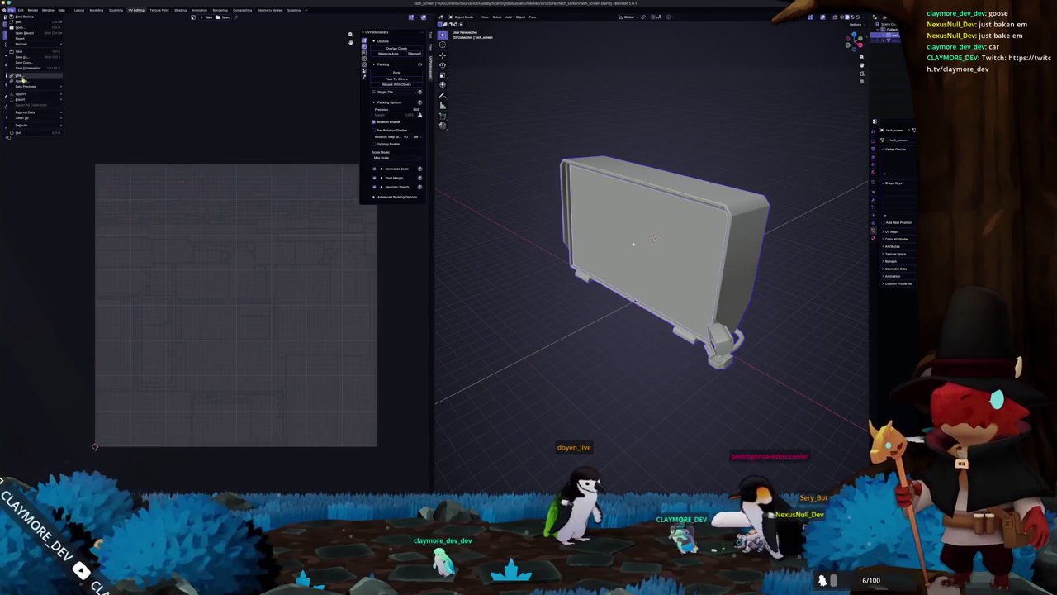
- Start an FBX export into the exports folder, then cancel it
click(85, 144)
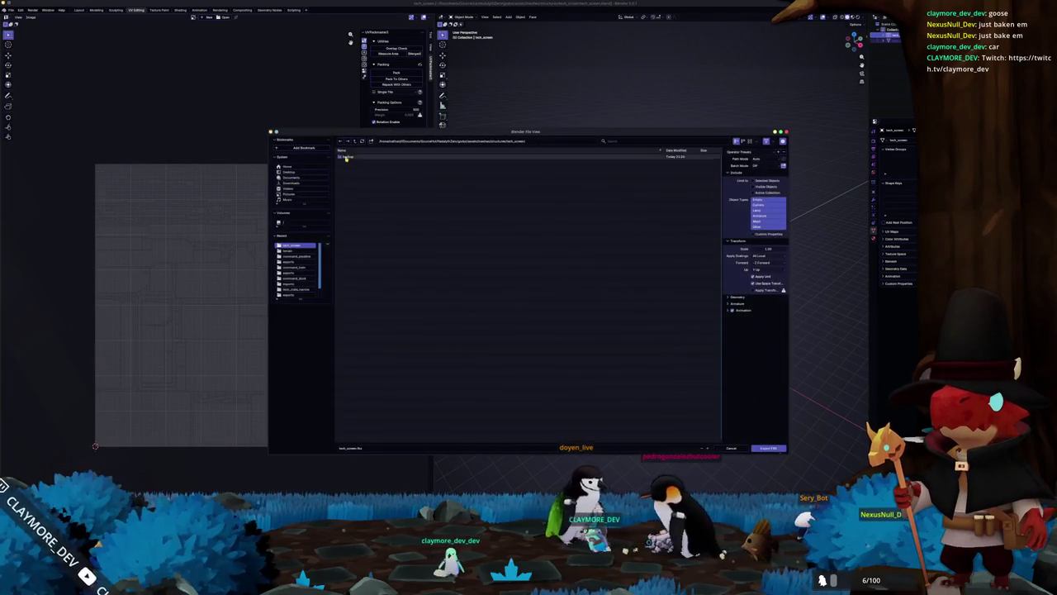
click(371, 162)
double_click(360, 163)
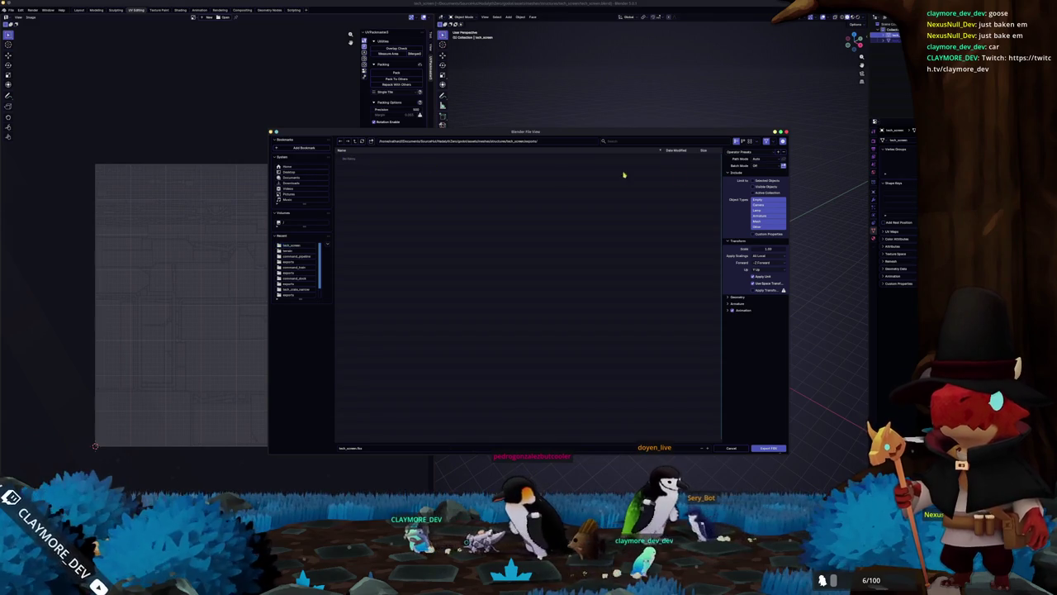
click(758, 447)
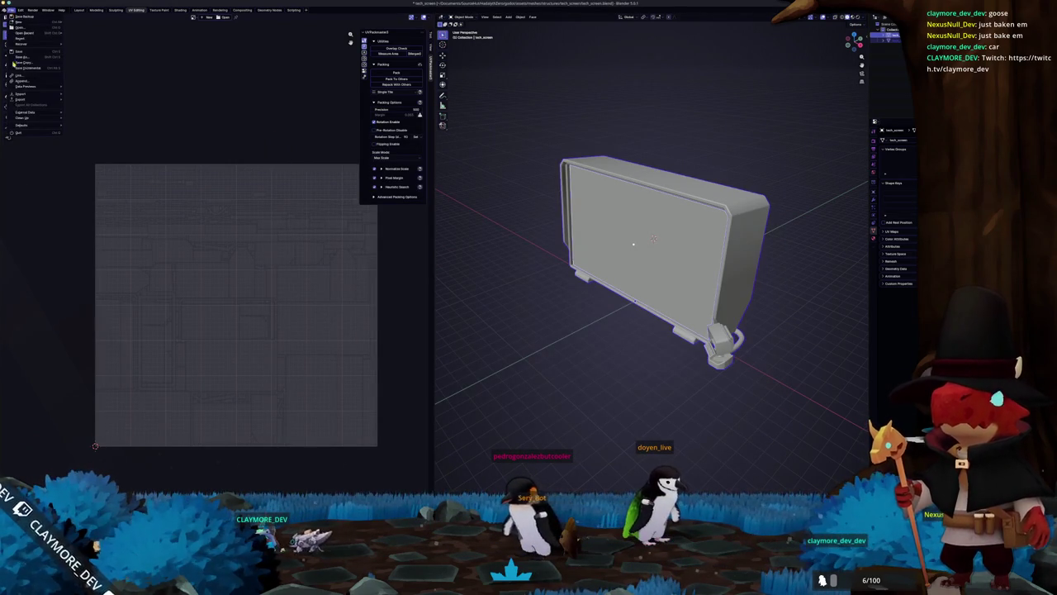
- Export tech_screen.glb as glTF with material Images set to None
mouse_move(33, 96)
click(95, 145)
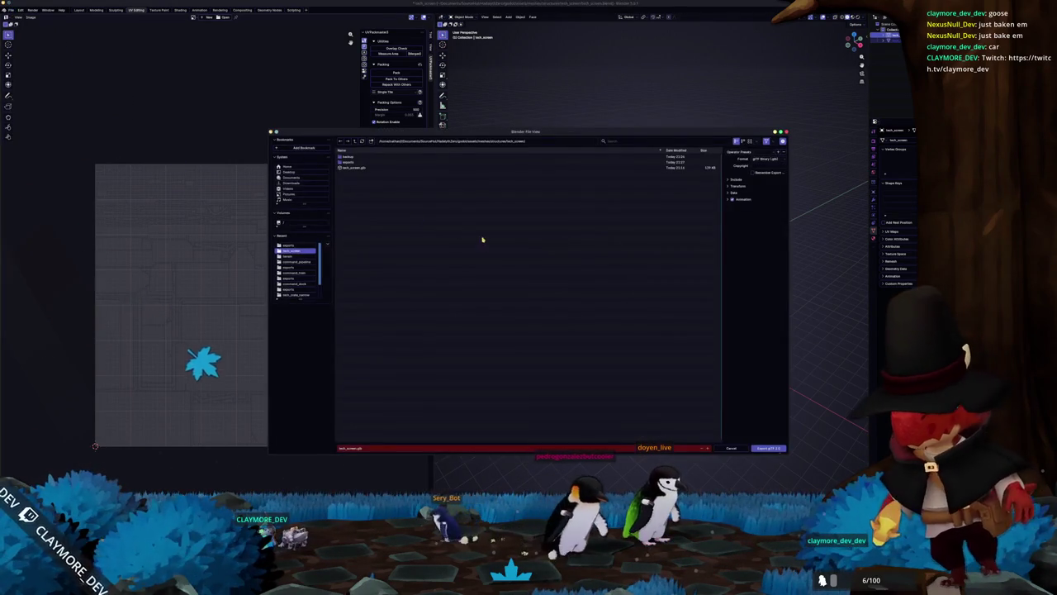
click(735, 179)
click(733, 241)
click(734, 262)
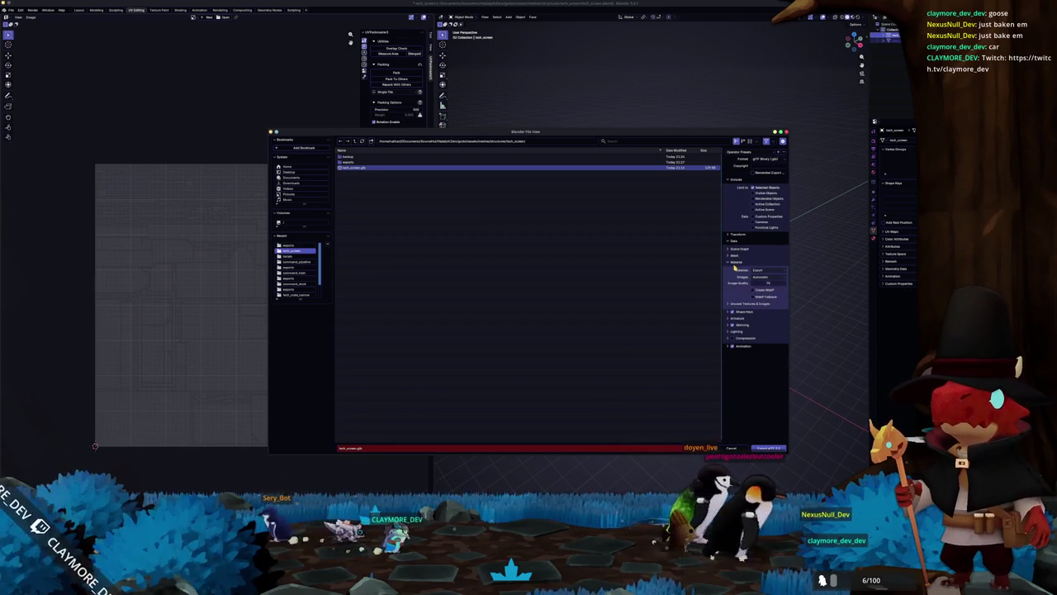
click(749, 302)
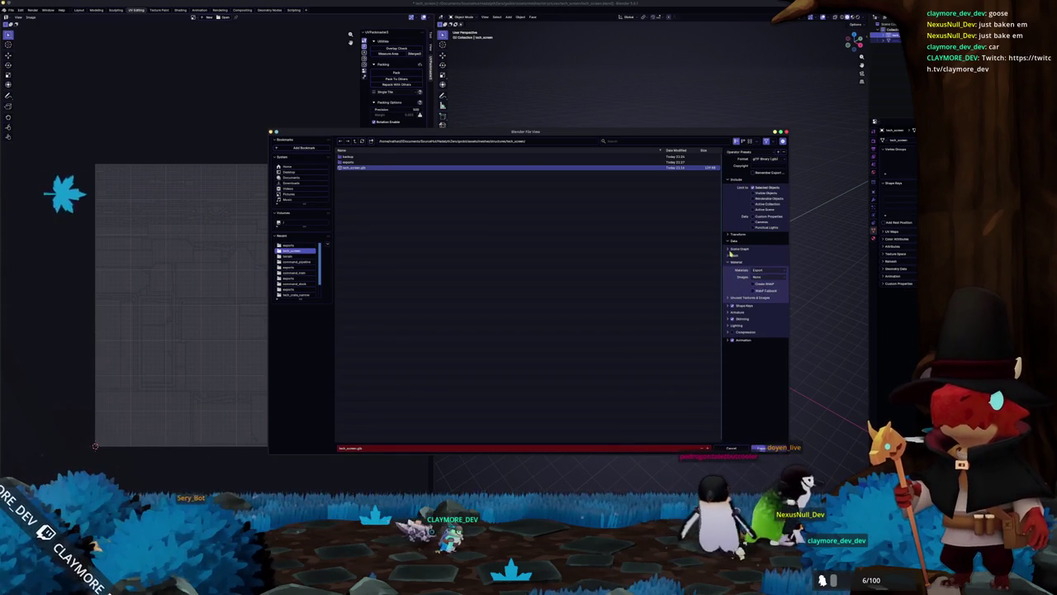
click(734, 256)
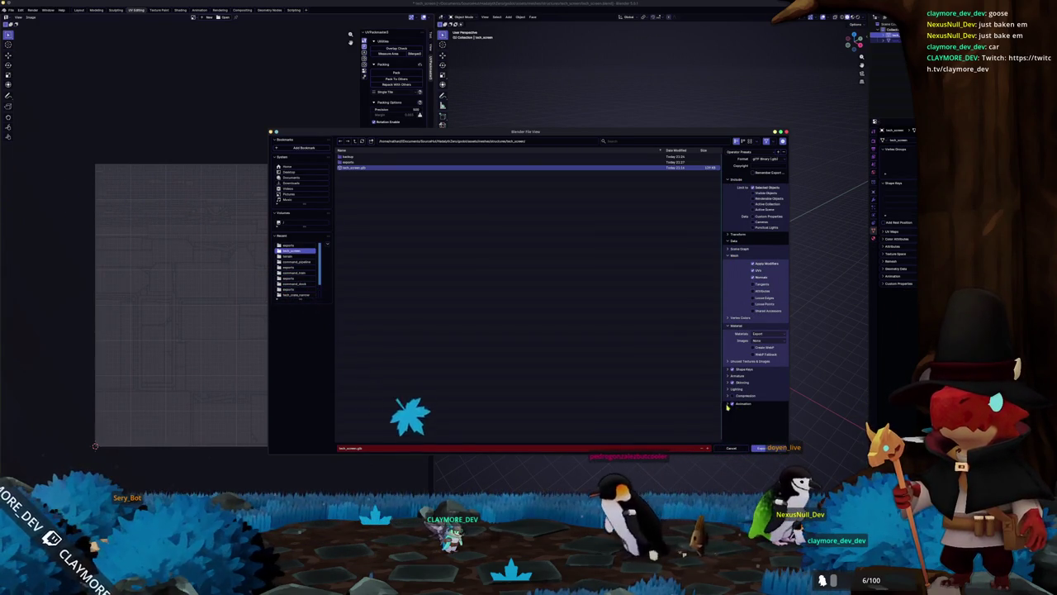
click(761, 448)
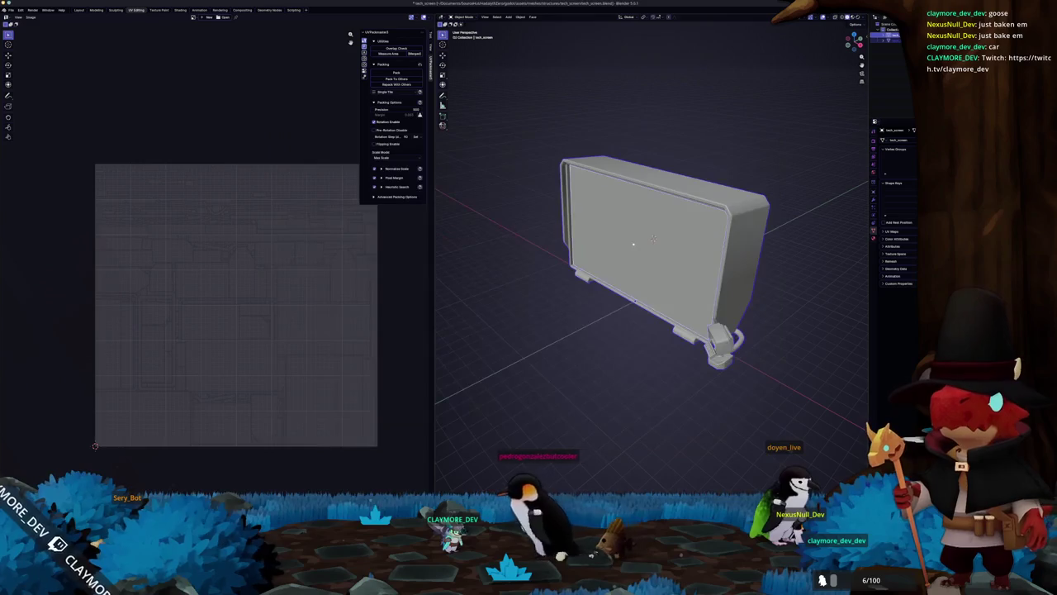
key(alt+Tab)
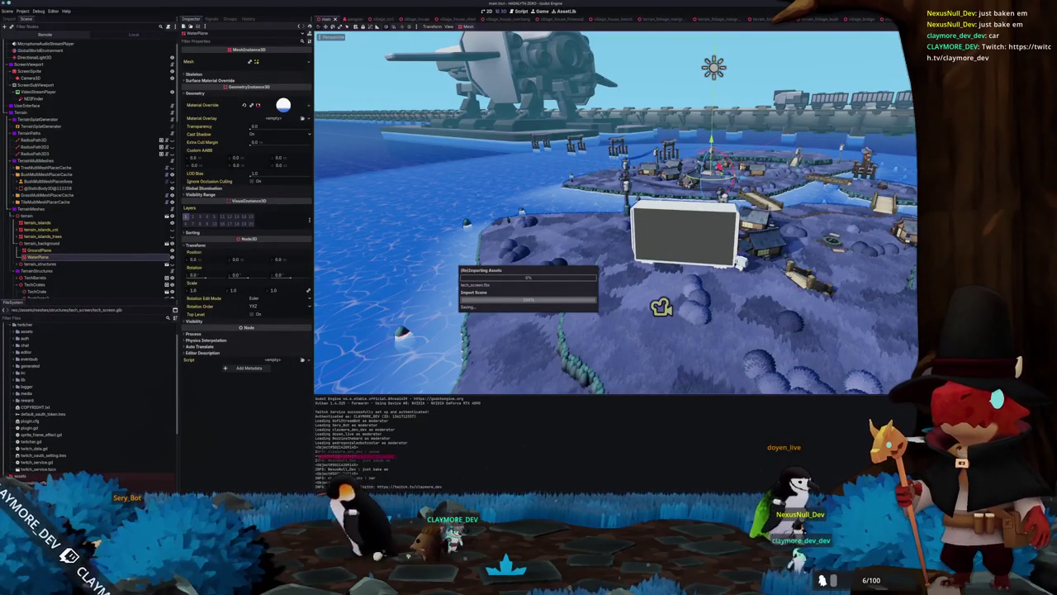
- Run the Godot game twice to check the reimported billboard screen, stopping it each time
key(F5)
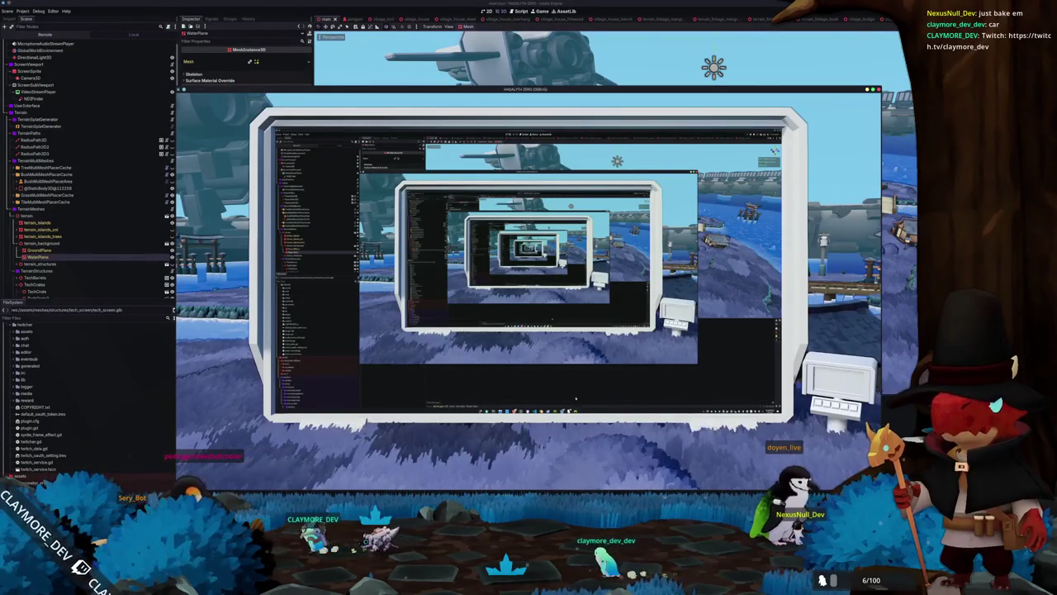
key(F8)
key(f)
scroll(709, 297, down, 5)
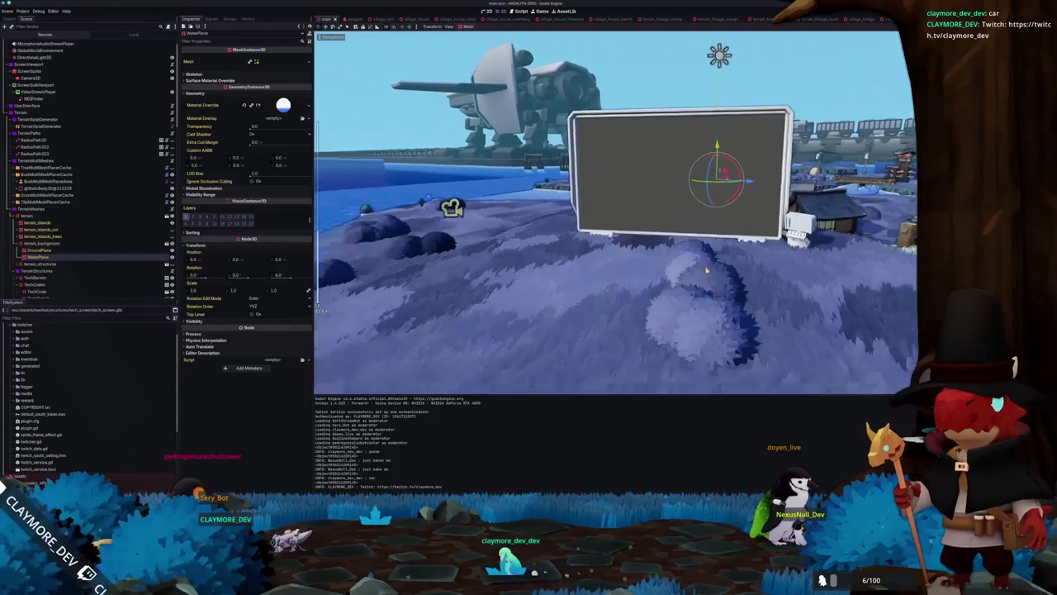
scroll(709, 271, up, 5)
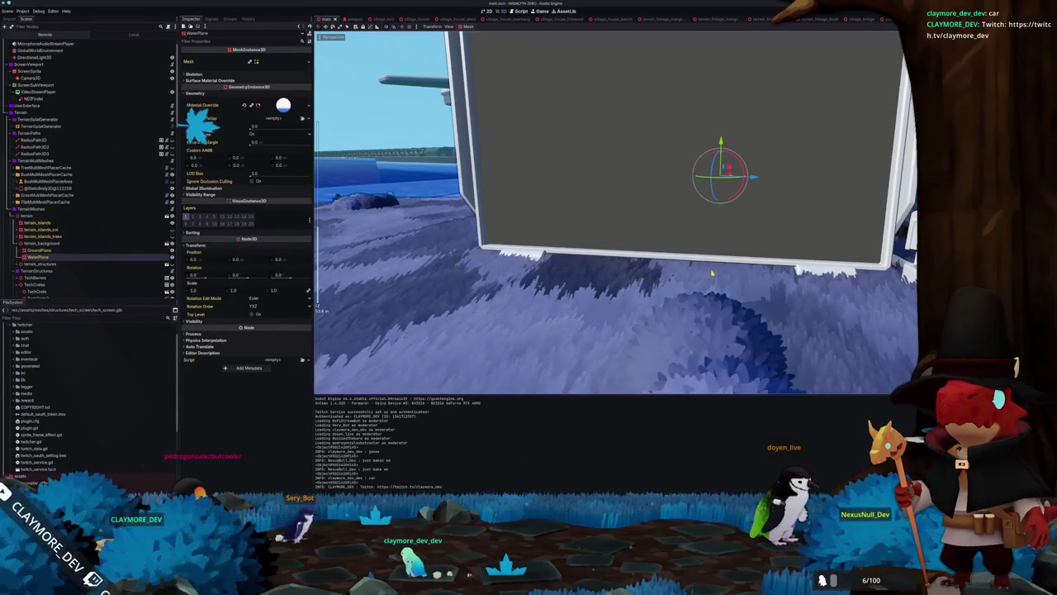
scroll(712, 274, down, 5)
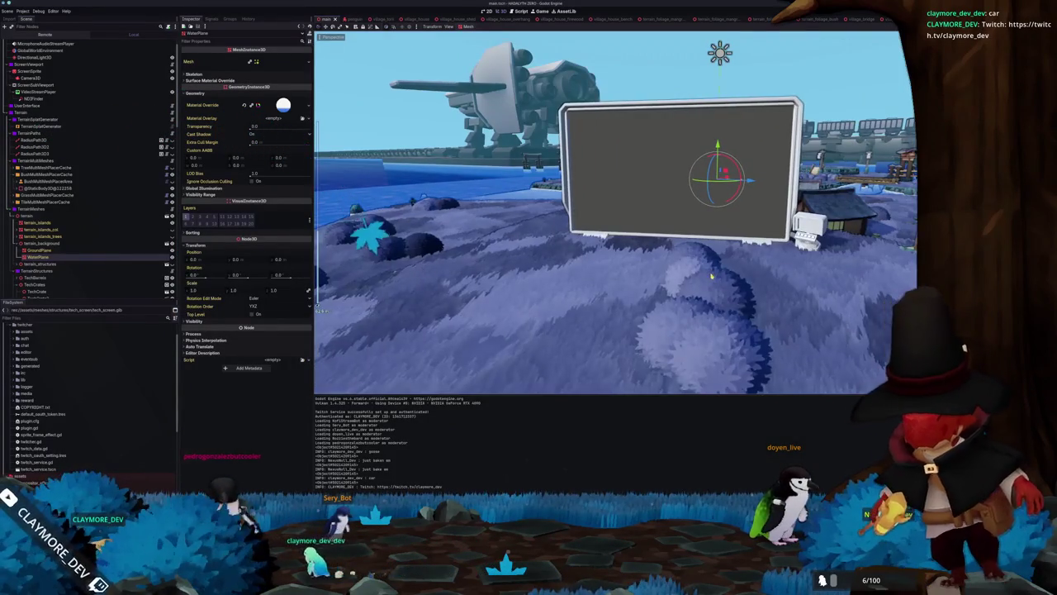
key(F5)
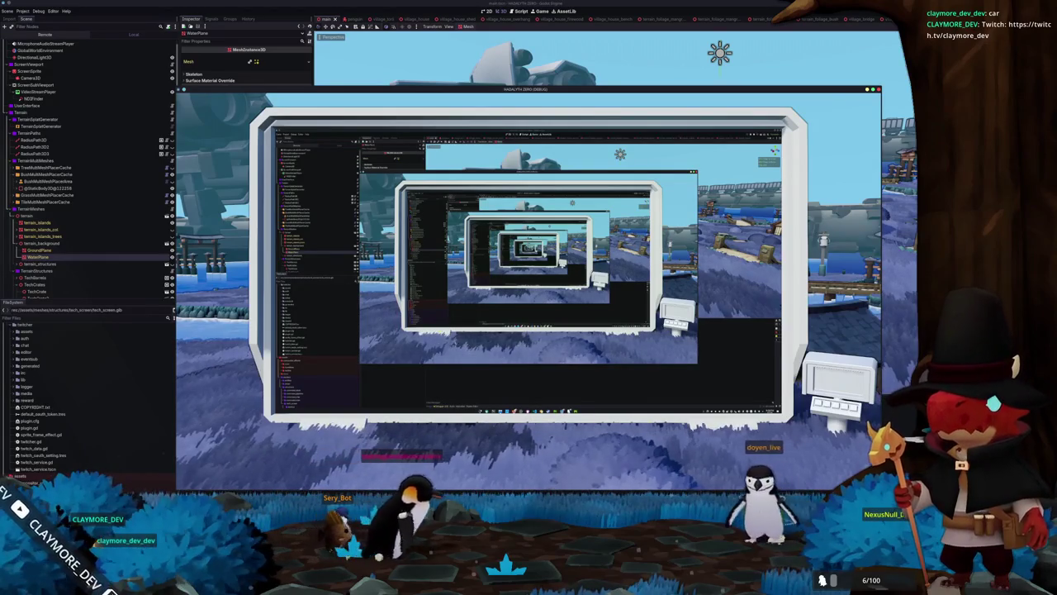
key(F8)
- Switch through the code editor and Godot back to Blender
key(alt+Tab)
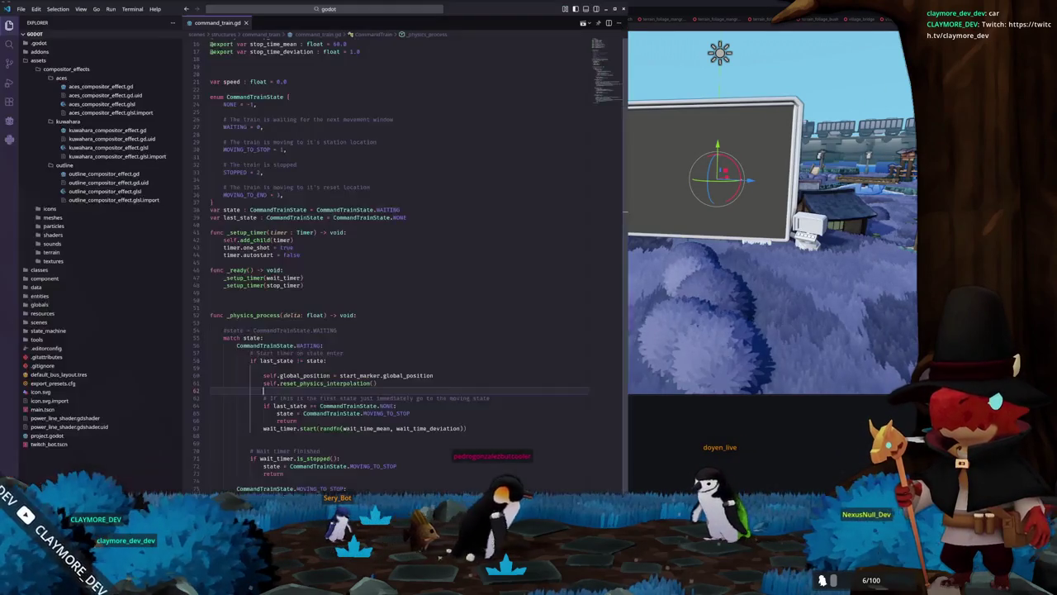
key(alt+Tab)
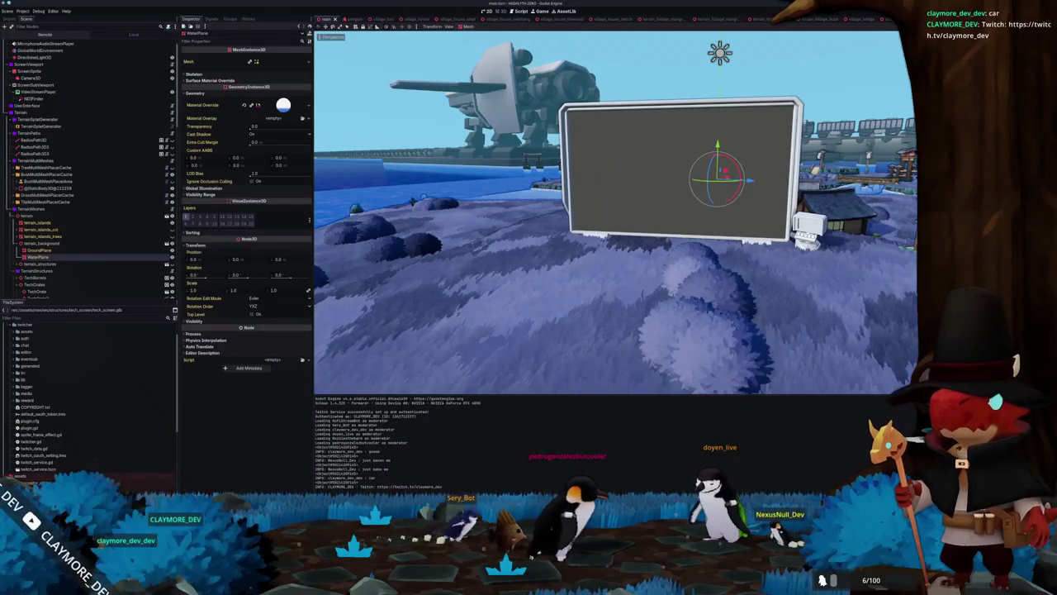
key(alt+Tab)
scroll(585, 287, up, 3)
key(shift+a)
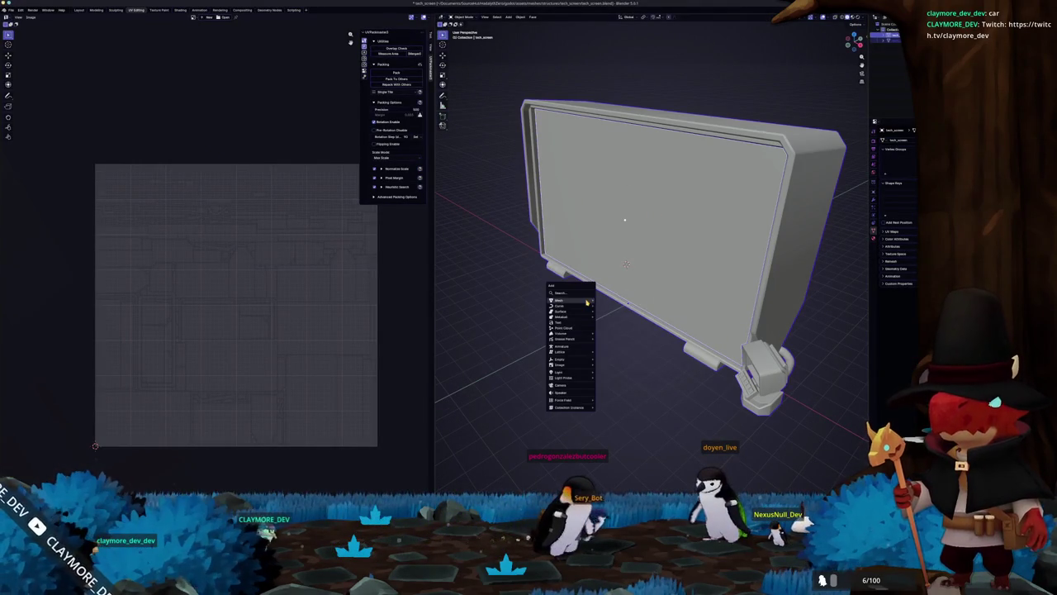
- Add a cube mesh at the screen's centre, re-adding it once, and view it front-on in Layout
click(612, 307)
key(KP_3)
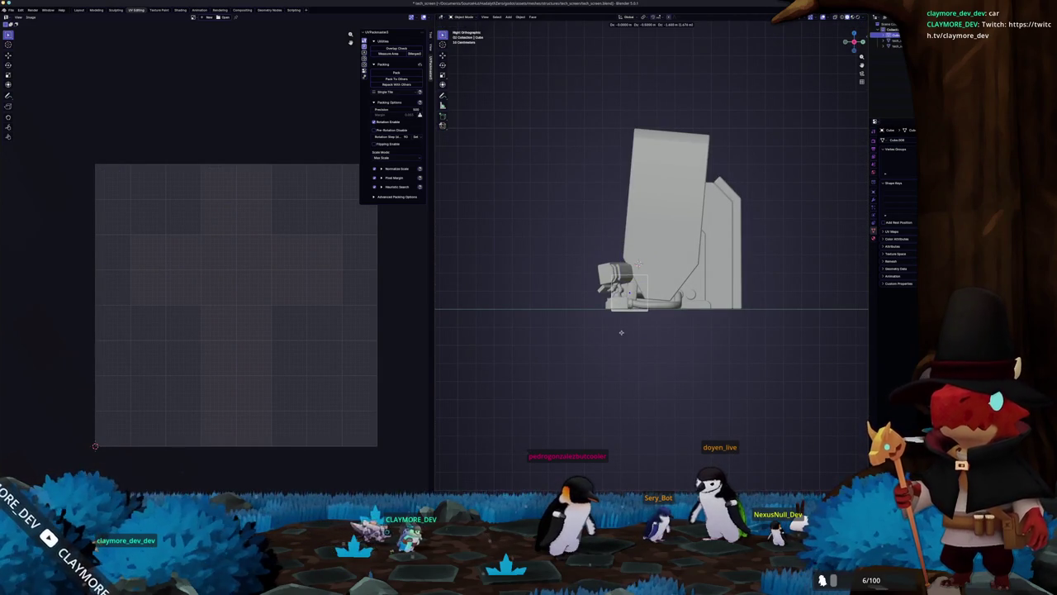
click(633, 331)
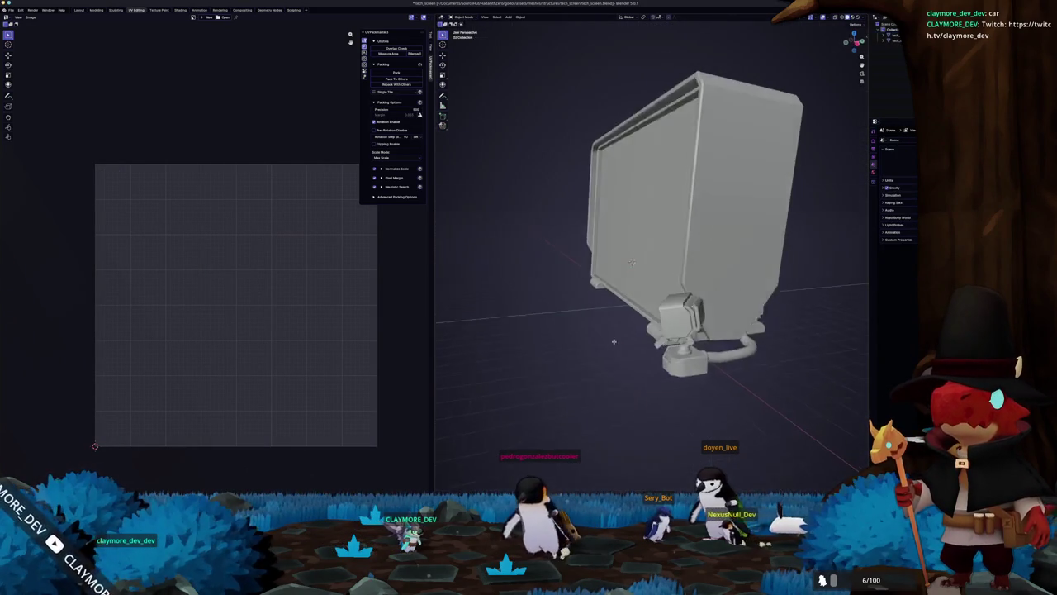
key(shift+a)
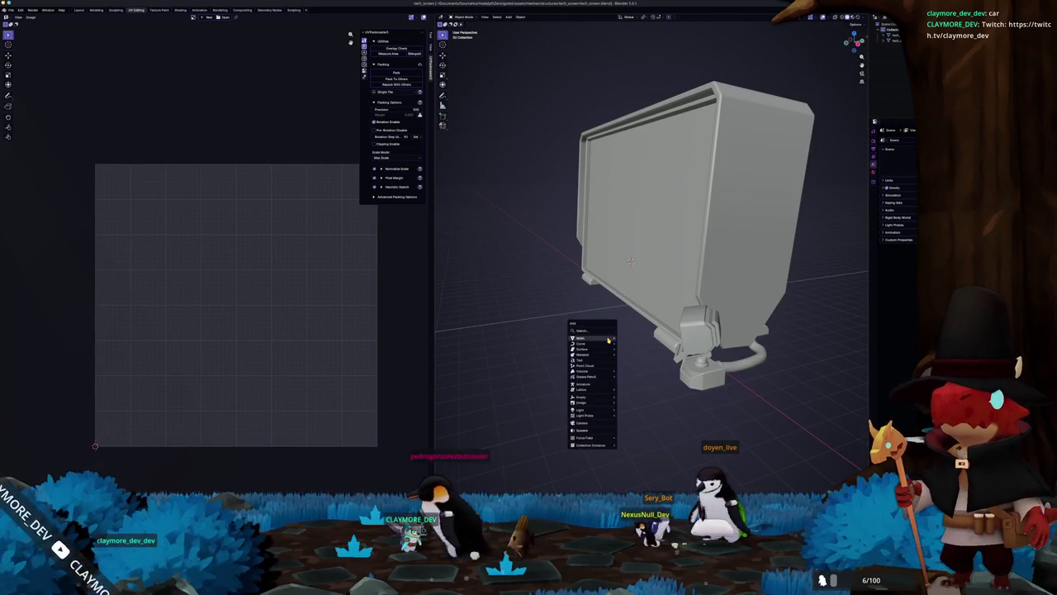
click(630, 342)
key(KP_1)
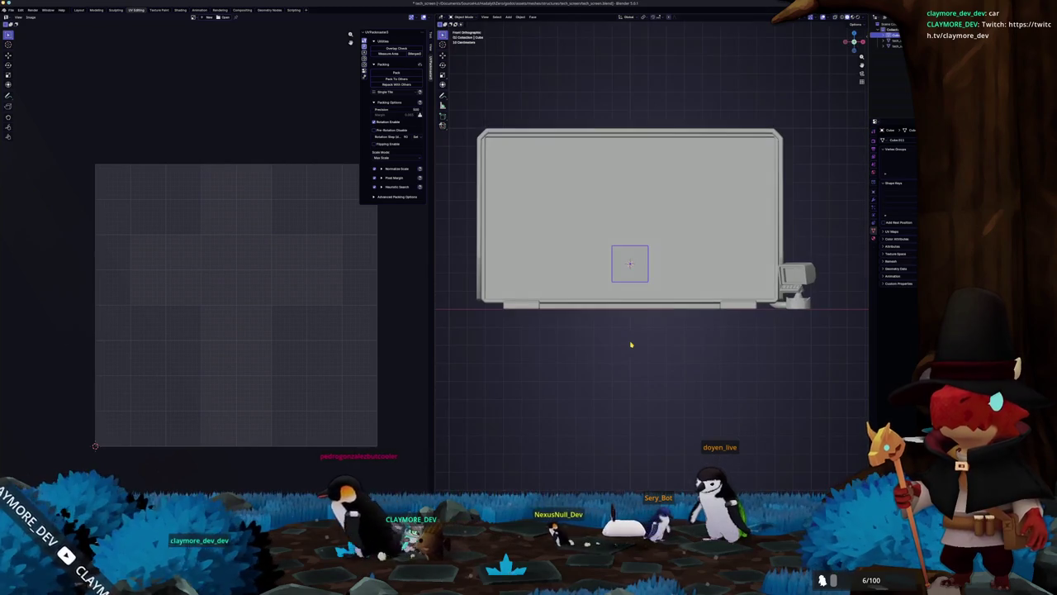
click(80, 10)
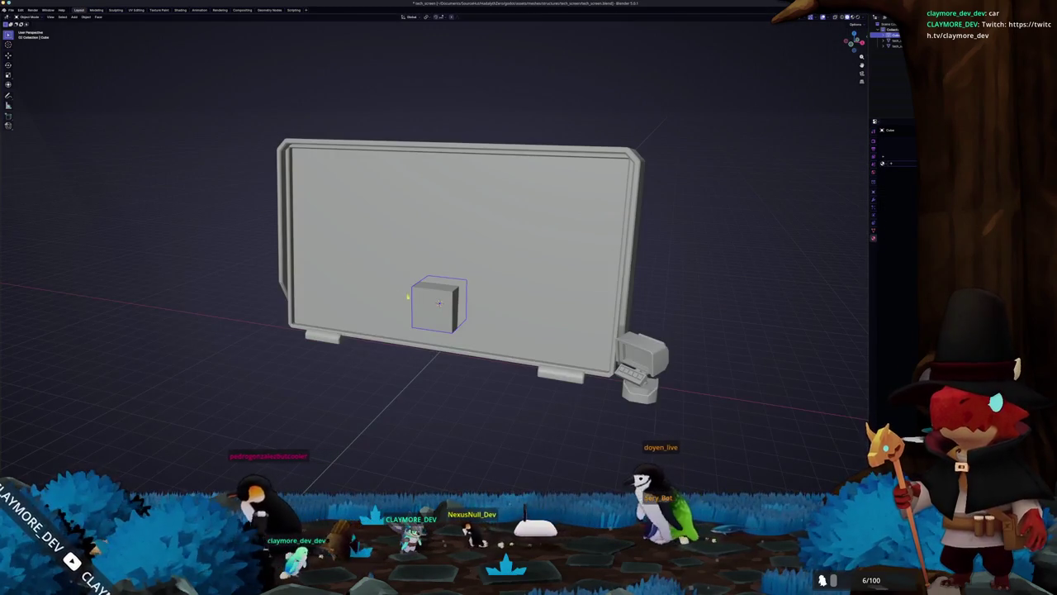
- From the front view, move the cube along the Y axis under the screen panel
key(KP_1)
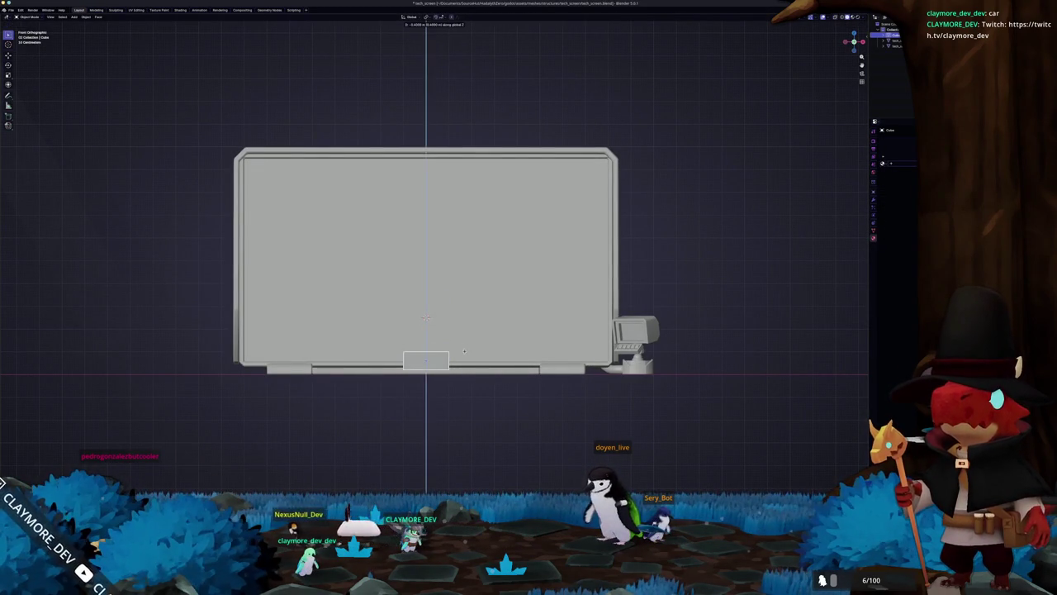
scroll(536, 325, down, 5)
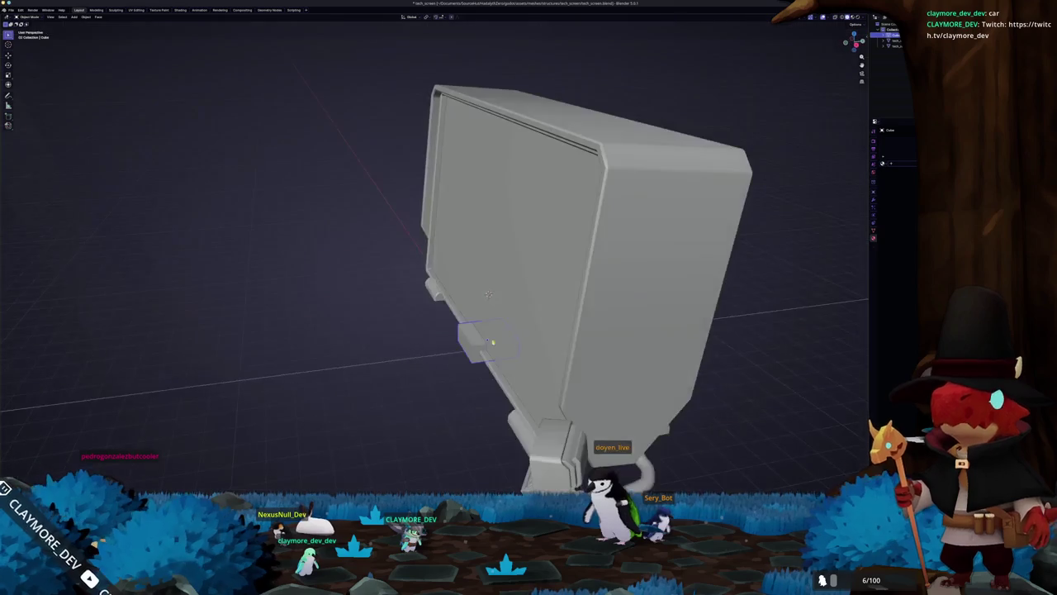
key(g)
key(y)
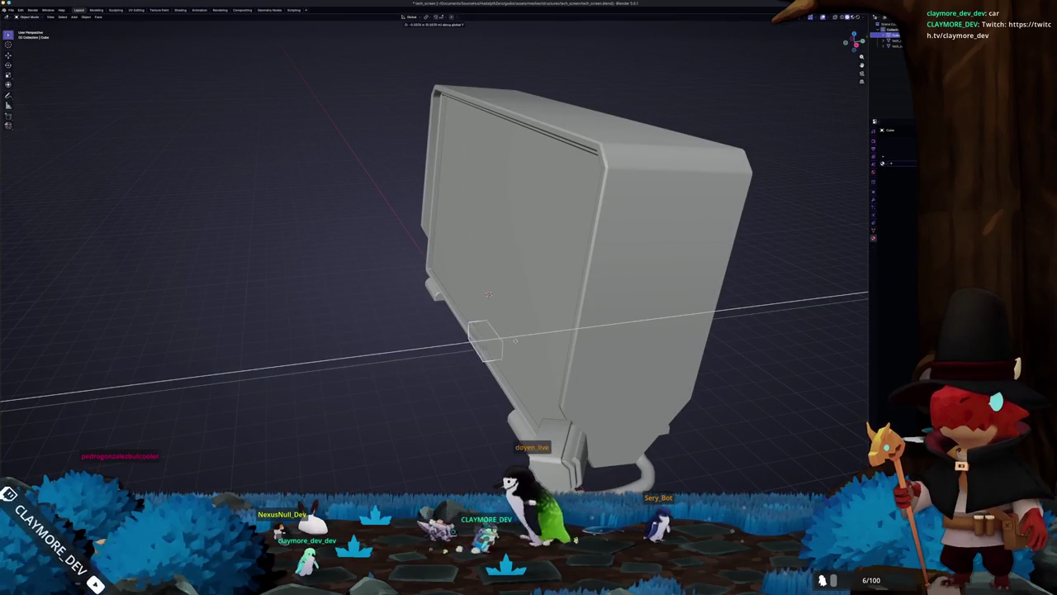
click(501, 346)
- Scale the cube along X into a wide base bar under the monitor
key(KP_1)
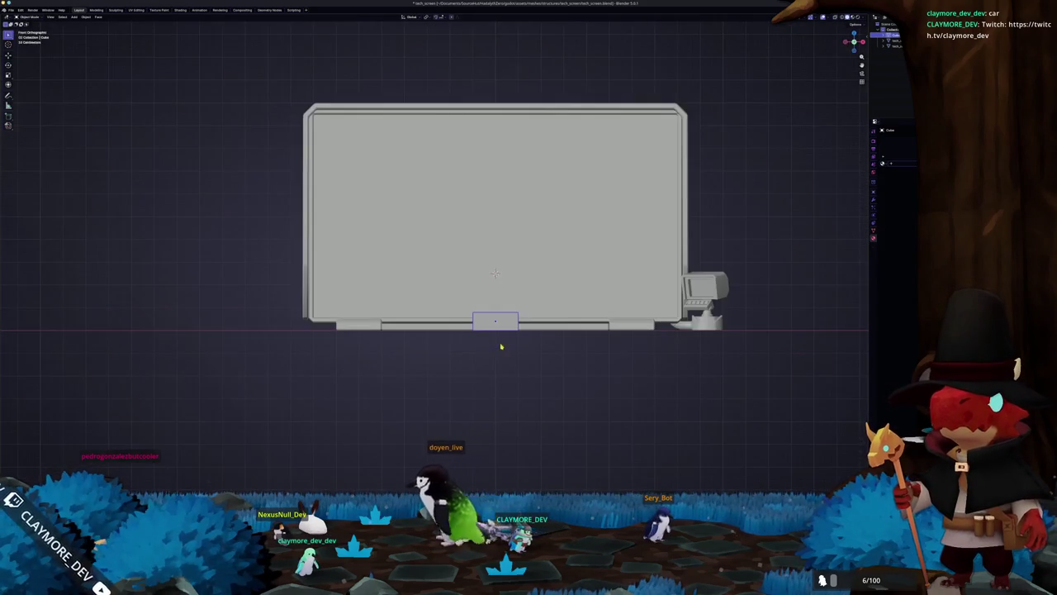
key(s)
key(x)
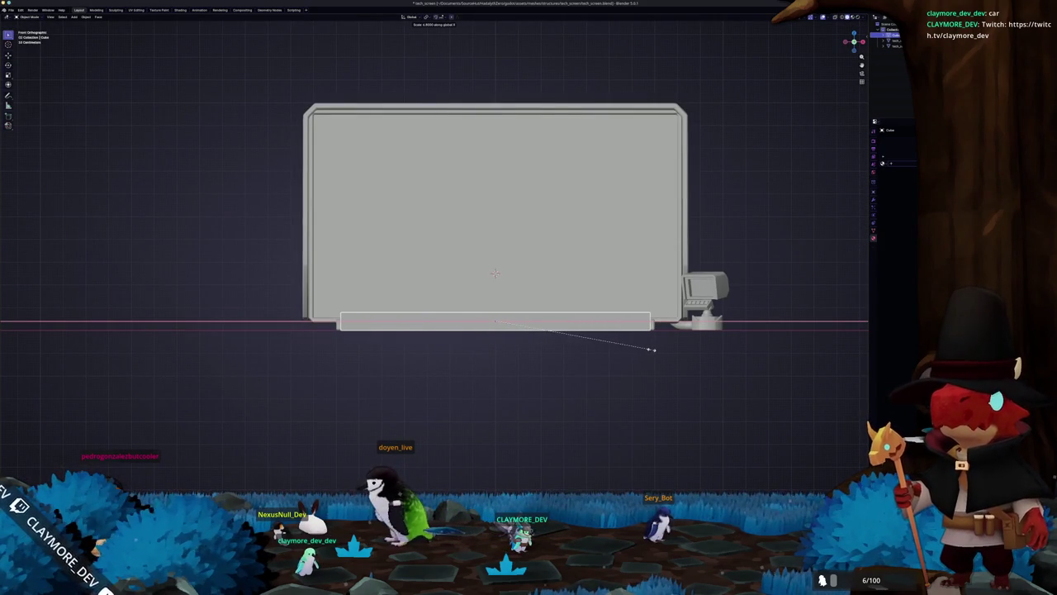
click(651, 350)
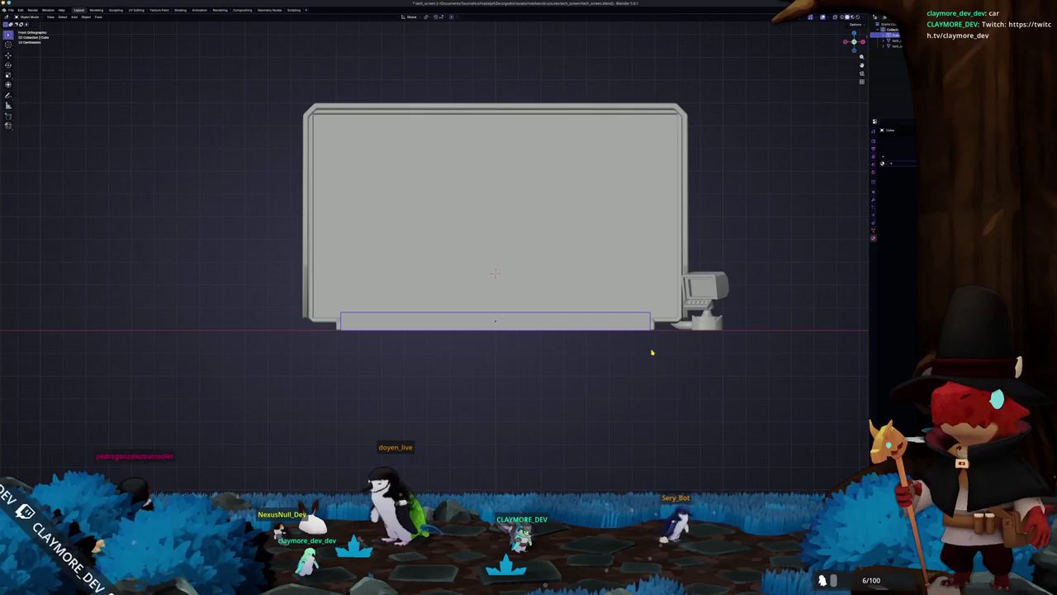
- Orbit to inspect the new base ledge, then return to the Godot editor
mouse_move(643, 356)
mouse_down()
mouse_move(588, 361)
mouse_move(568, 377)
mouse_up()
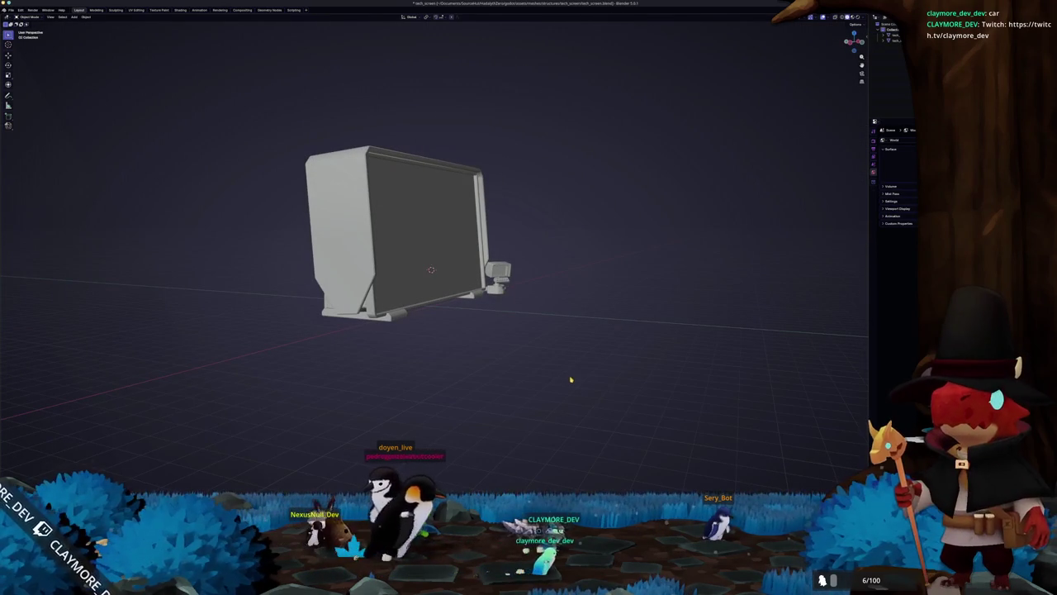
key(ctrl+KP_1)
key(alt+Tab)
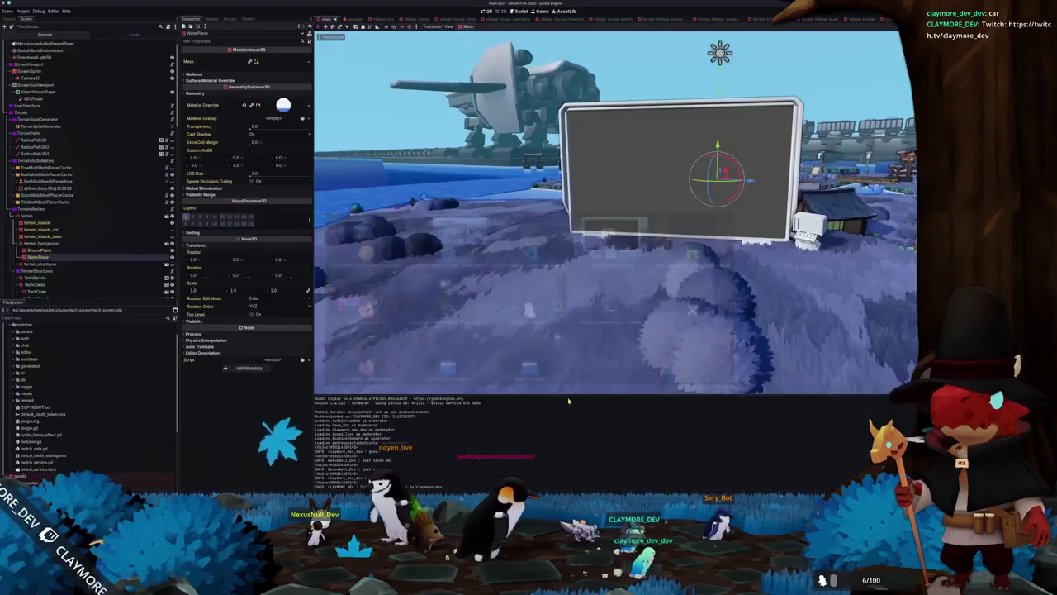
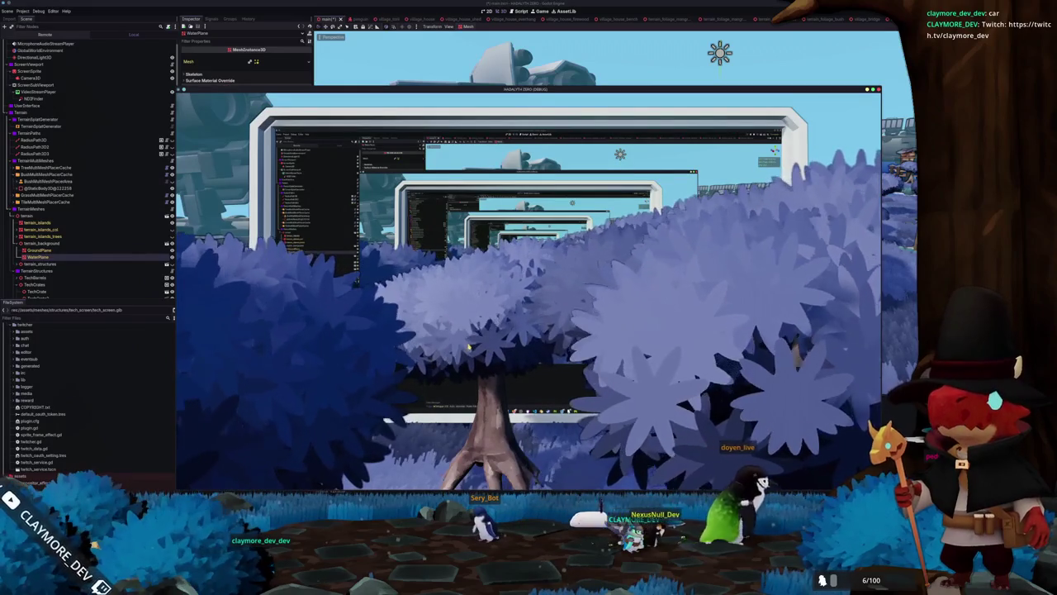
- Stop the running game, frame the white billboard in the 3D view, then close the game again
key(F8)
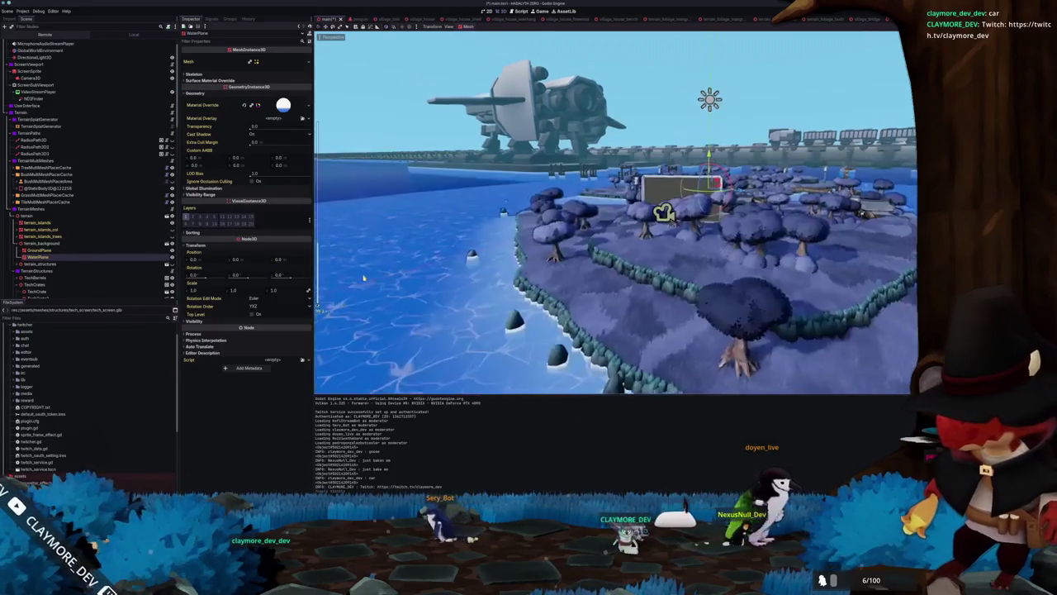
key(f)
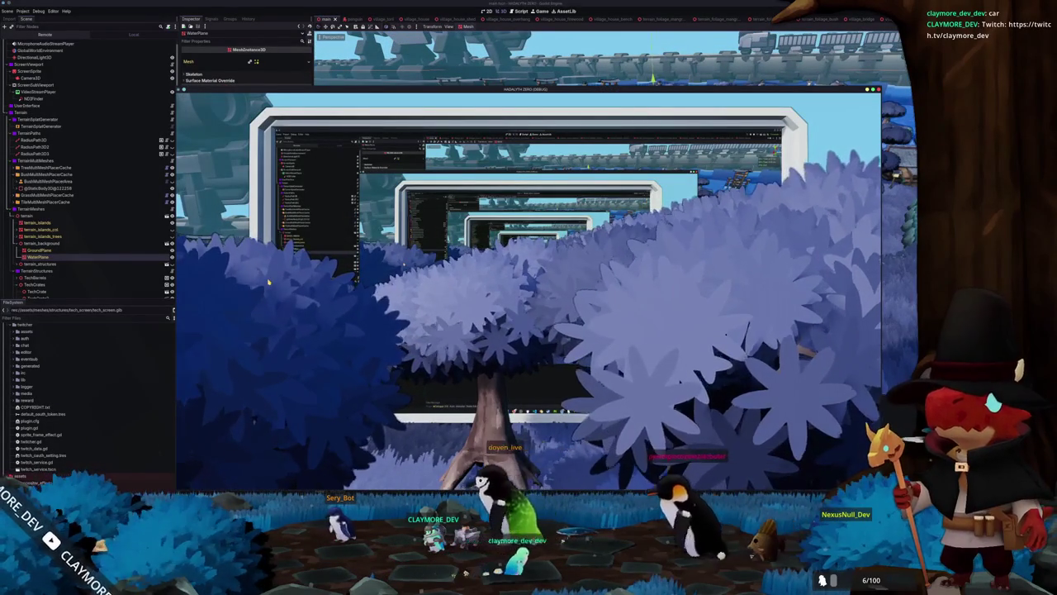
key(F8)
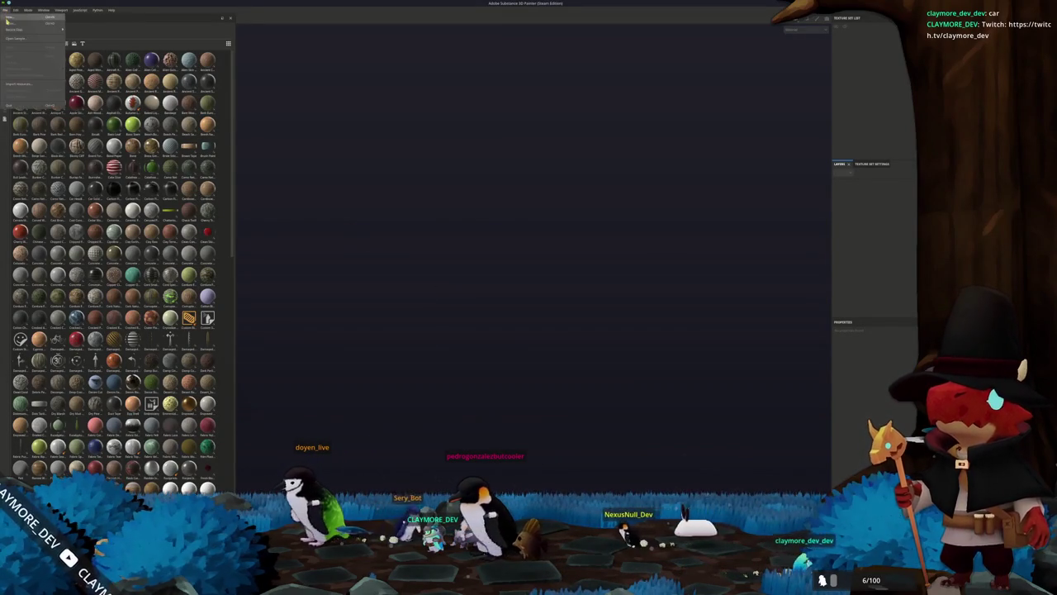
- Create a new project using the tech screen .glb from the tech_screen folder as its mesh
key(ctrl+n)
click(576, 222)
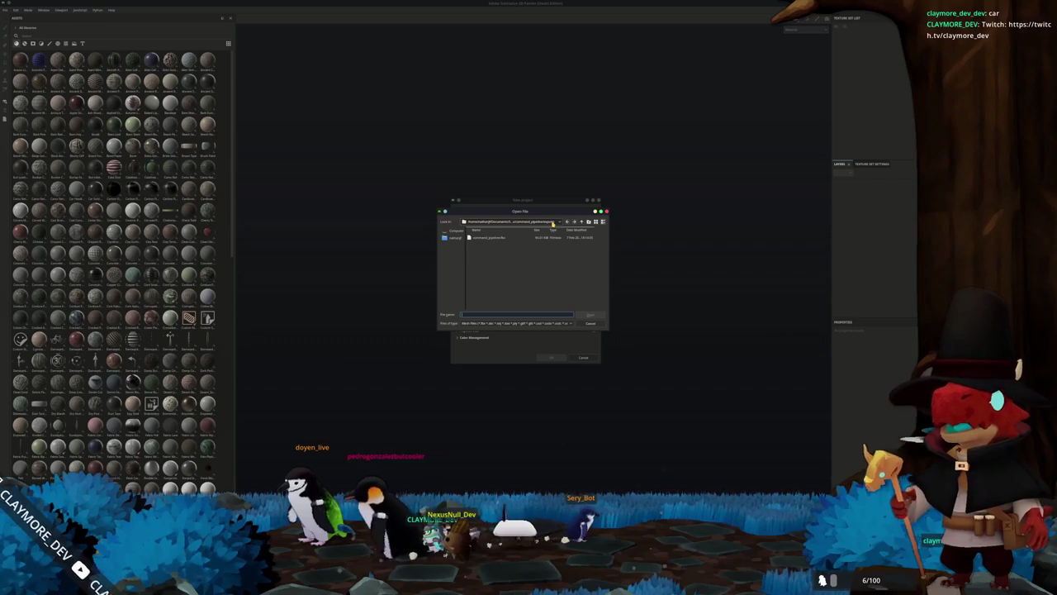
click(545, 221)
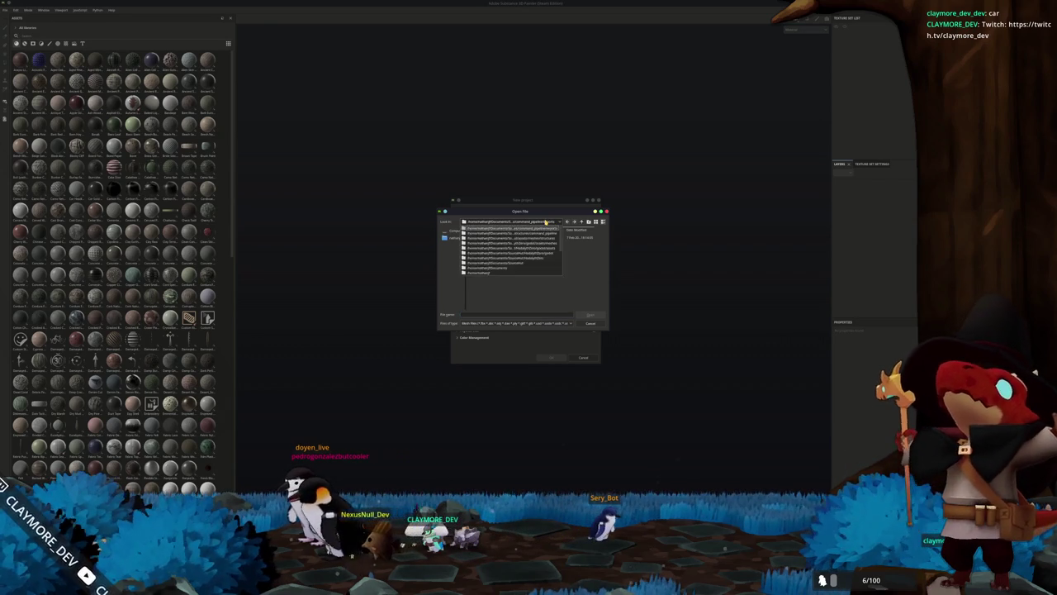
scroll(535, 246, down, 1)
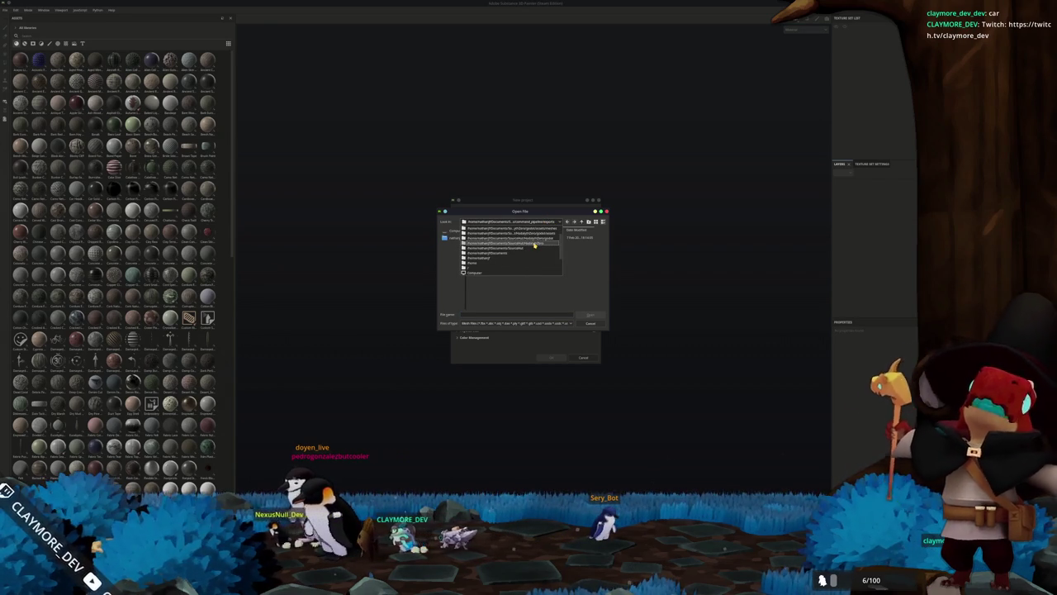
scroll(533, 246, down, 2)
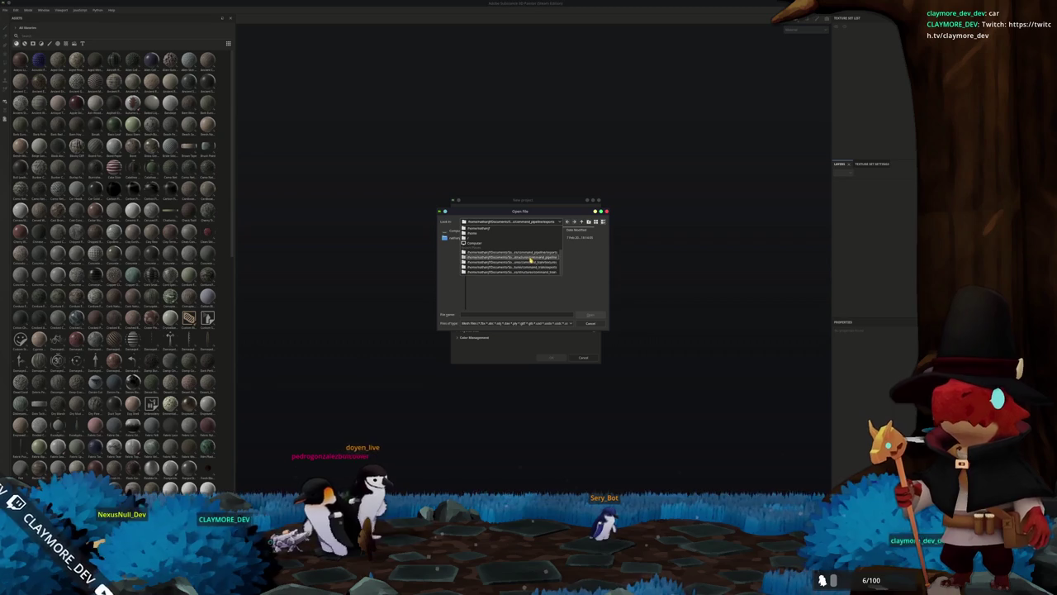
click(532, 257)
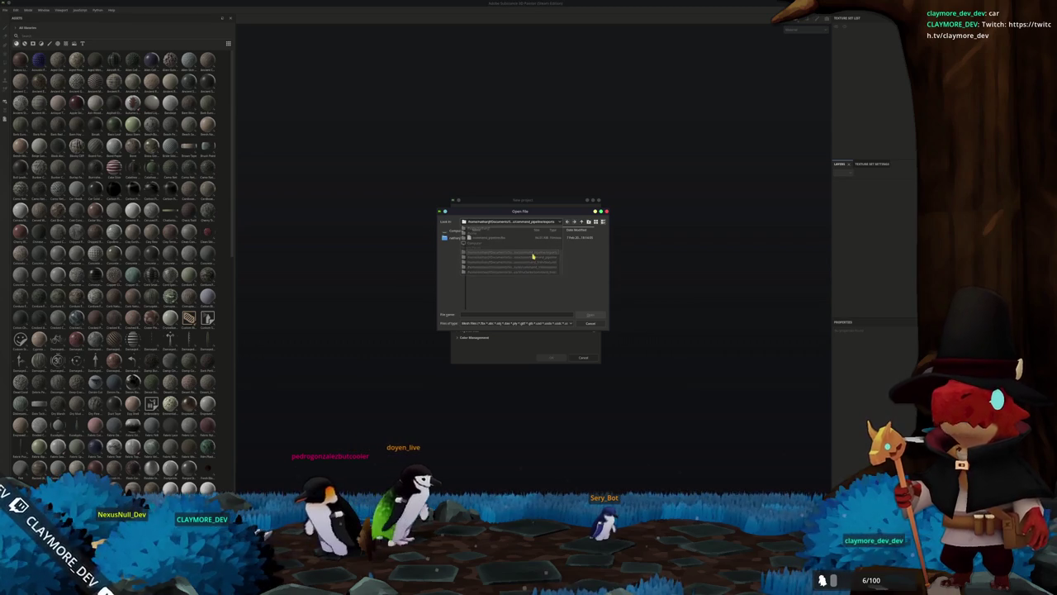
click(584, 223)
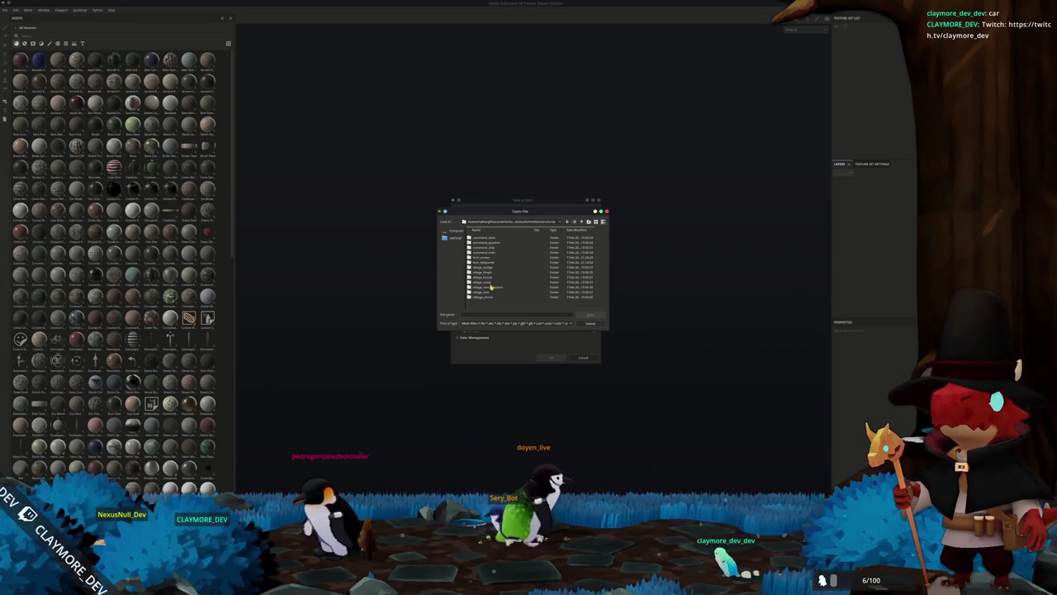
click(494, 258)
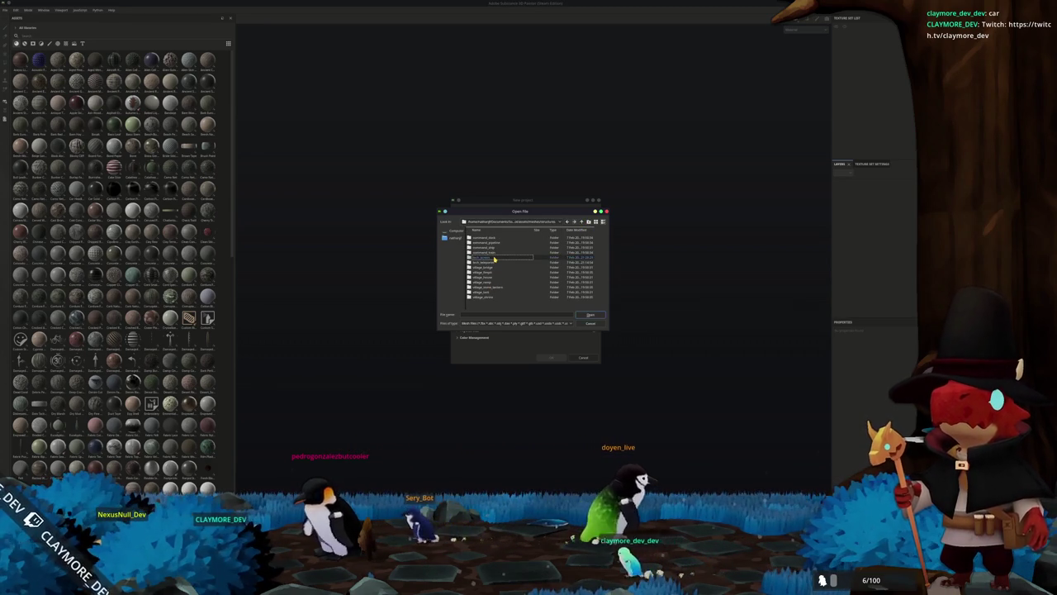
double_click(497, 261)
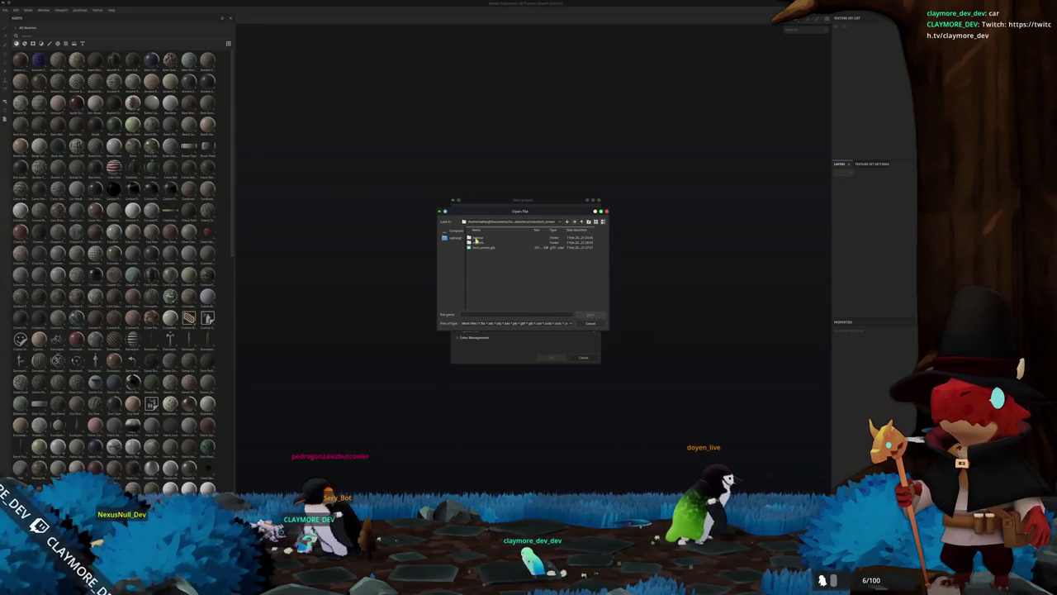
click(481, 246)
double_click(483, 246)
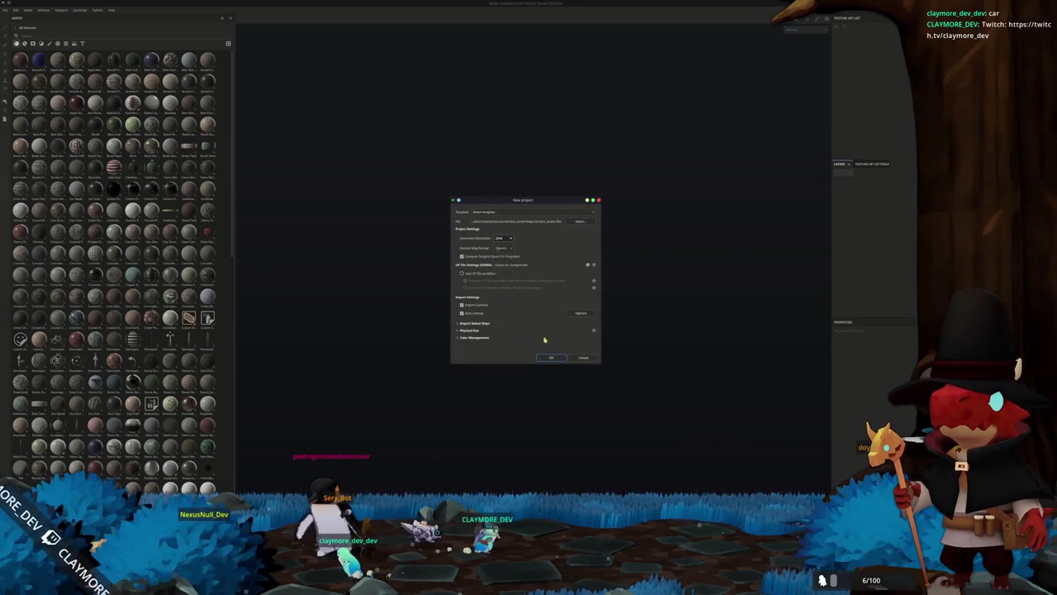
click(551, 359)
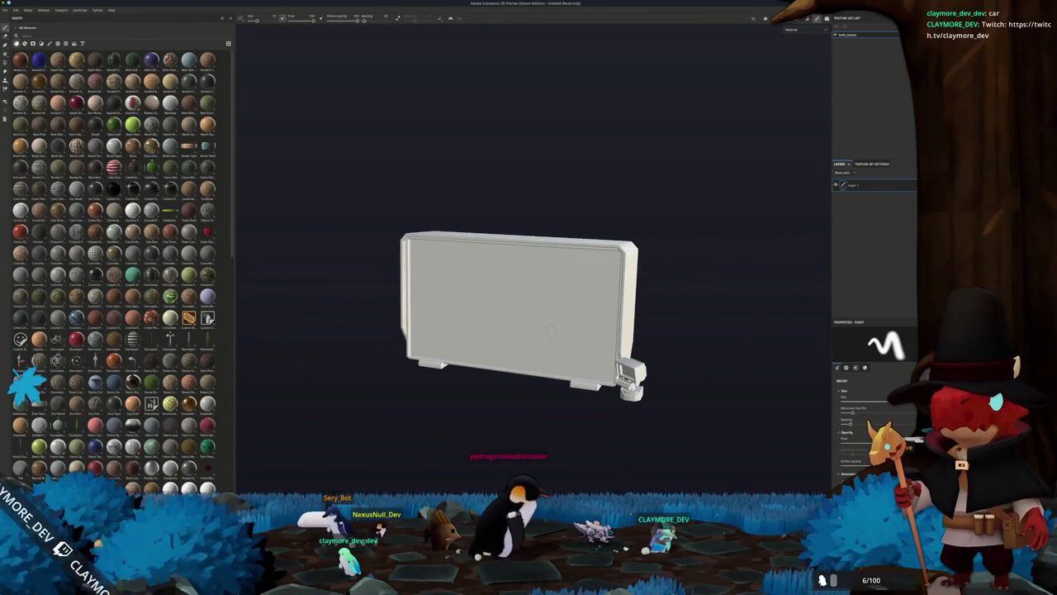
- Bake the tech screen's mesh maps, then move over to Blender
key(ctrl+shift+b)
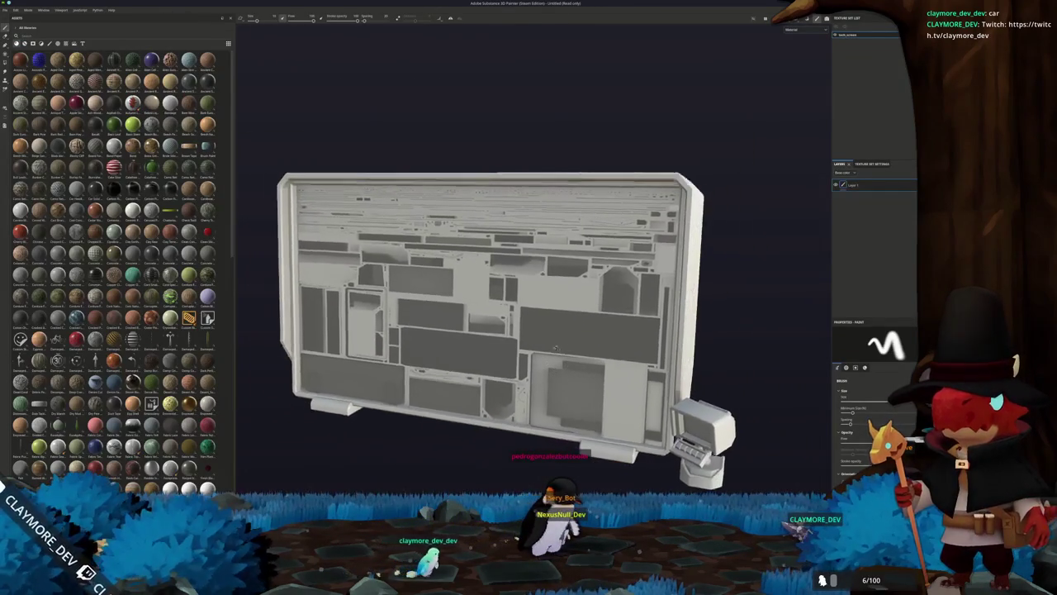
key(Delete)
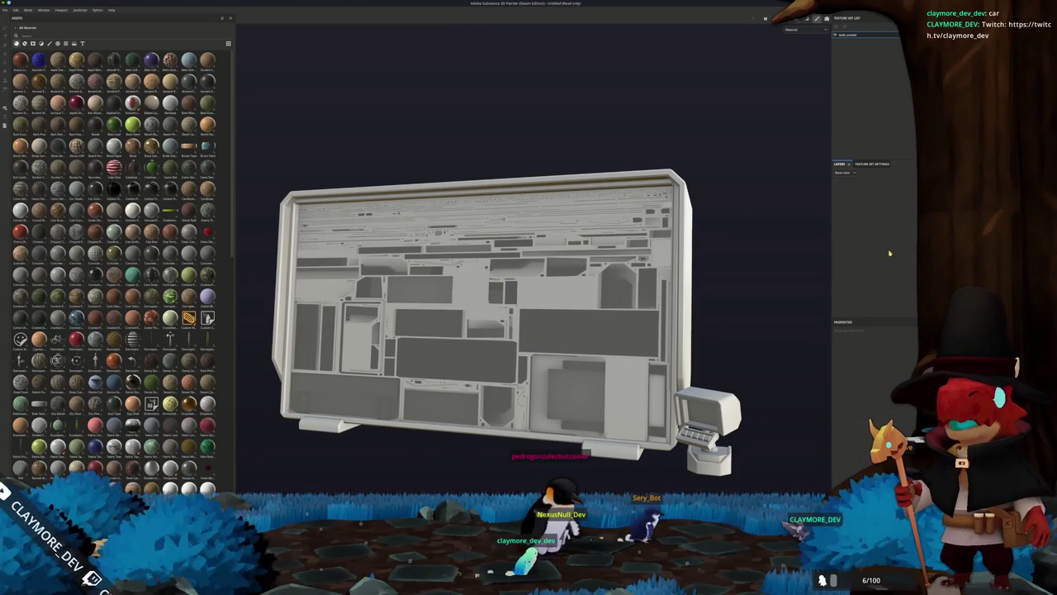
key(alt+Tab)
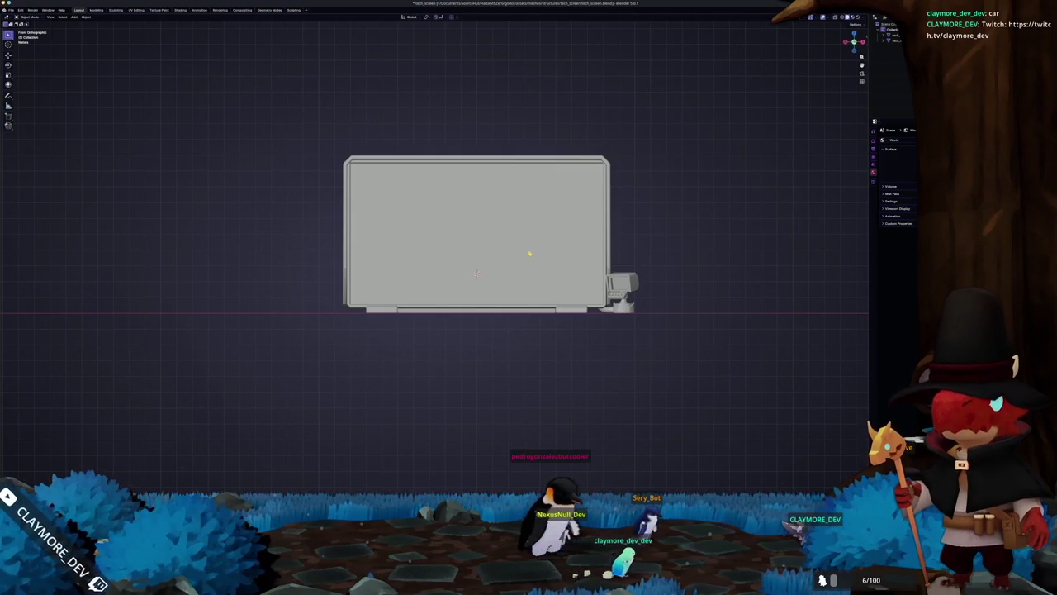
- Add a new material to the screen mesh, then deselect it
click(534, 256)
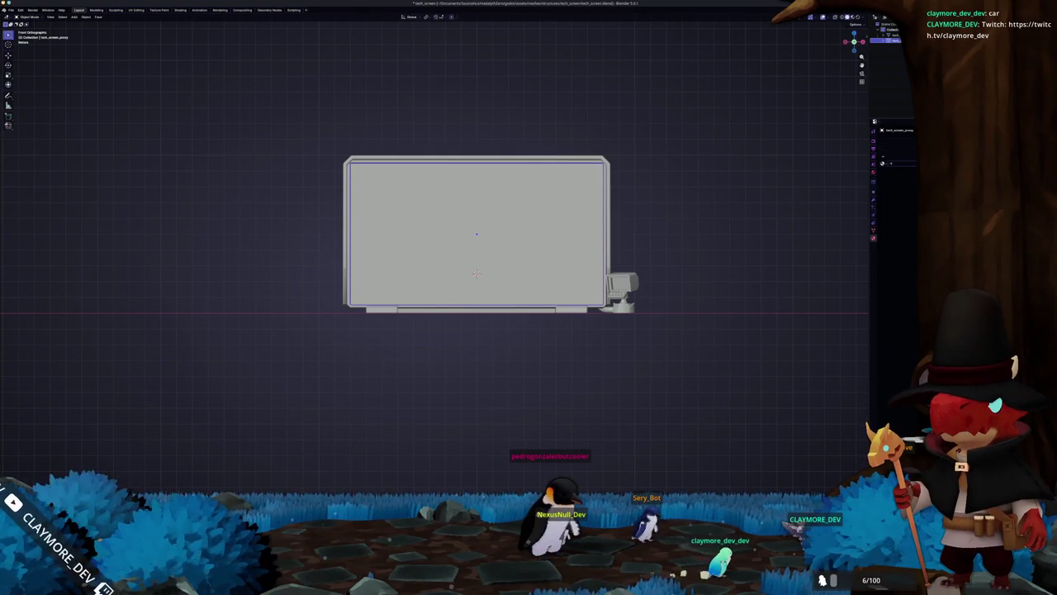
click(902, 163)
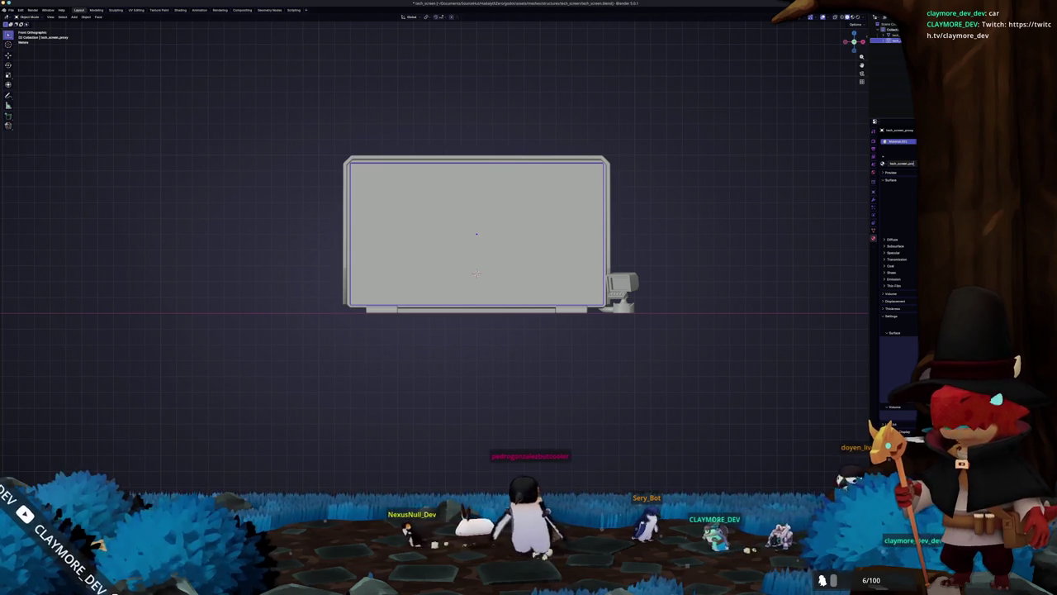
click(739, 309)
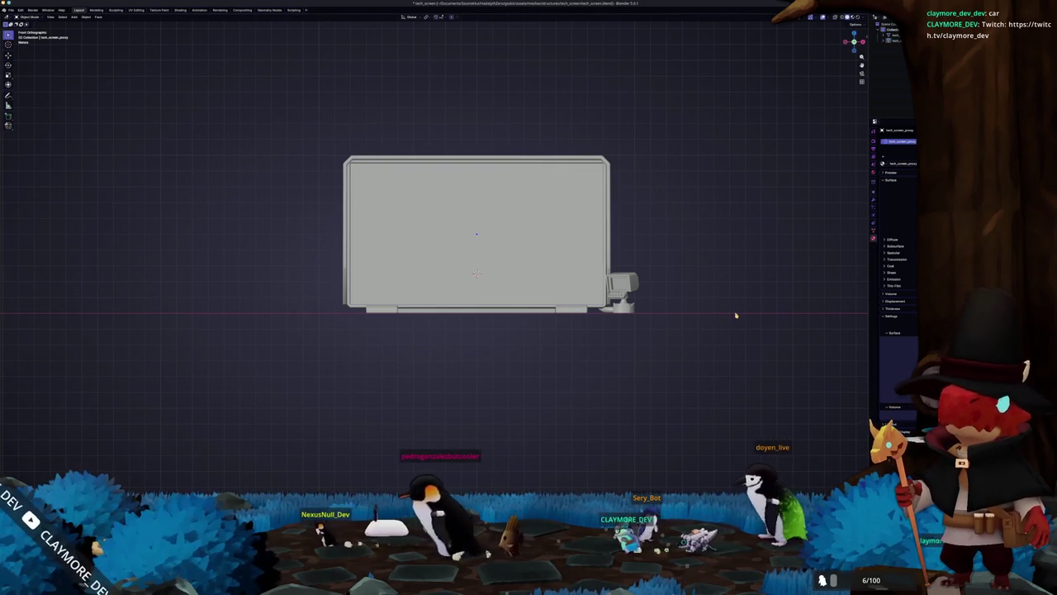
- Export the model as glTF, overwriting tech_screen.glb
click(13, 10)
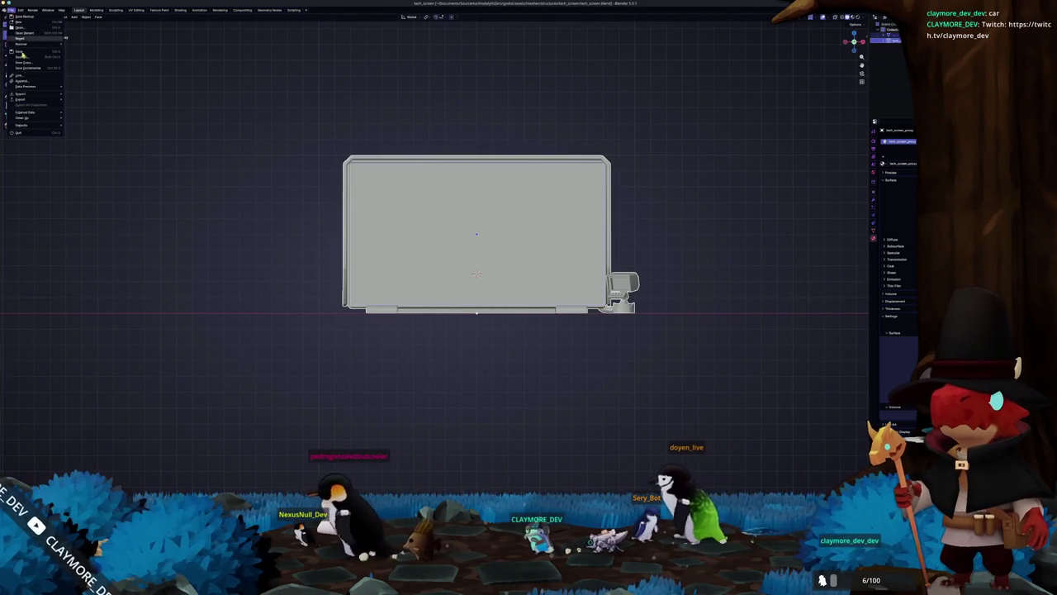
mouse_move(33, 99)
click(93, 149)
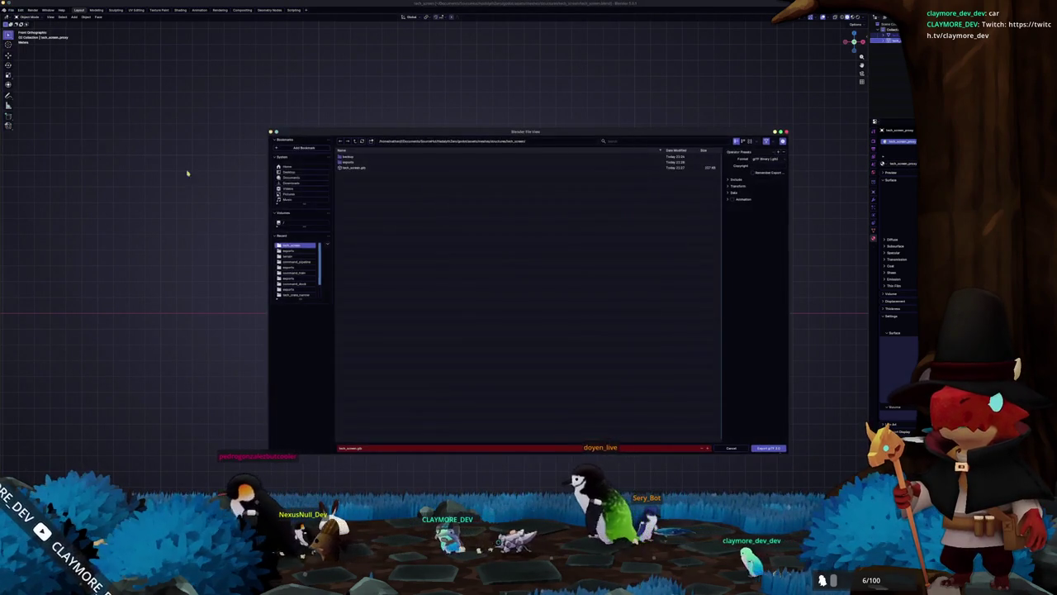
click(347, 168)
click(769, 447)
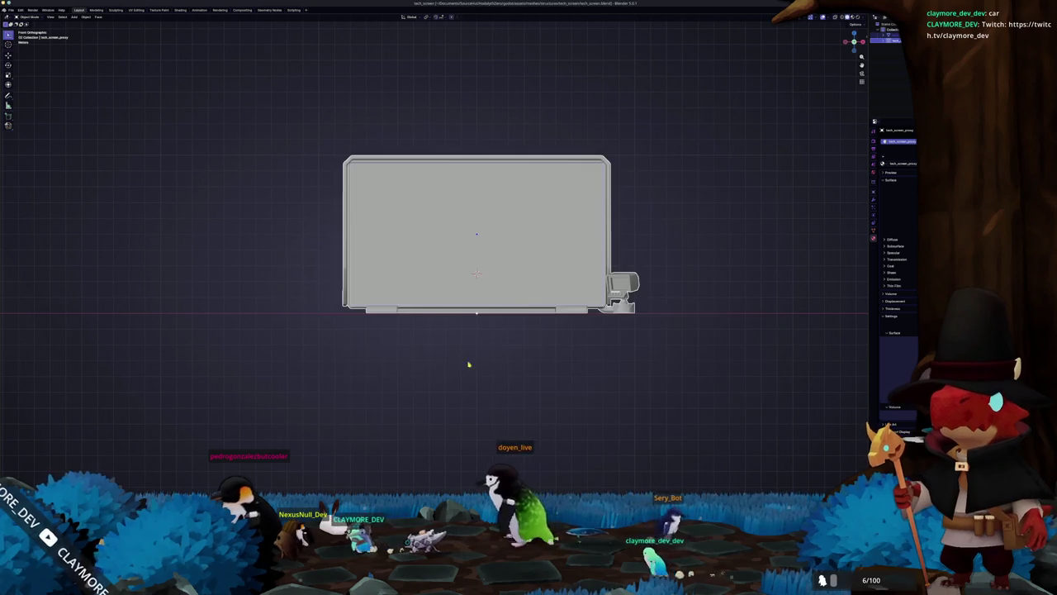
- Export the model as FBX too and return to Substance Painter
click(10, 10)
mouse_move(33, 99)
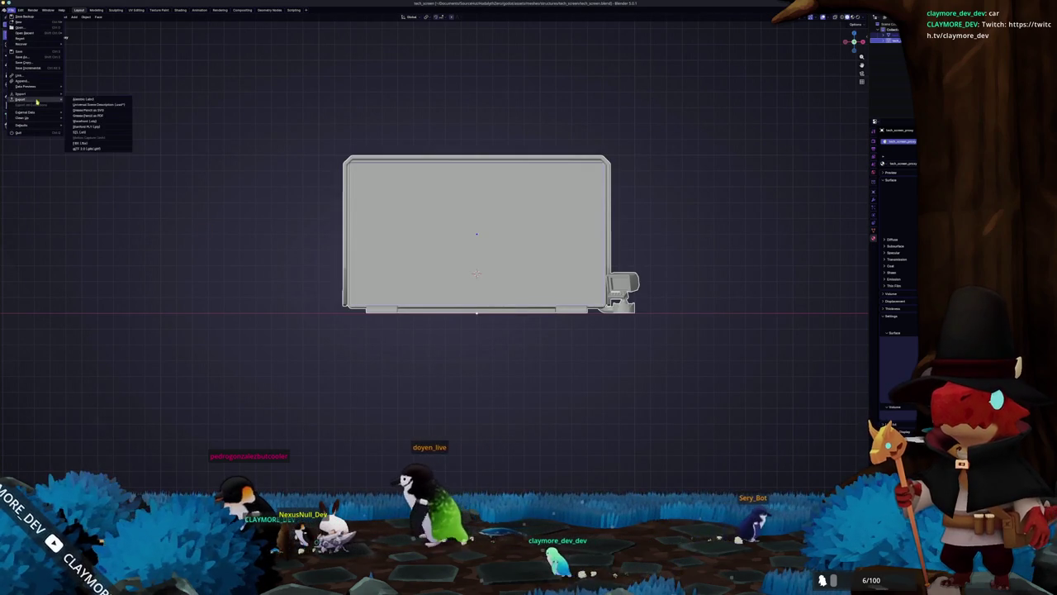
click(93, 143)
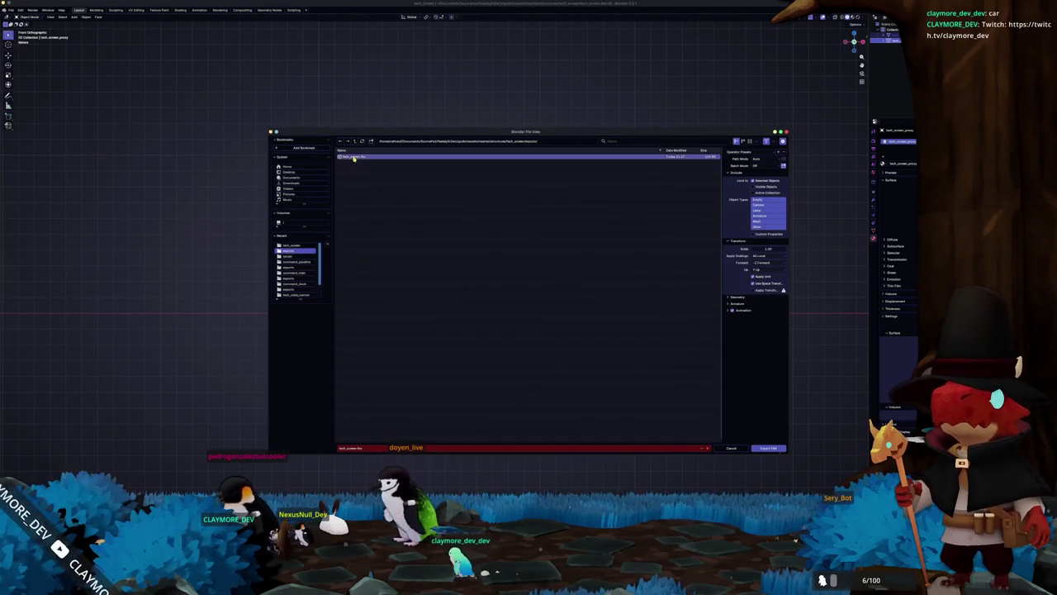
click(769, 447)
key(alt+Tab)
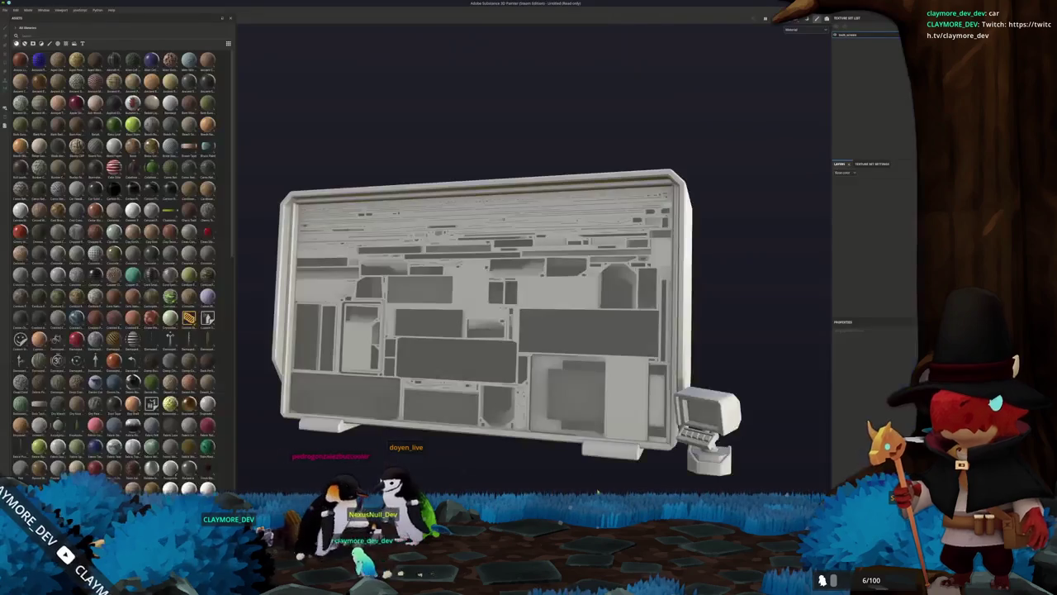
- Check the bake view, then select the tech_screen texture set to show its Texture Set Settings
key(ctrl+b)
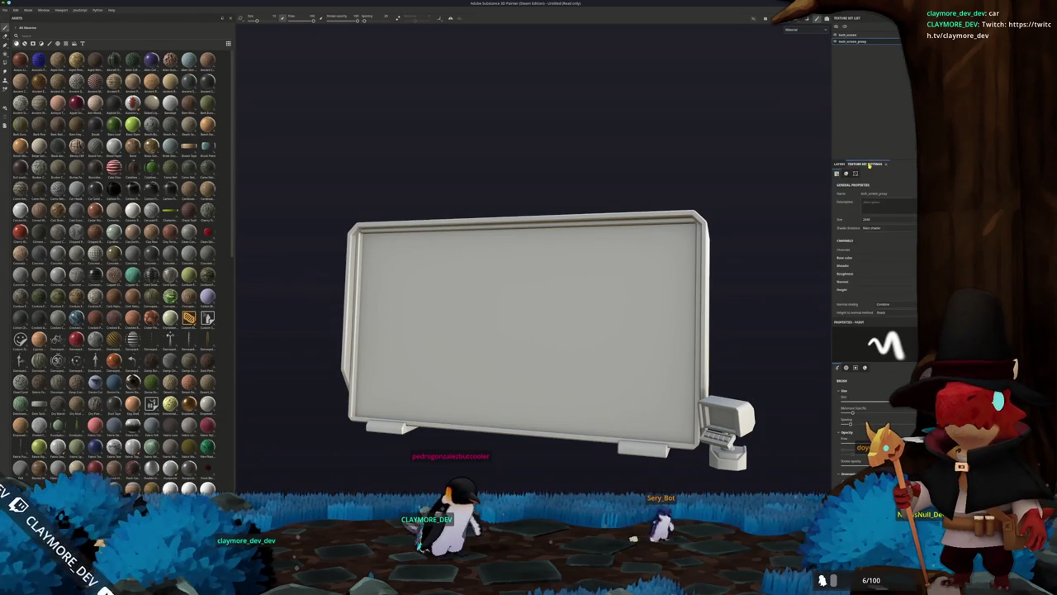
scroll(875, 240, down, 2)
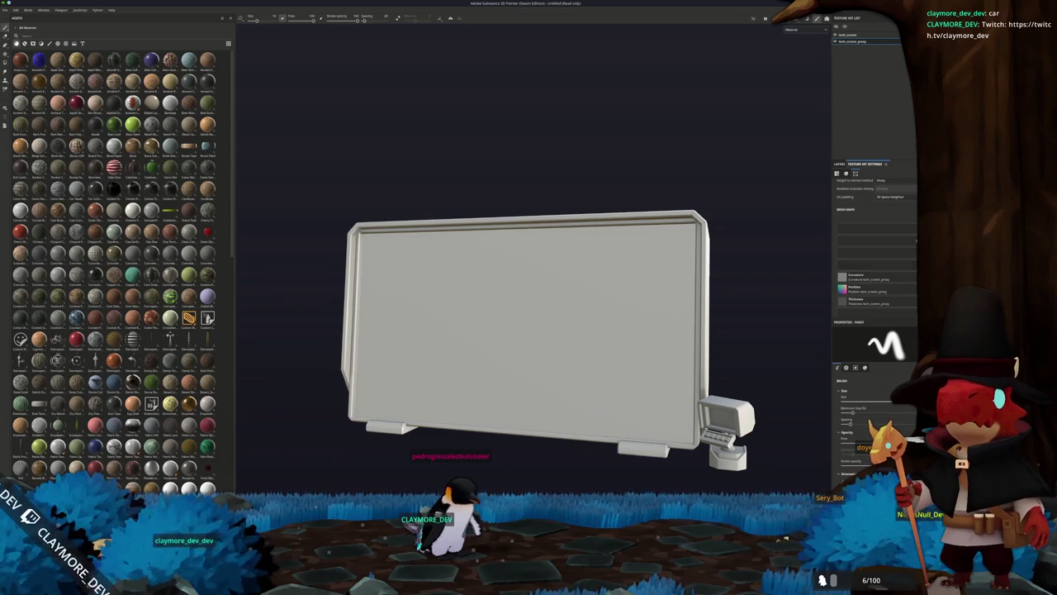
scroll(857, 161, up, 2)
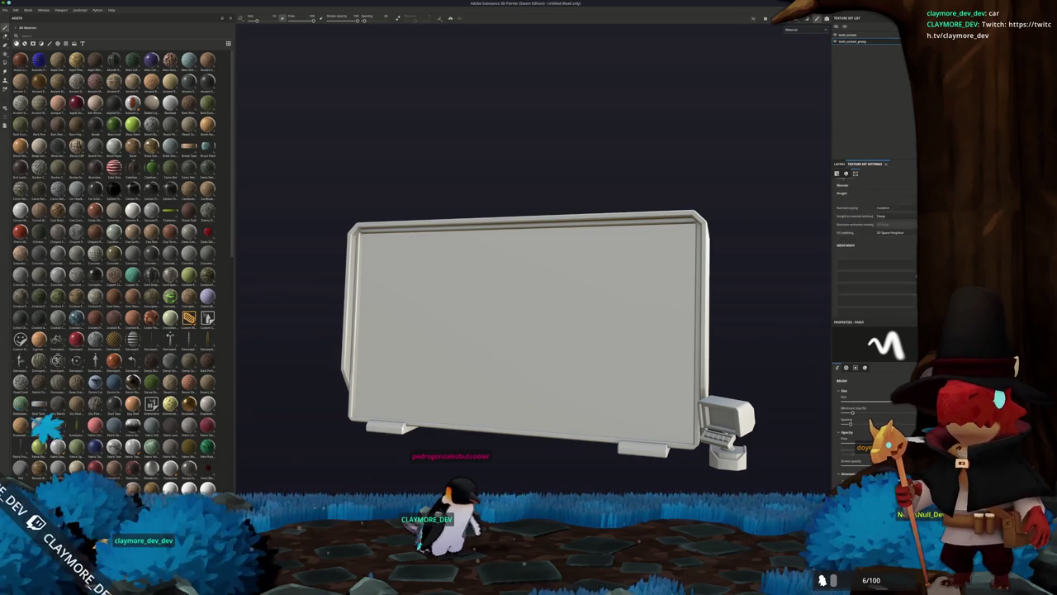
click(876, 35)
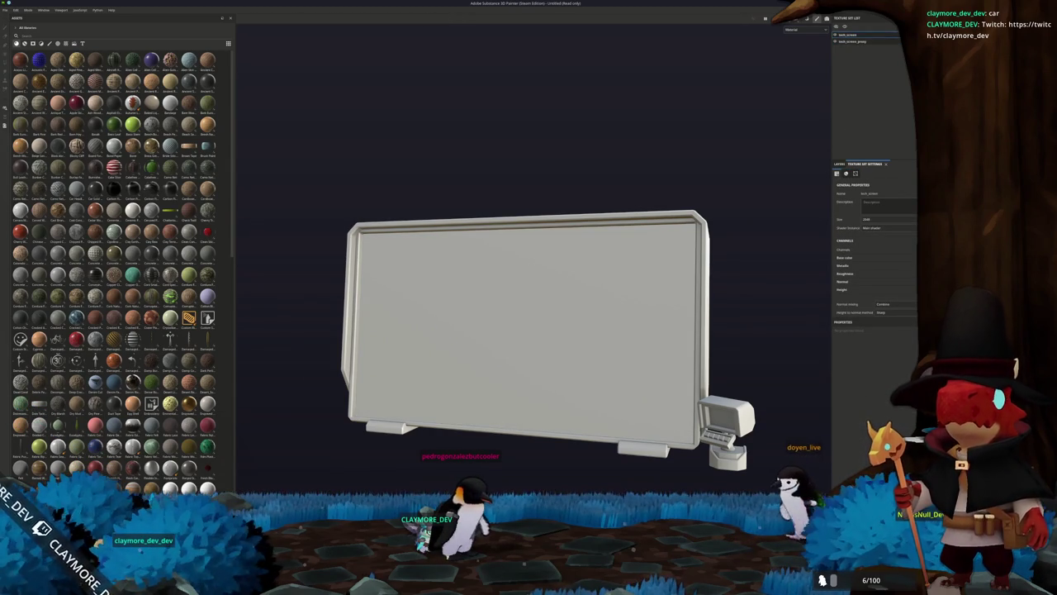
- Save the project as tech_screen inside the tech_screen folder
key(ctrl+s)
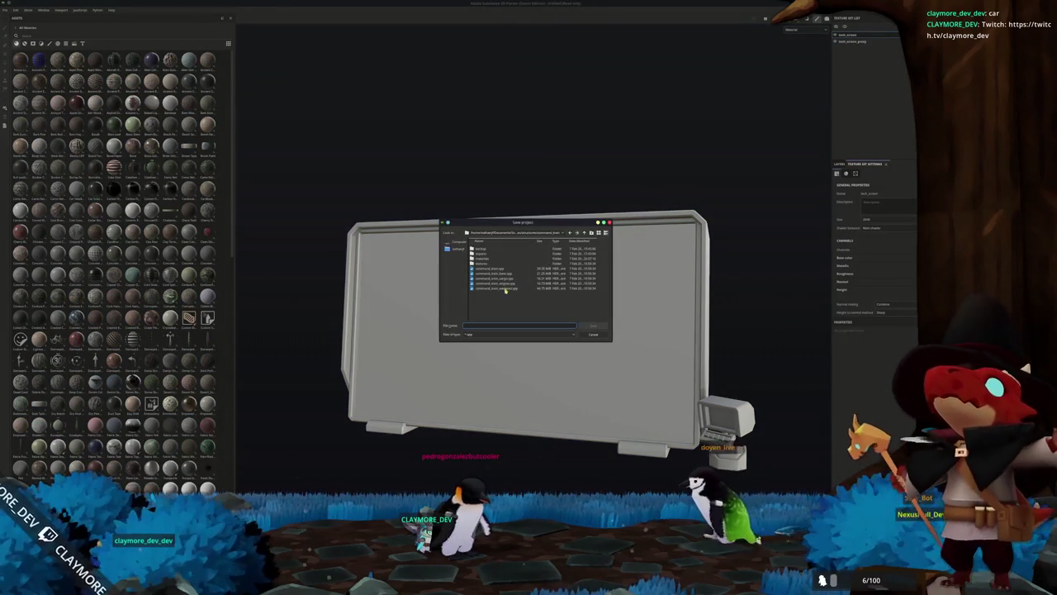
click(585, 234)
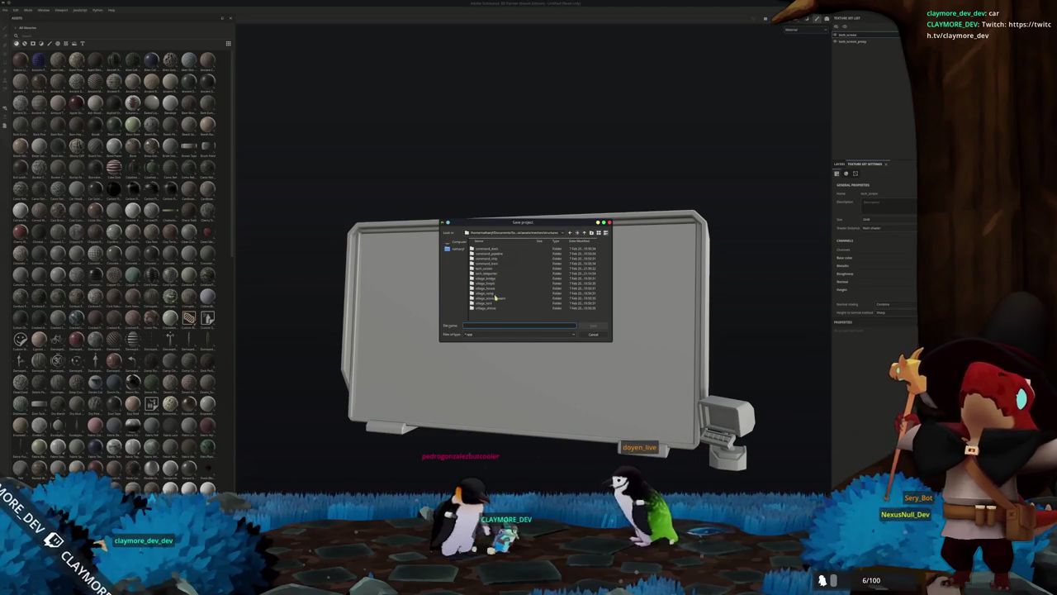
double_click(486, 269)
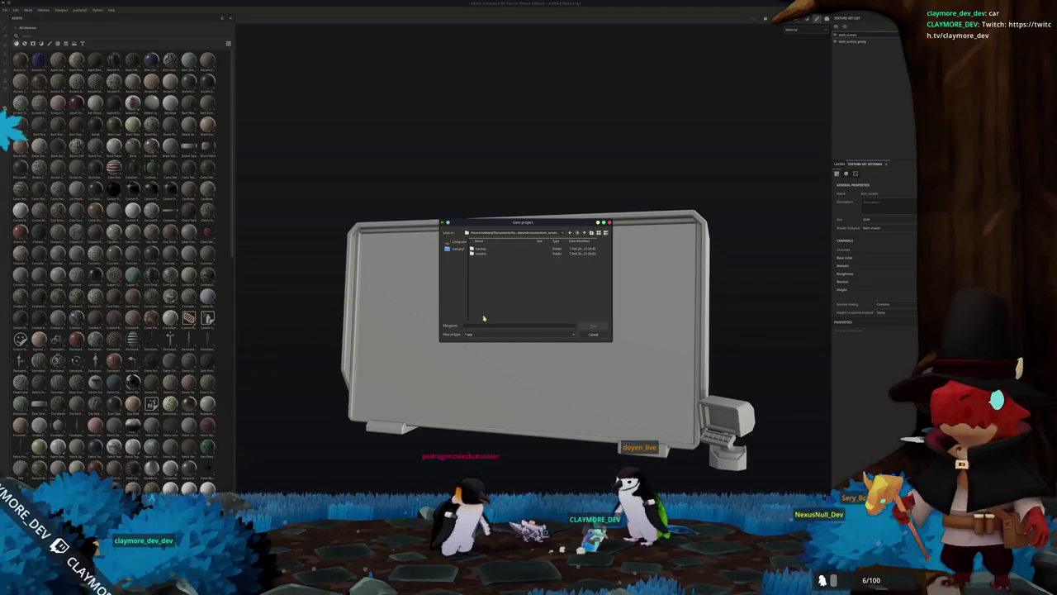
click(483, 325)
text(tech_screen)
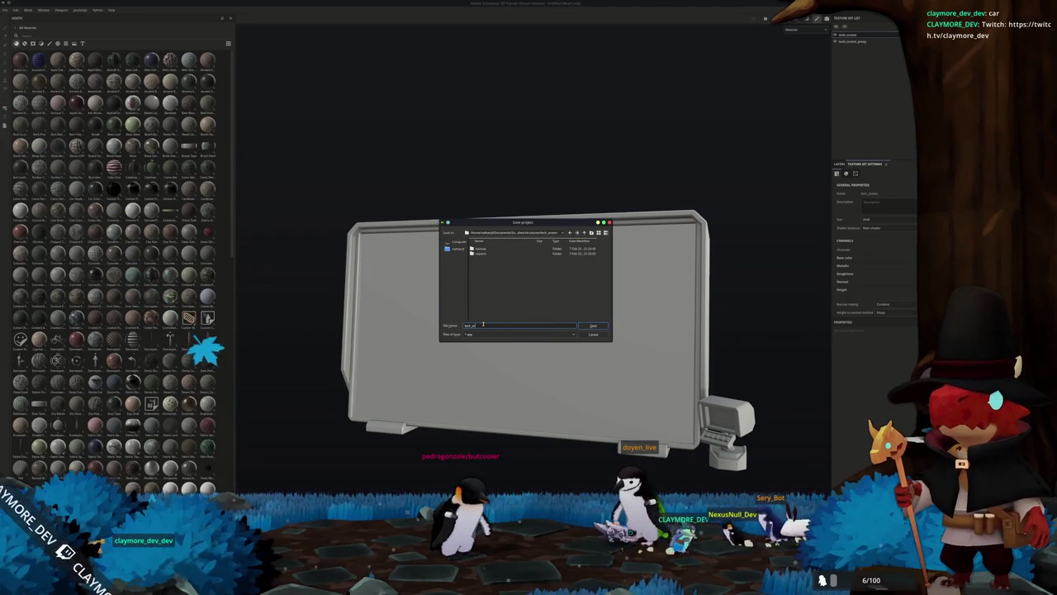
key(Return)
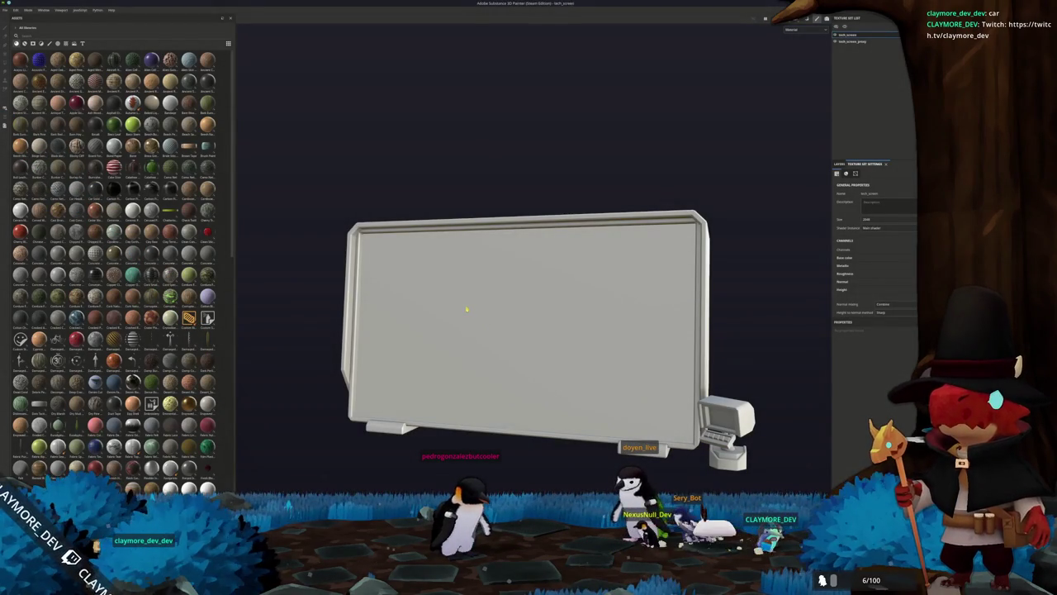
- Export textures without the proxy set, outputting to the tech_screen folder
key(ctrl+shift+e)
click(385, 219)
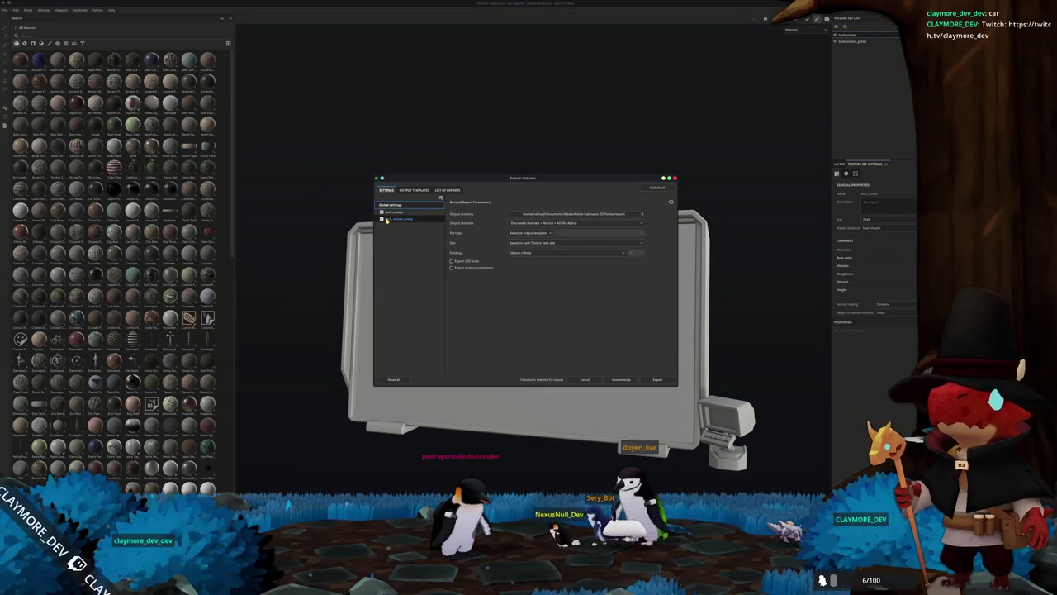
click(393, 211)
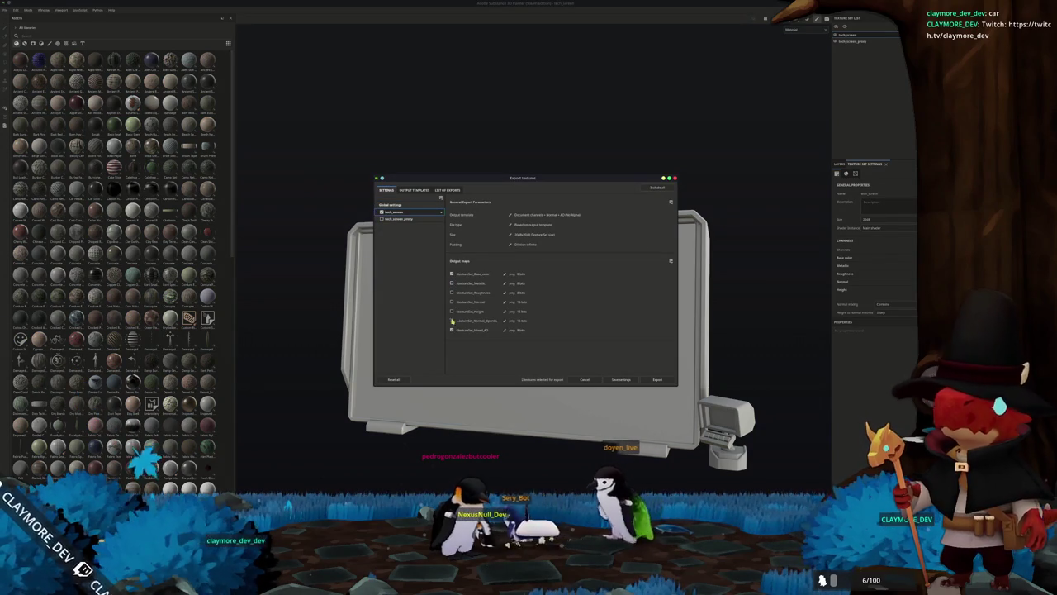
click(391, 205)
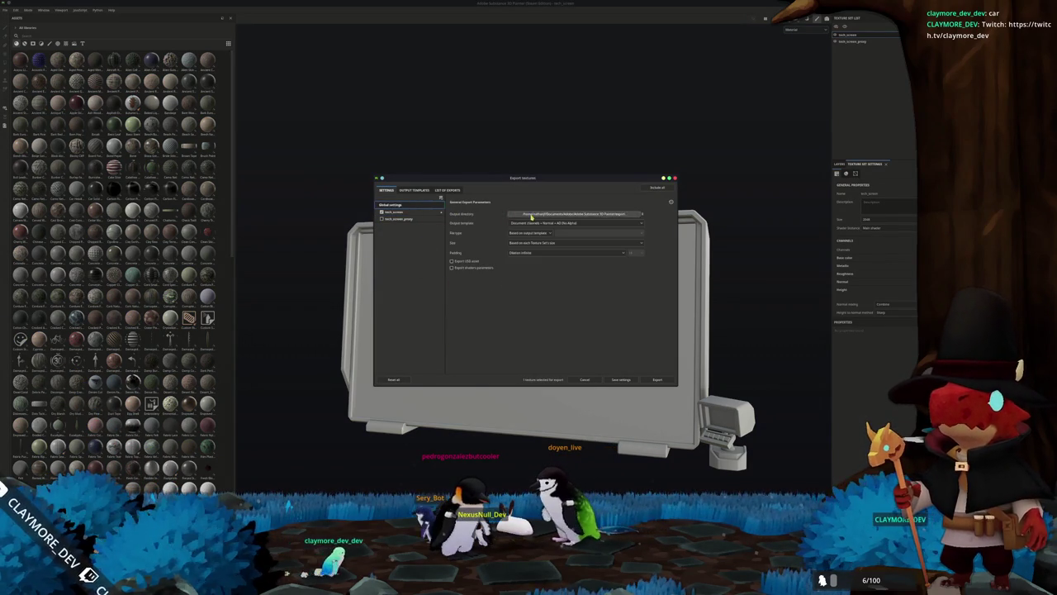
click(528, 214)
double_click(531, 272)
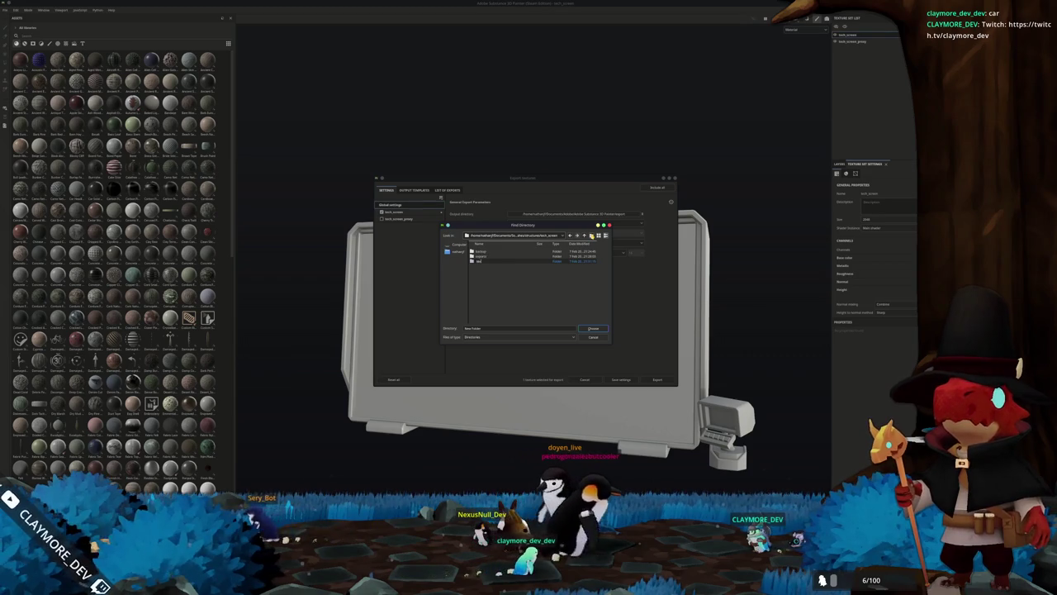
click(594, 328)
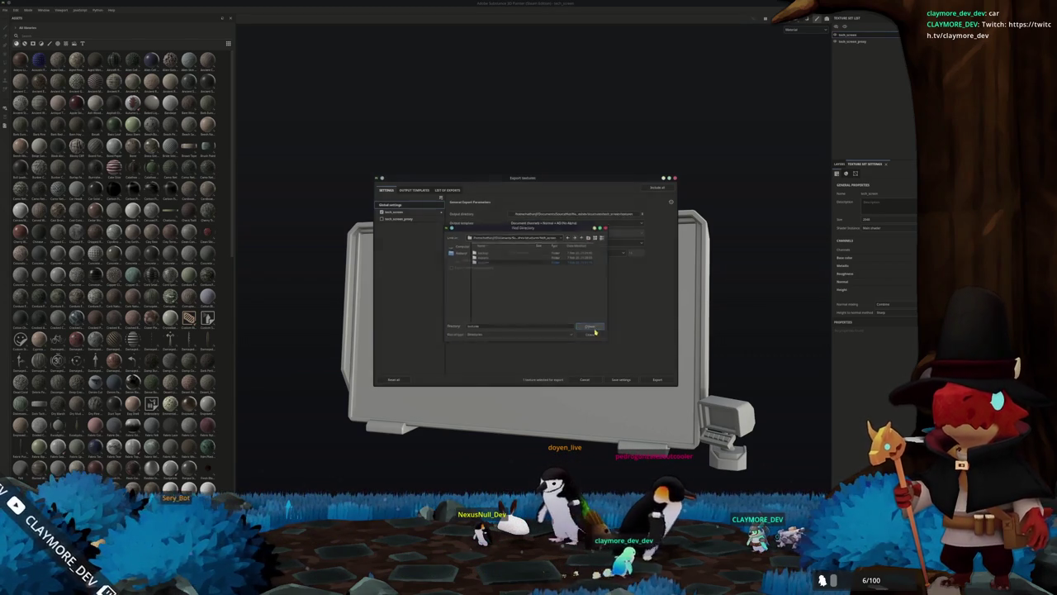
click(639, 375)
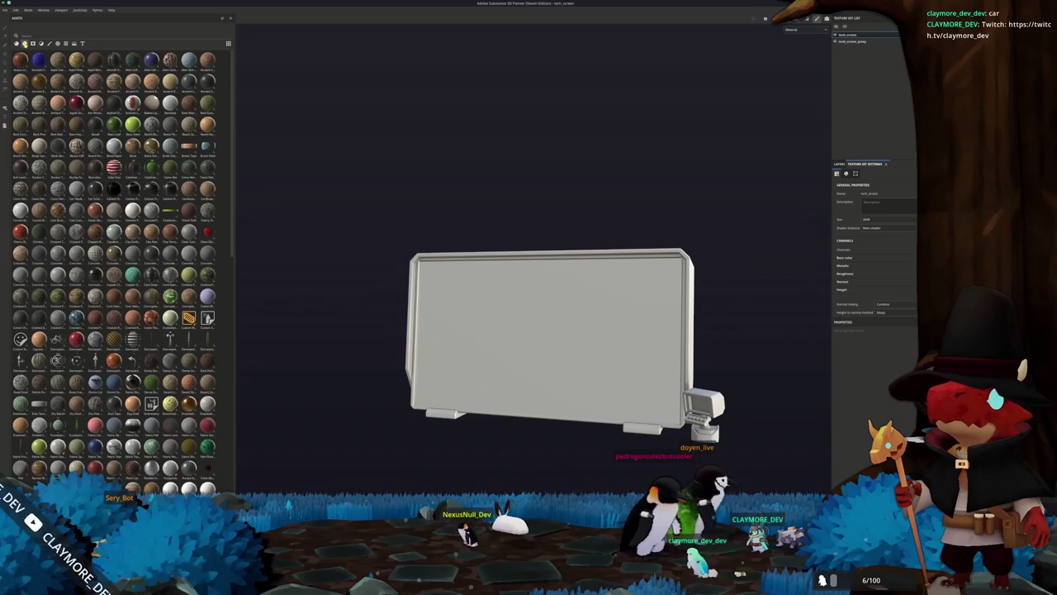
- Filter assets to materials, search 'et', and drop a metal material onto the screen mesh
click(57, 43)
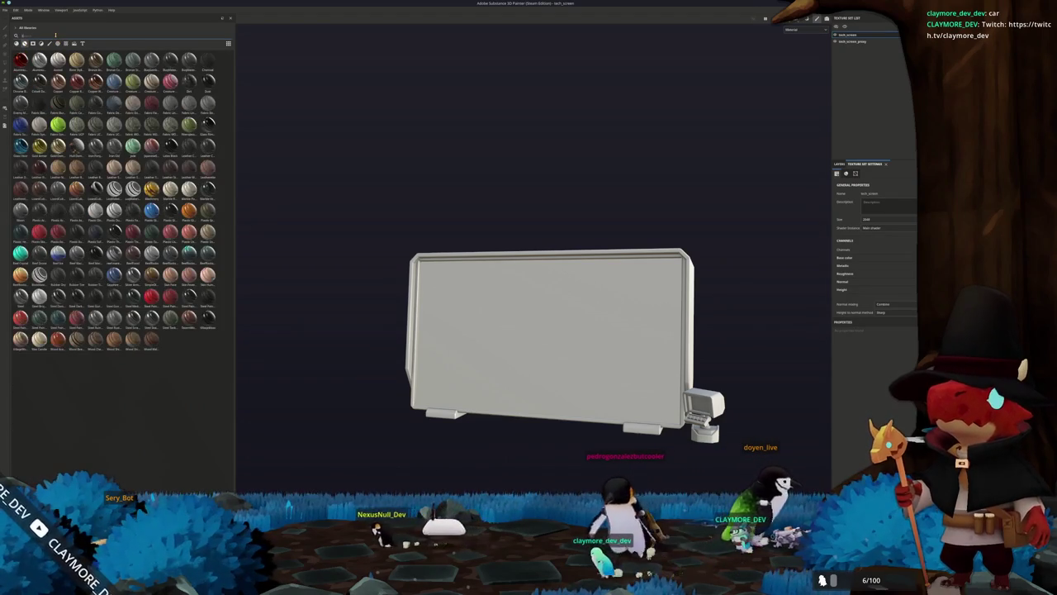
text(metal)
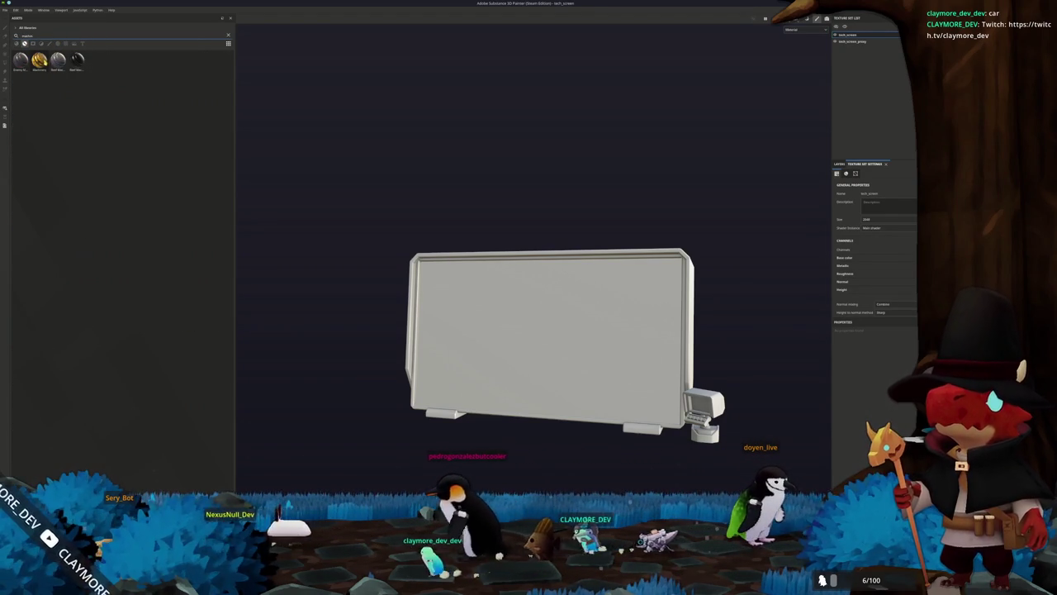
click(57, 59)
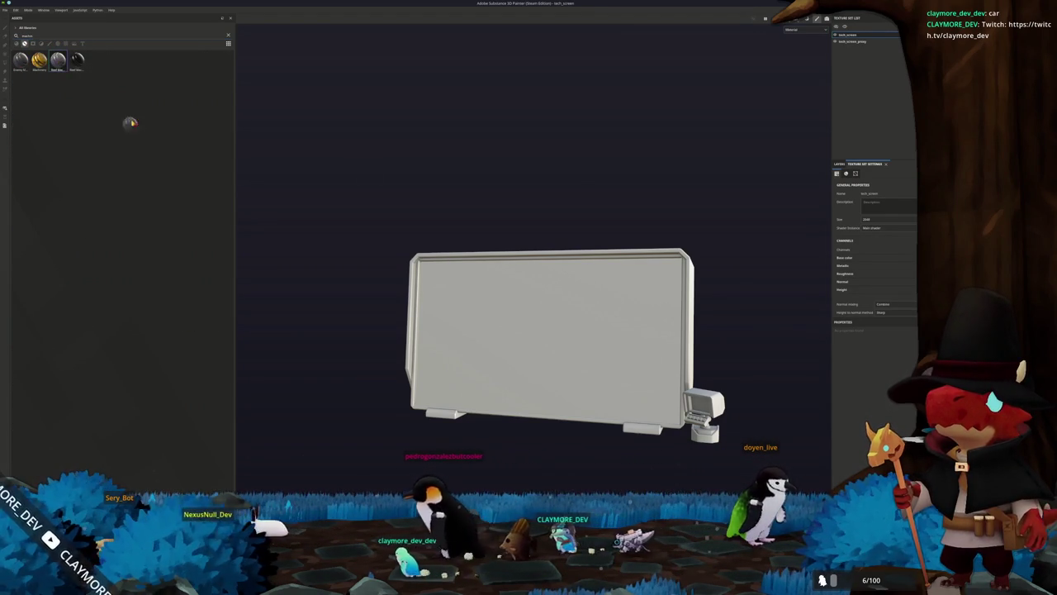
drag(675, 301, 690, 287)
- Widen the Layers panel and switch to Paint with Polygon Fill, viewing the screen's right side
click(839, 165)
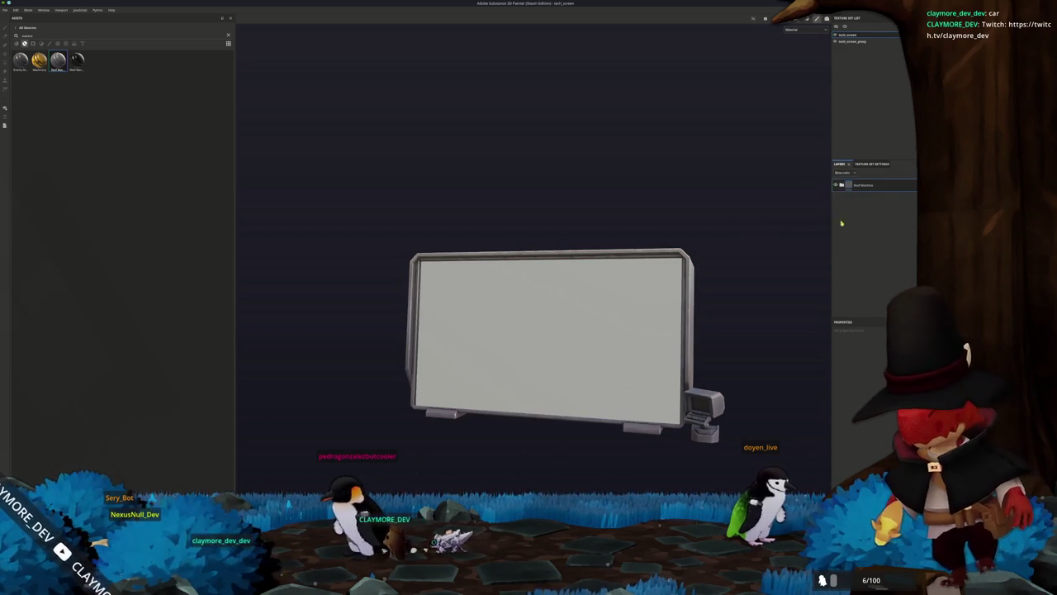
drag(832, 176, 741, 188)
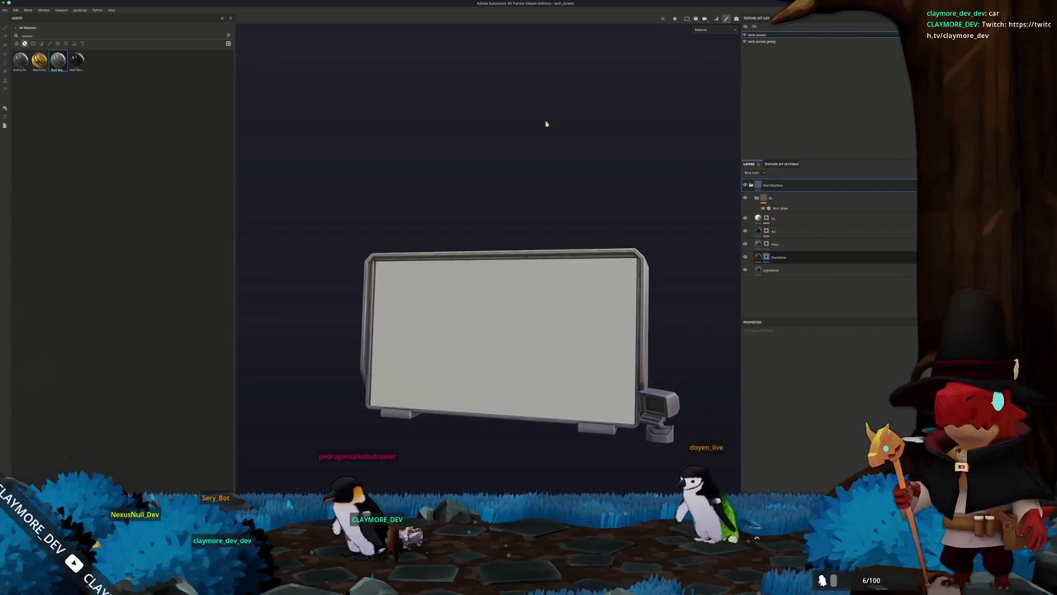
key(1)
drag(546, 124, 461, 166)
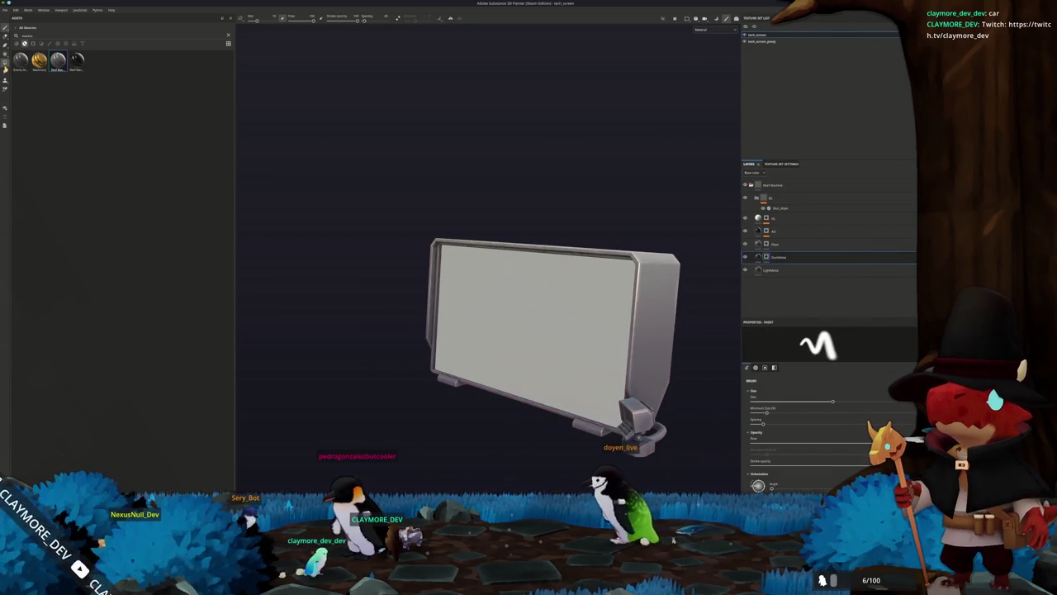
key(4)
scroll(613, 264, up, 5)
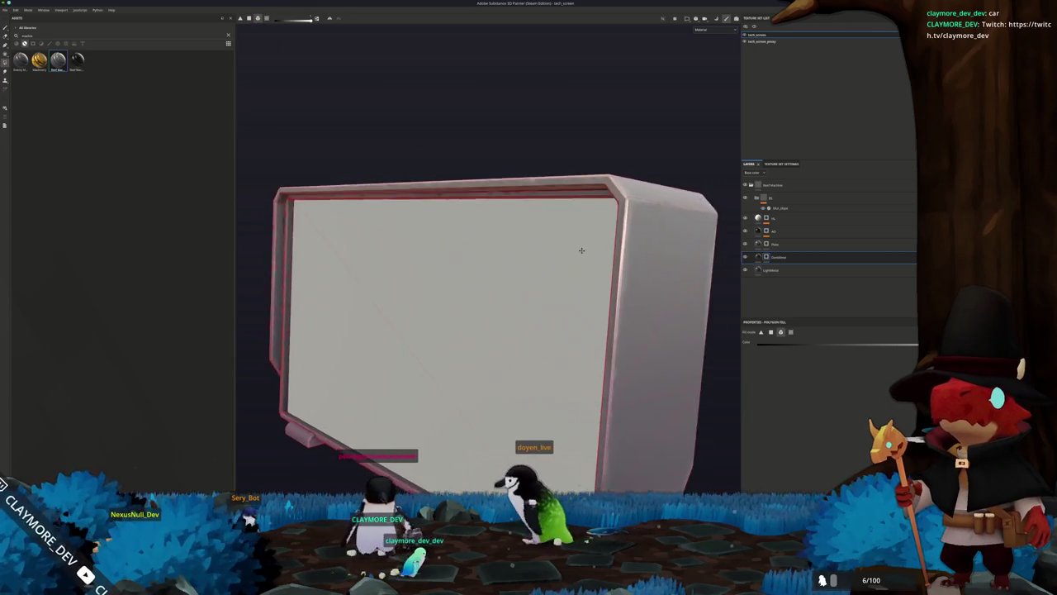
key(alt+Tab)
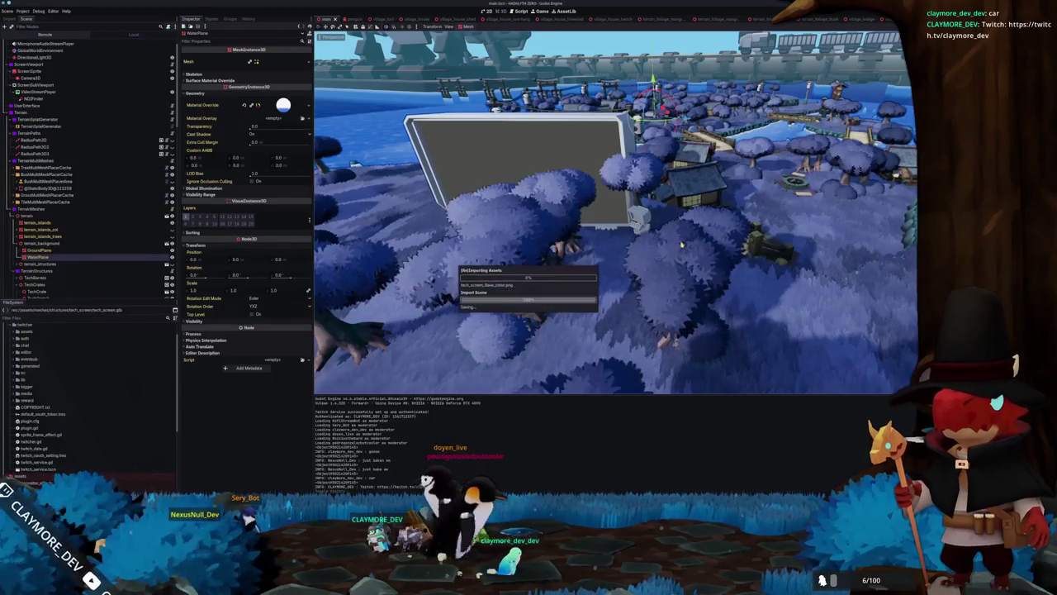
- Frame the reimported tech screen structure in Godot's view, then head back toward Blender
key(f)
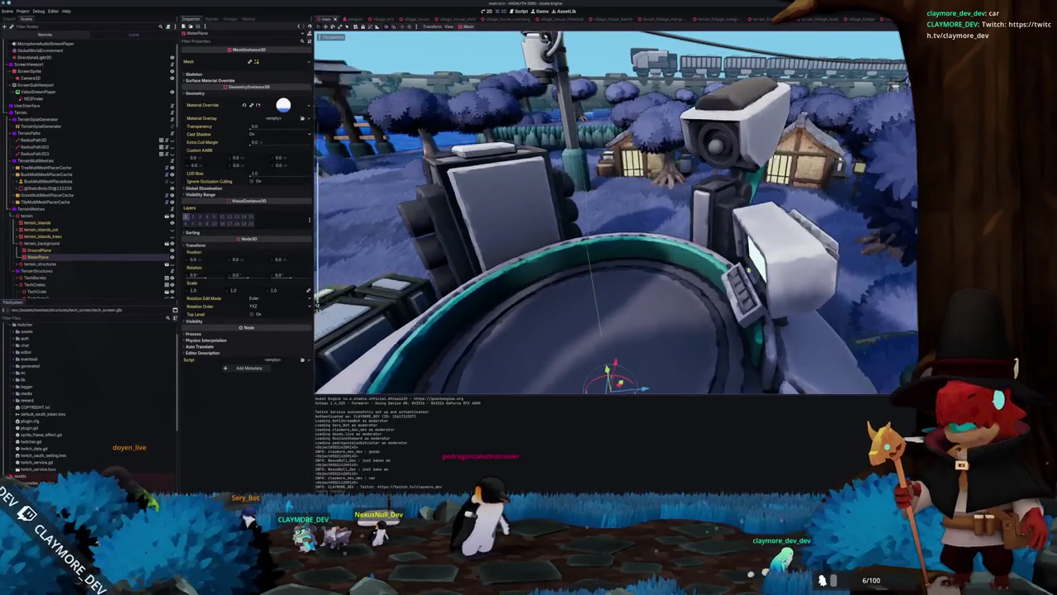
key(alt+Tab)
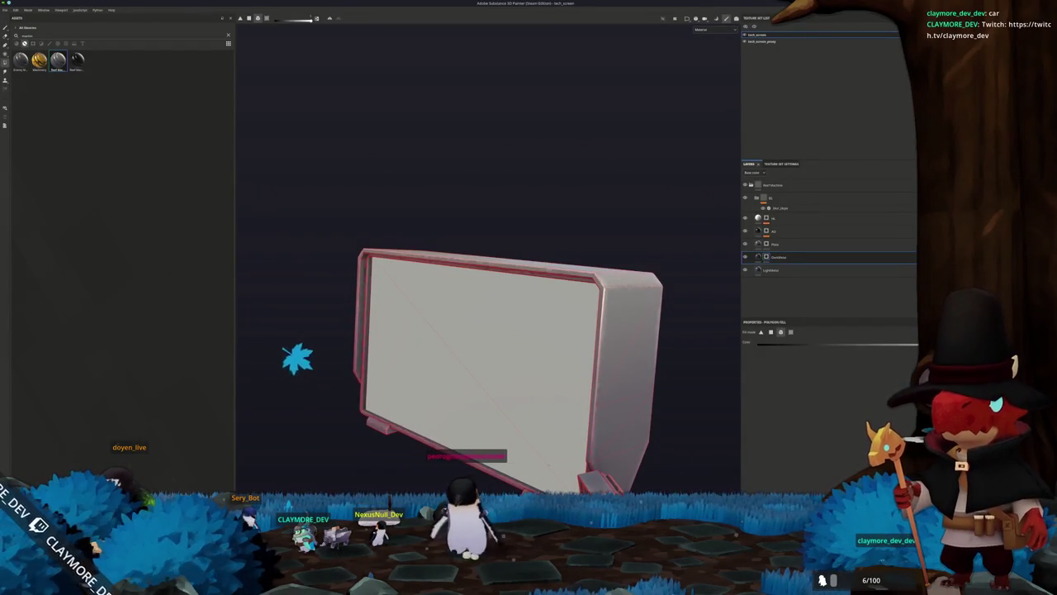
key(alt+Tab)
- Deselect all faces of the screen mesh in Edit Mode, then rename the screen object
key(Tab)
scroll(435, 278, up, 4)
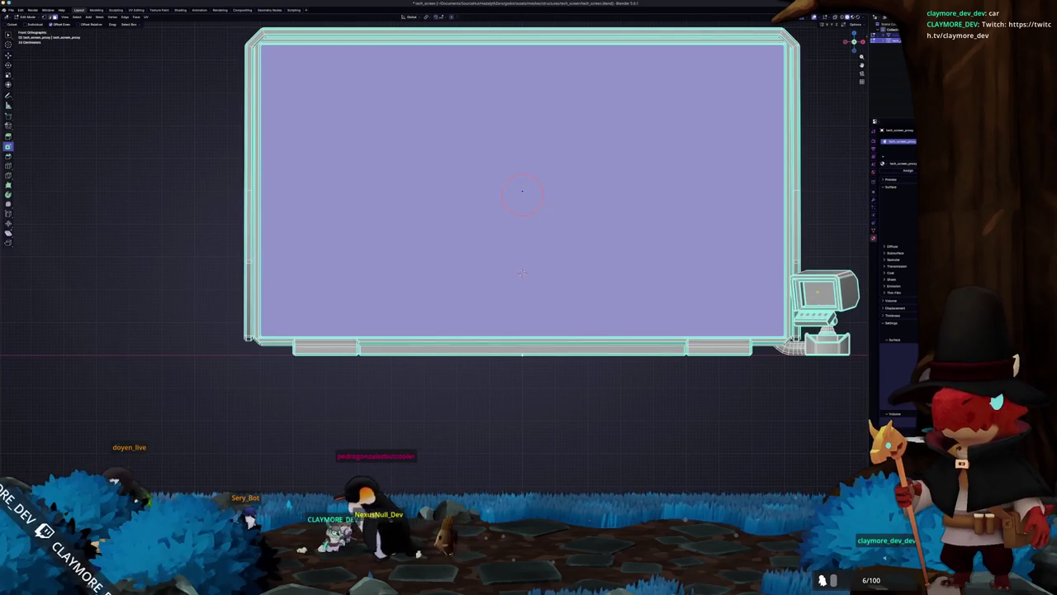
key(alt+a)
scroll(743, 293, down, 1)
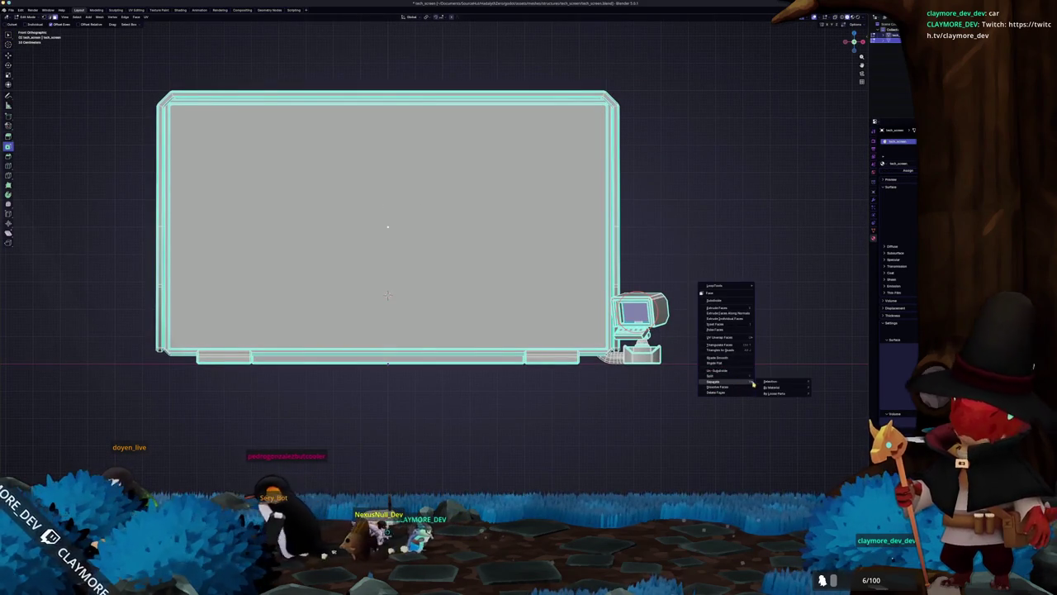
key(Escape)
key(Tab)
scroll(720, 347, up, 3)
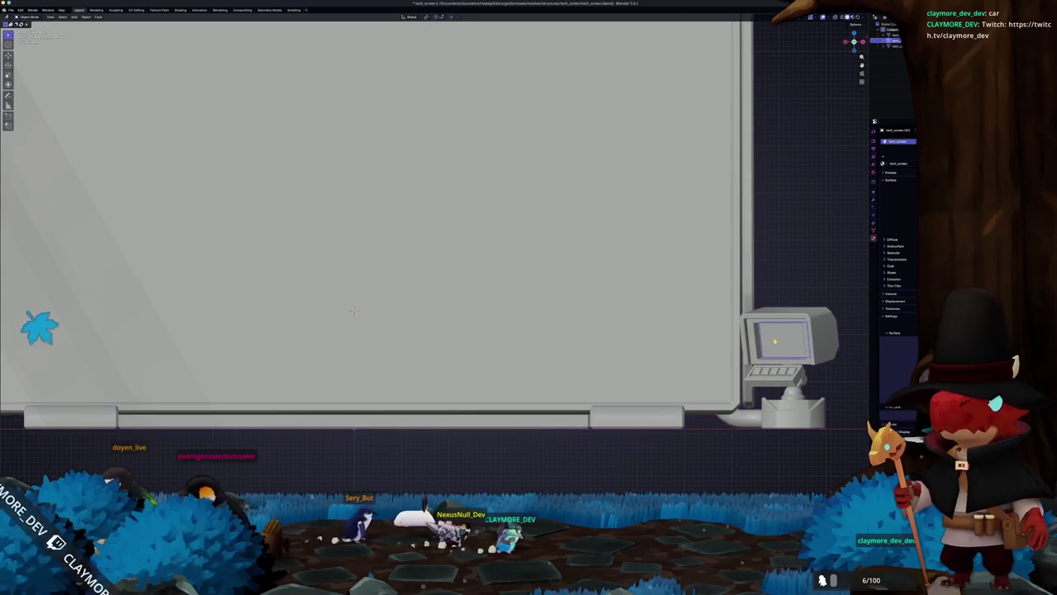
scroll(685, 332, right, 5)
key(F2)
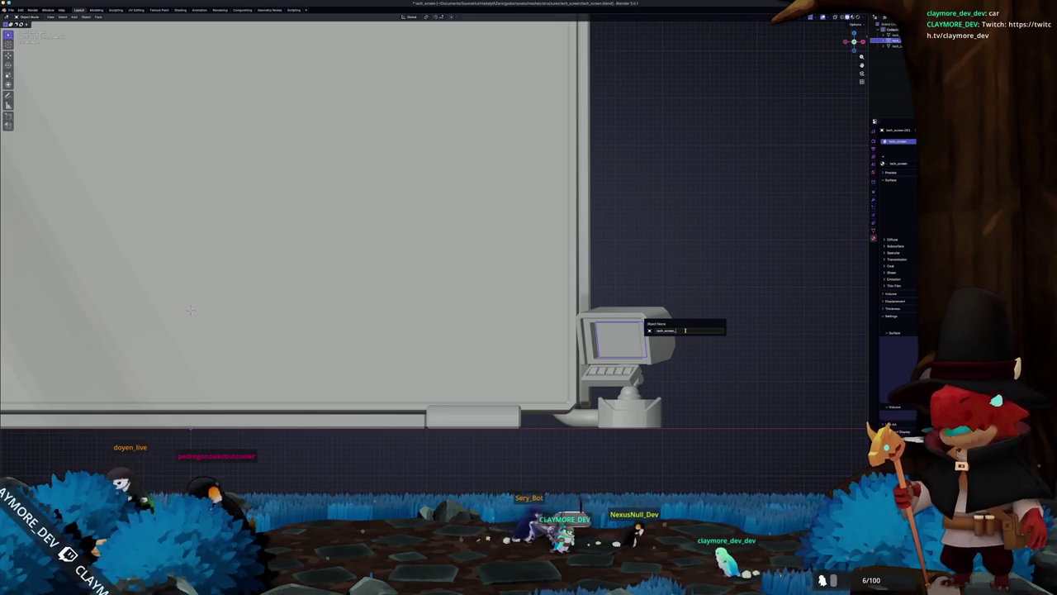
key(Return)
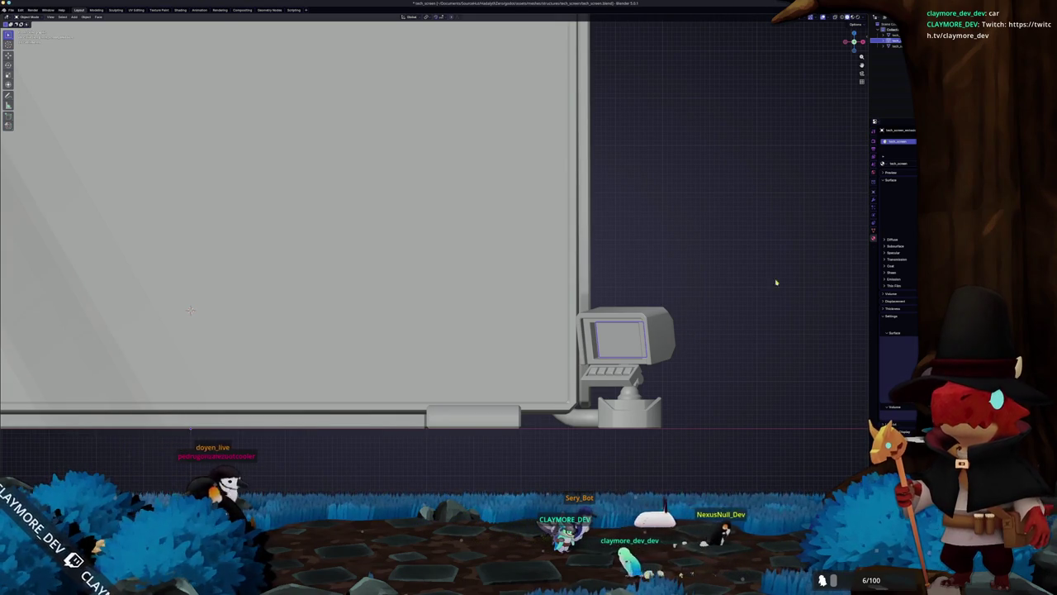
- Replace the old material with a new tech_screen material and save the blend file
click(910, 163)
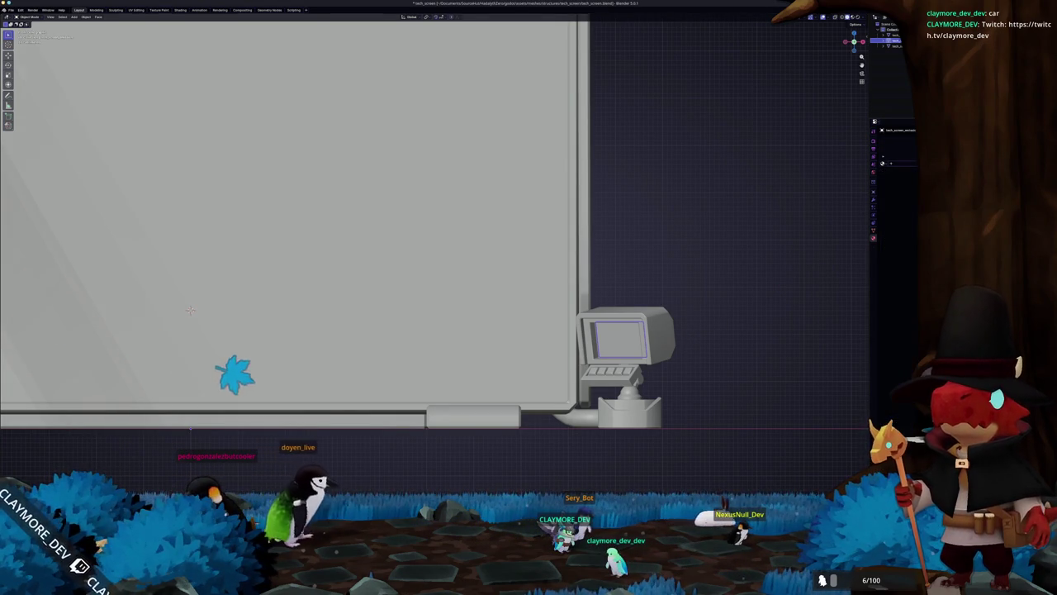
click(909, 162)
text(tech)
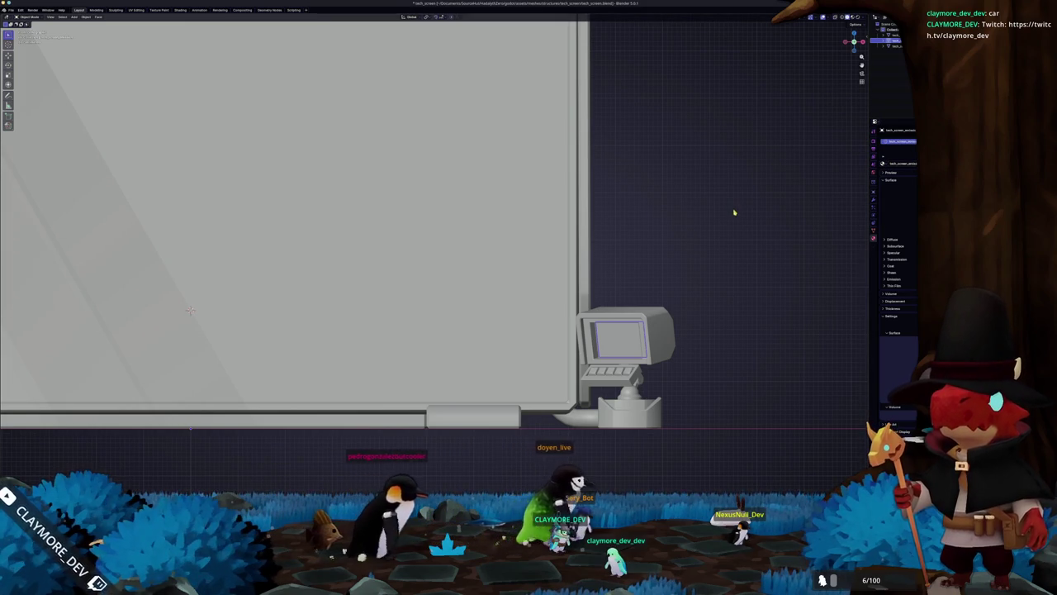
click(874, 230)
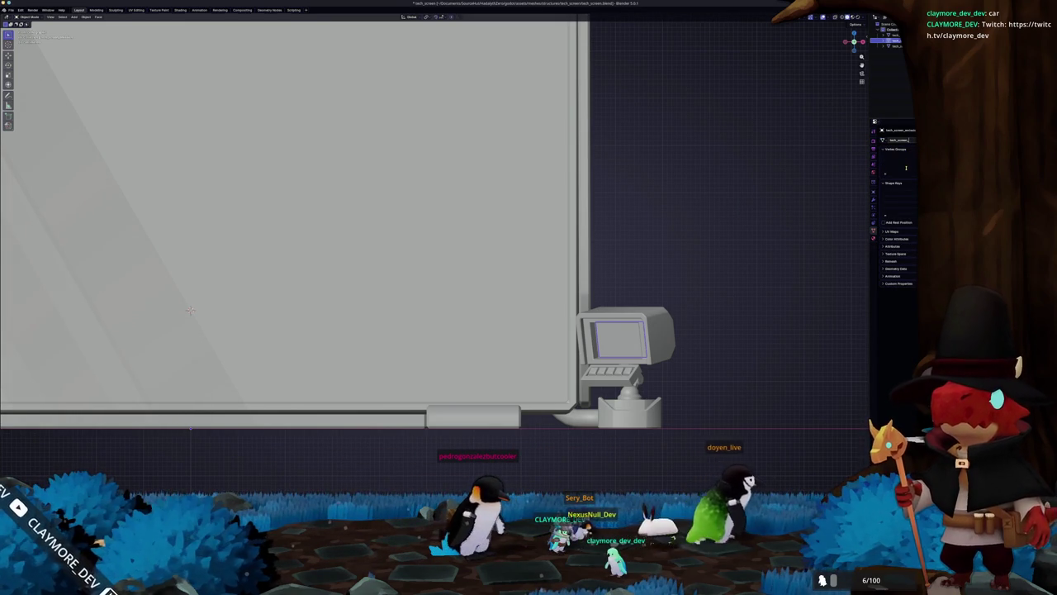
scroll(717, 240, down, 4)
key(Tab)
key(Tab)
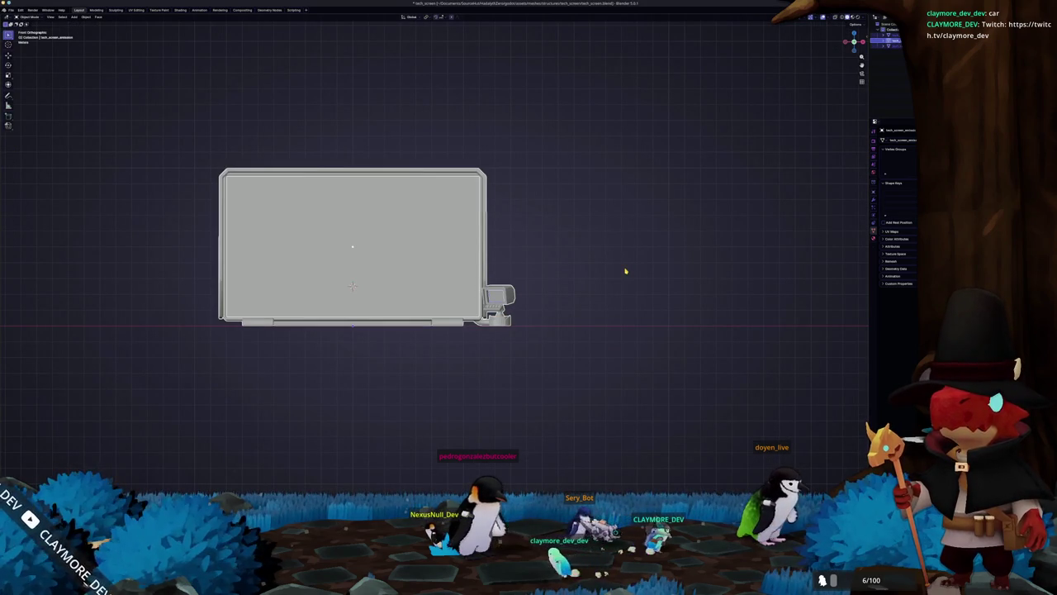
key(ctrl+s)
- Export the model over tech_screen.fbx
click(12, 11)
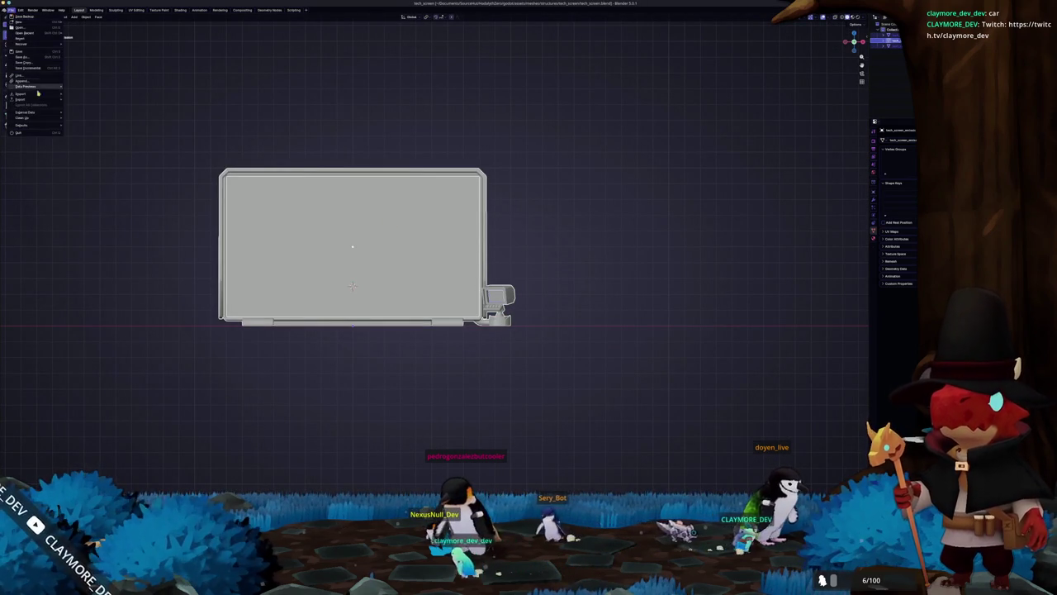
mouse_move(45, 101)
click(89, 144)
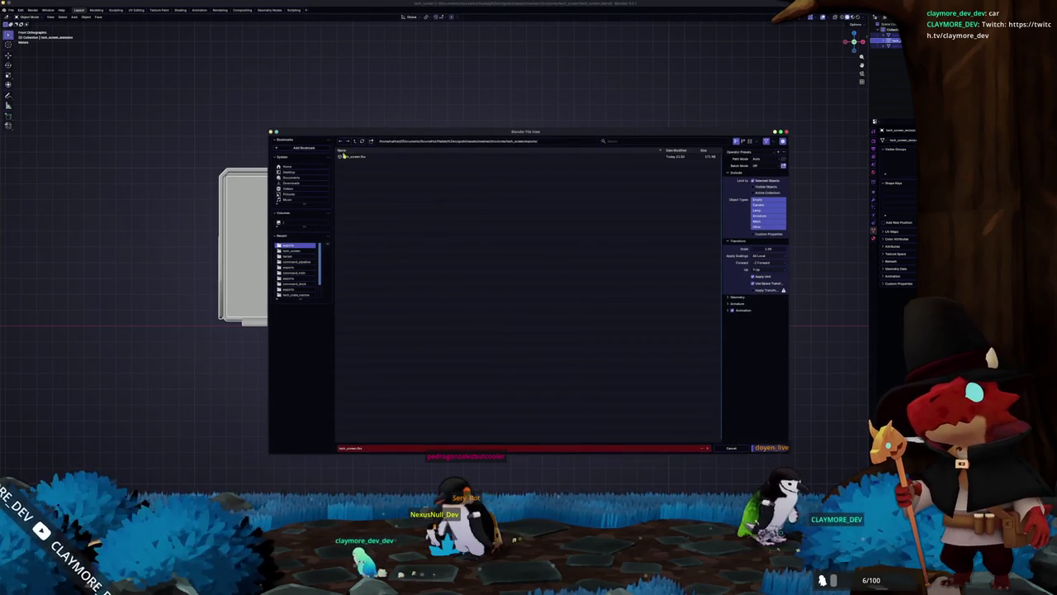
click(757, 449)
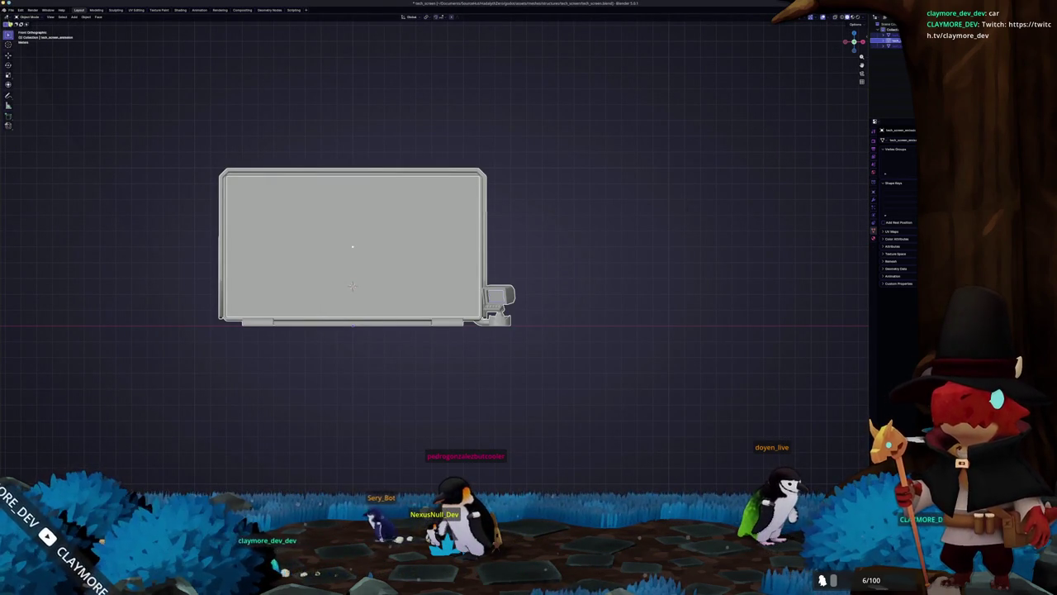
- Export the model as glTF to tech_screen.glb and zoom in on it in Substance Painter
click(11, 10)
mouse_move(27, 100)
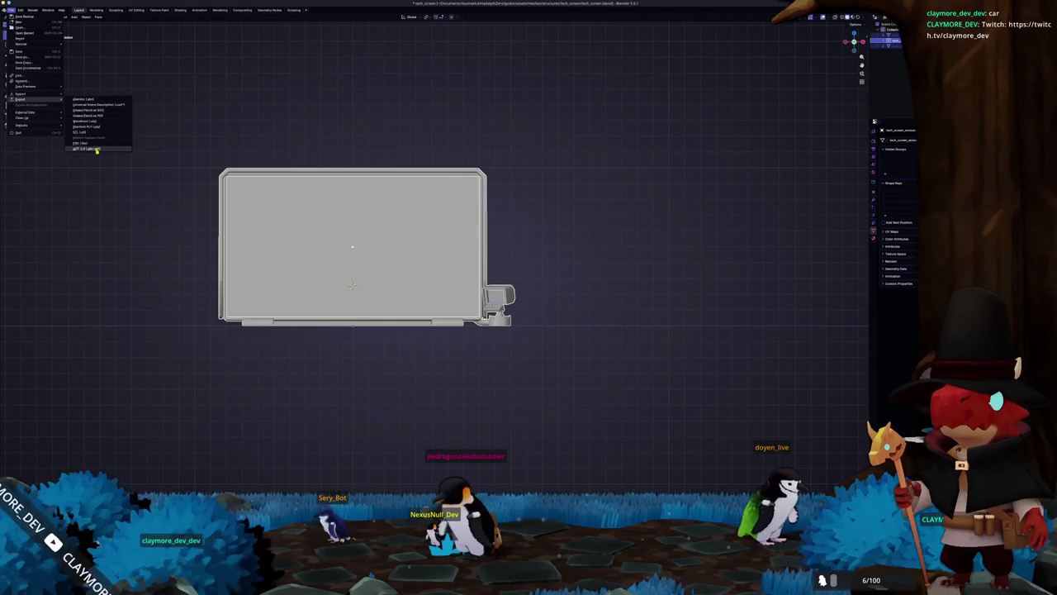
click(90, 146)
click(359, 174)
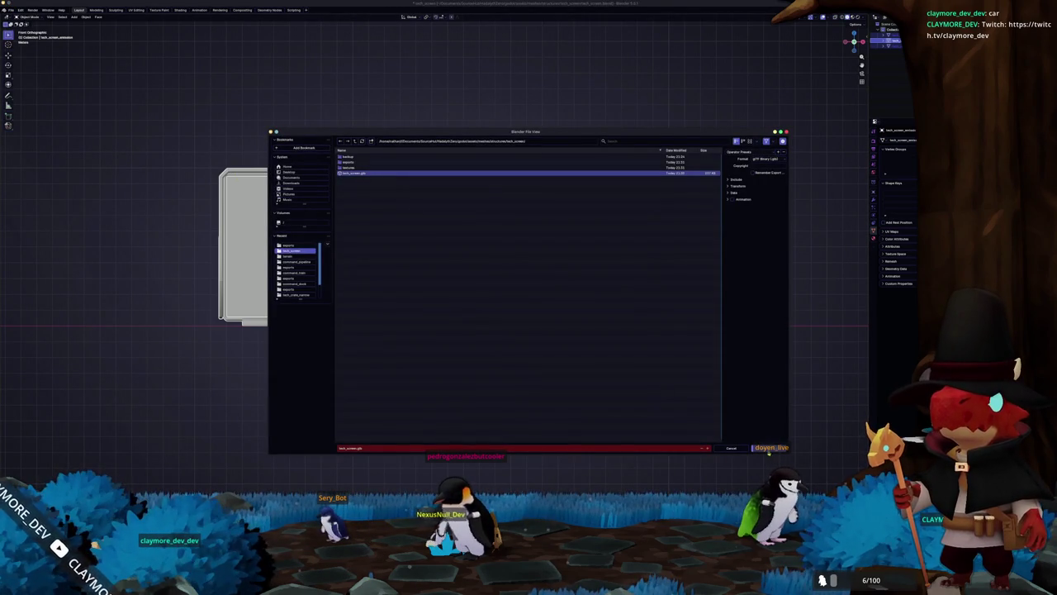
click(770, 447)
key(super+Tab)
mouse_move(609, 337)
mouse_down()
mouse_move(653, 347)
mouse_move(641, 217)
mouse_up()
- Set the viewport to Base color and check the screen model in Blender and Godot
click(776, 244)
click(712, 30)
click(712, 54)
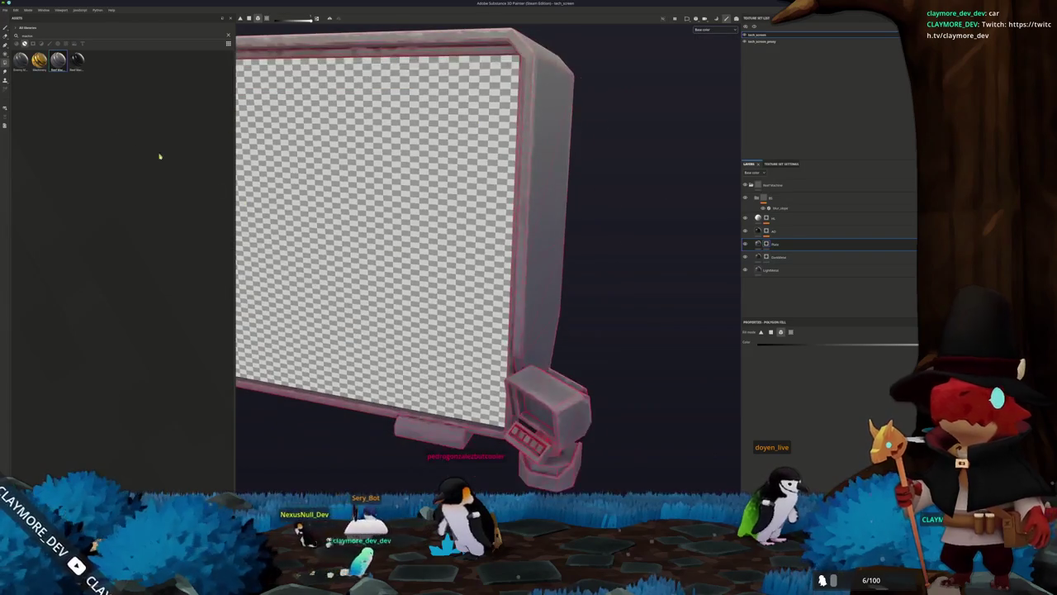
mouse_move(271, 119)
mouse_down()
mouse_move(569, 389)
mouse_move(576, 435)
mouse_move(590, 240)
mouse_up()
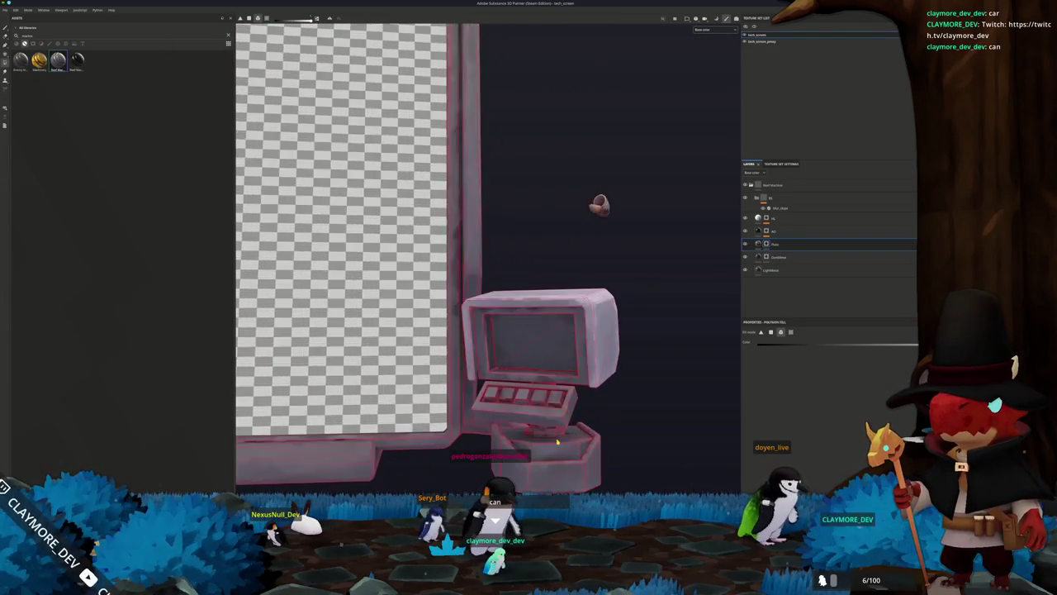
key(alt+Tab)
key(alt+Tab)
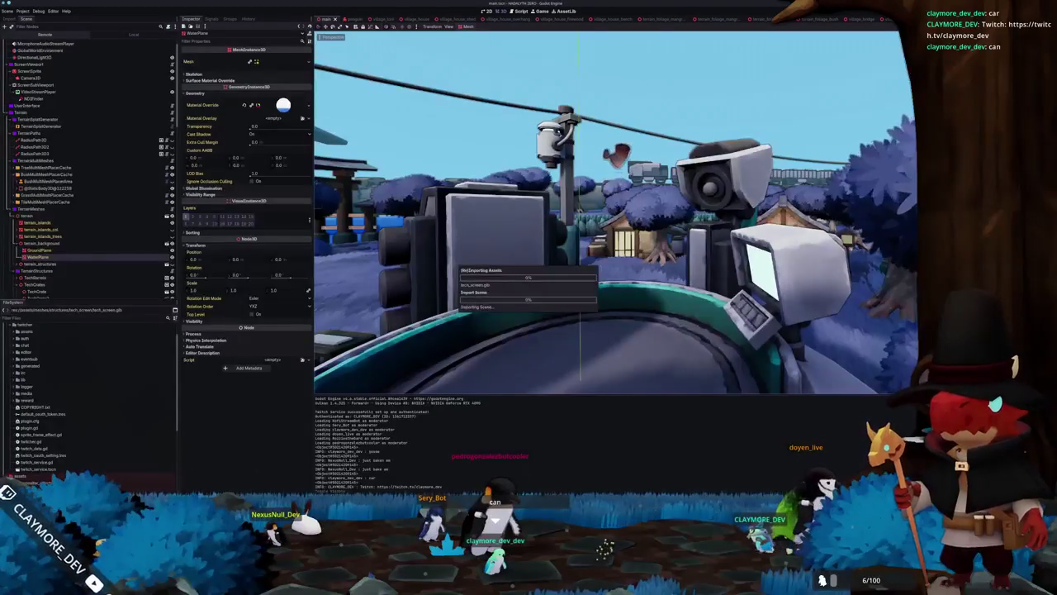
mouse_move(626, 364)
mouse_down()
mouse_move(683, 358)
mouse_move(677, 477)
mouse_up()
key(alt+Tab)
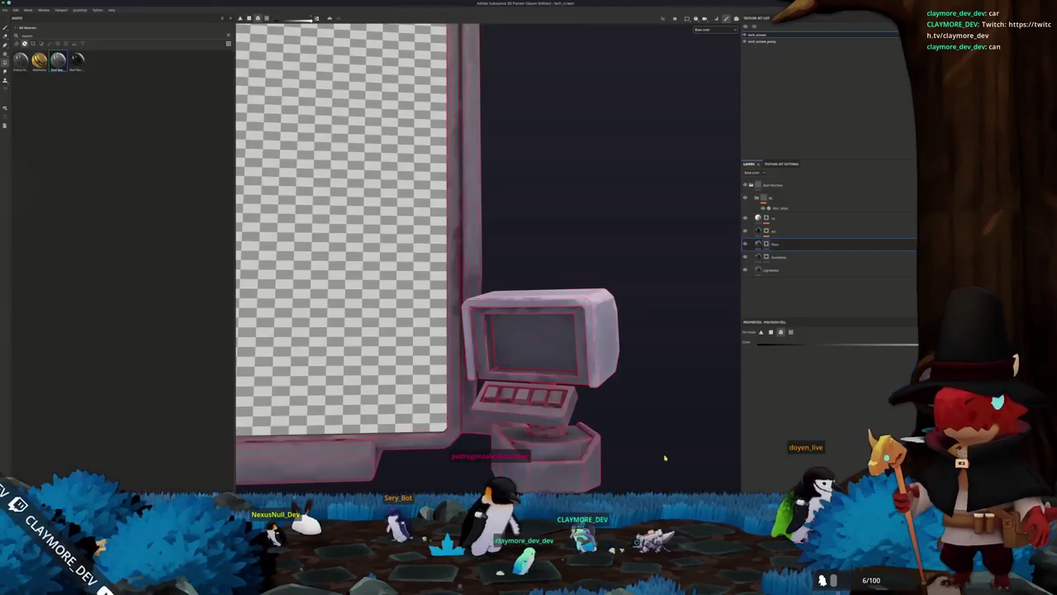
mouse_move(602, 447)
mouse_down()
mouse_move(656, 347)
mouse_move(635, 264)
mouse_move(715, 366)
mouse_move(529, 362)
mouse_move(732, 349)
mouse_move(570, 356)
mouse_move(510, 391)
mouse_move(479, 386)
mouse_up()
- Polygon-fill the inner bevel strip around the screen panel on the next layer down
click(776, 257)
scroll(578, 364, up, 5)
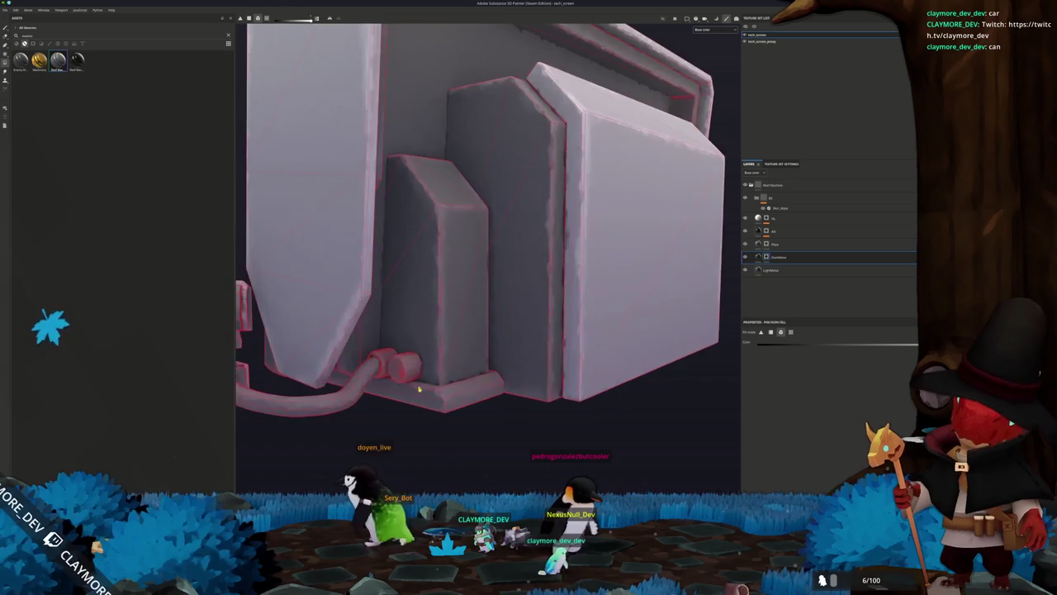
scroll(507, 359, down, 5)
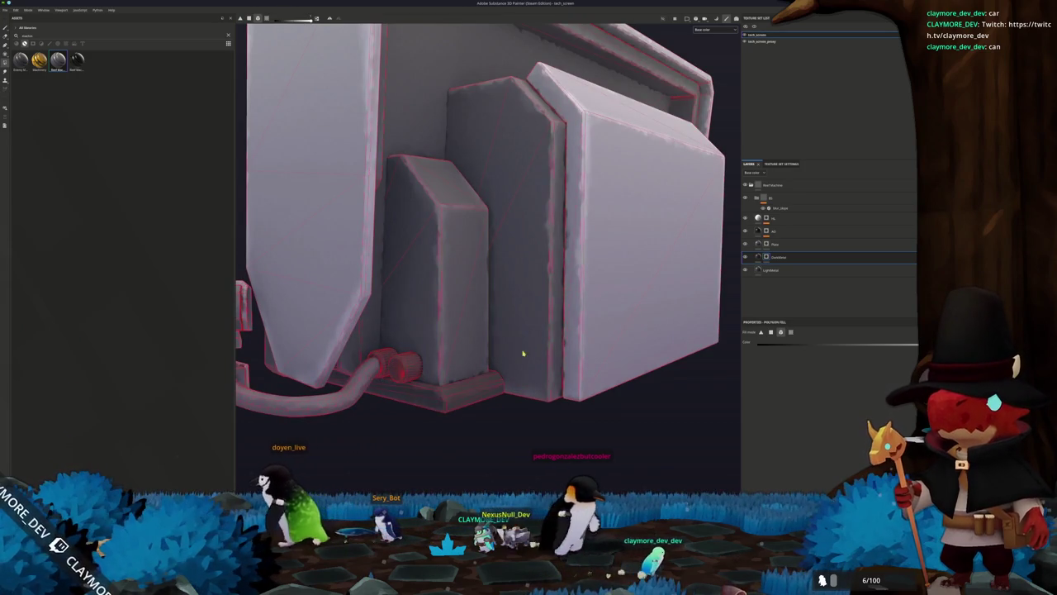
scroll(453, 201, up, 4)
click(492, 106)
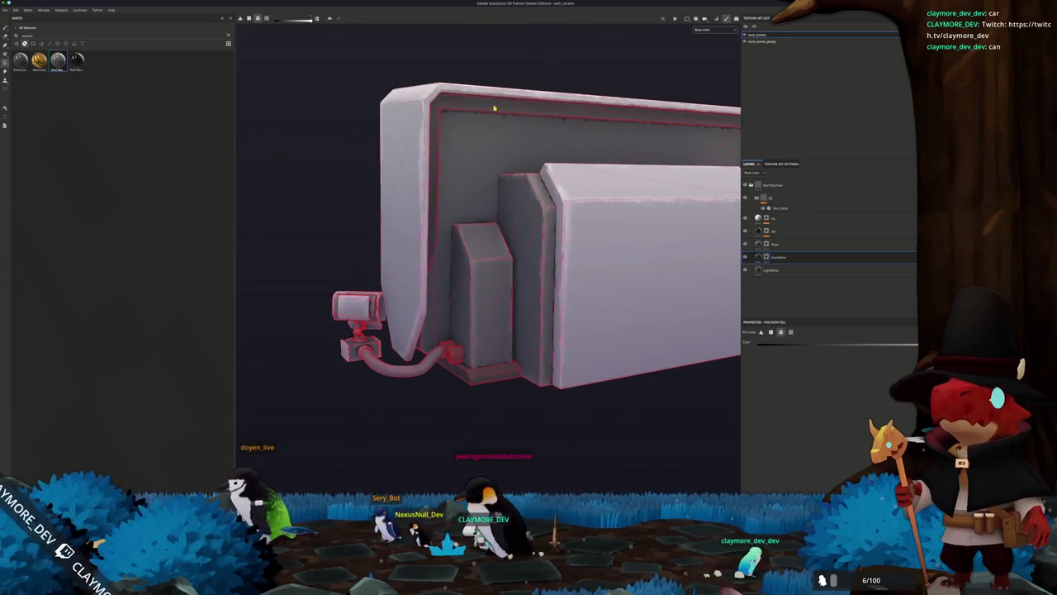
drag(387, 243, 404, 243)
mouse_move(507, 214)
mouse_down()
mouse_move(436, 272)
mouse_move(347, 267)
mouse_move(644, 255)
mouse_move(481, 289)
mouse_move(600, 253)
mouse_move(595, 335)
mouse_move(559, 331)
mouse_move(591, 325)
mouse_move(559, 324)
mouse_up()
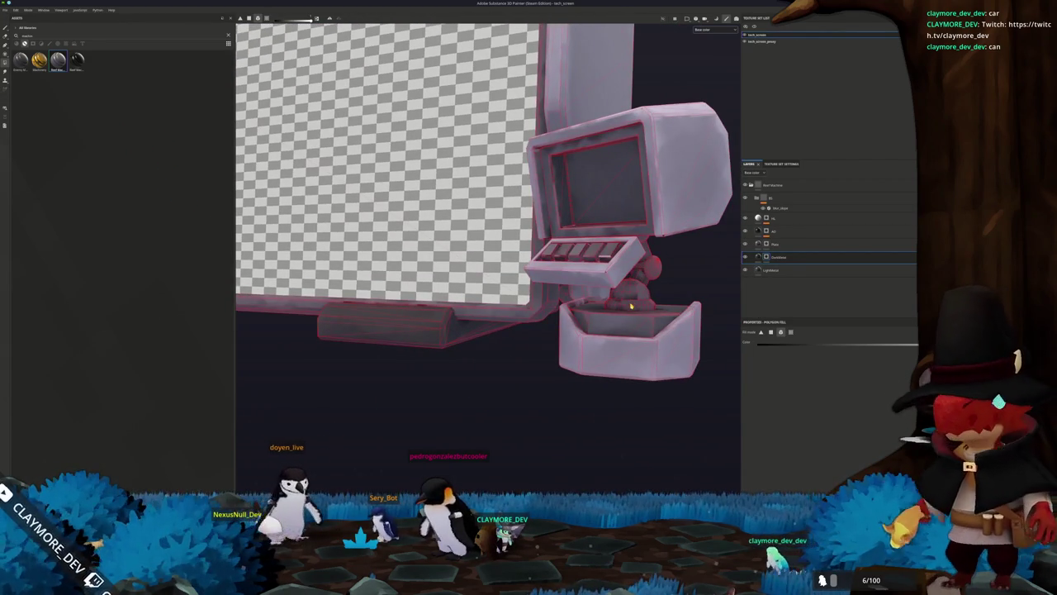
mouse_move(631, 306)
mouse_down()
mouse_move(583, 302)
mouse_move(577, 271)
mouse_move(555, 256)
mouse_up()
key(f)
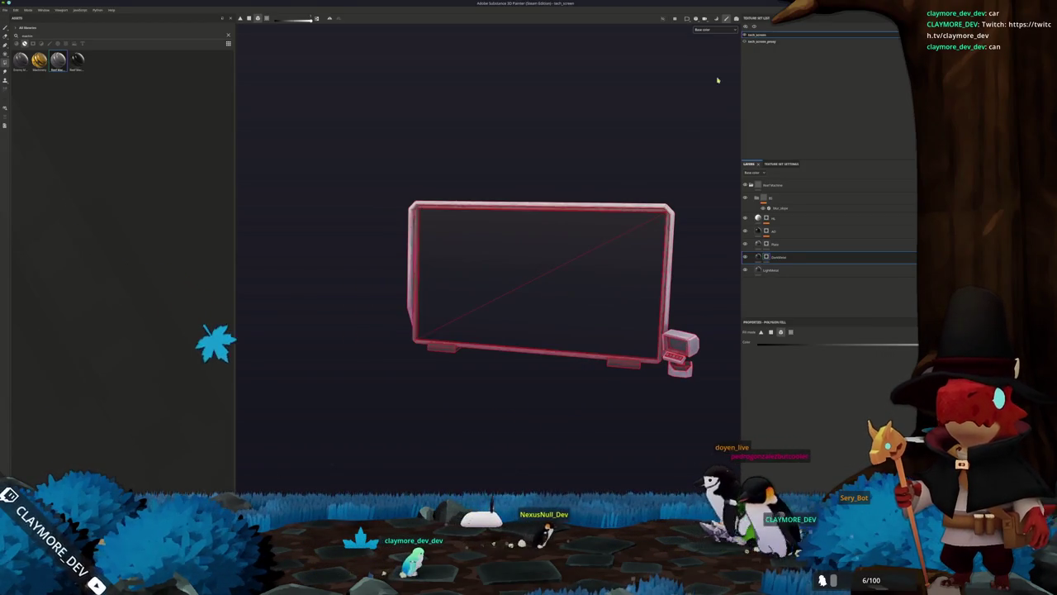
- Export the tech screen textures and return to Godot
key(ctrl+shift+e)
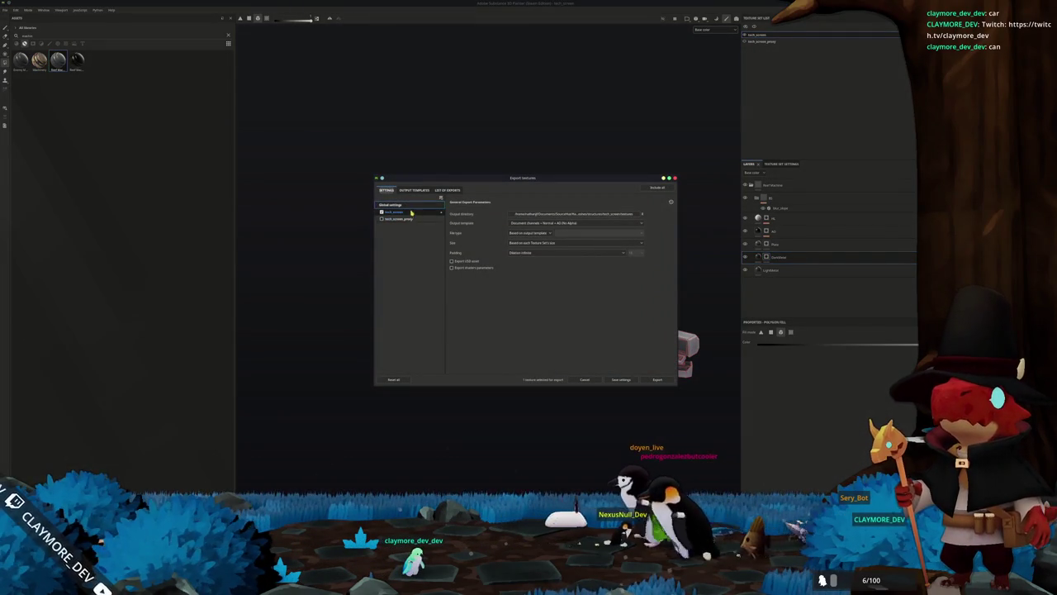
click(656, 380)
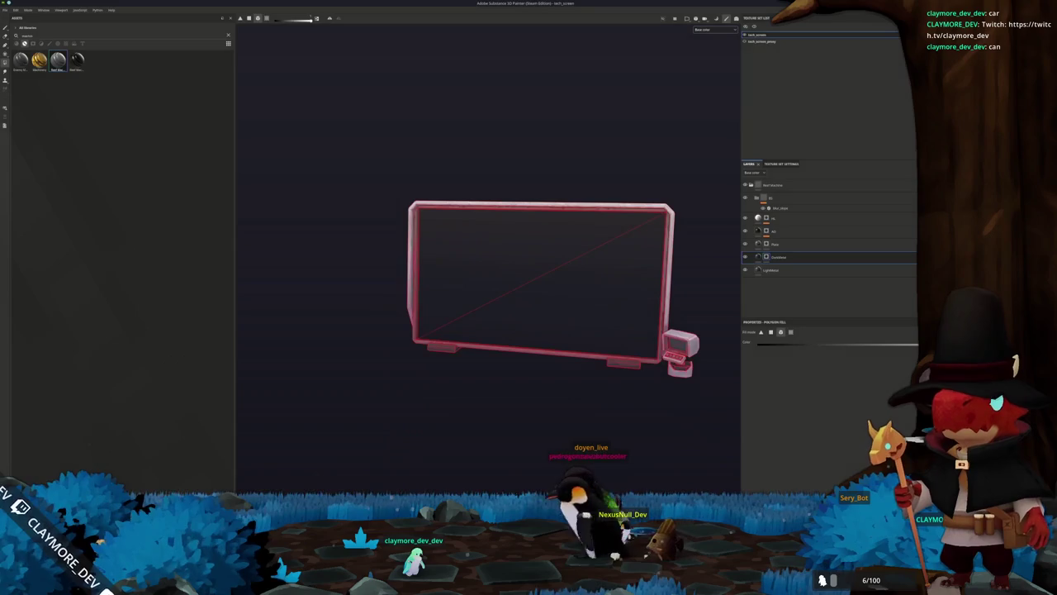
key(alt+Tab)
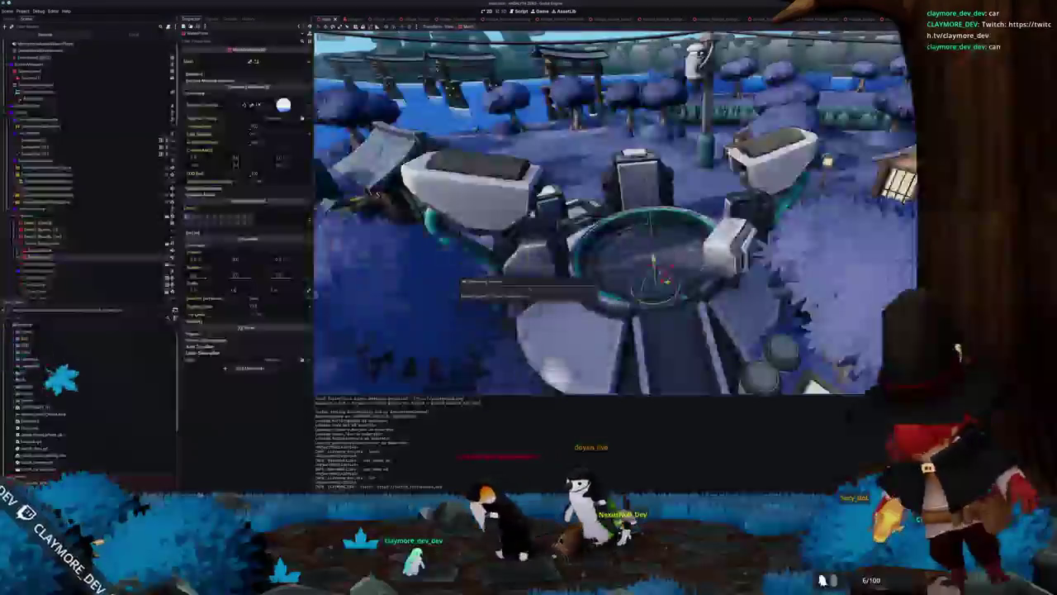
- Create a new 'materials' folder inside the tech_screen folder
scroll(663, 324, down, 10)
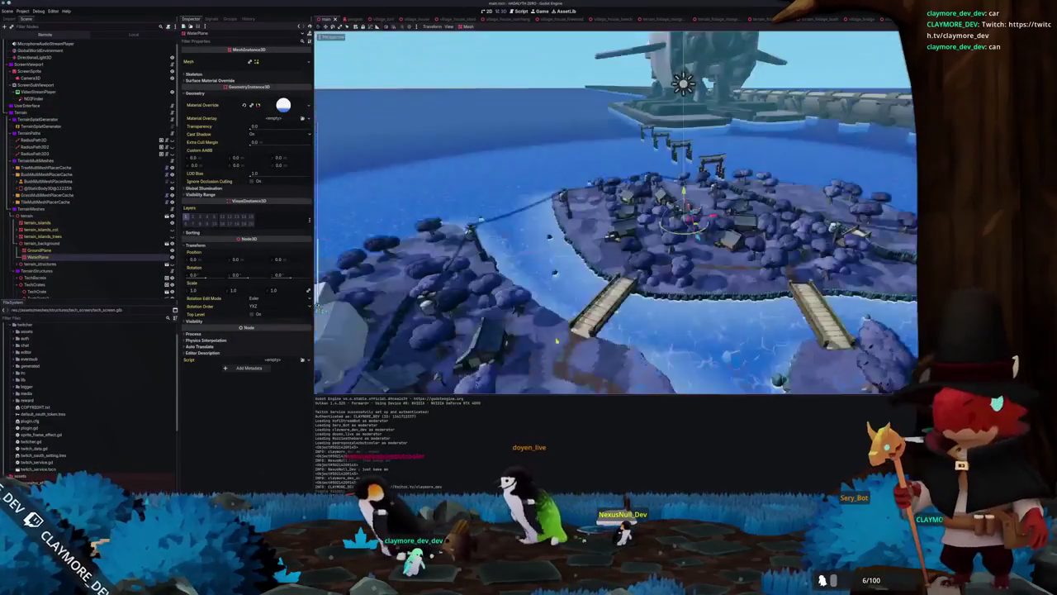
drag(557, 339, 634, 304)
scroll(51, 454, down, 10)
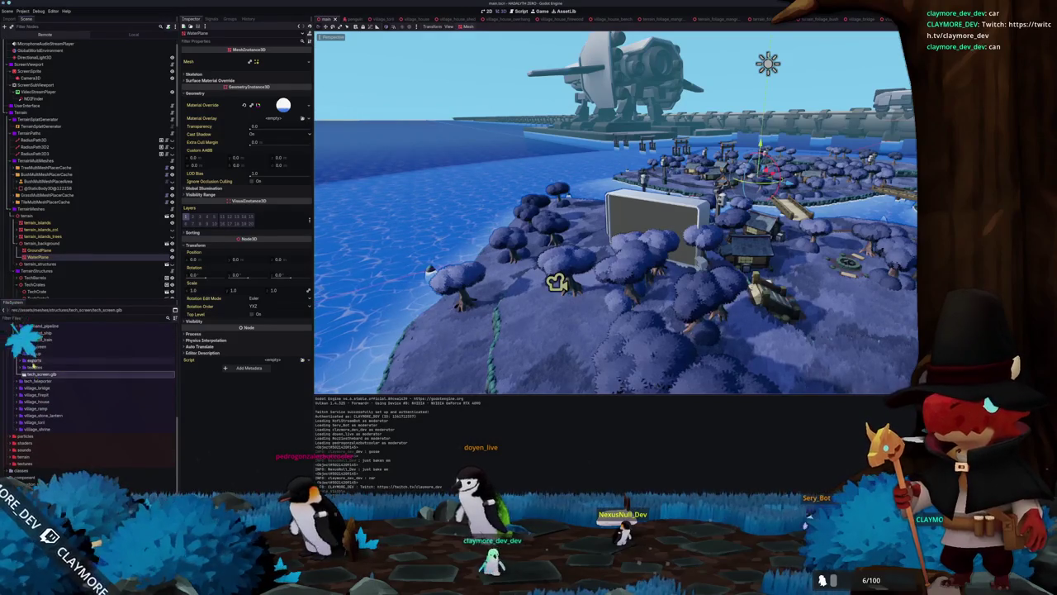
right_click(42, 347)
click(132, 351)
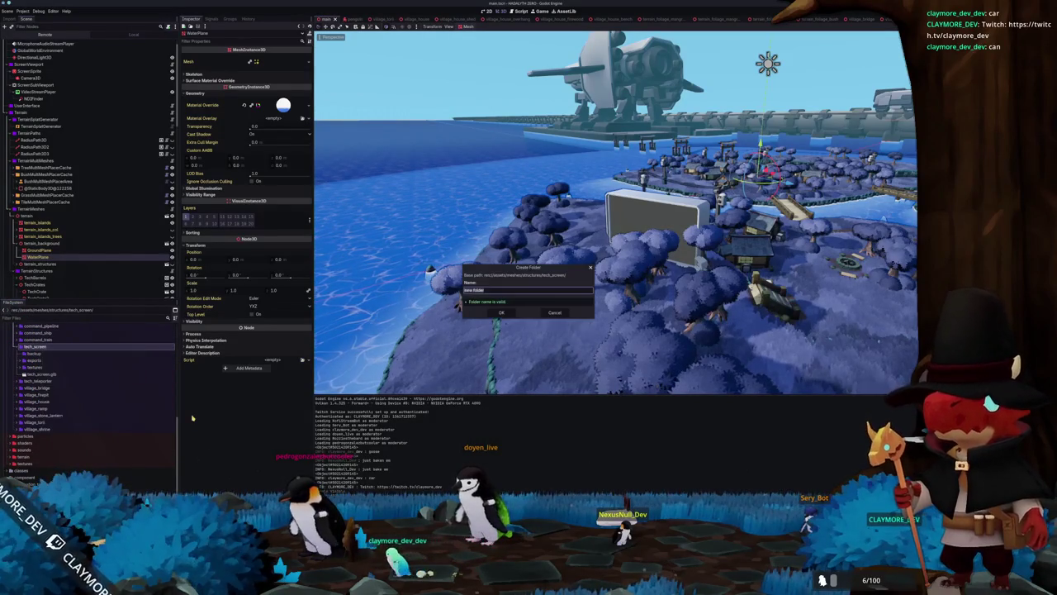
text(als)
key(Return)
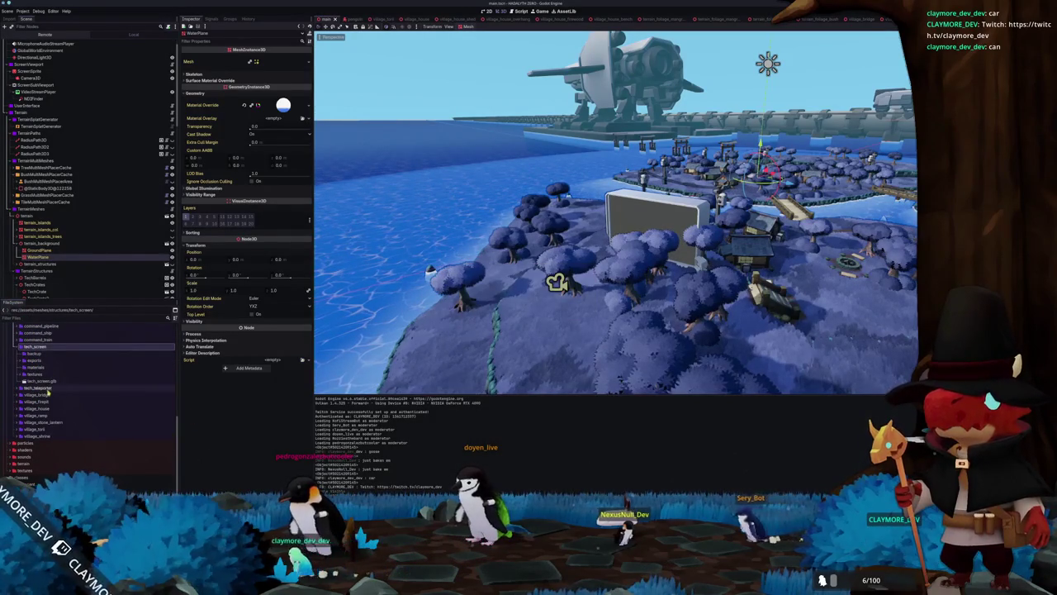
- Create a StandardMaterial3D in materials, save it as tech_screen_standard_material.tres, and open its Shading settings
right_click(42, 367)
mouse_move(107, 367)
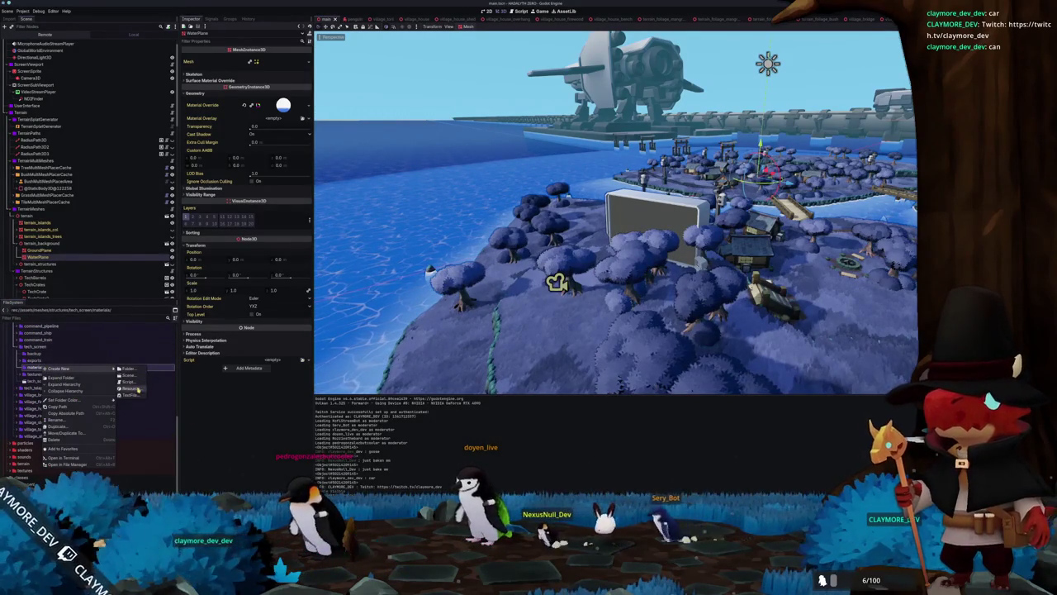
click(133, 389)
click(482, 384)
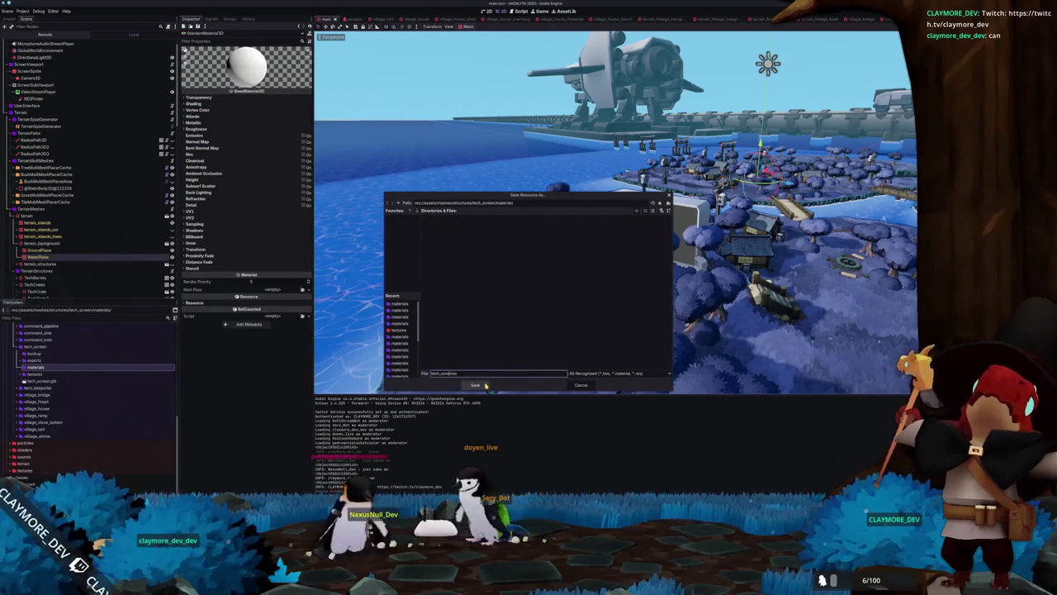
text(_standard_material.tres)
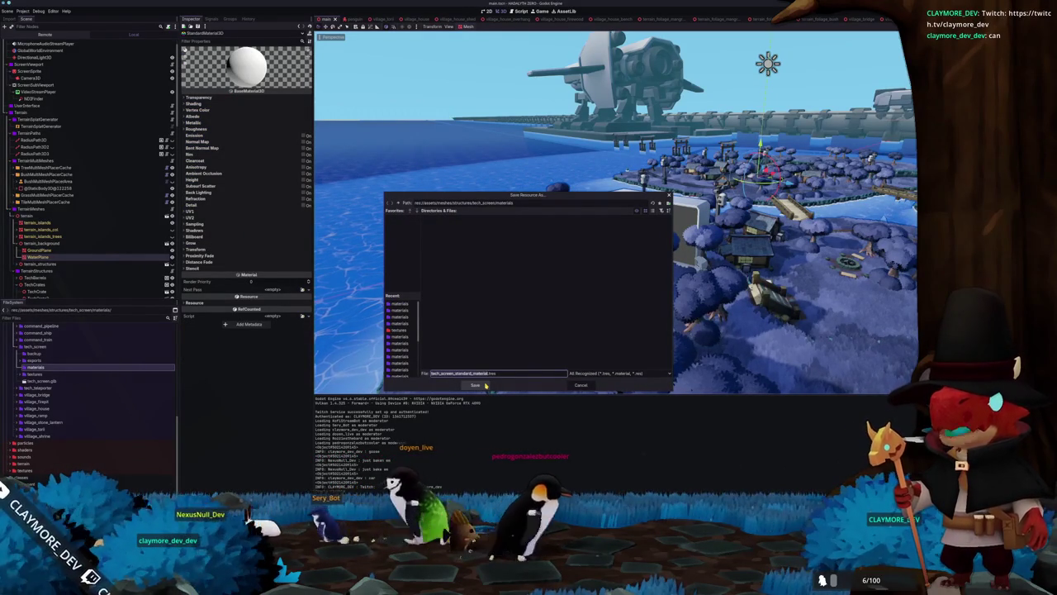
click(486, 385)
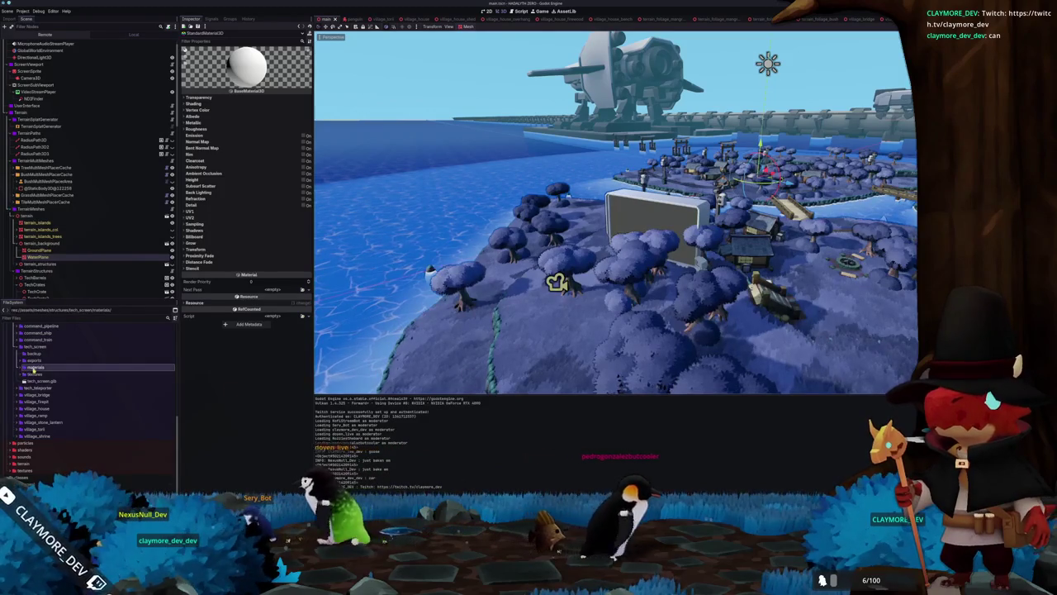
click(46, 373)
click(208, 105)
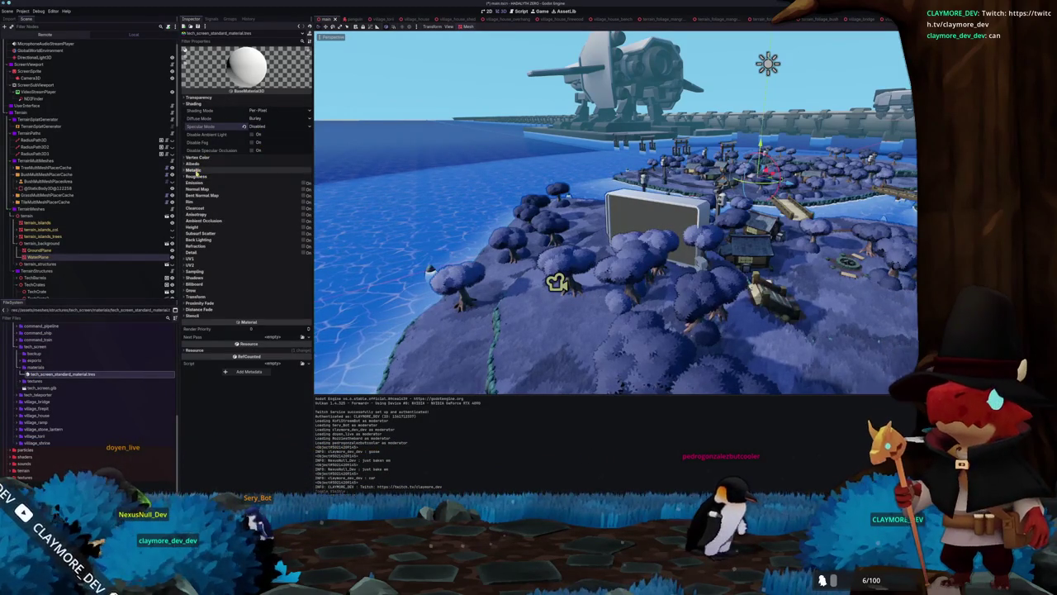
- Assign the tech_screen base colour texture to the standard material's albedo
click(195, 163)
click(302, 179)
text(tech_screen)
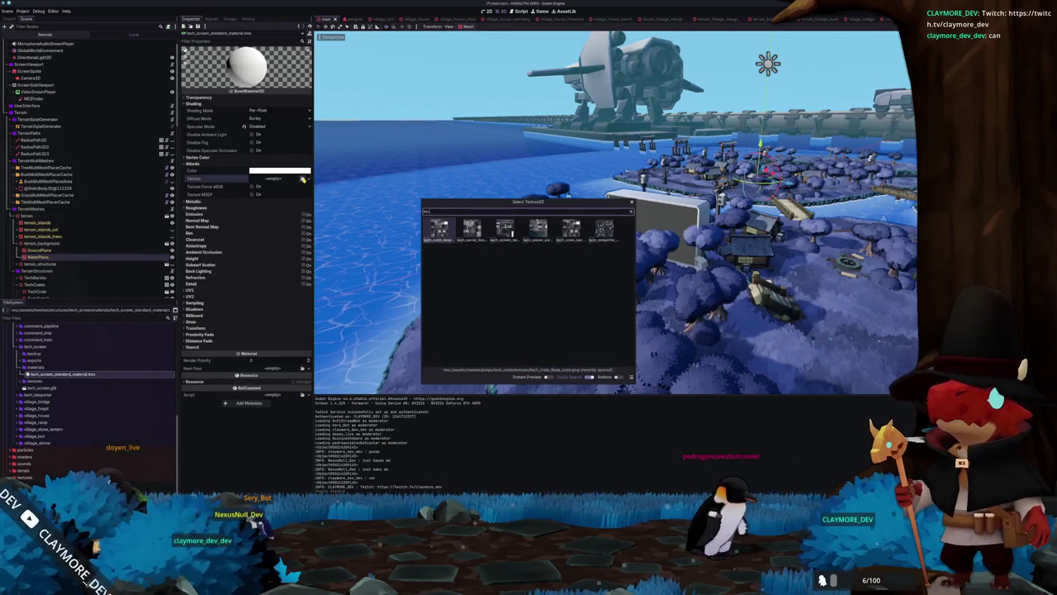
text(_ba)
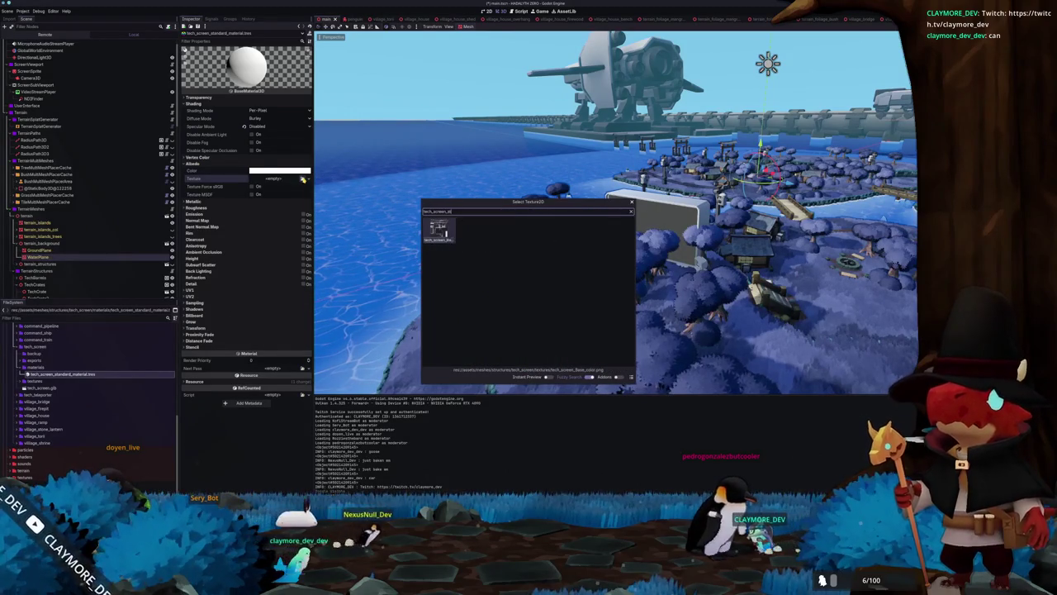
key(Return)
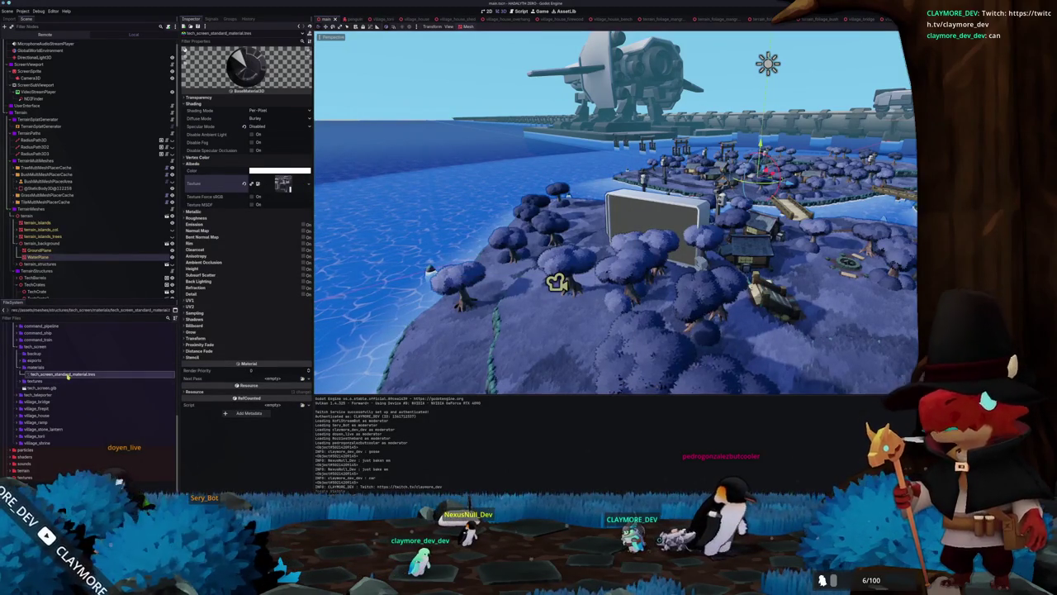
- Duplicate it as the emission material, clear its albedo texture and set albedo to black
key(ctrl+d)
key(Left)
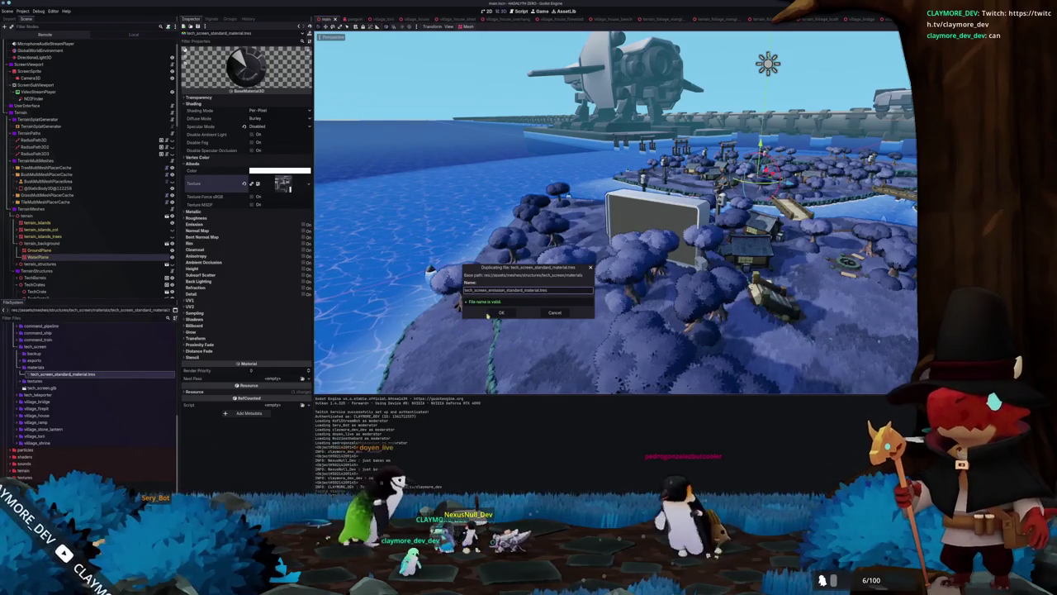
click(503, 313)
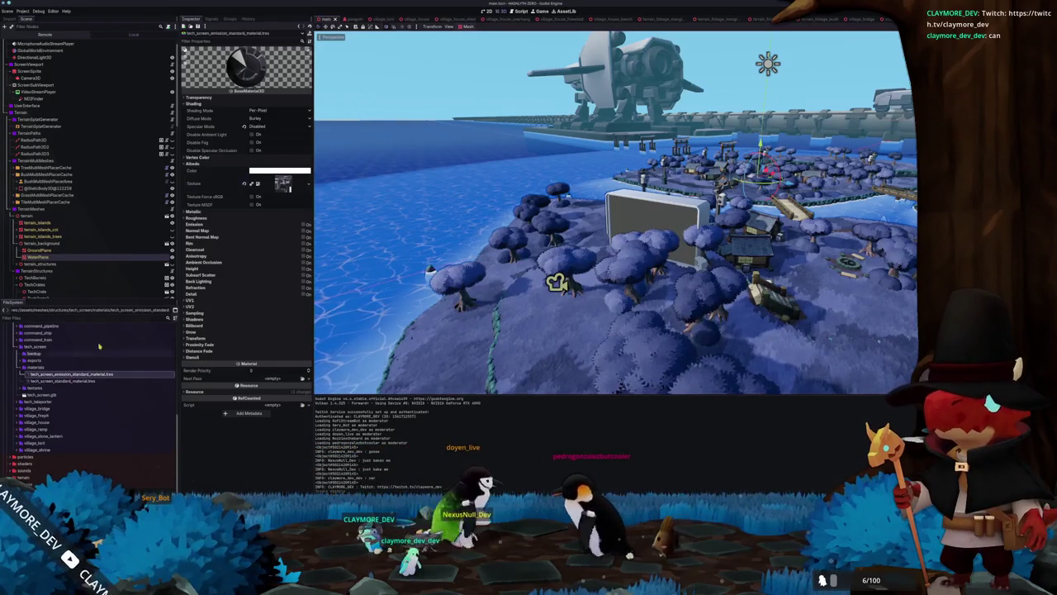
click(244, 183)
click(280, 170)
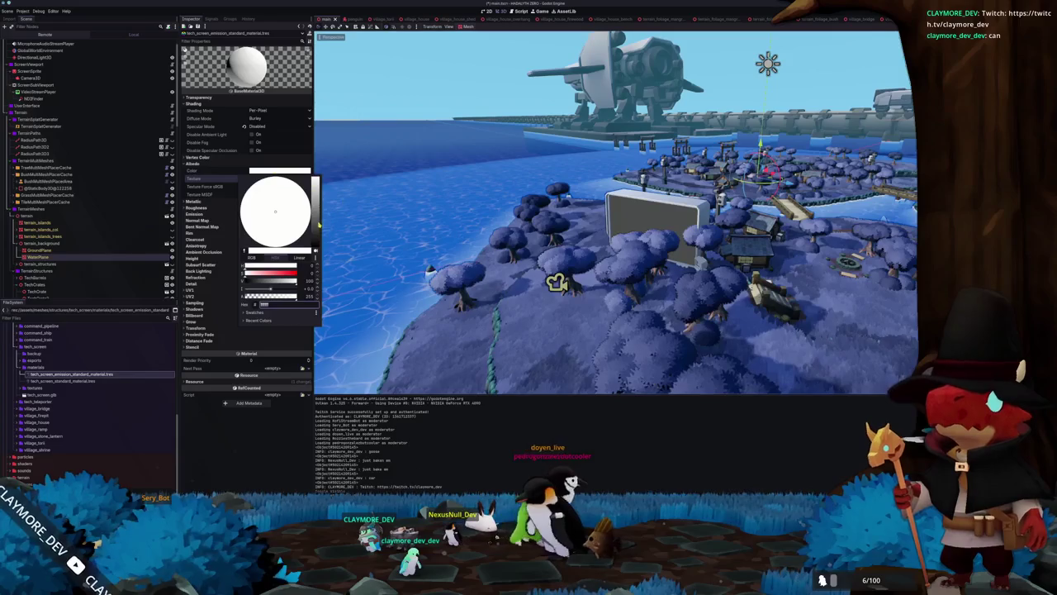
click(303, 215)
key(Escape)
- Enable emission with a cyan colour and save
click(307, 215)
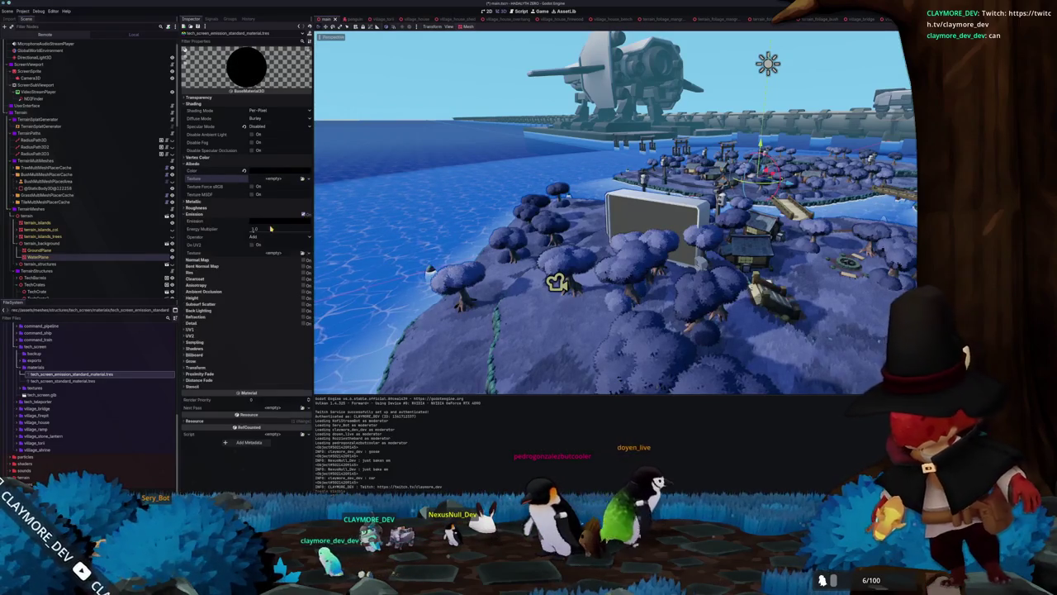
click(280, 220)
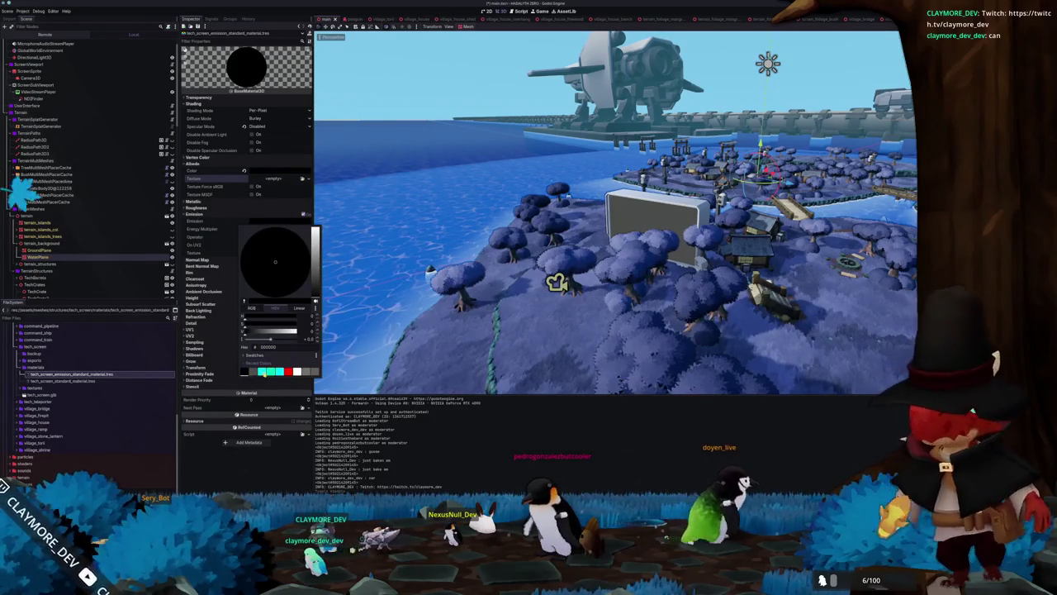
click(261, 371)
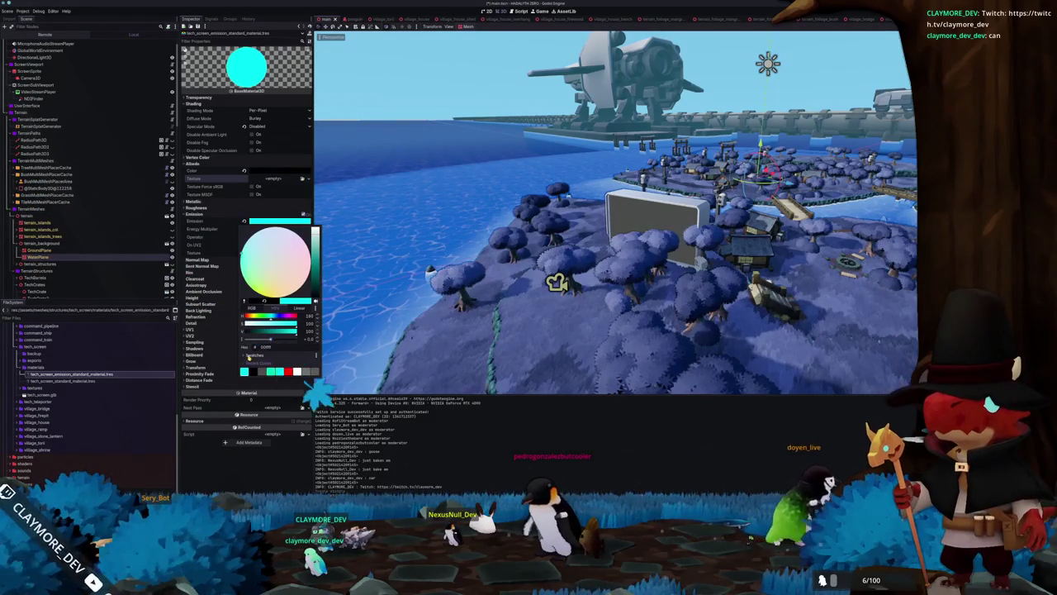
click(245, 356)
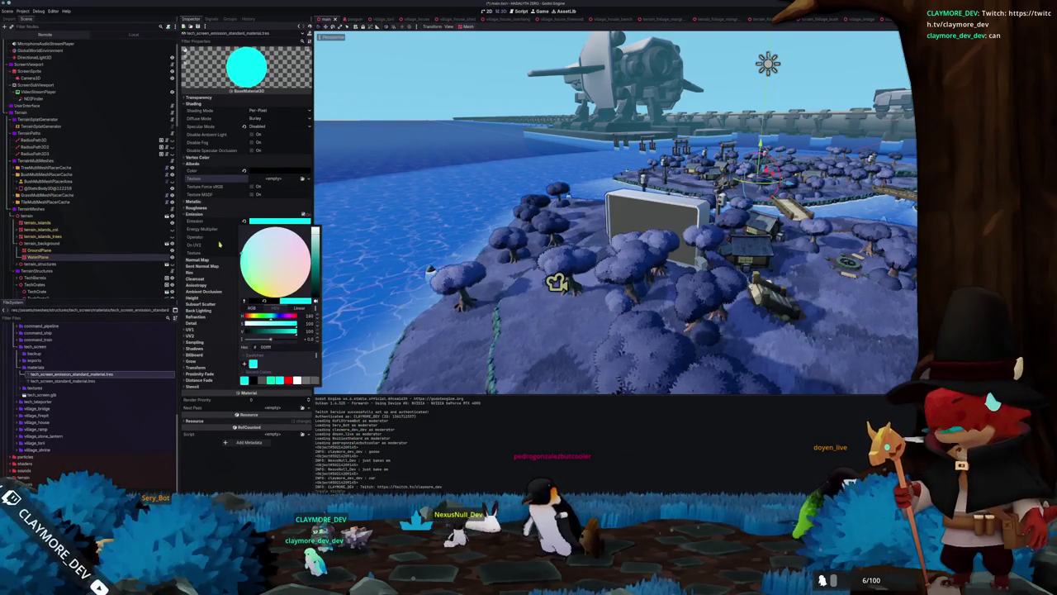
click(222, 254)
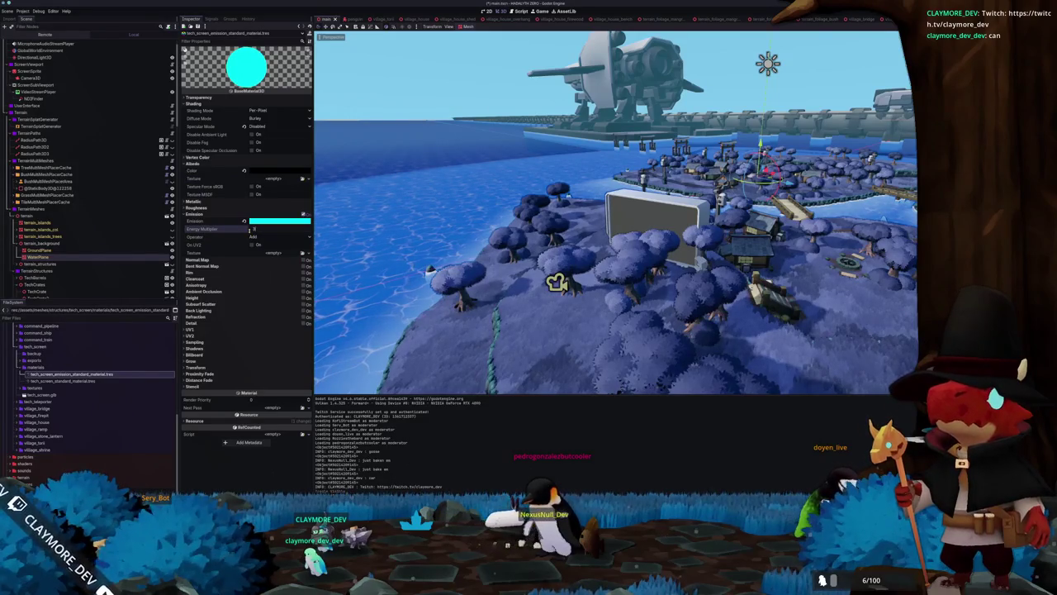
key(ctrl+s)
scroll(105, 384, up, 5)
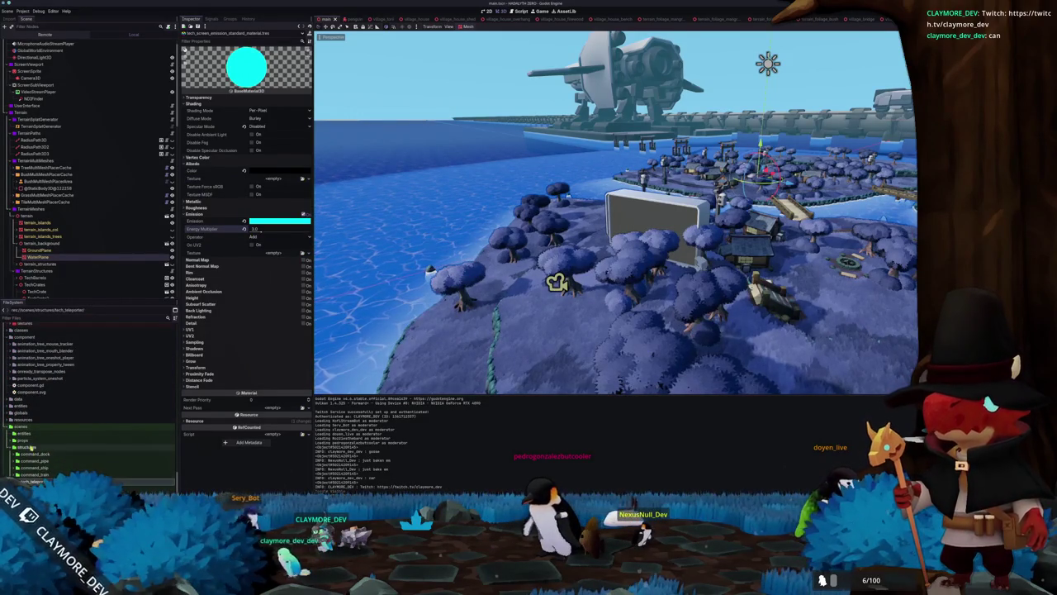
- Create a tech_screen folder under structures
click(116, 450)
text(tech_screen)
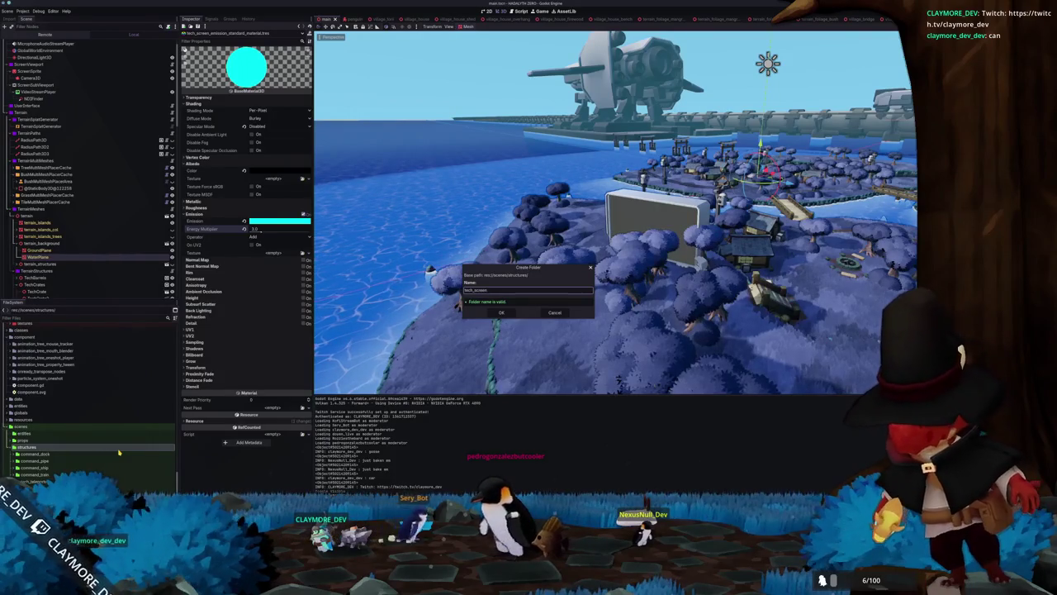
key(Return)
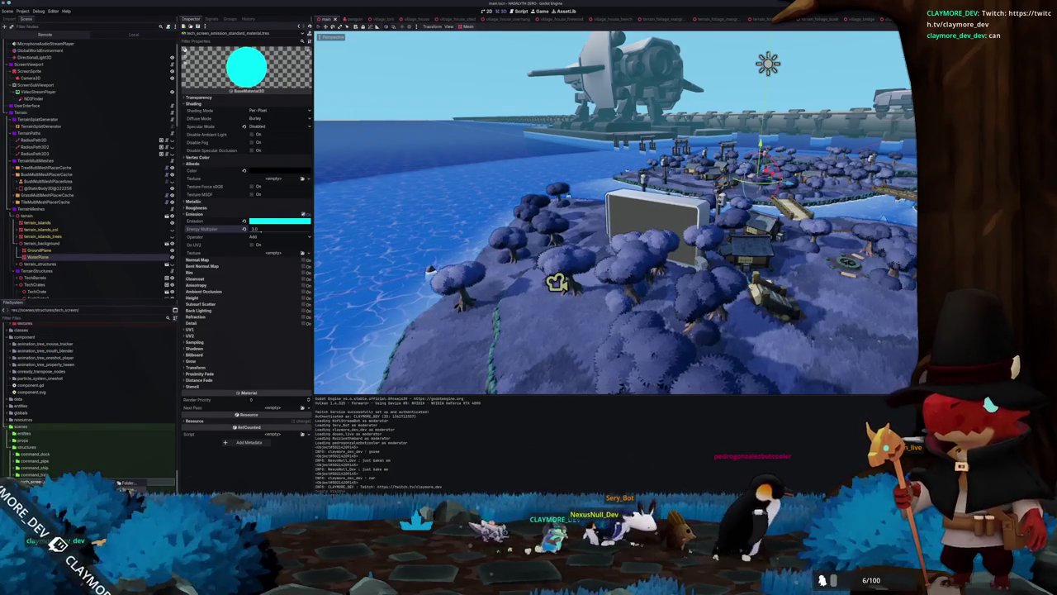
- Create a new tech_screen scene inside that folder
click(128, 489)
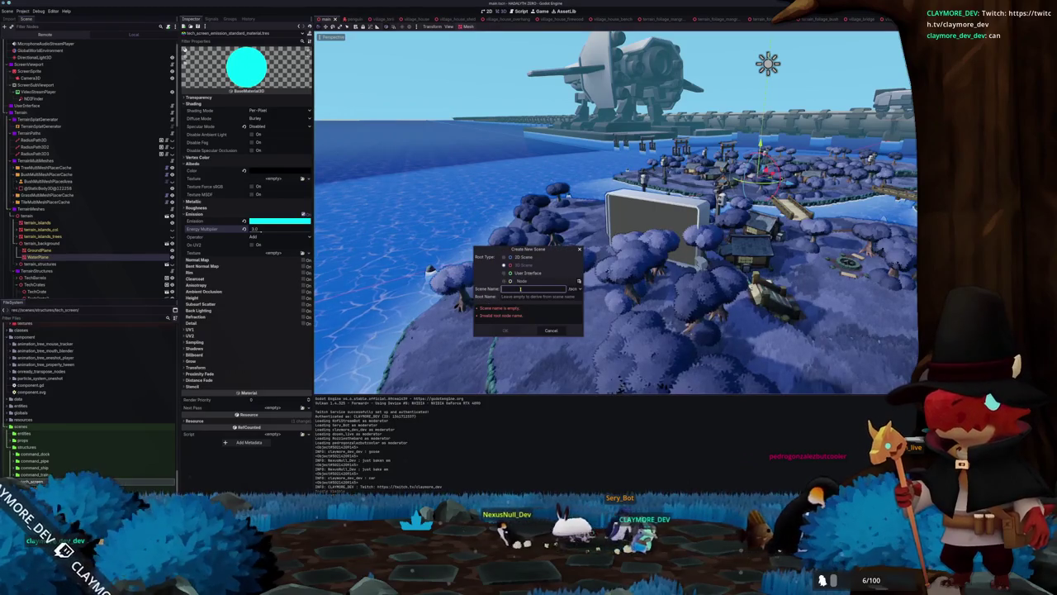
text(tech_screen)
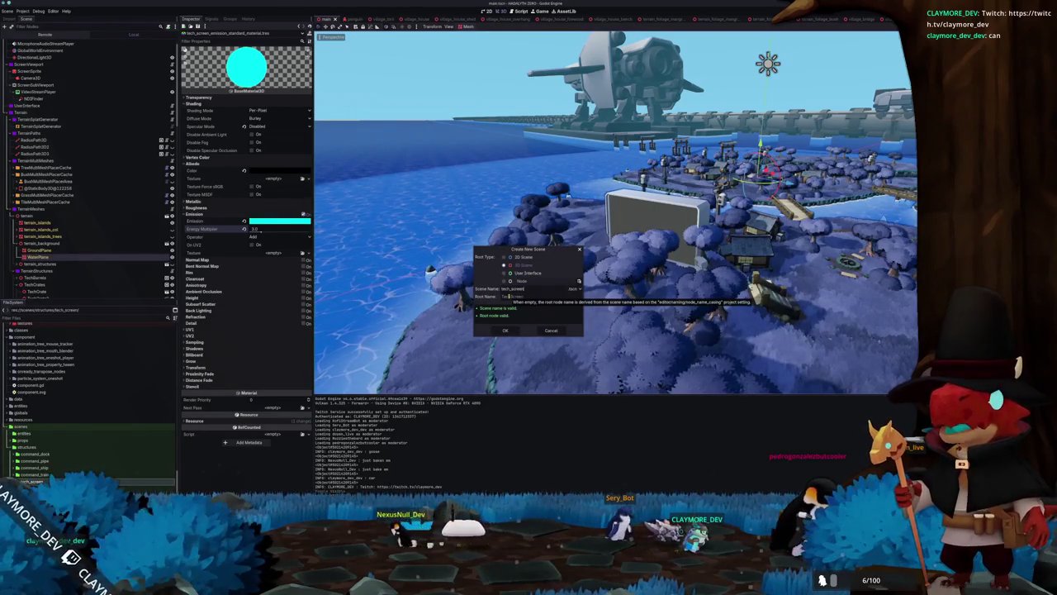
key(Return)
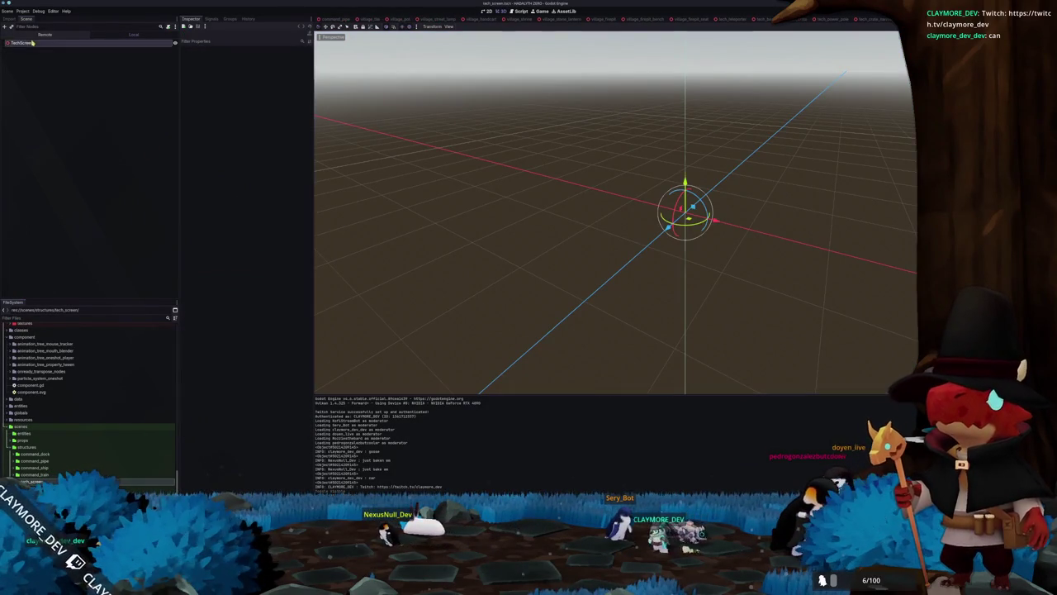
- Instance tech_screen.glb into the scene and enable Editable Children
scroll(49, 455, down, 4)
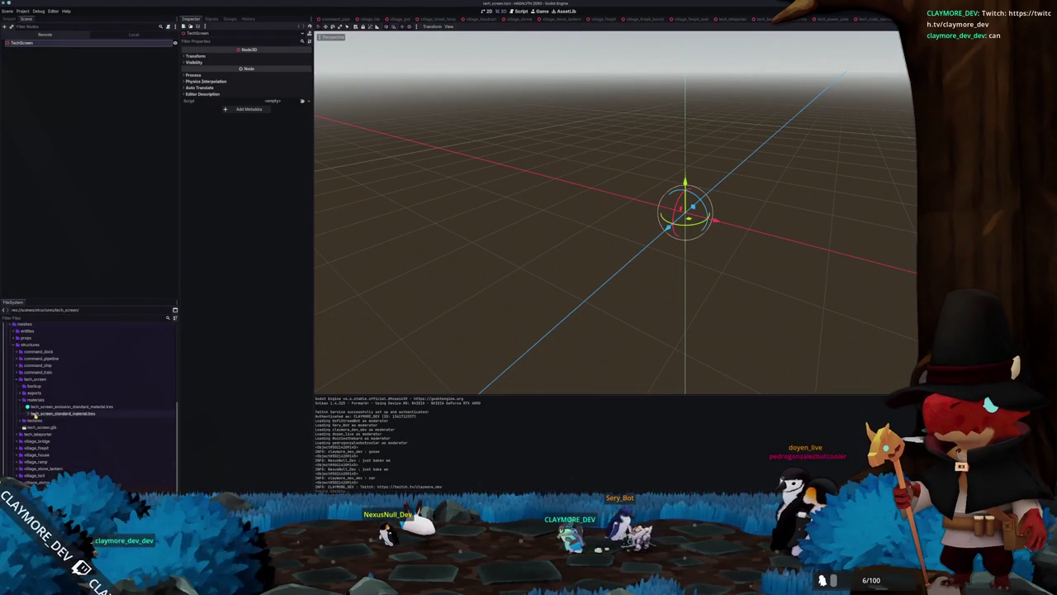
drag(35, 428, 25, 43)
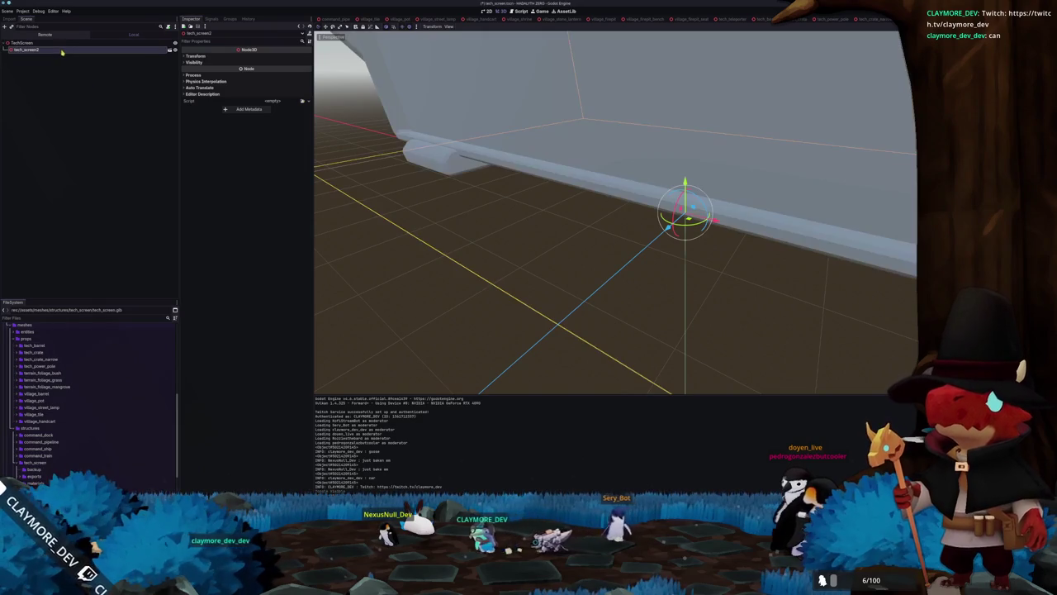
right_click(66, 49)
click(91, 179)
scroll(479, 262, down, 5)
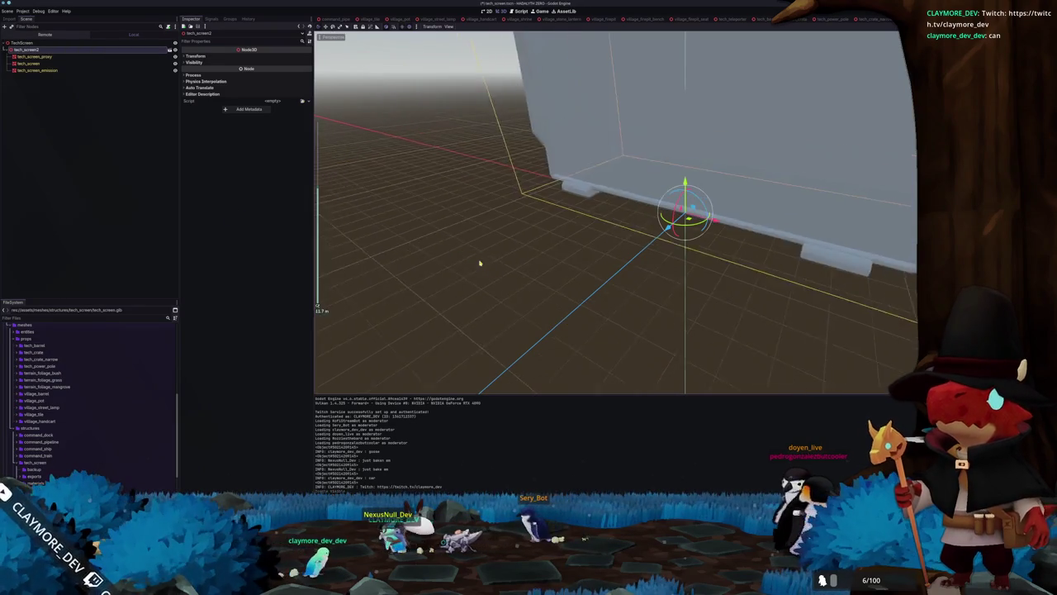
scroll(493, 227, down, 2)
- Set the tech_screen_emission mesh's Material Override to the cyan tech_screen emission material
click(70, 72)
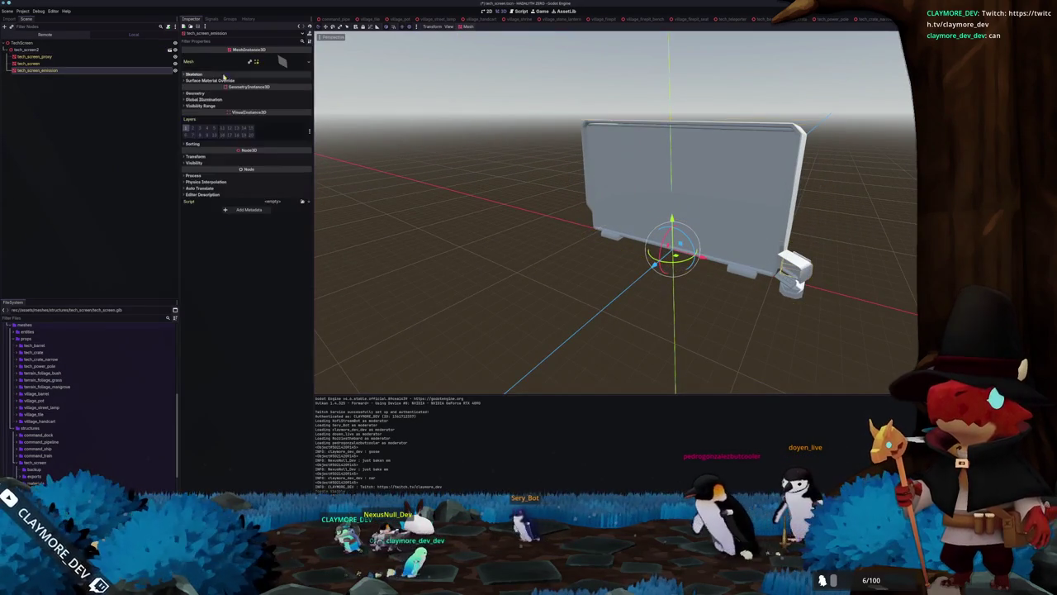
click(207, 95)
click(303, 100)
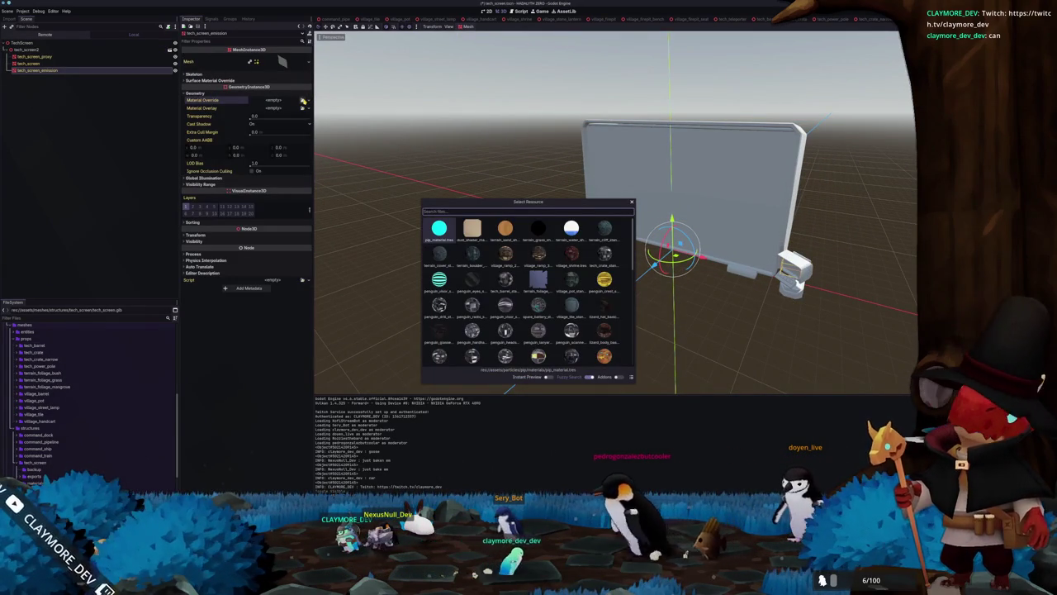
text(tech_sc)
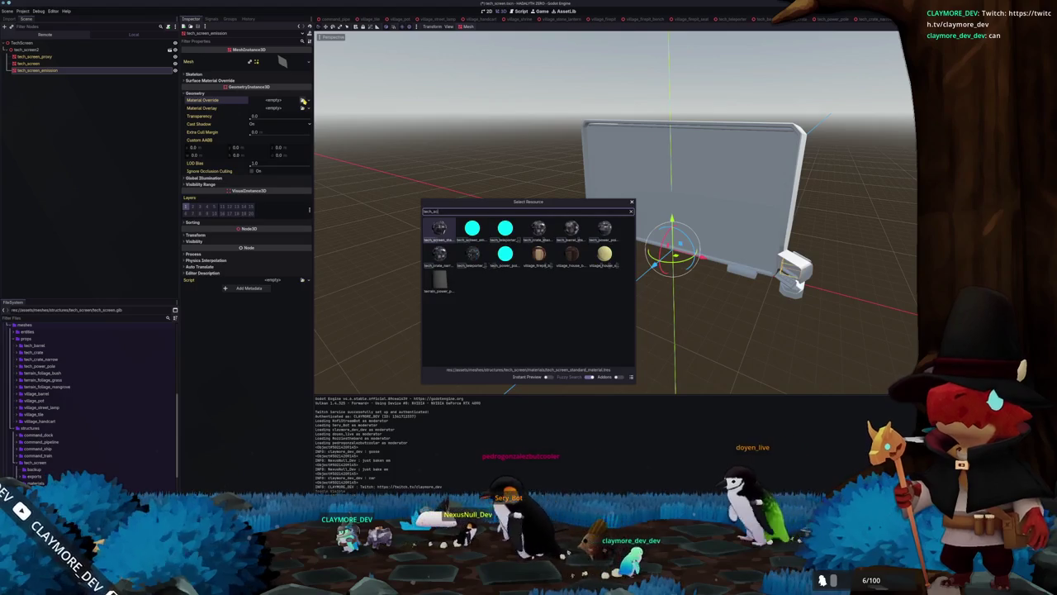
key(Right)
key(Return)
- Set the tech_screen mesh's Material Override to the tech_screen standard material
click(33, 63)
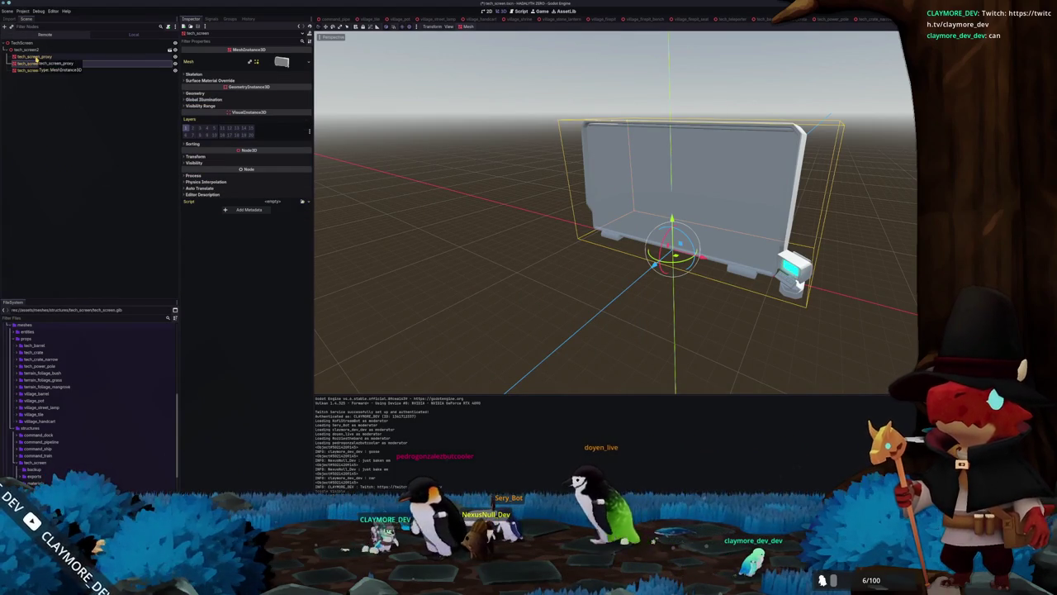
click(195, 93)
click(302, 100)
text(tec)
key(BackSpace)
key(Return)
mouse_move(465, 212)
mouse_down()
mouse_move(363, 210)
mouse_move(411, 210)
mouse_move(387, 209)
mouse_move(363, 245)
mouse_move(474, 214)
mouse_up()
mouse_move(538, 216)
mouse_down()
mouse_move(553, 234)
mouse_move(520, 236)
mouse_up()
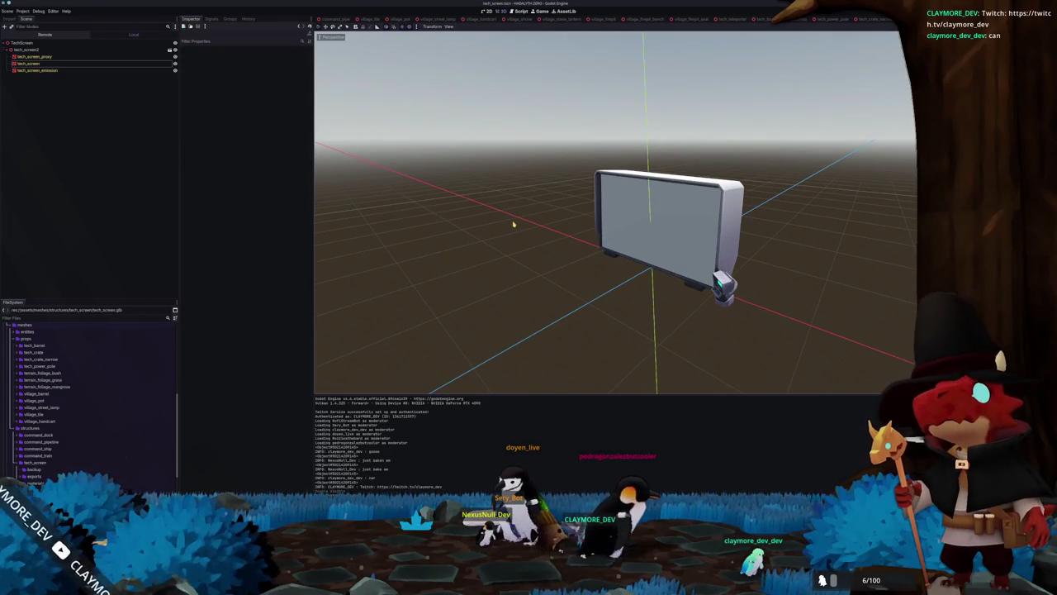
click(31, 42)
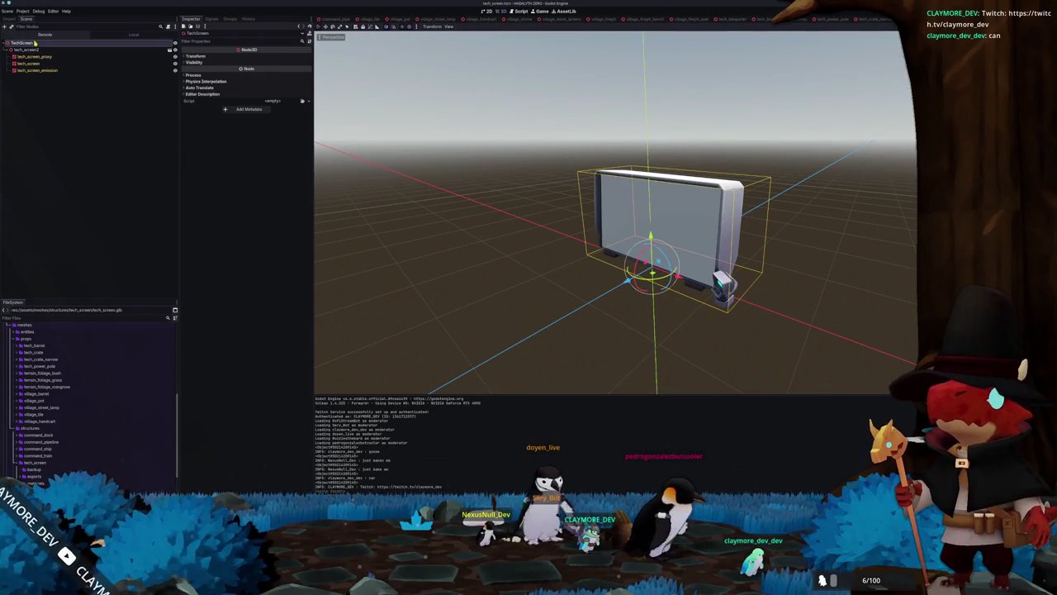
- Add a StaticBody3D under TechScreen with a CollisionShape3D child
right_click(35, 42)
click(55, 44)
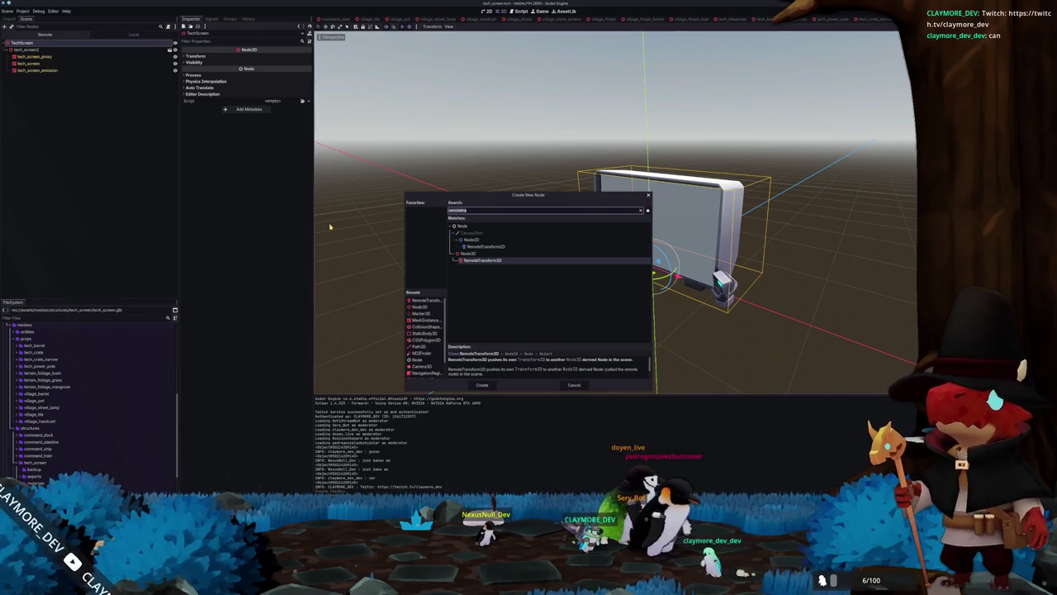
text(staticb)
key(Return)
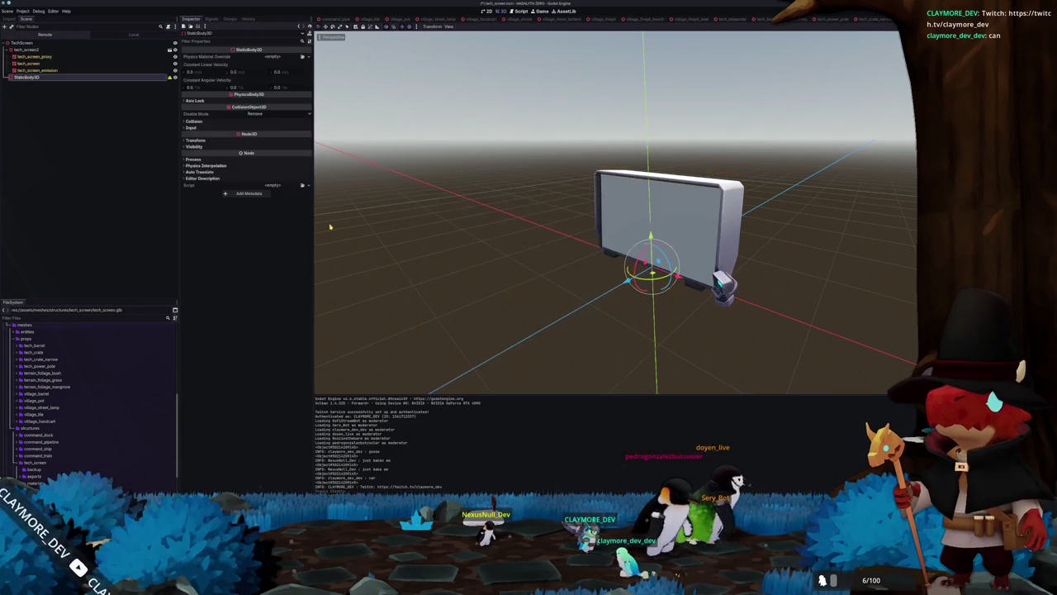
key(ctrl+a)
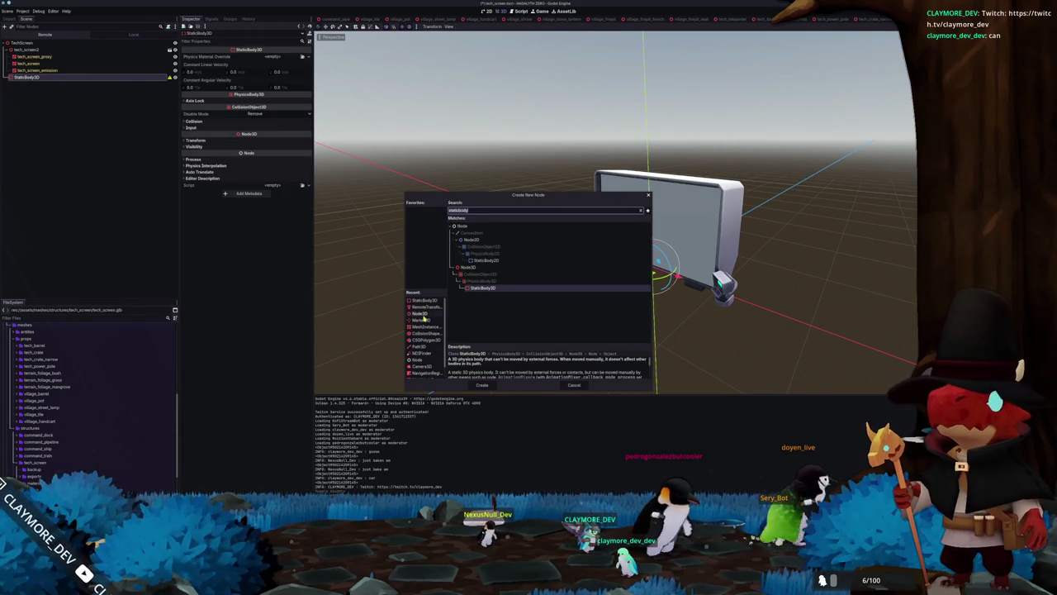
click(423, 335)
click(481, 385)
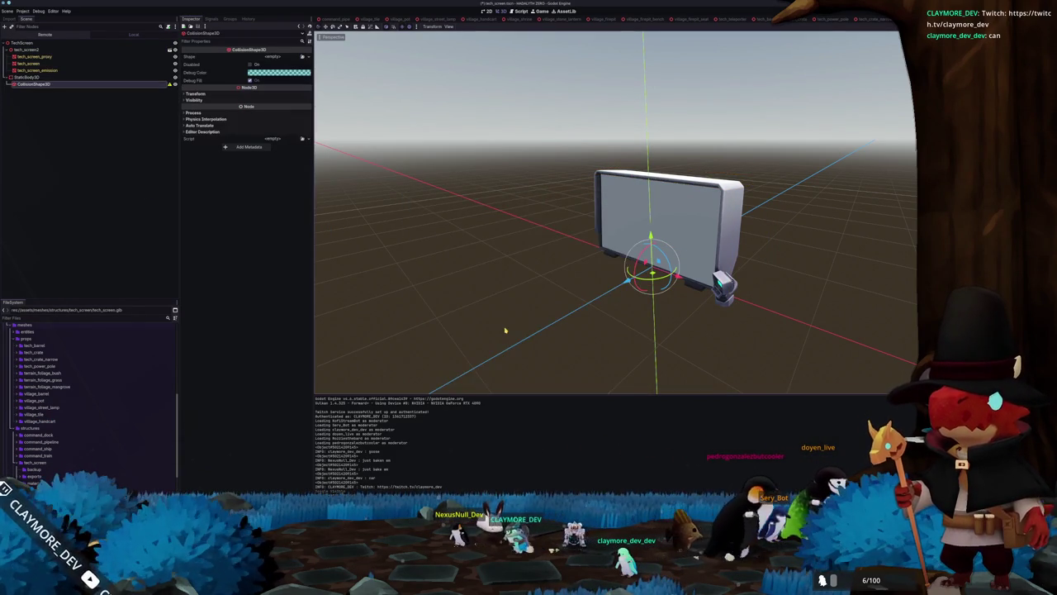
- Give it a BoxShape3D fitted to the screen with height 10, then duplicate the shape
key(KP_7)
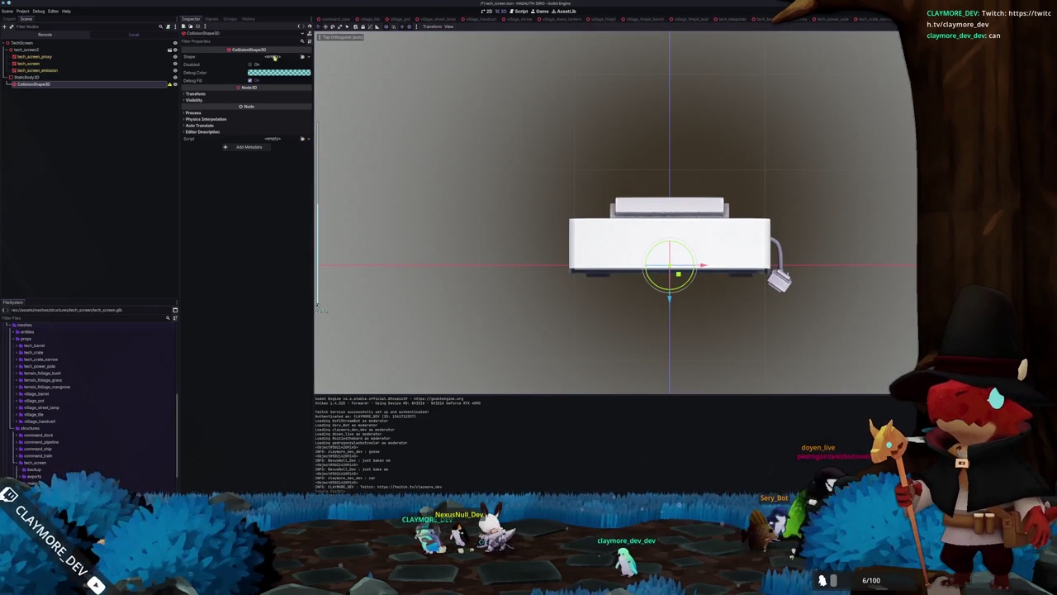
click(309, 57)
click(266, 85)
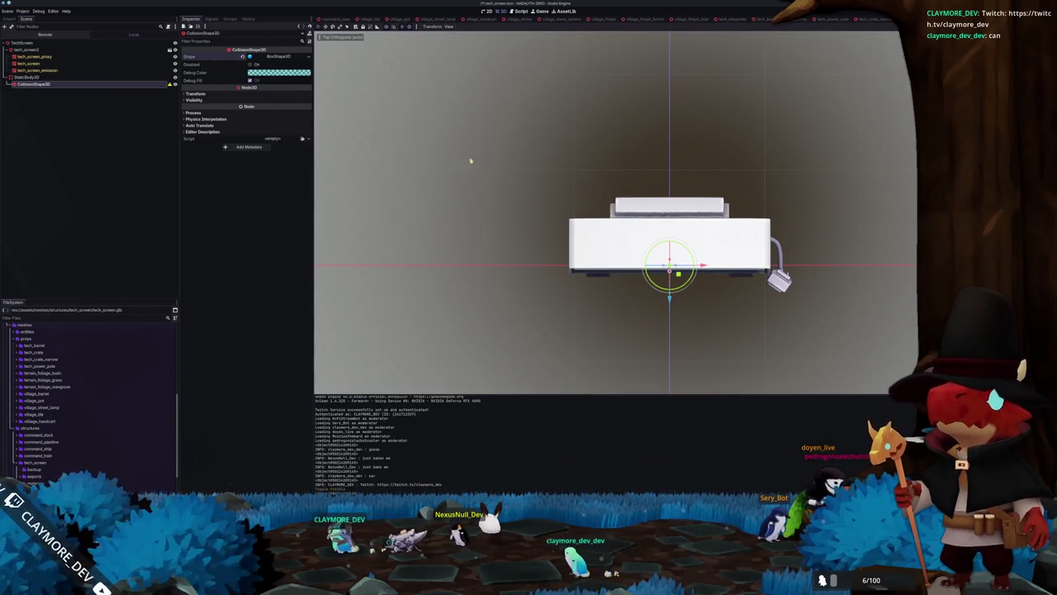
scroll(320, 309, up, 2)
drag(694, 296, 710, 295)
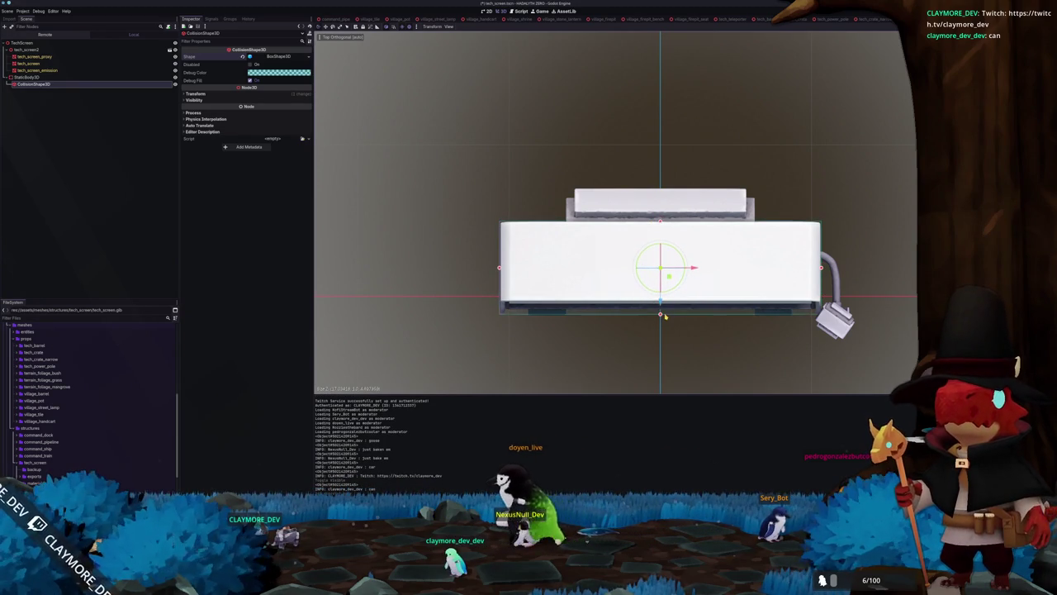
drag(665, 315, 730, 294)
mouse_move(641, 279)
mouse_down()
mouse_move(637, 154)
mouse_move(524, 243)
mouse_move(477, 234)
mouse_up()
key(KP_3)
scroll(611, 359, up, 5)
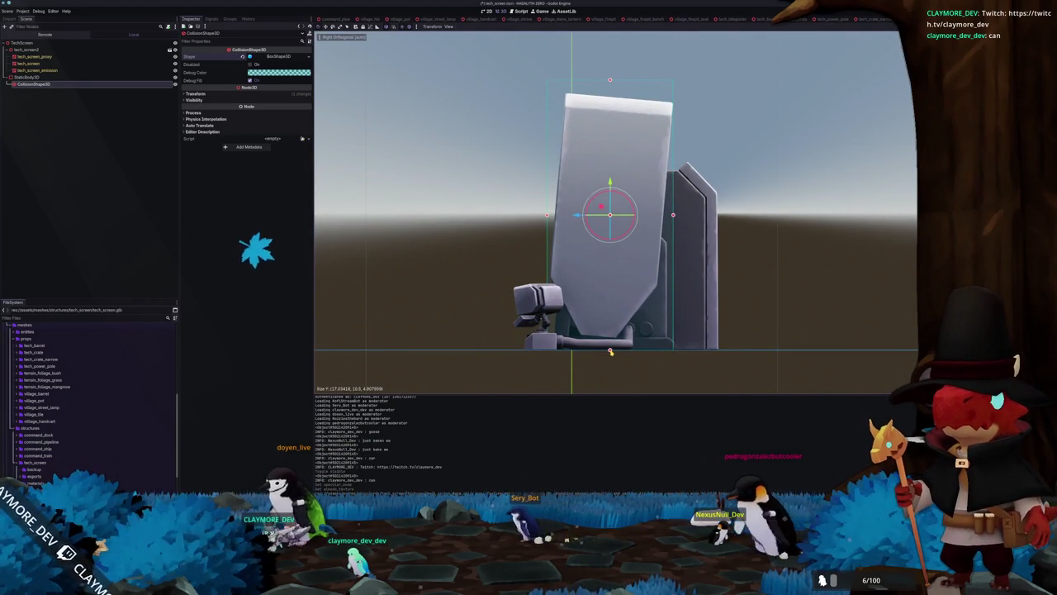
scroll(628, 343, down, 3)
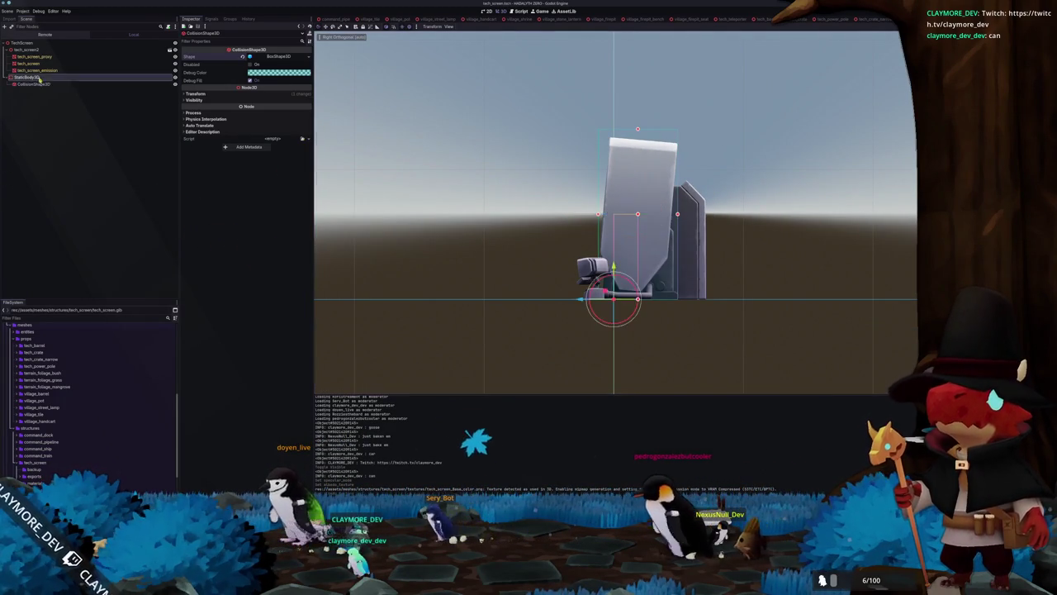
key(ctrl+d)
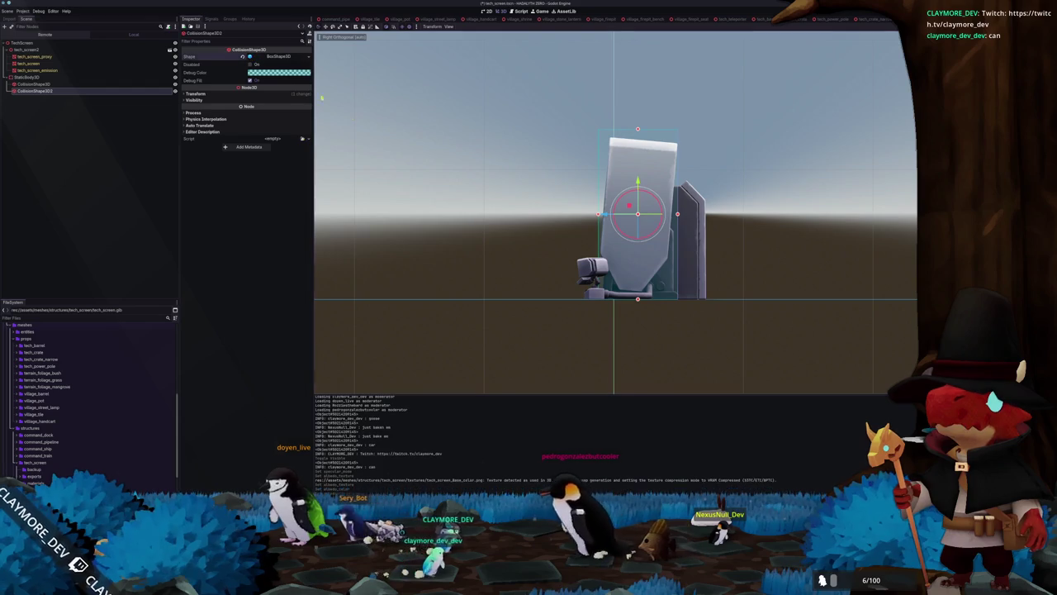
- In top view, duplicate the collision box and move CollisionShape3D3 onto the lower-right unit
key(KP_7)
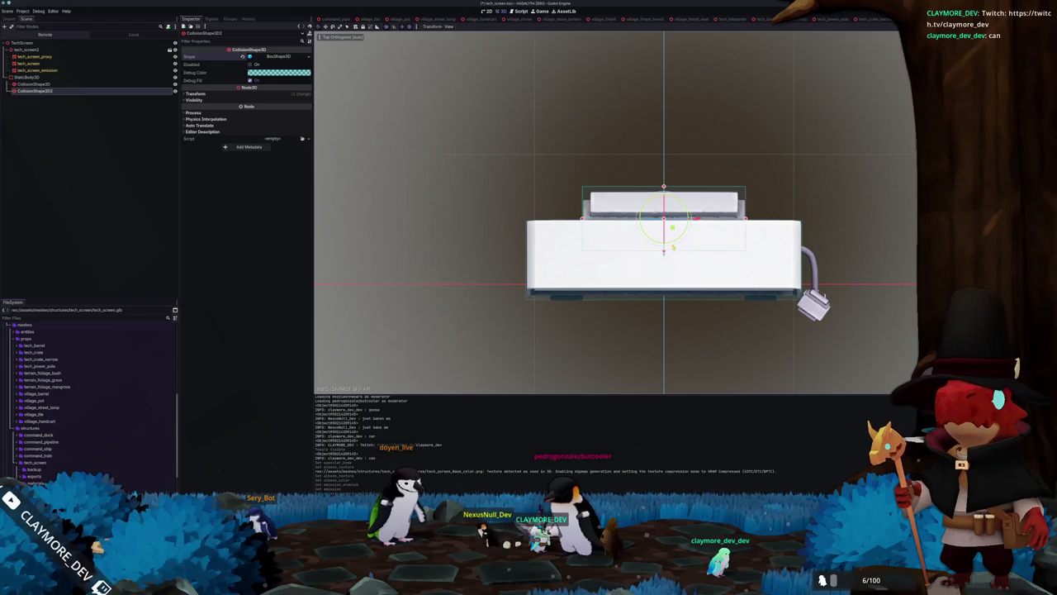
drag(663, 243, 603, 285)
key(KP_7)
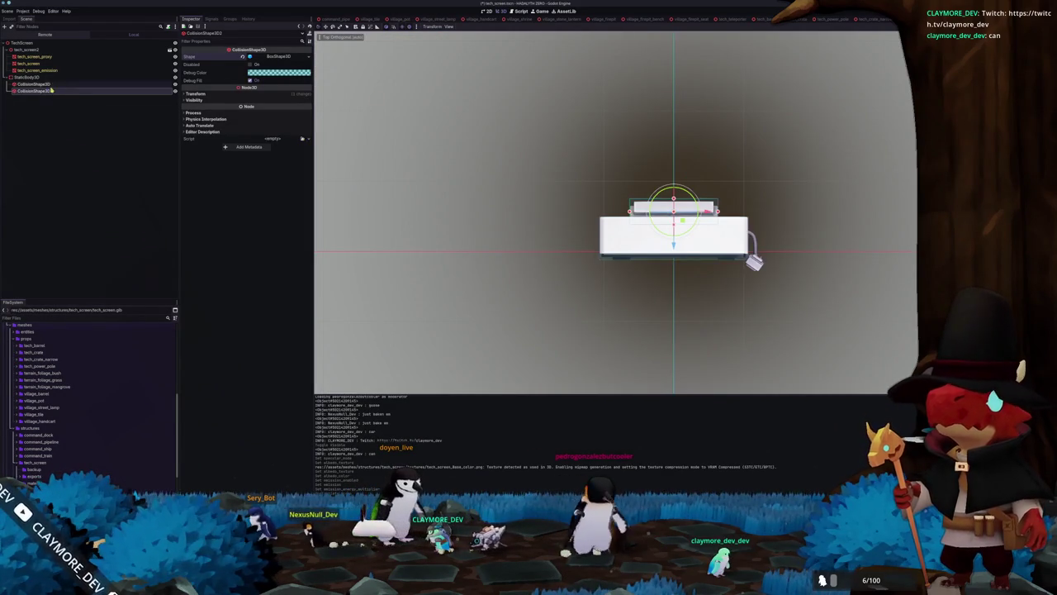
key(ctrl+d)
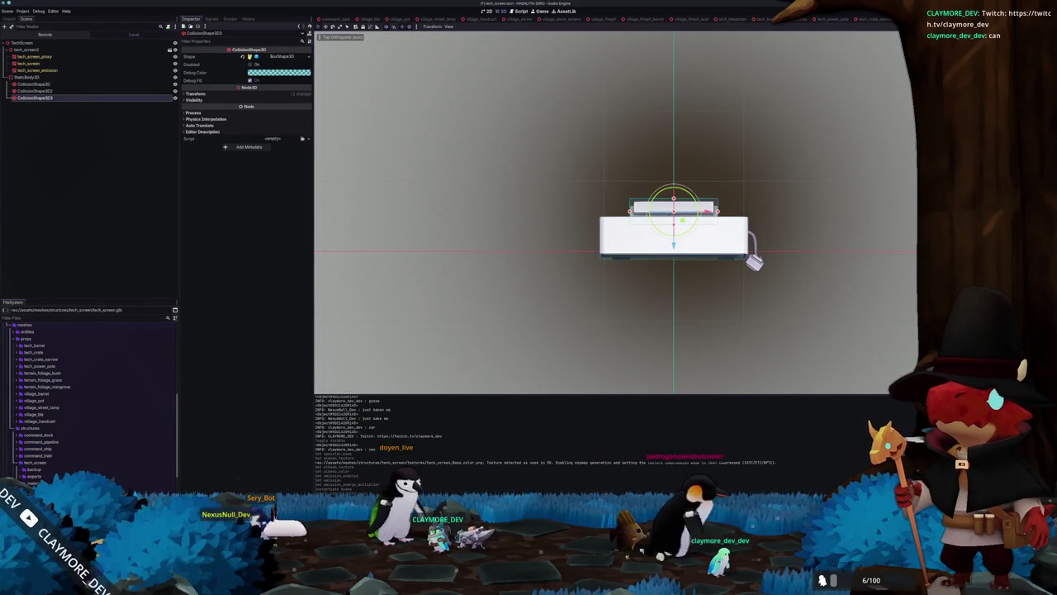
scroll(531, 198, up, 2)
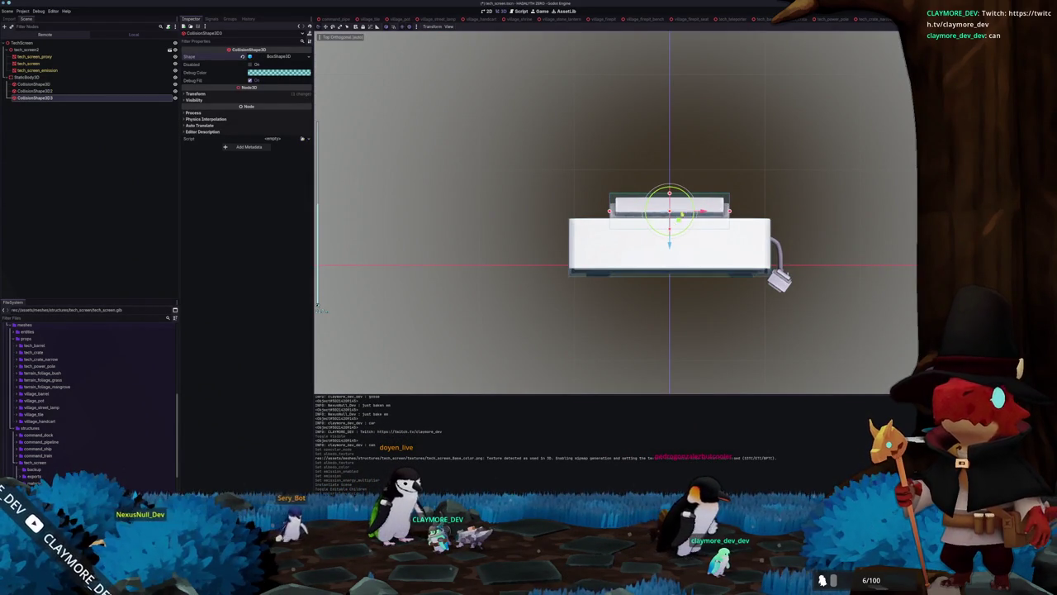
mouse_move(671, 203)
mouse_down()
mouse_move(799, 281)
mouse_move(789, 282)
mouse_up()
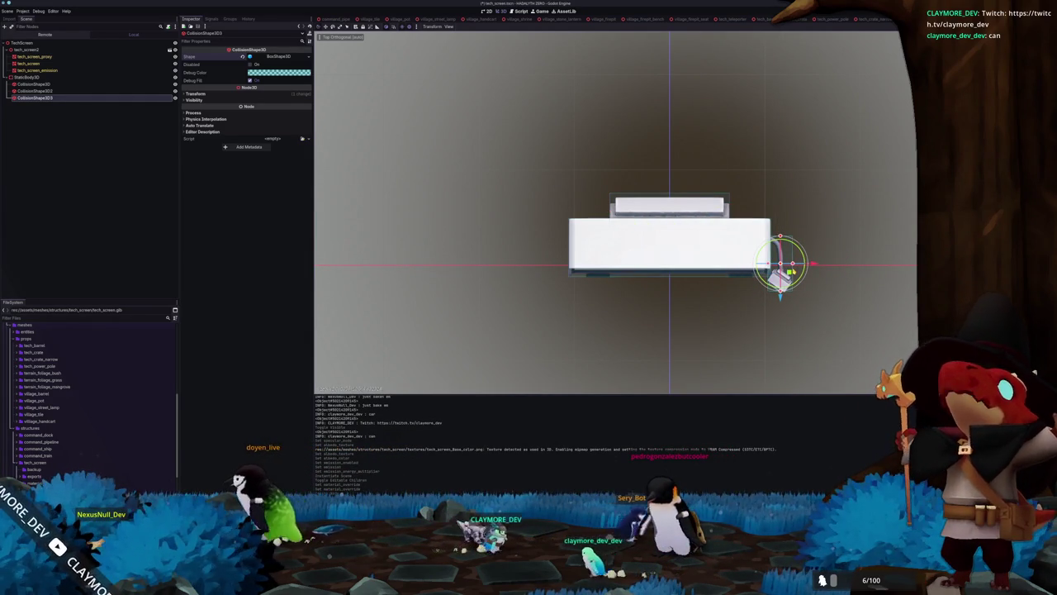
mouse_move(689, 291)
mouse_down()
mouse_move(640, 219)
mouse_move(495, 240)
mouse_move(616, 240)
mouse_move(446, 239)
mouse_move(437, 210)
mouse_up()
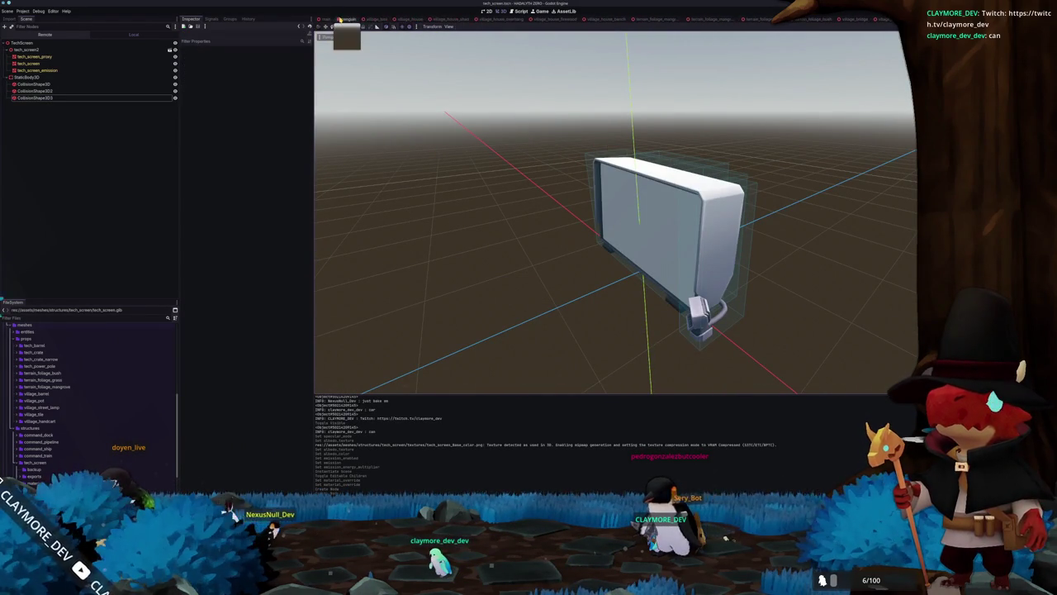
click(339, 19)
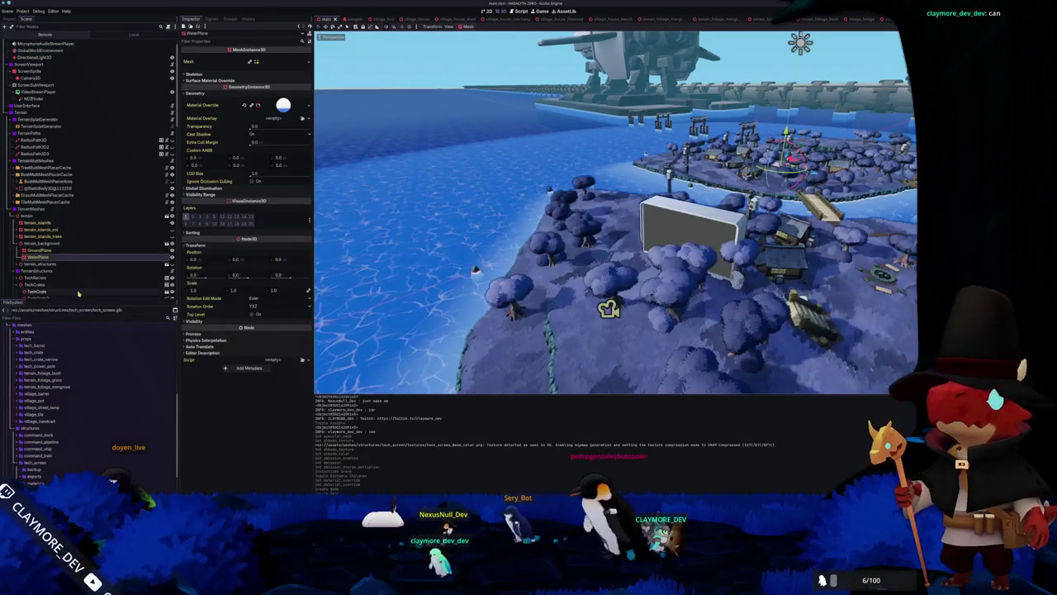
- Drag tech_screen.tscn from the tech_screen folder into the main level at the Screen node
scroll(71, 269, down, 5)
scroll(71, 269, down, 6)
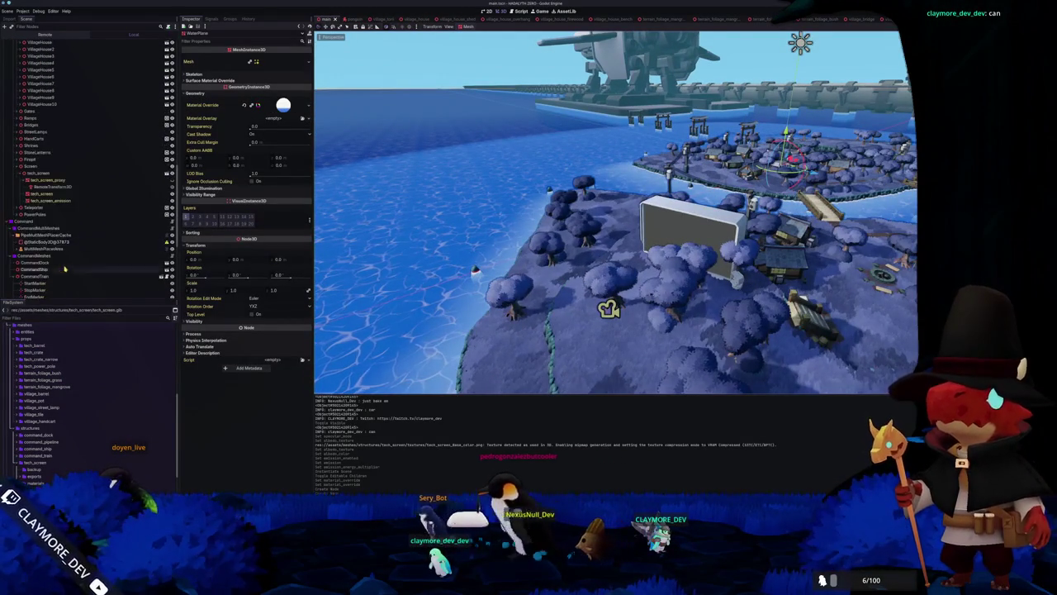
click(40, 167)
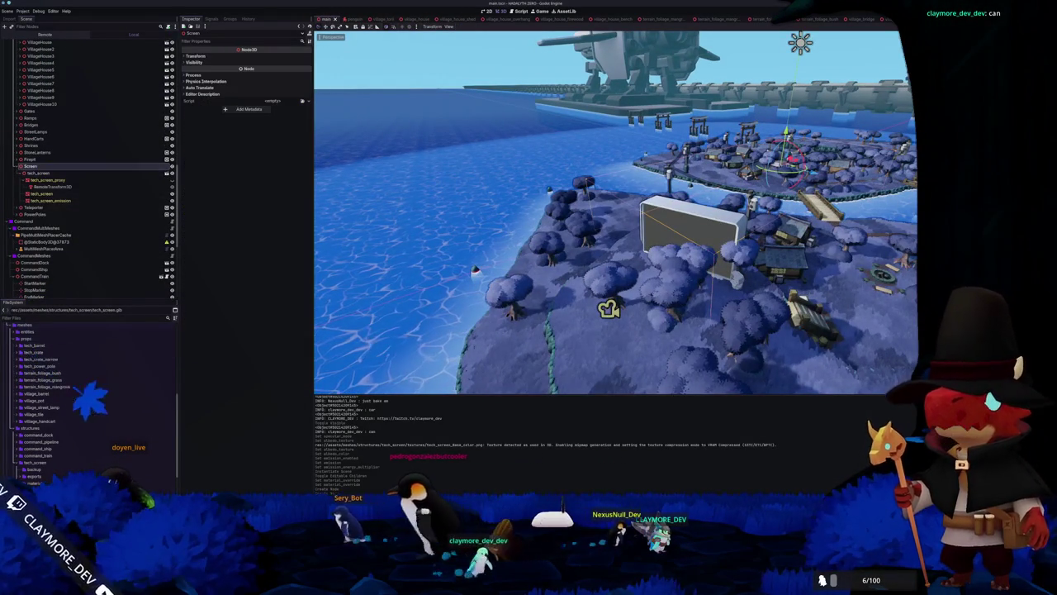
scroll(50, 455, down, 5)
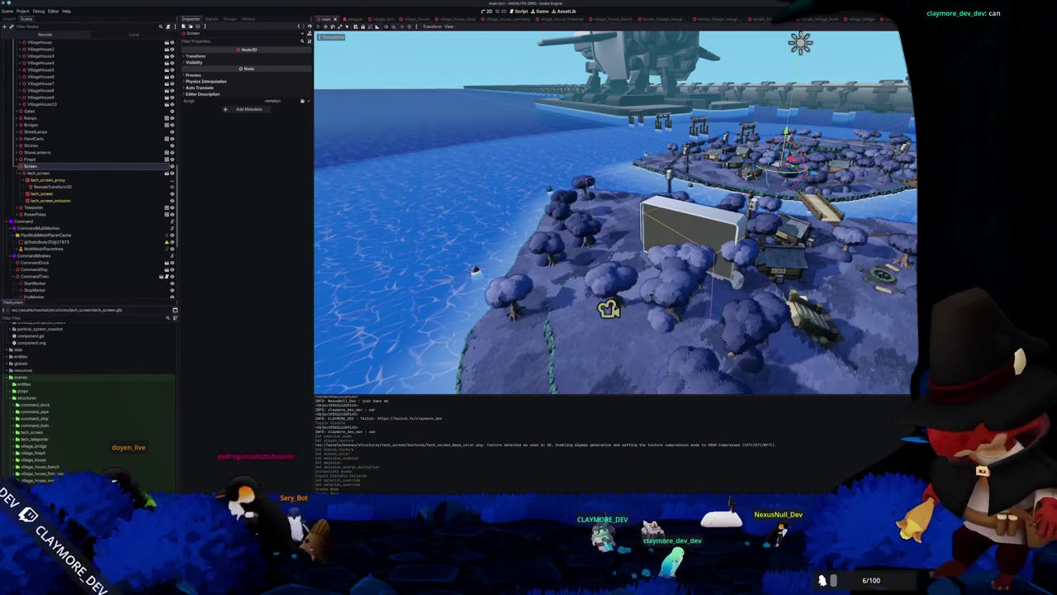
double_click(33, 432)
mouse_move(37, 441)
mouse_down()
mouse_move(50, 145)
mouse_move(46, 180)
mouse_up()
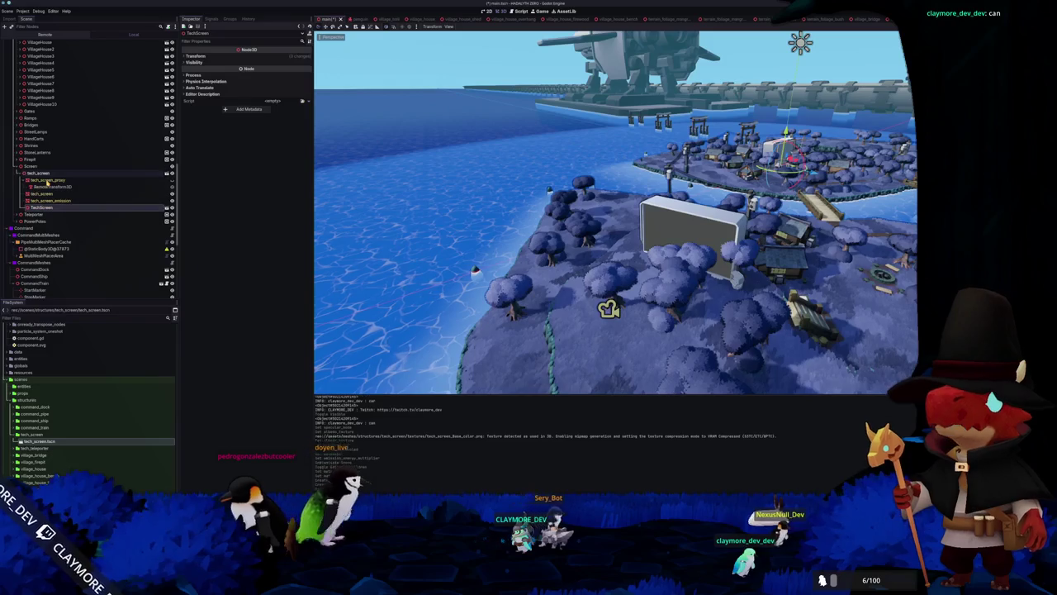
- Zero the new TechScreen's position and rotation and parent it under Screen
click(225, 54)
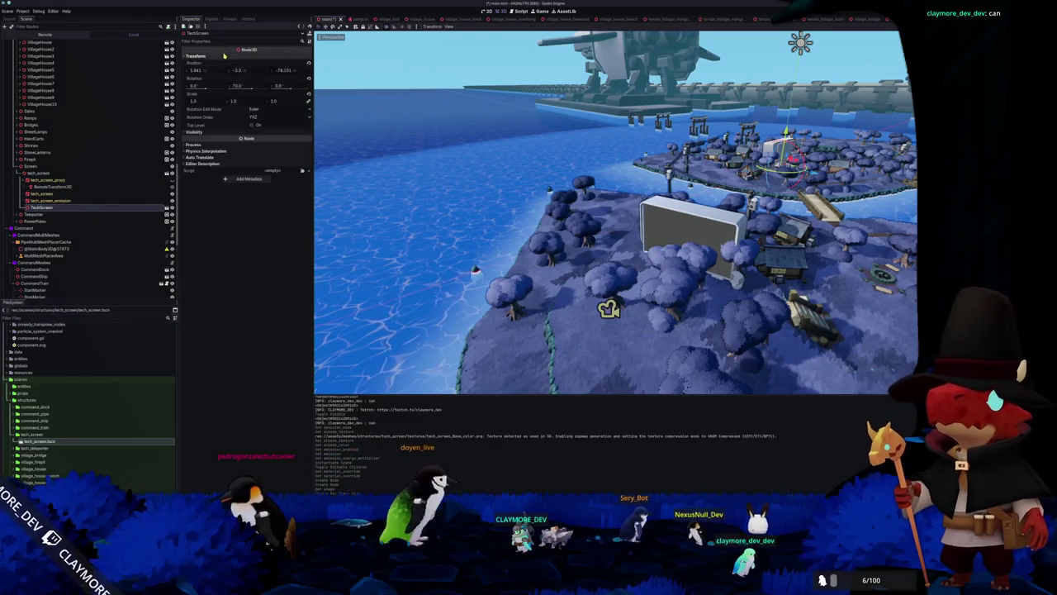
click(308, 65)
click(309, 80)
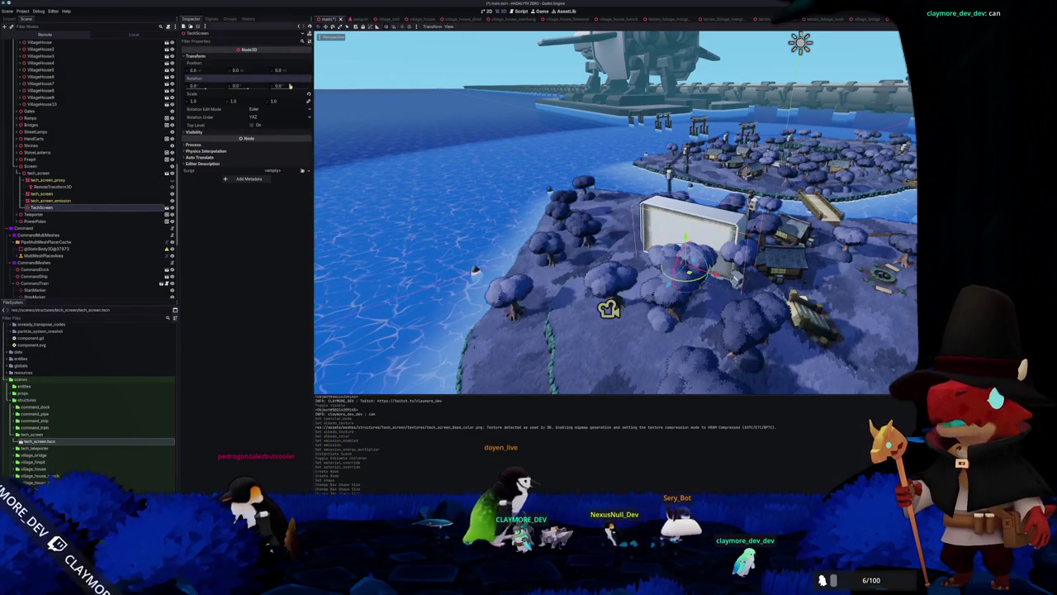
drag(49, 172, 46, 170)
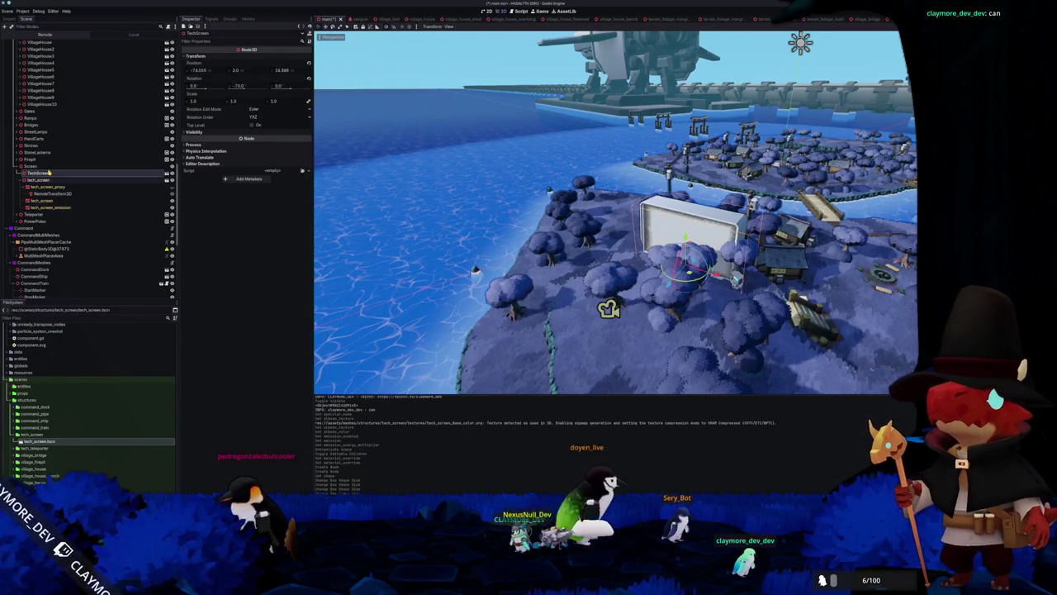
right_click(44, 167)
click(48, 169)
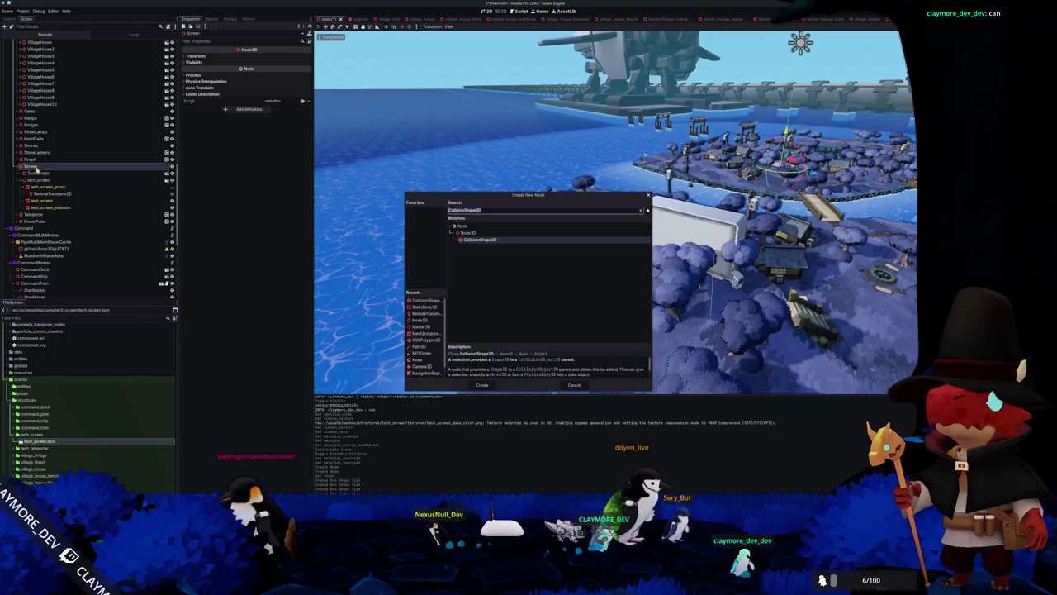
key(Escape)
click(231, 19)
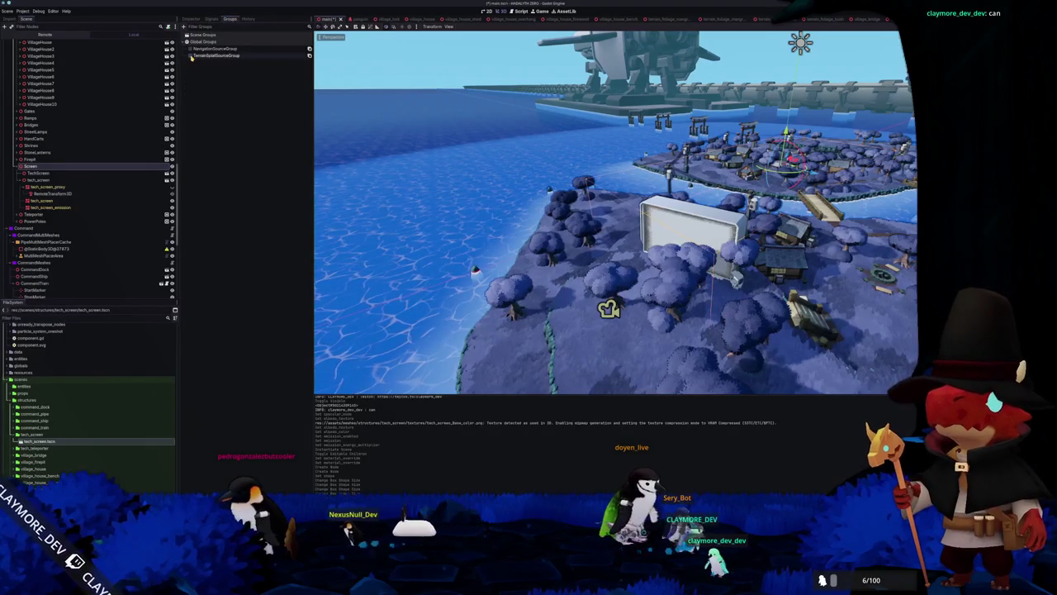
click(188, 17)
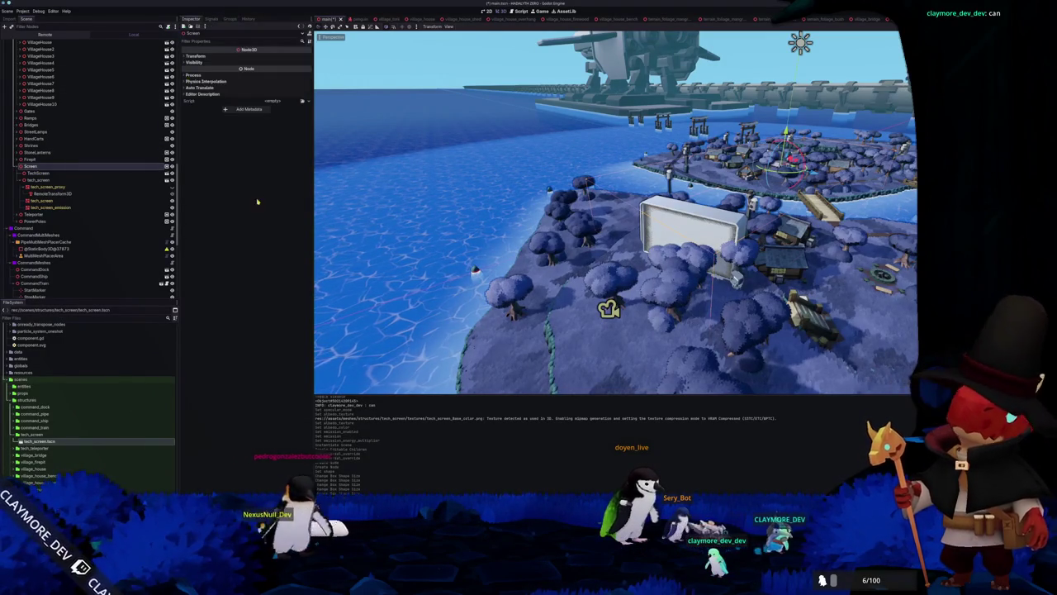
- Enable TechScreen's Editable Children, move RemoteTransform3D under its tech_screen_proxy, and save
click(37, 173)
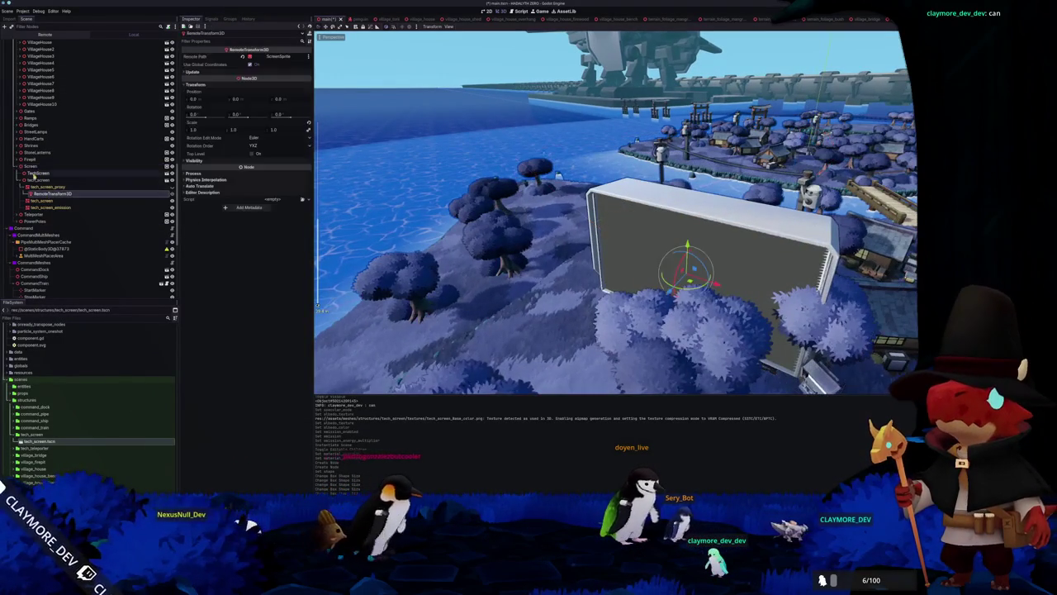
right_click(38, 172)
click(51, 302)
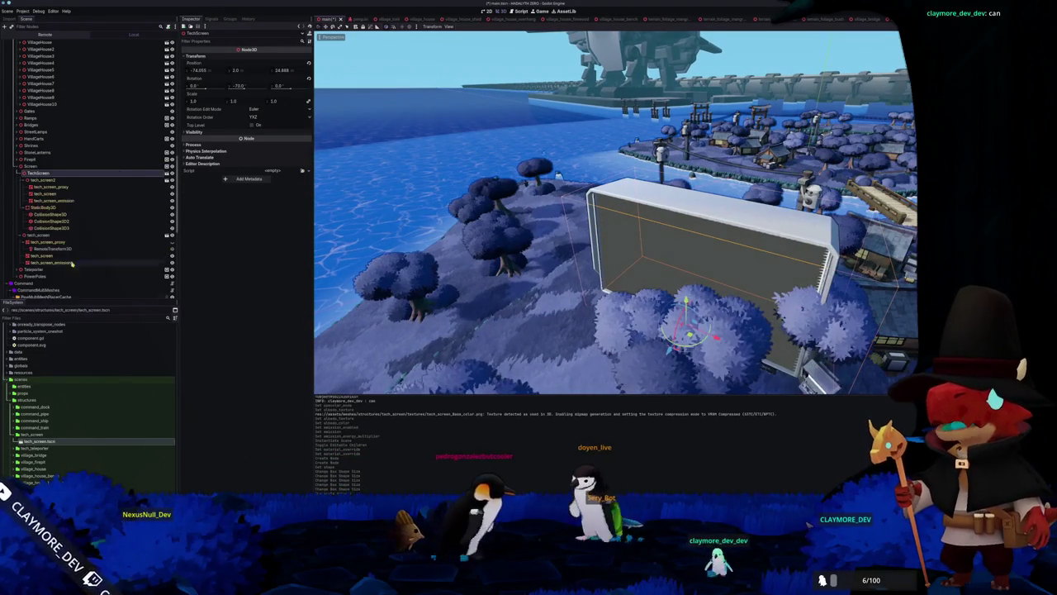
click(51, 249)
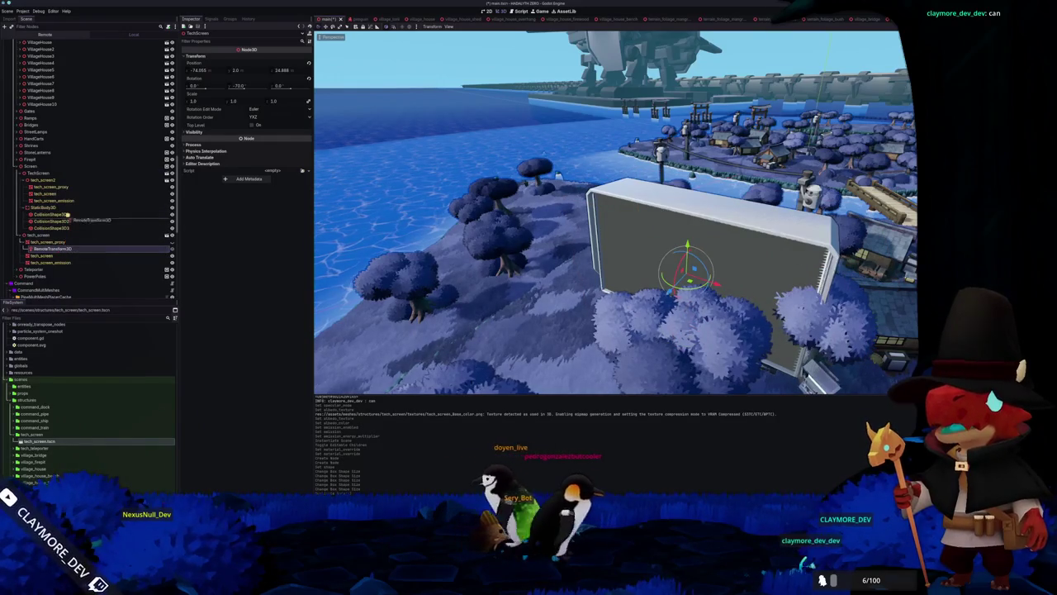
drag(62, 189, 62, 190)
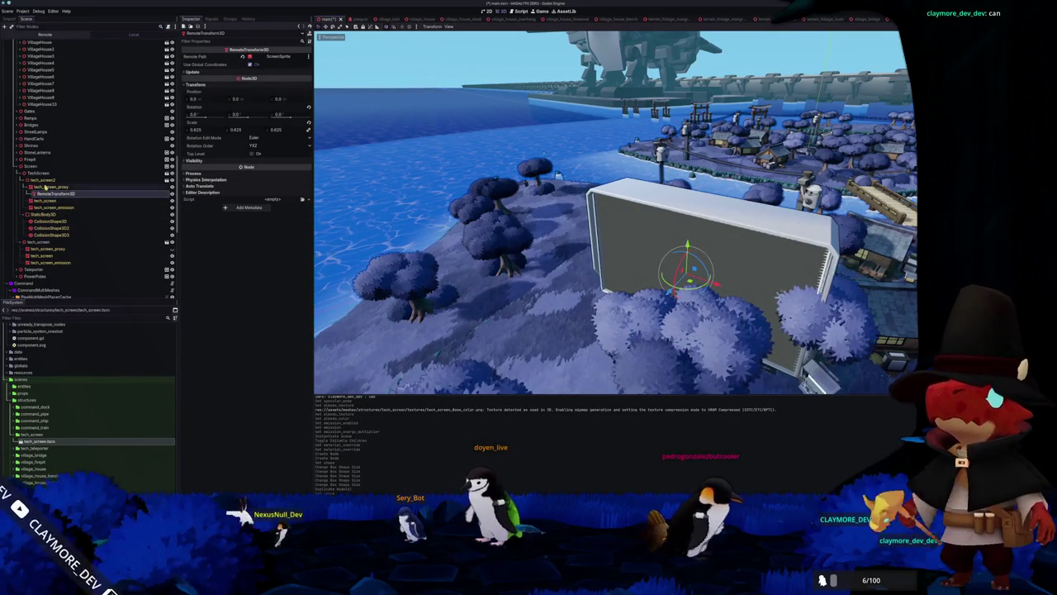
click(46, 188)
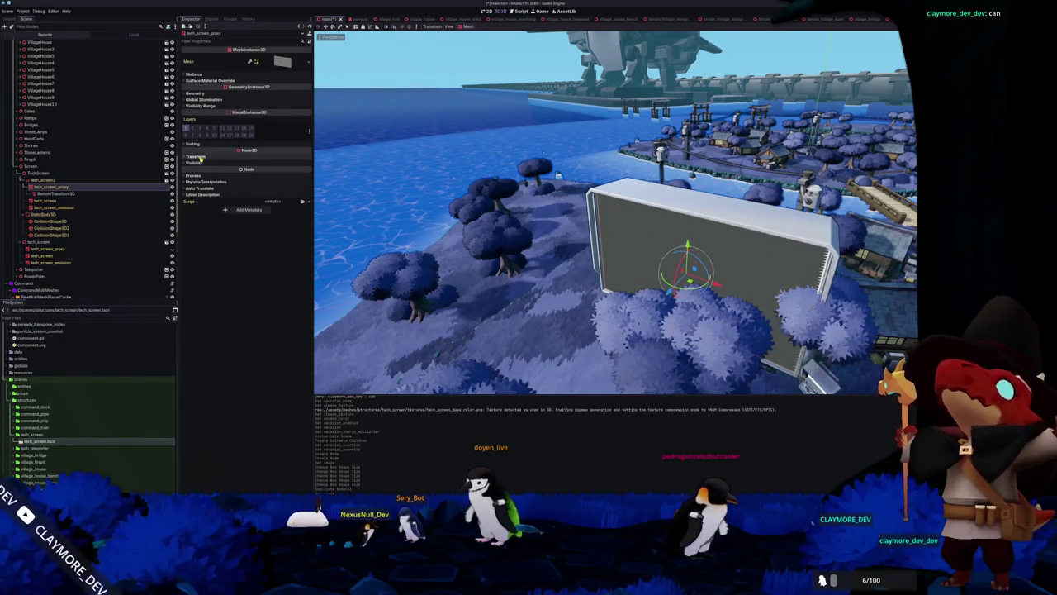
key(ctrl+s)
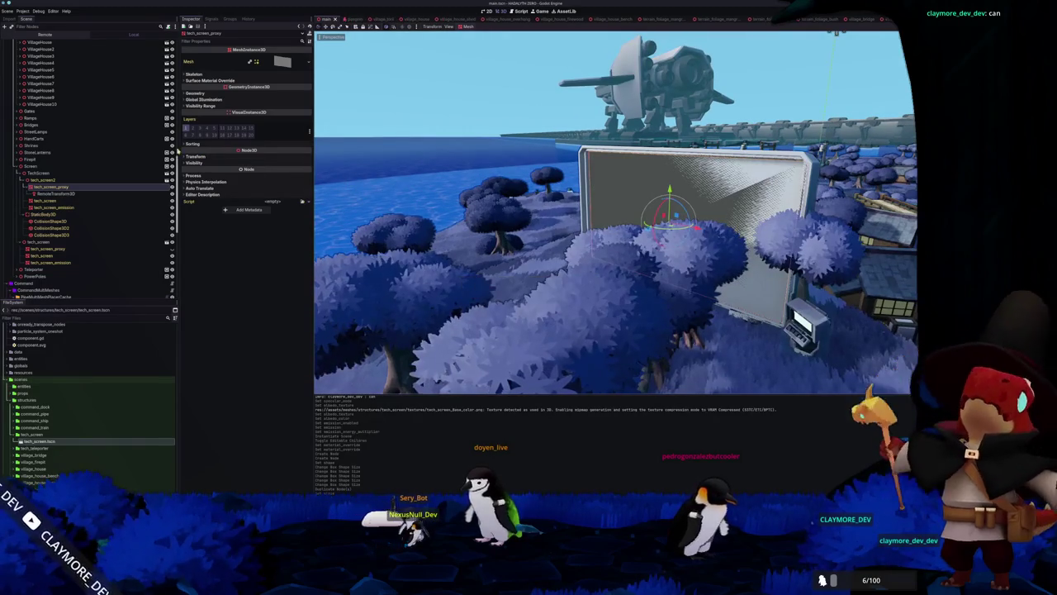
- Copy the old proxy's 0.625 scale onto the new tech_screen_proxy
click(196, 156)
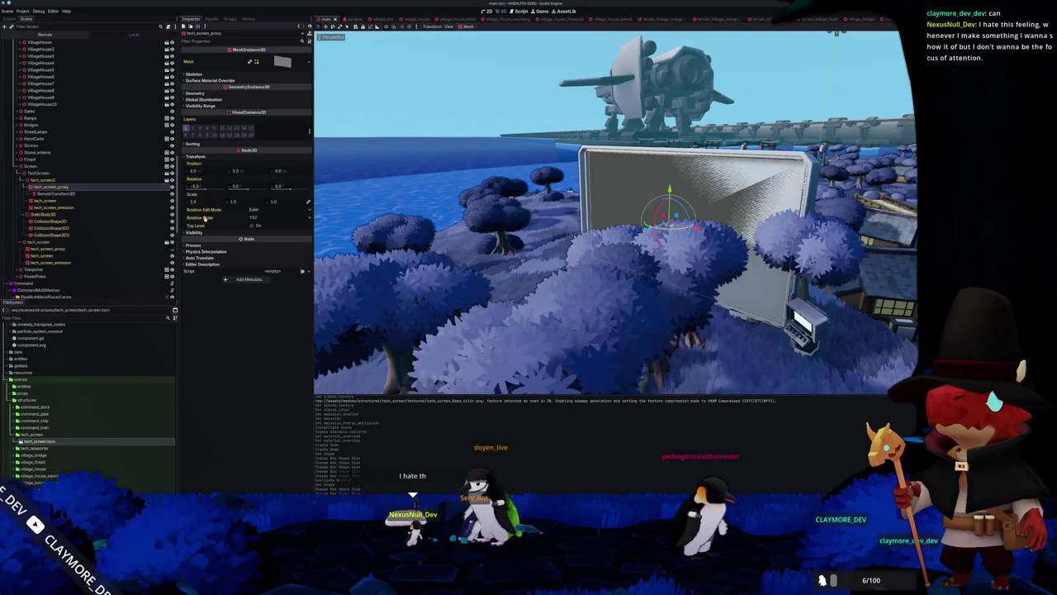
click(48, 248)
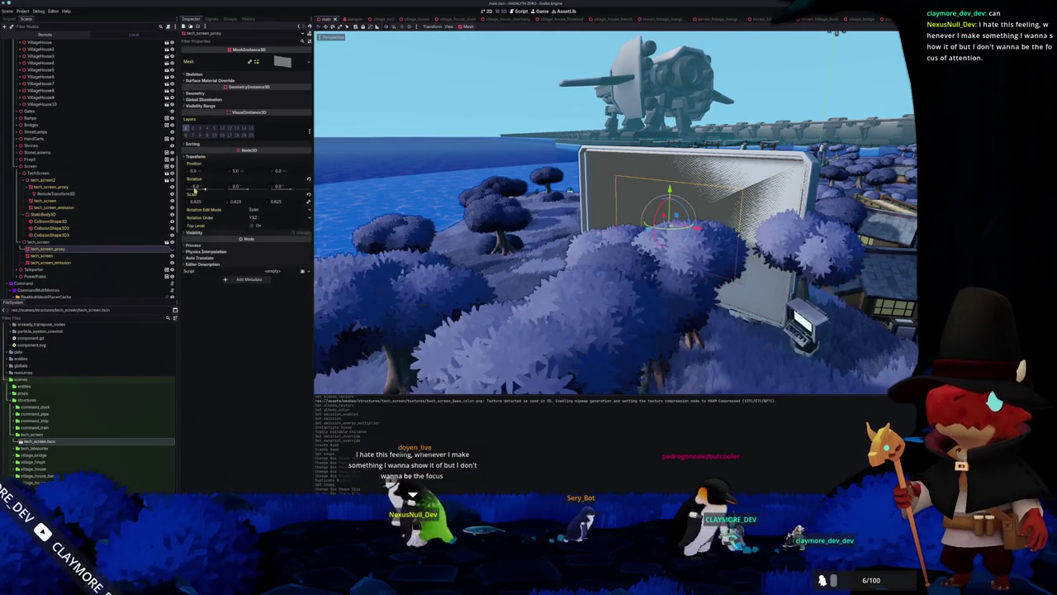
click(58, 188)
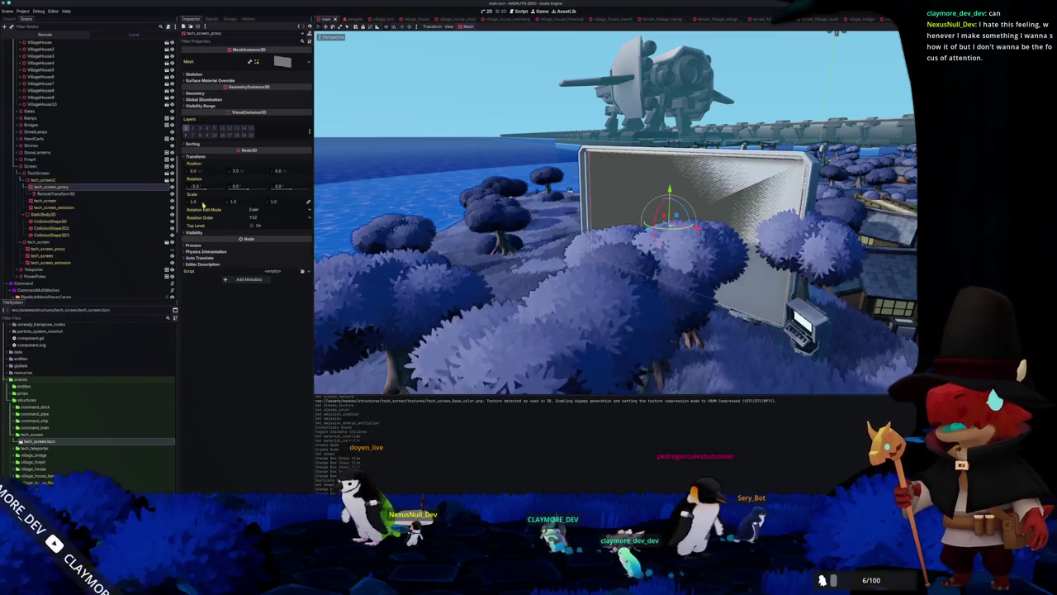
key(ctrl+v)
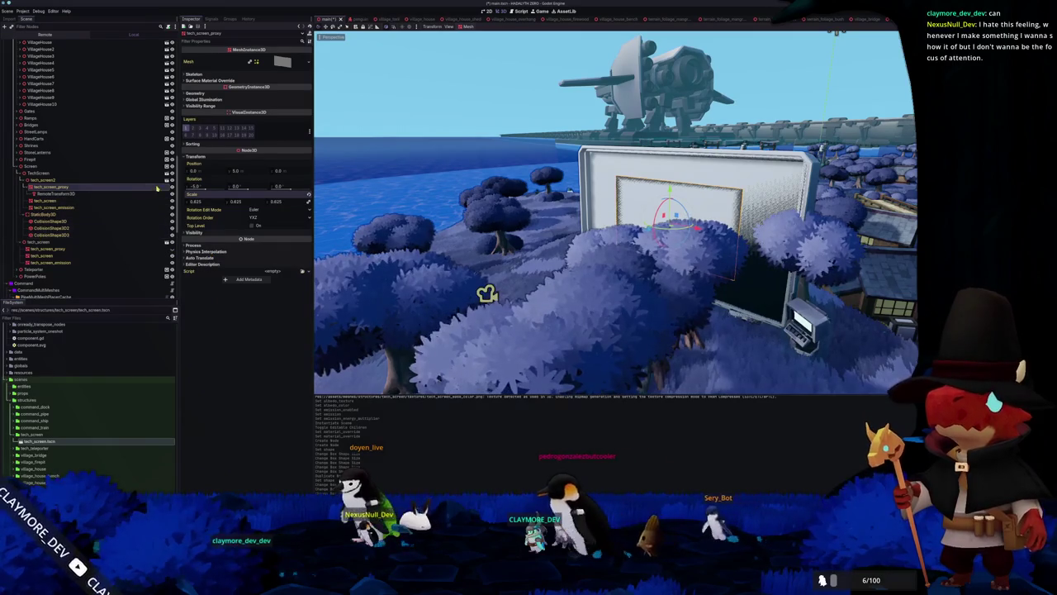
- Delete the old tech_screen node and save the main level
click(49, 242)
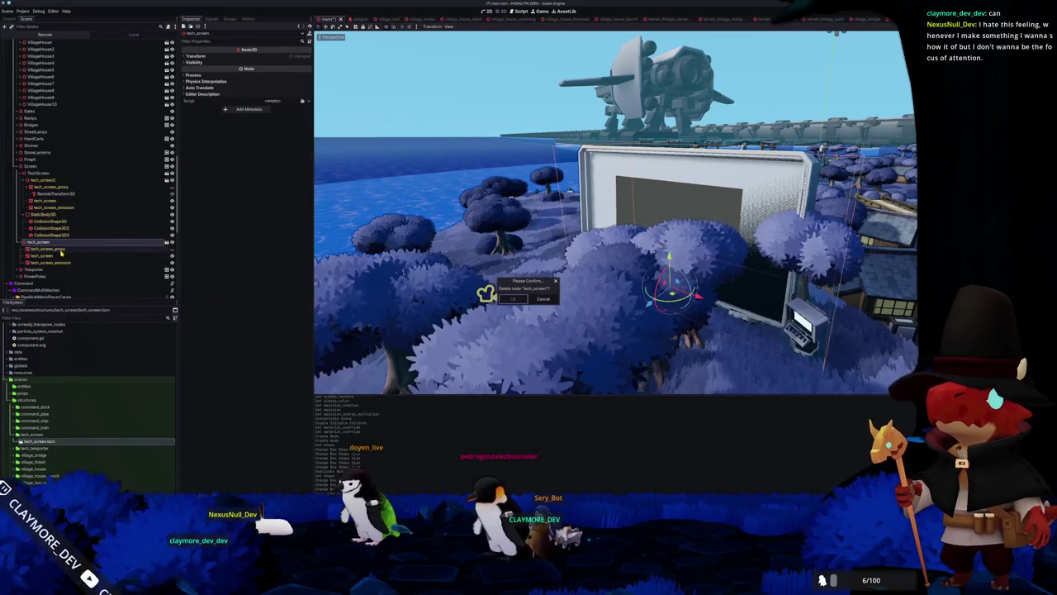
key(Return)
key(ctrl+s)
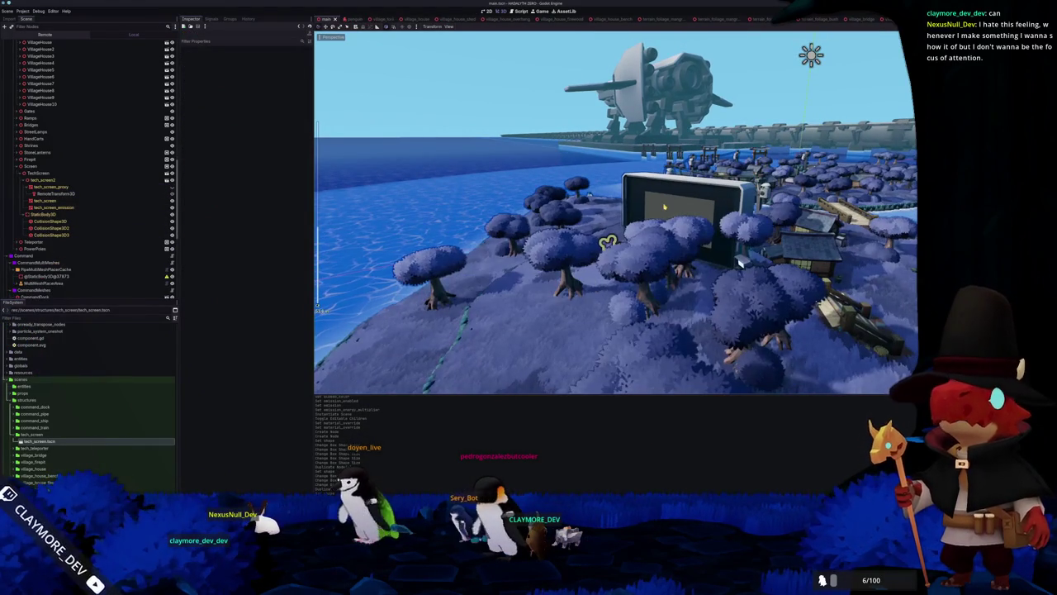
click(664, 206)
- Revert the RemoteTransform3D scale to 1.0 and save the scene
scroll(66, 219, down, 15)
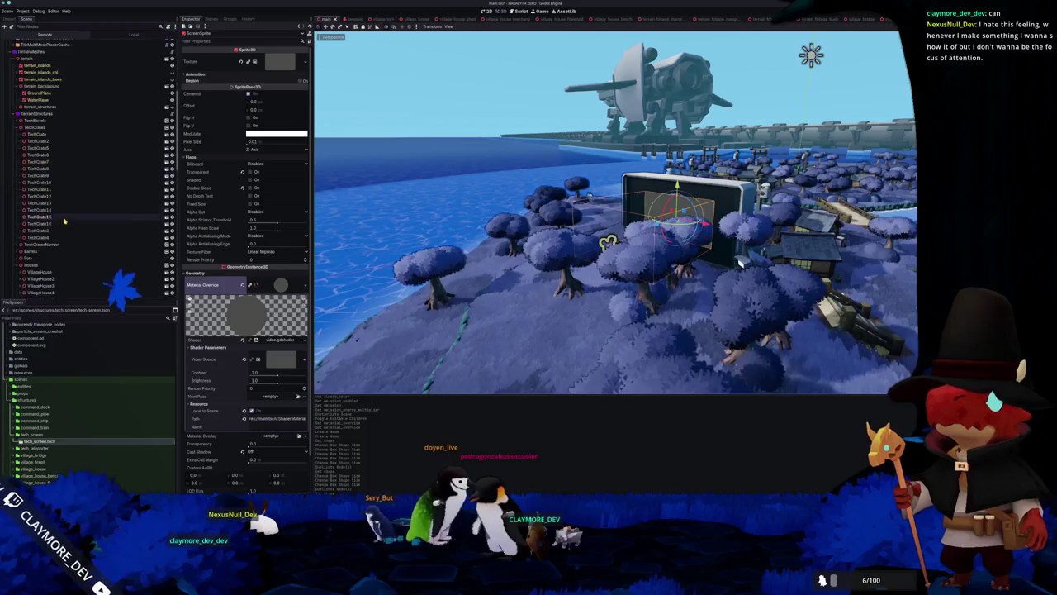
click(54, 165)
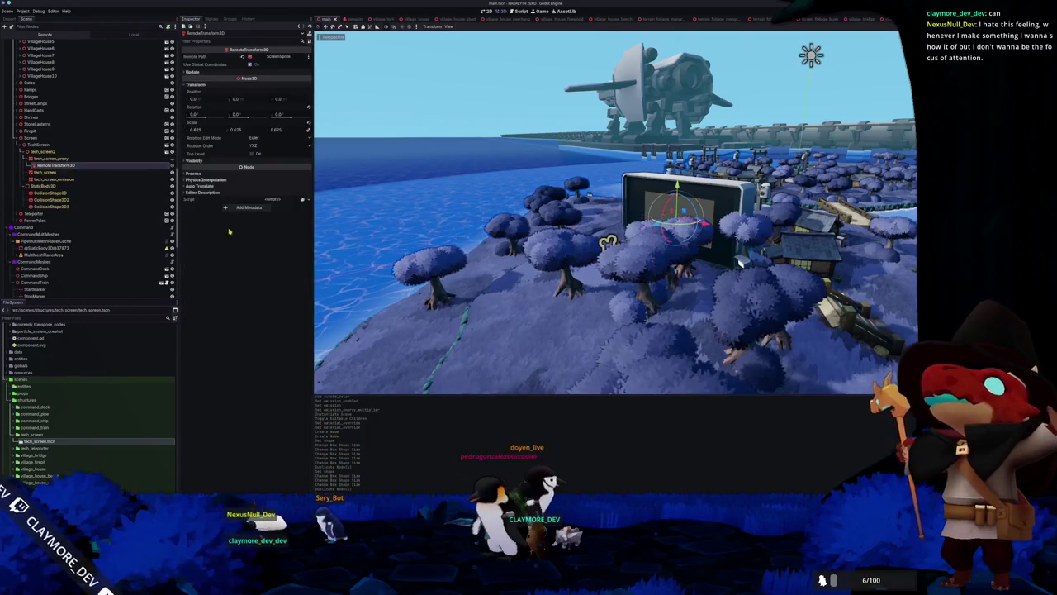
click(309, 122)
scroll(437, 157, up, 3)
key(ctrl+s)
scroll(437, 157, down, 10)
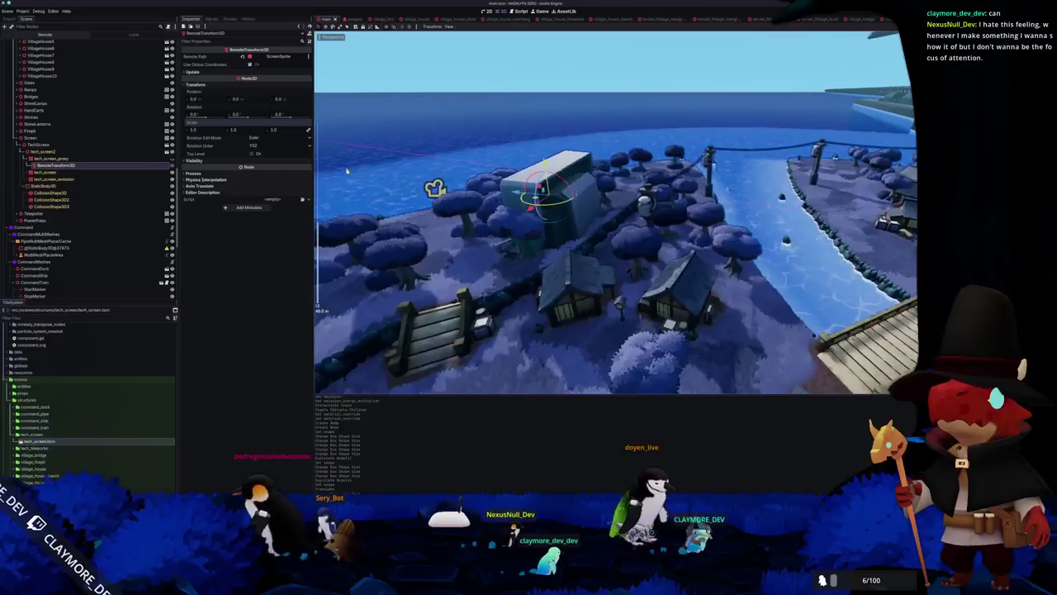
- Focus on the screen, run the game with F5 to test it, then stop it
key(f)
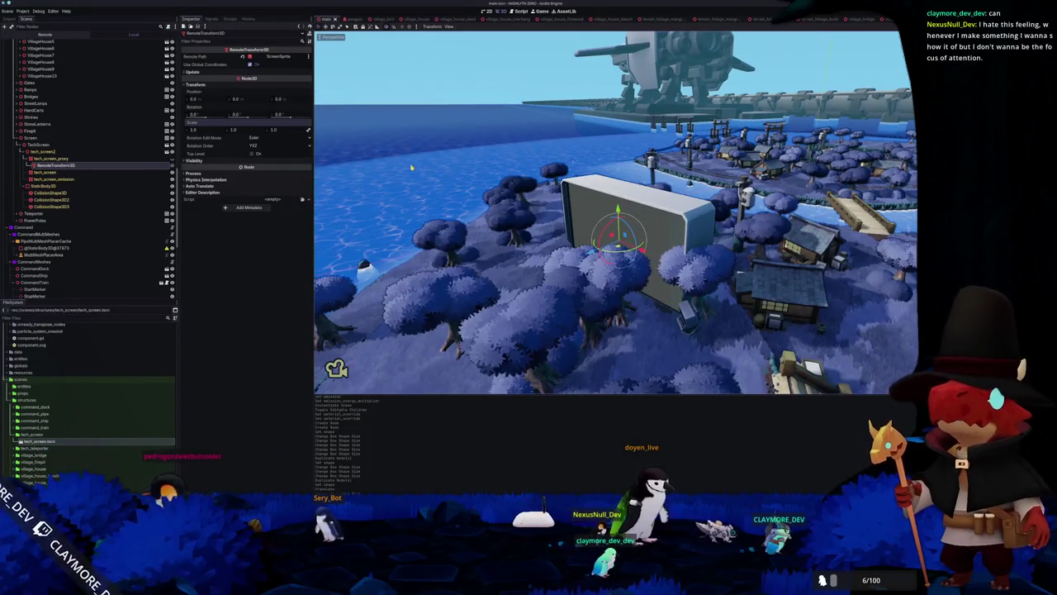
key(F5)
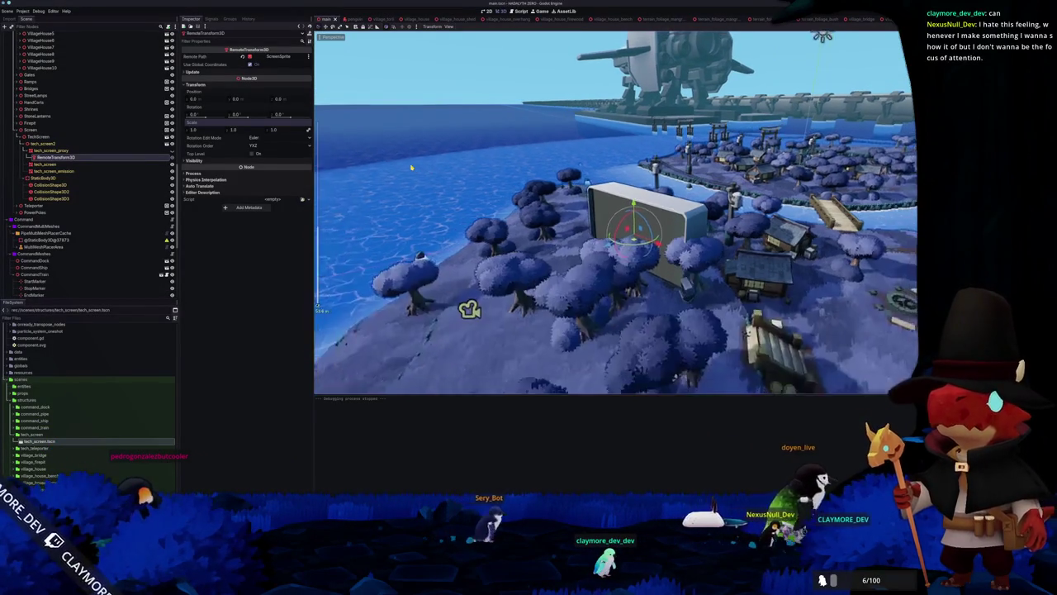
key(F5)
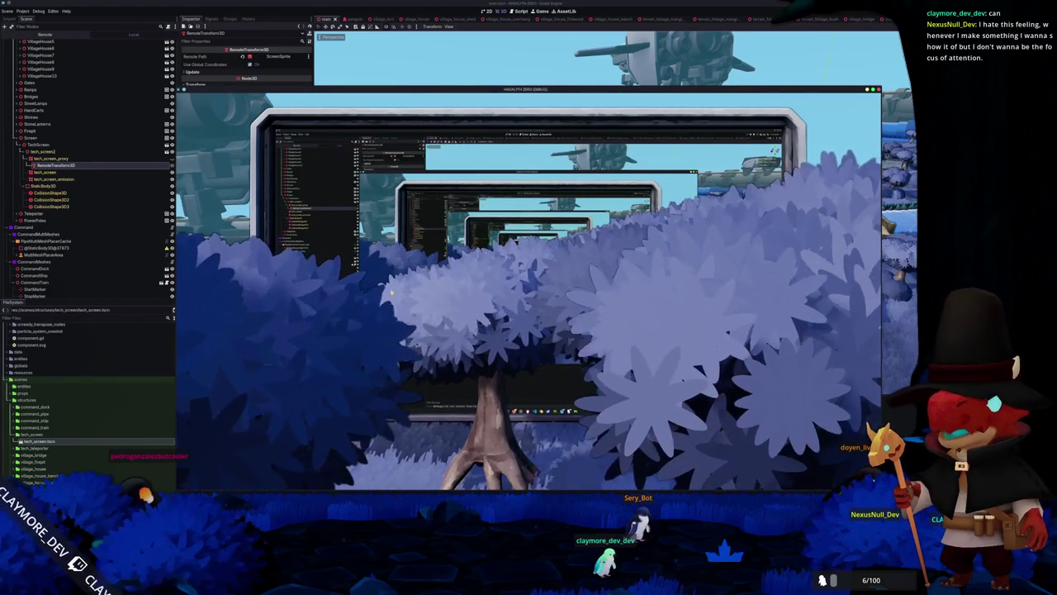
key(F8)
drag(538, 302, 544, 322)
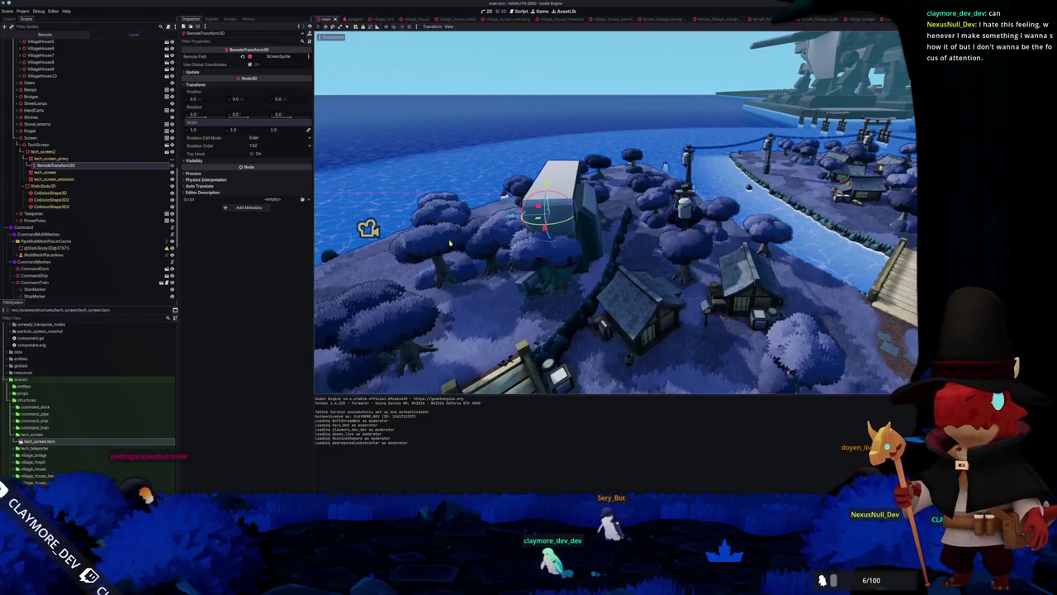
drag(451, 261, 471, 280)
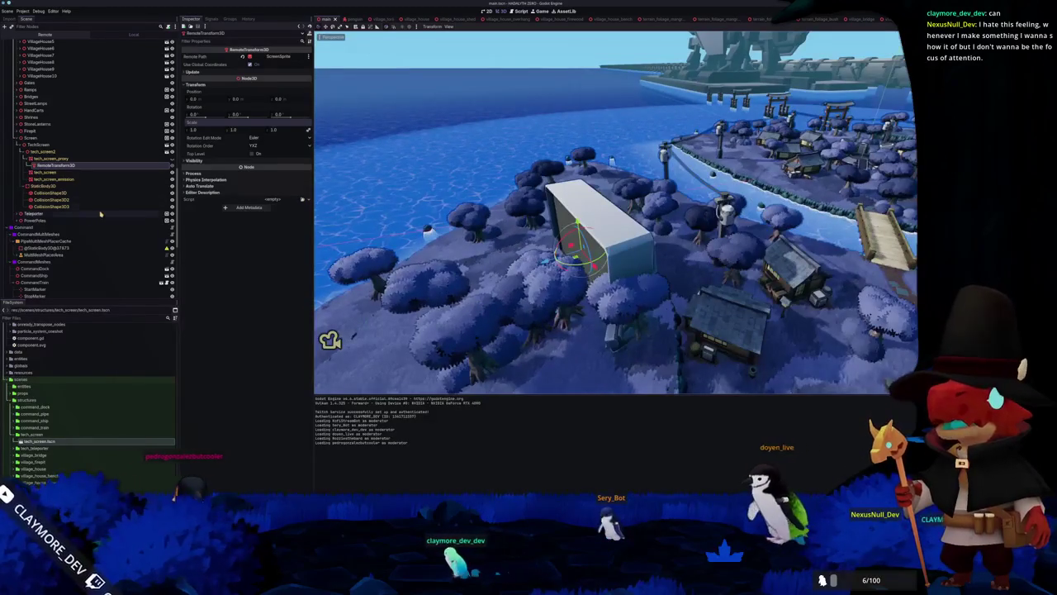
- Collapse the tech_screen, Screen, Houses and TechCrates branches in the scene tree
click(25, 157)
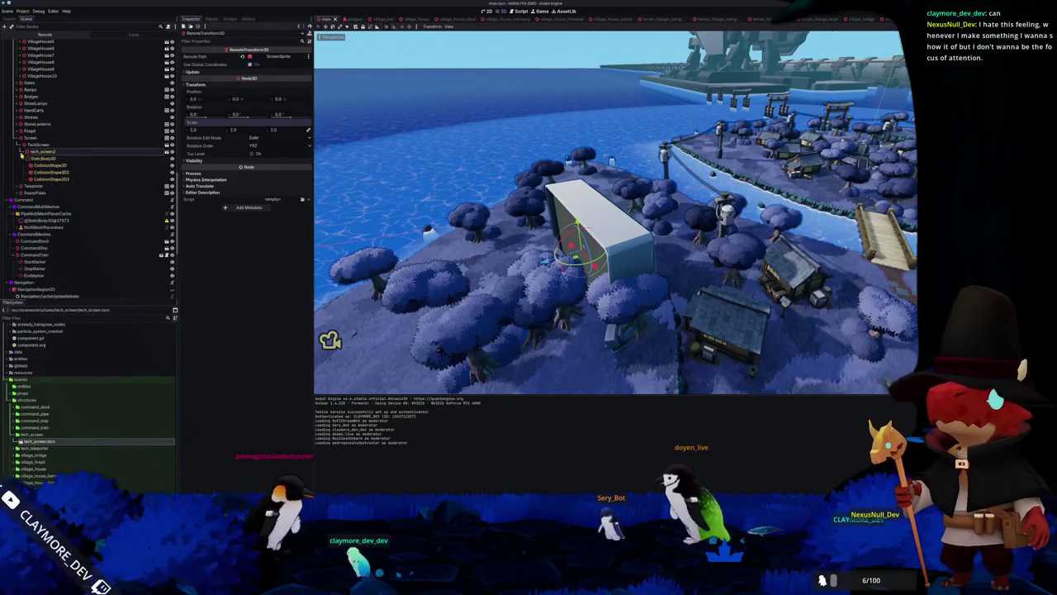
click(18, 138)
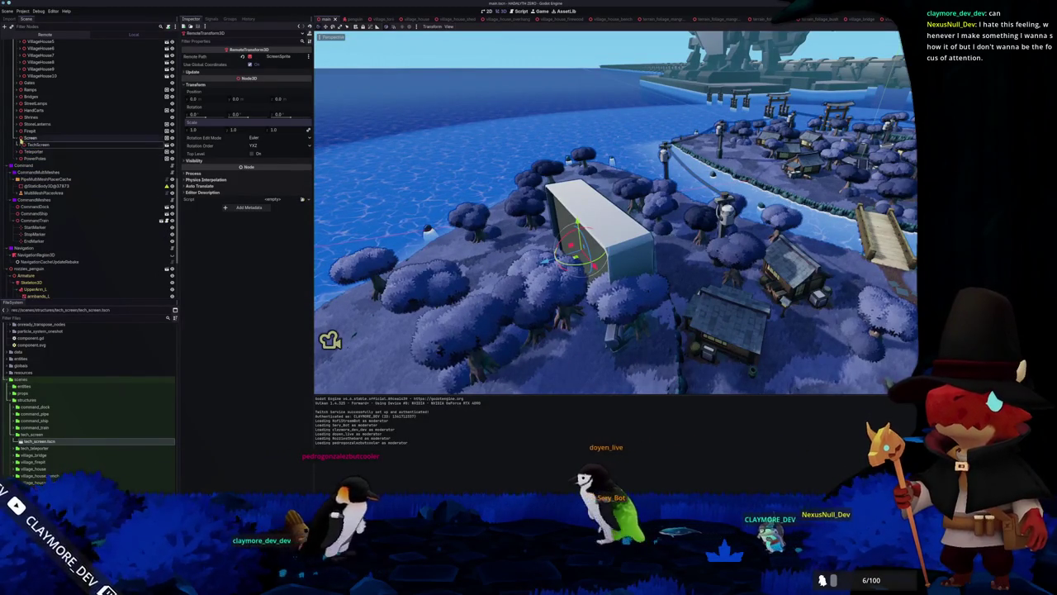
scroll(20, 142, up, 5)
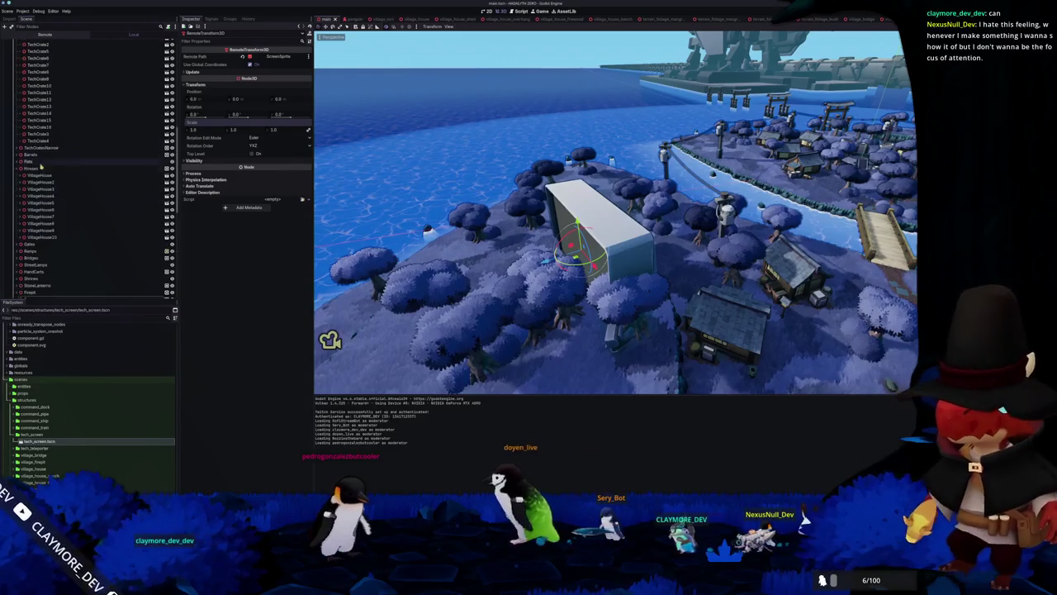
click(13, 169)
scroll(15, 207, up, 5)
click(16, 256)
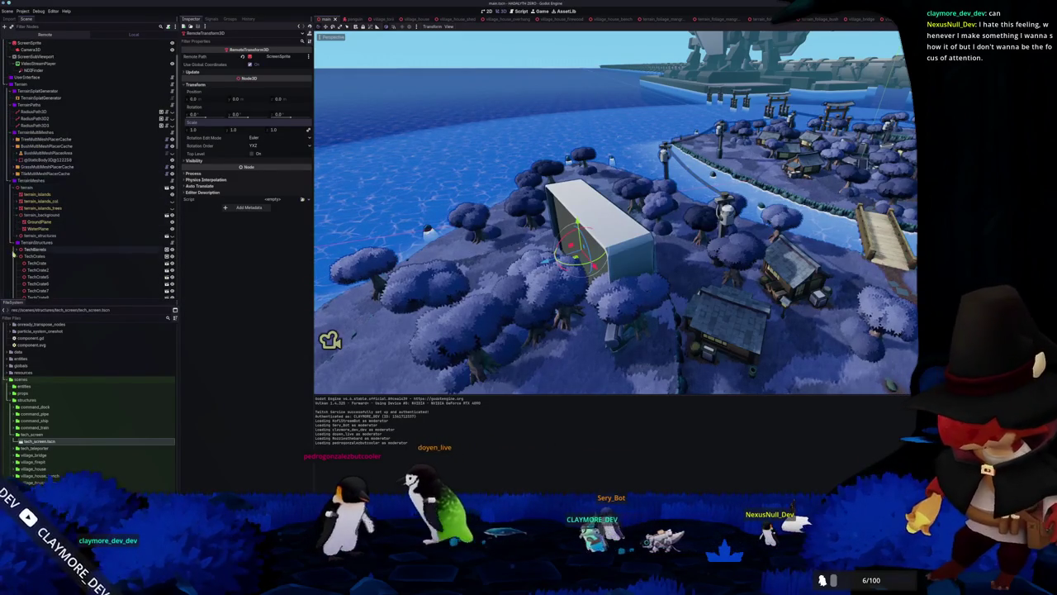
- Run Generate Splat Map on TerrainSplatGenerator and orbit around the village to check
click(39, 98)
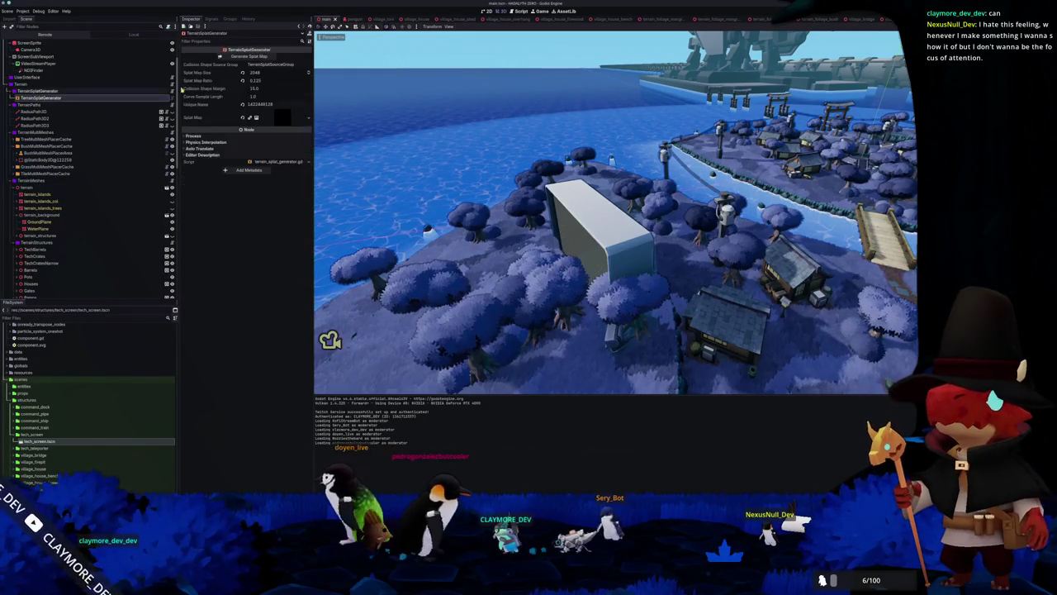
click(237, 55)
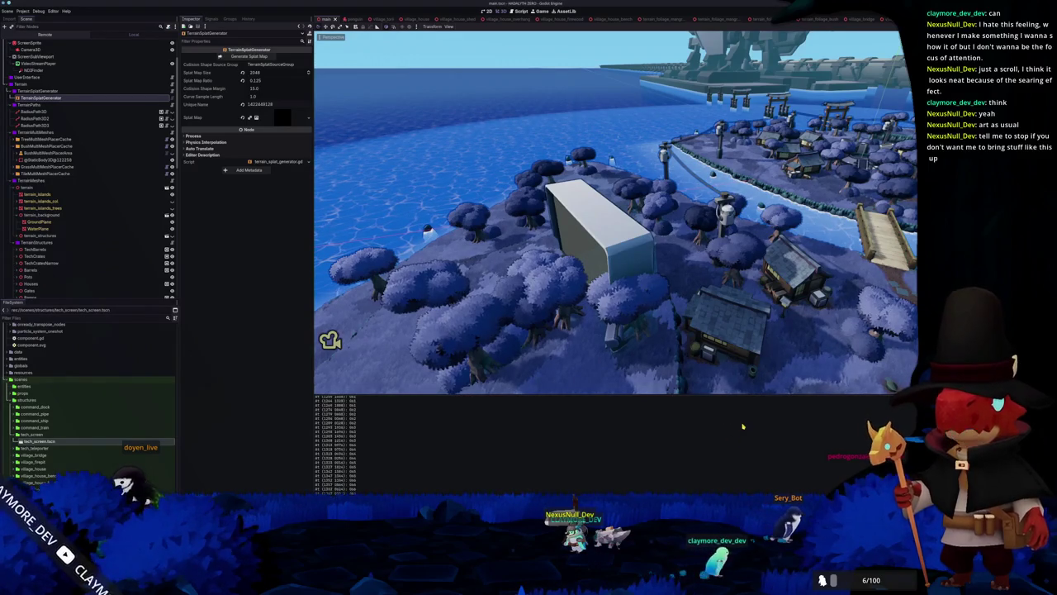
drag(719, 337, 719, 349)
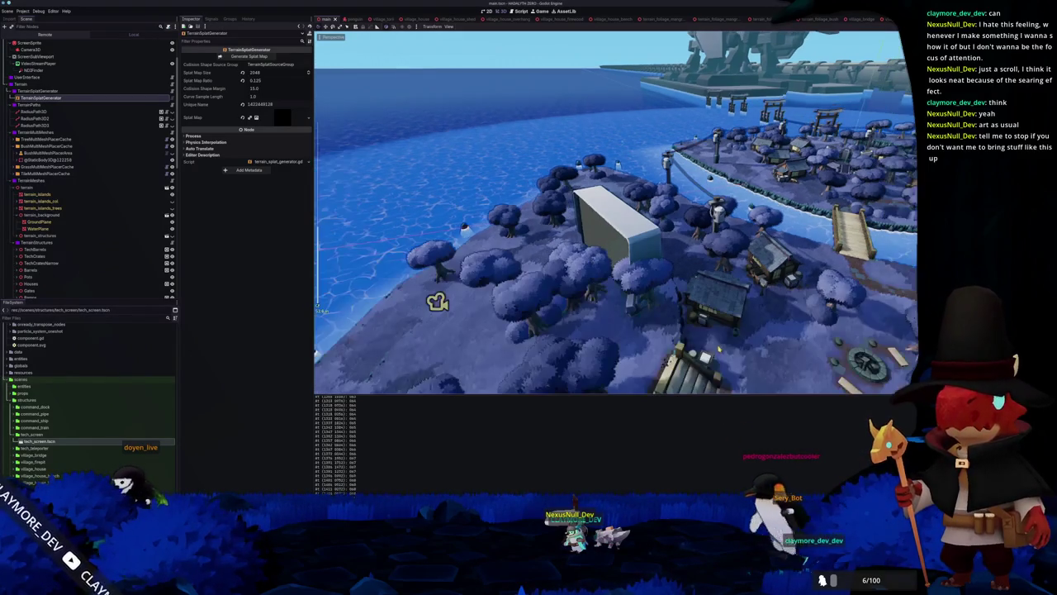
mouse_move(621, 341)
mouse_down()
mouse_move(665, 321)
mouse_move(658, 338)
mouse_move(624, 319)
mouse_move(632, 366)
mouse_up()
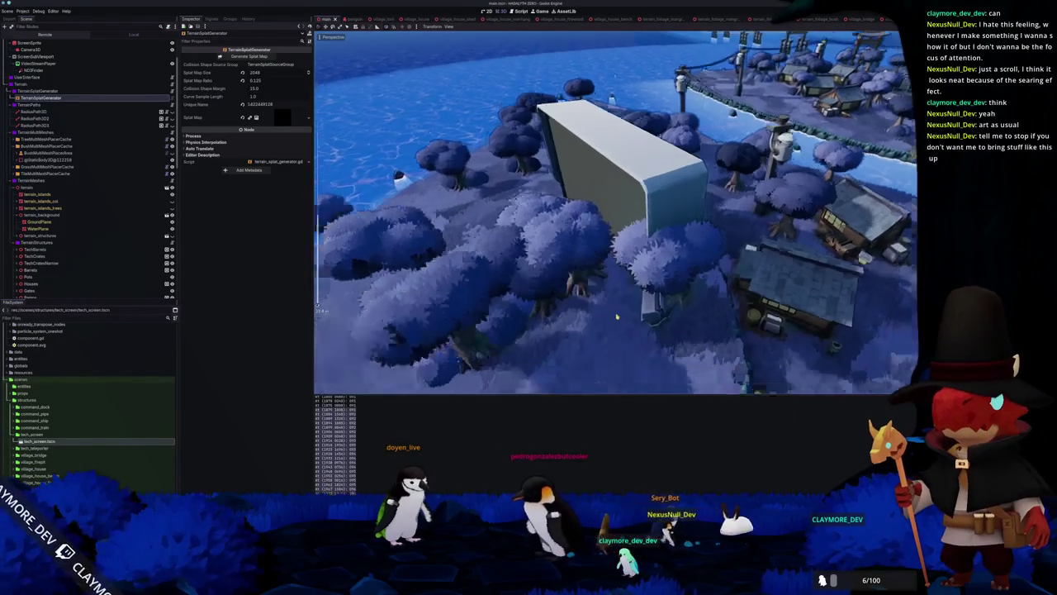
- Select terrain_islands, then TreeMultiMeshPlacerCache, and orbit the view around the village
click(89, 195)
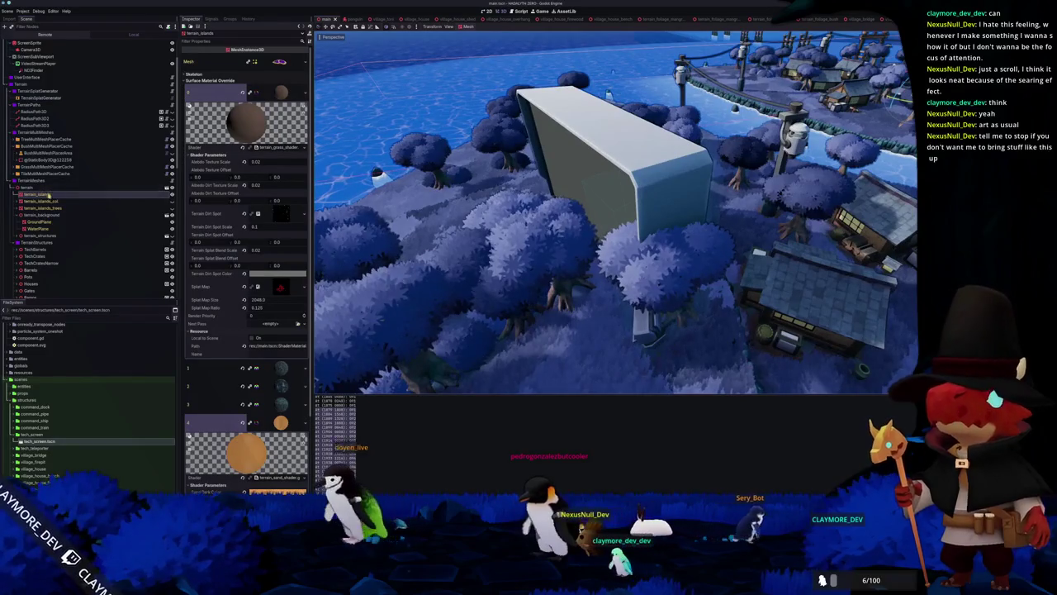
click(52, 141)
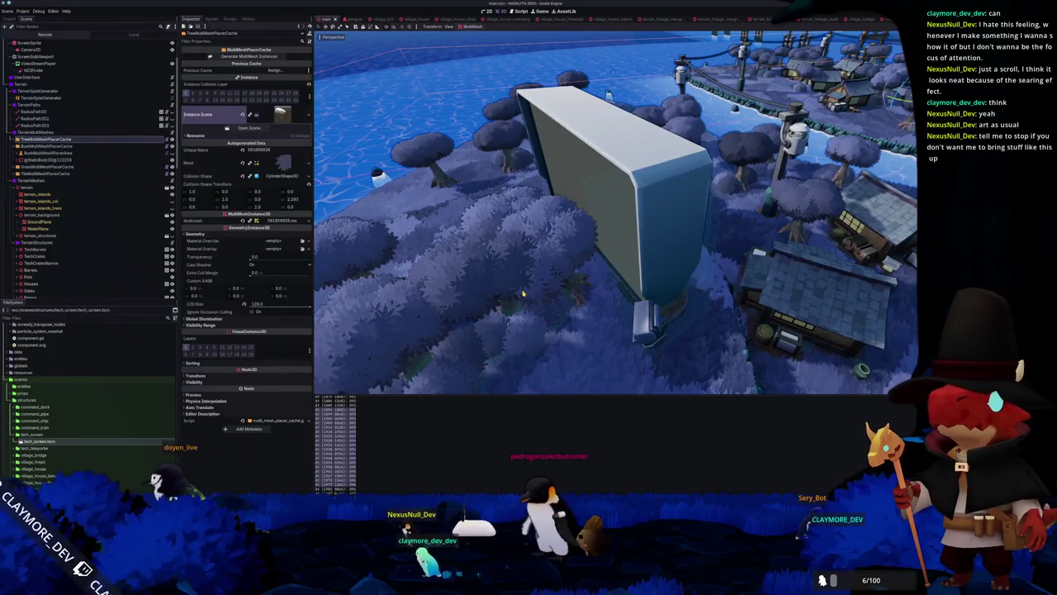
drag(514, 292, 434, 274)
scroll(529, 297, down, 8)
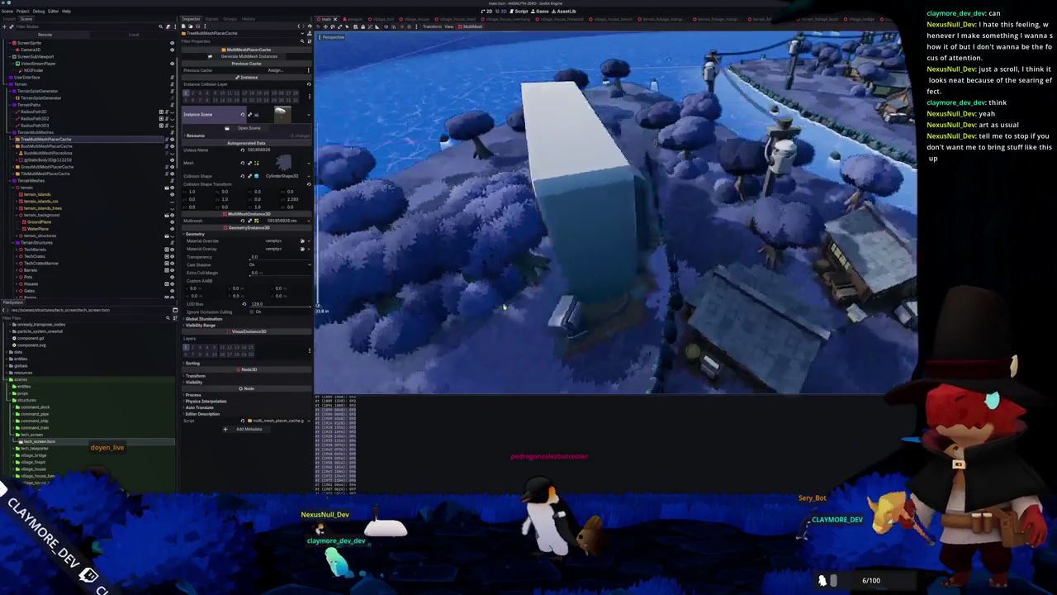
scroll(529, 308, up, 5)
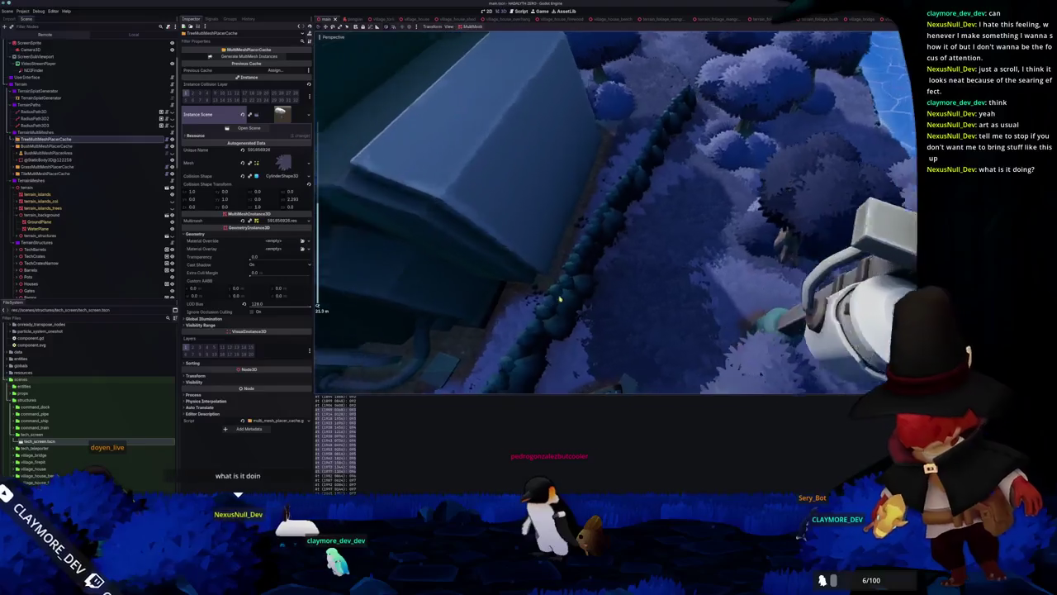
drag(548, 313, 491, 318)
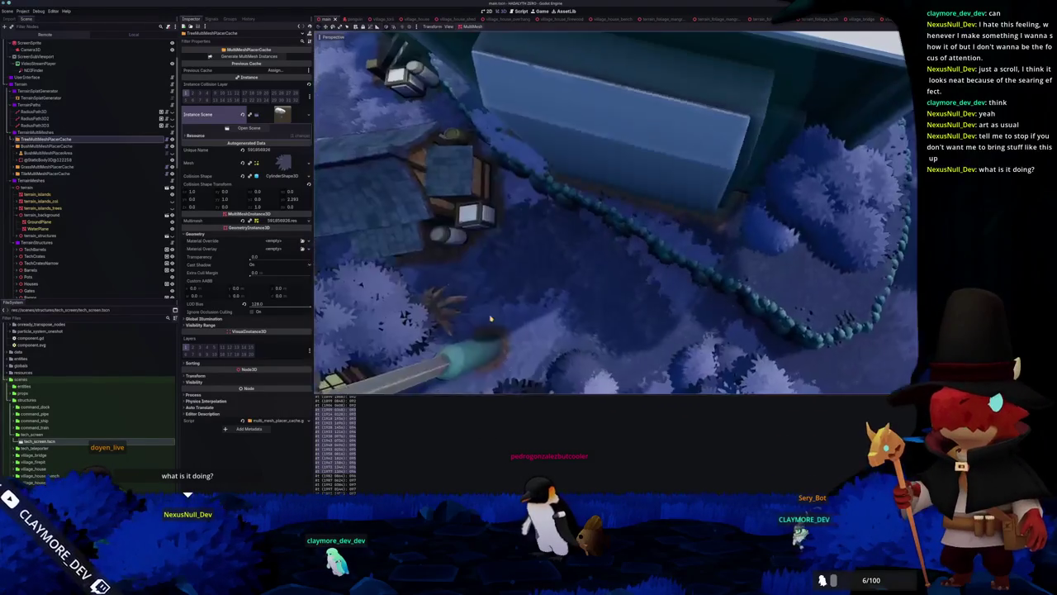
mouse_move(693, 306)
mouse_down()
mouse_move(699, 278)
mouse_move(695, 297)
mouse_up()
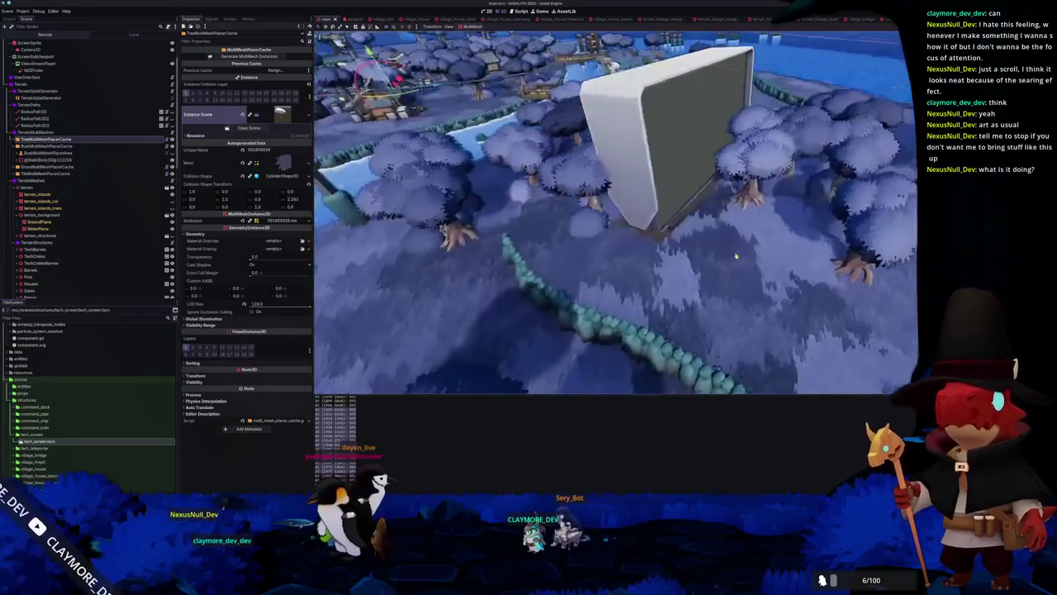
mouse_move(736, 256)
mouse_down()
mouse_move(649, 273)
mouse_move(648, 307)
mouse_move(647, 289)
mouse_move(624, 281)
mouse_up()
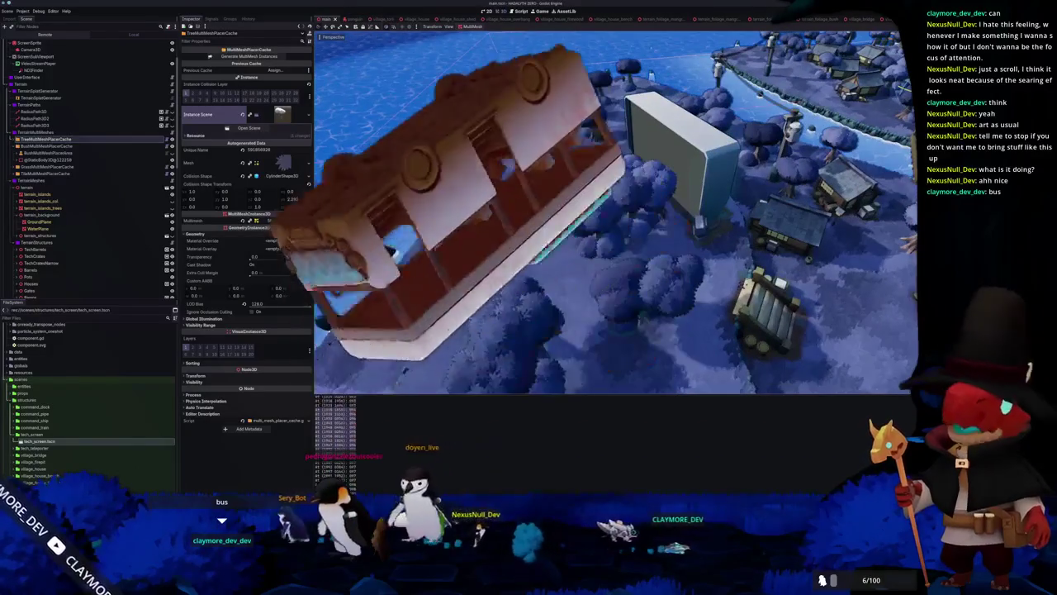
- Expand TreeMultiMeshPlacerCache, select and frame TreeMultiMeshPlacerArea, then collapse the branch
click(13, 139)
click(50, 146)
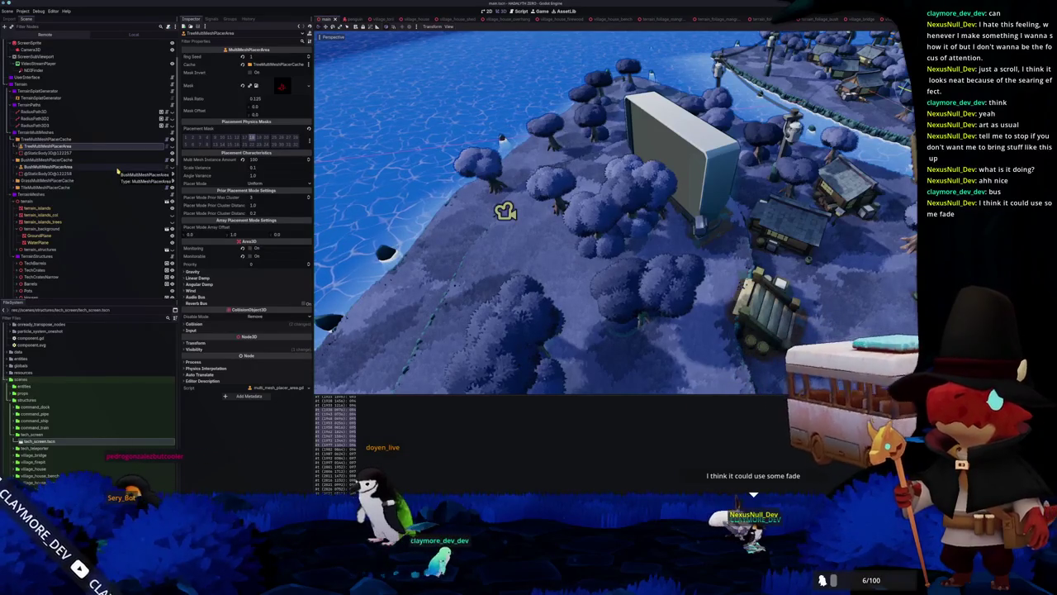
key(f)
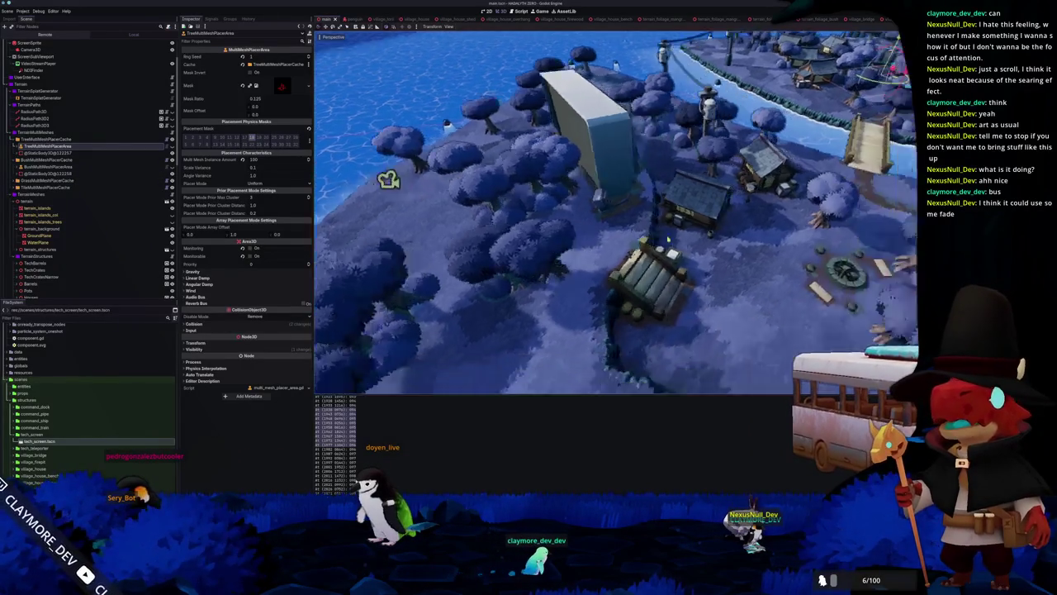
scroll(652, 269, down, 3)
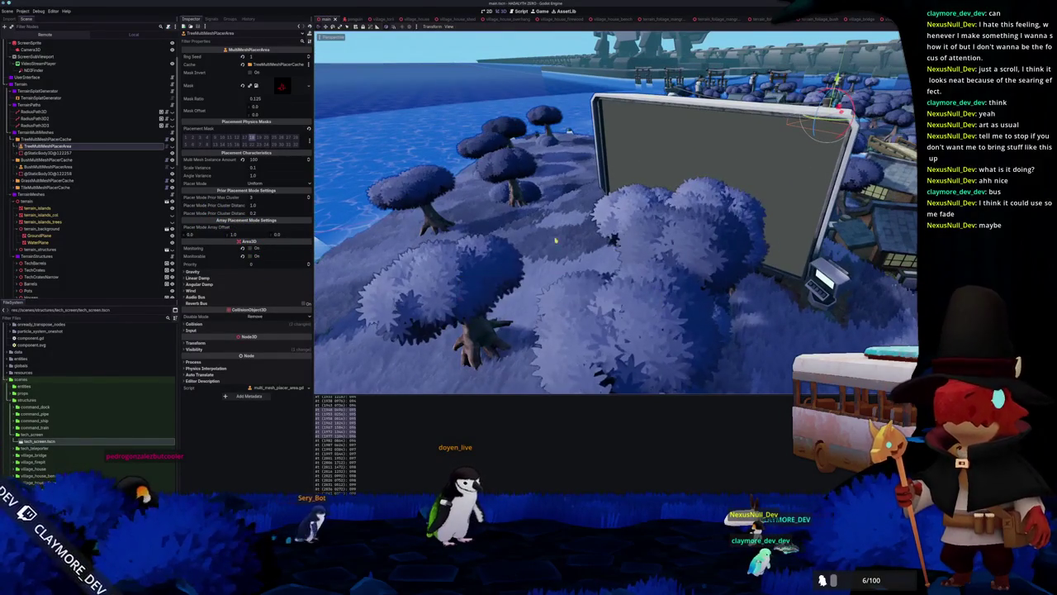
click(16, 140)
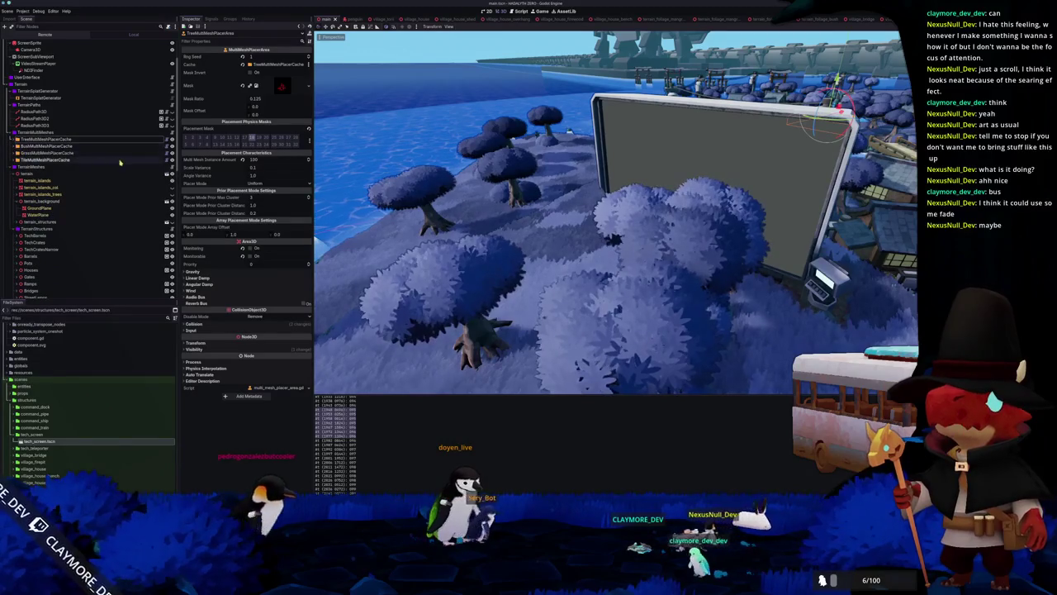
- Select RadiusPath3D3 and switch to a top-down view to inspect the path curve points
click(142, 125)
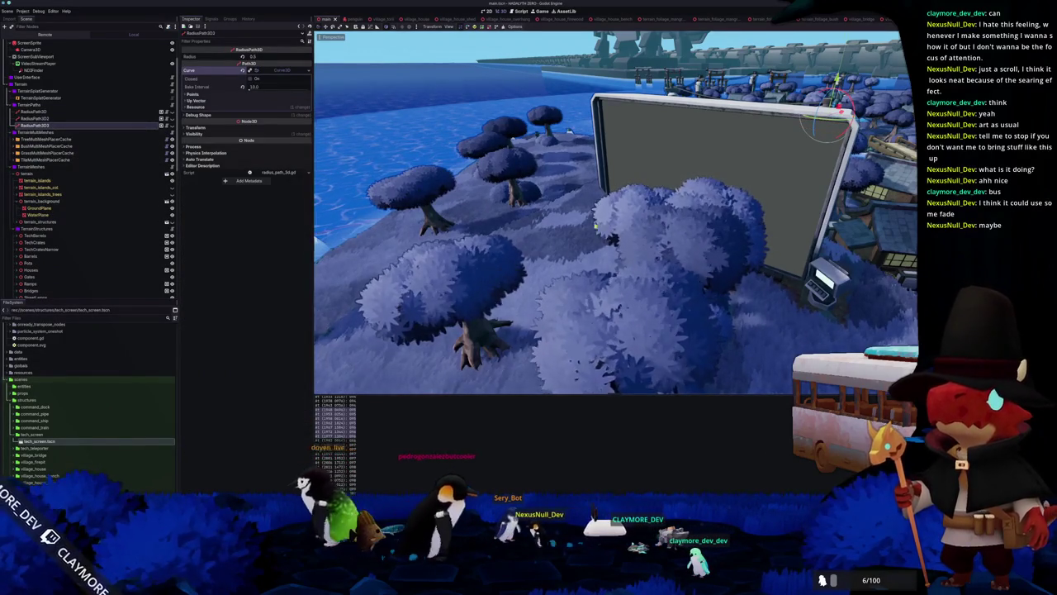
scroll(614, 239, down, 3)
scroll(614, 239, down, 2)
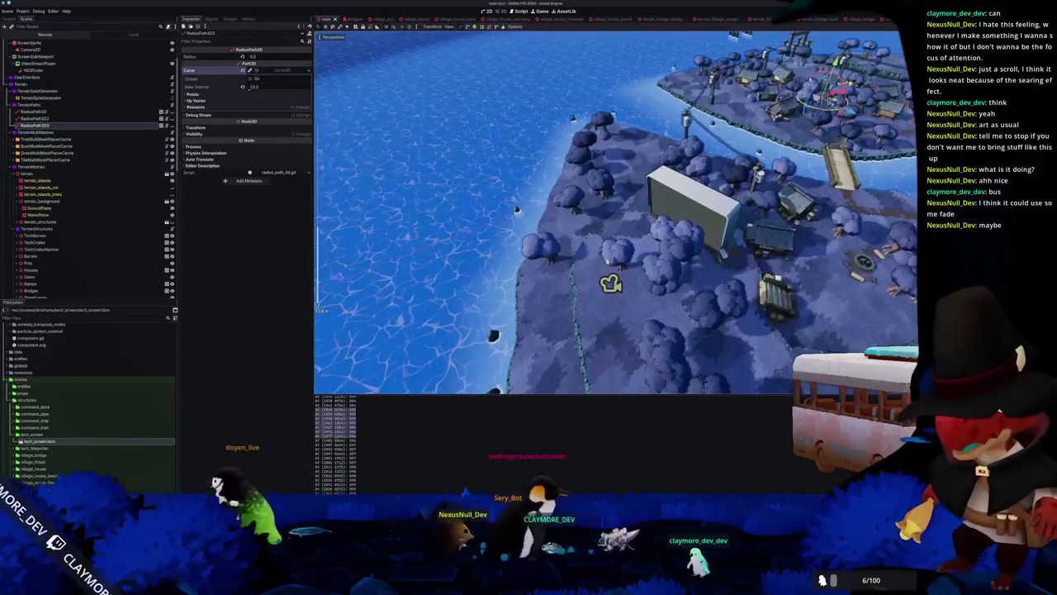
key(KP_7)
scroll(607, 261, down, 5)
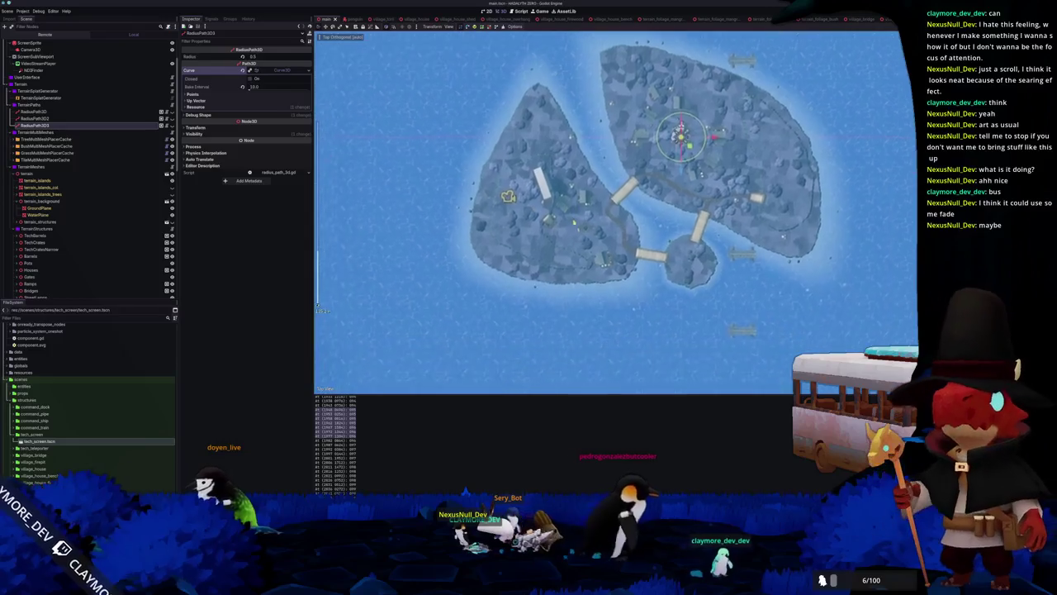
scroll(612, 169, up, 6)
scroll(613, 166, down, 2)
click(37, 110)
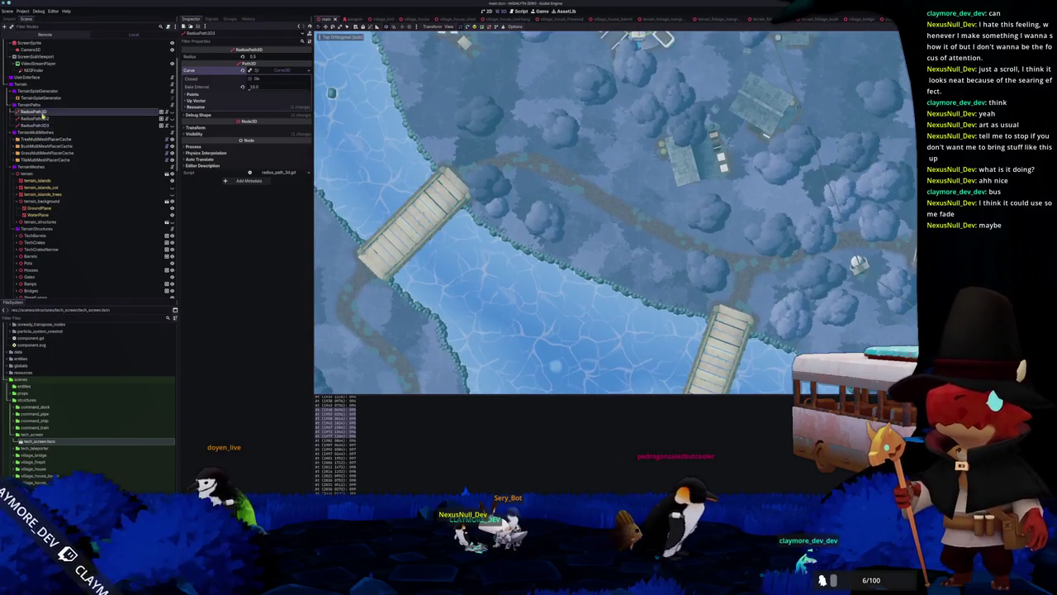
scroll(502, 158, down, 2)
- Select and frame RadiusPath3D4, then move it to the end of TerrainPaths
click(35, 118)
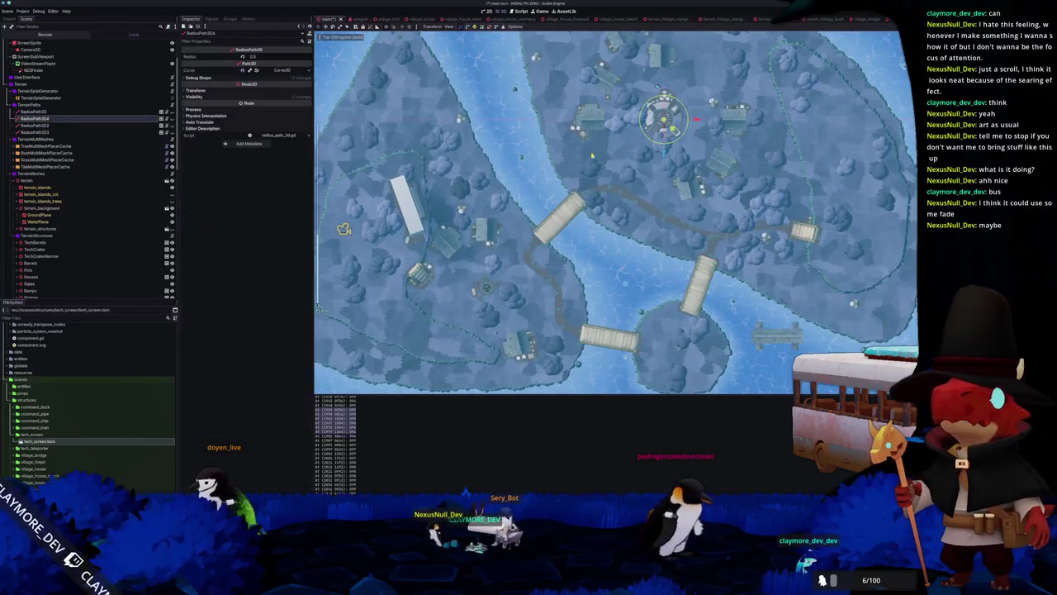
key(f)
click(272, 73)
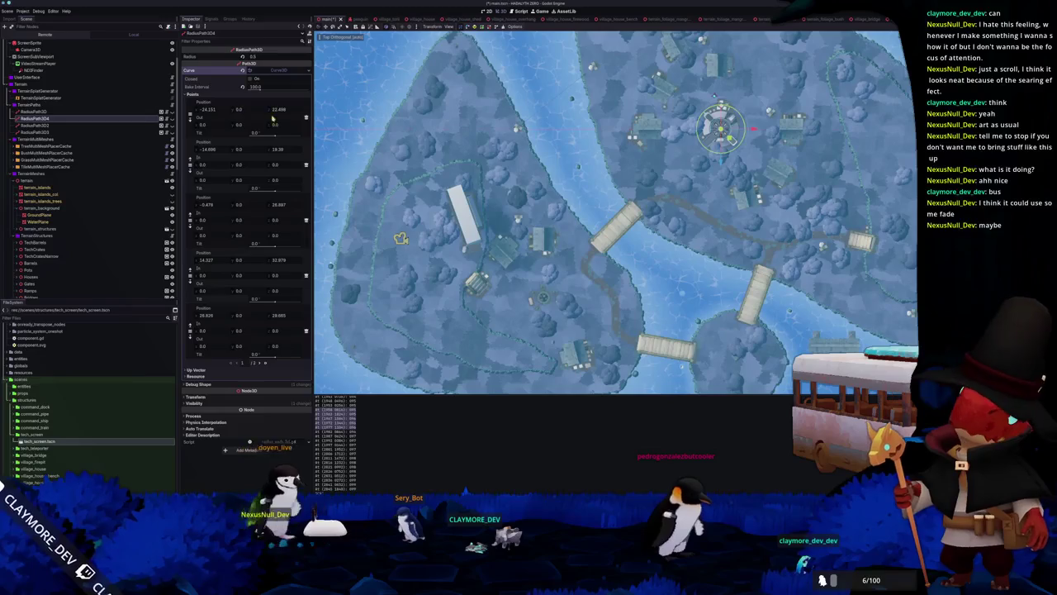
scroll(616, 212, down, 5)
scroll(615, 212, up, 4)
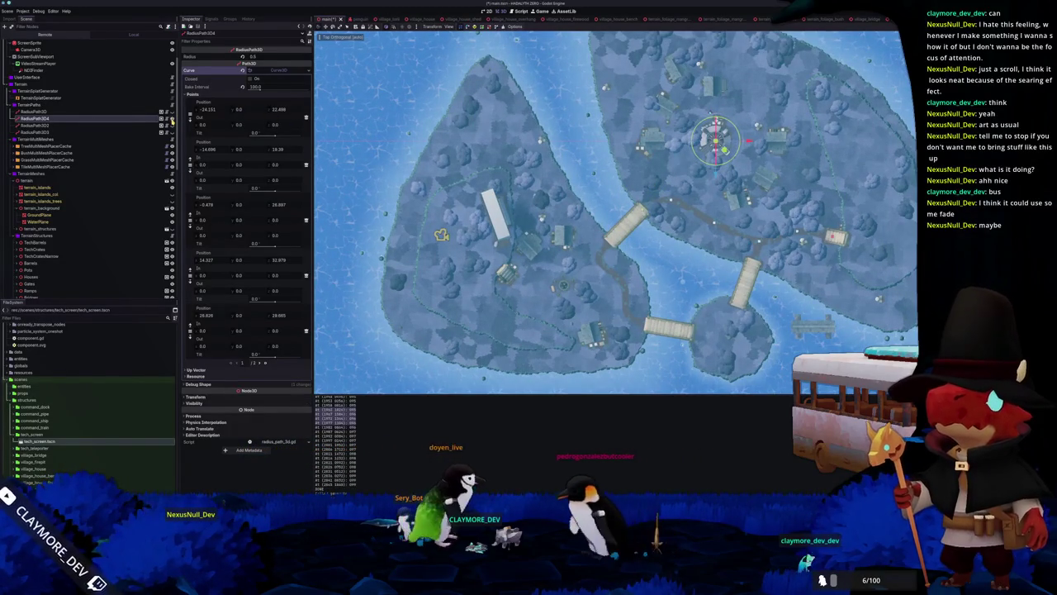
drag(37, 119, 70, 106)
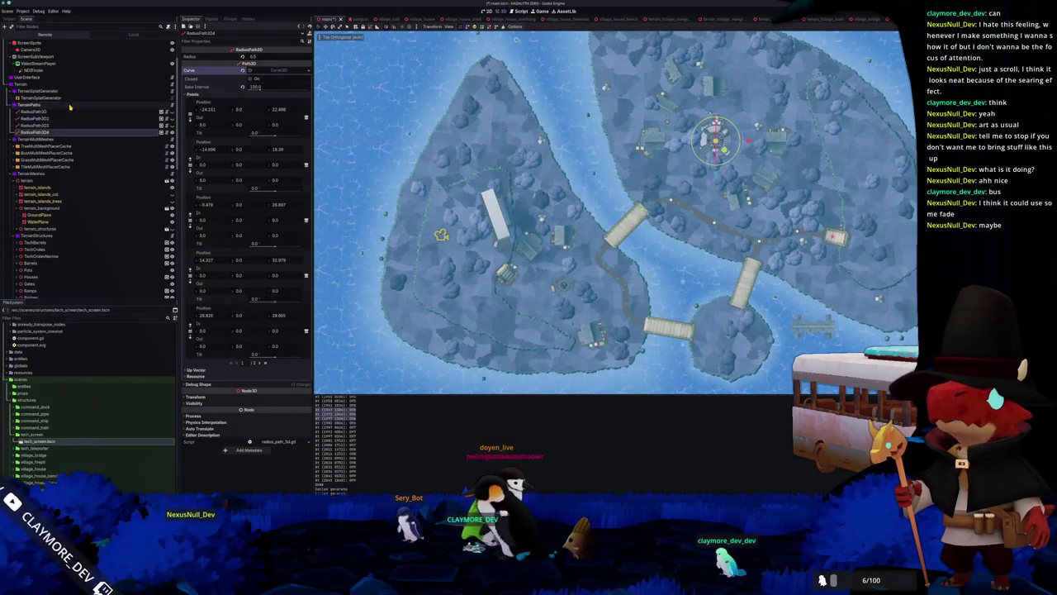
scroll(616, 212, up, 2)
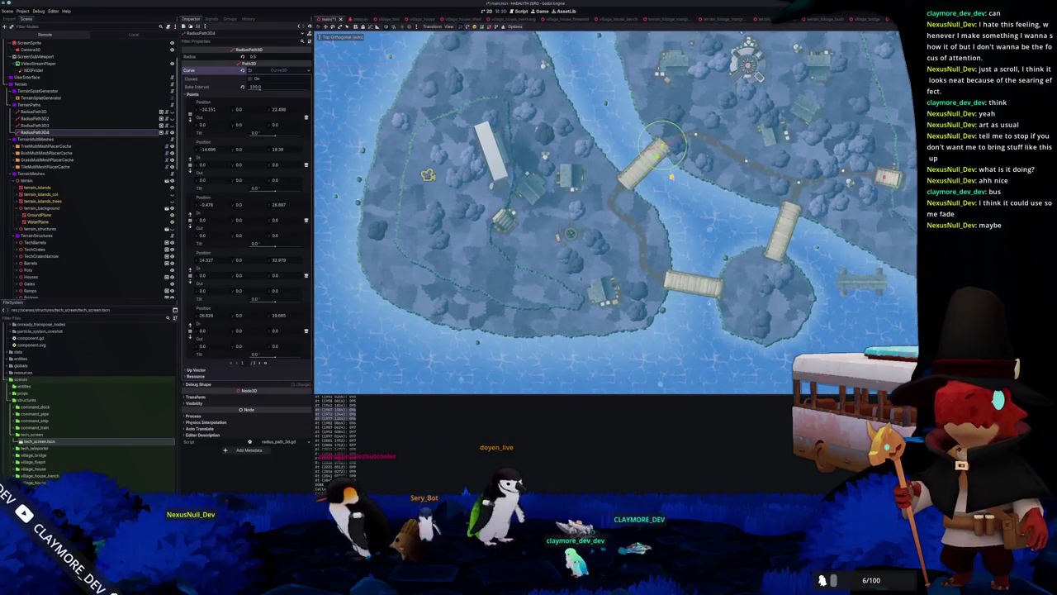
mouse_move(626, 192)
mouse_down()
mouse_move(500, 217)
mouse_move(531, 244)
mouse_up()
- Delete RadiusPath3D4's four old Curve3D points and place a first new point beside the village buildings
click(301, 117)
click(301, 116)
click(301, 116)
click(301, 116)
click(302, 117)
scroll(562, 136, up, 3)
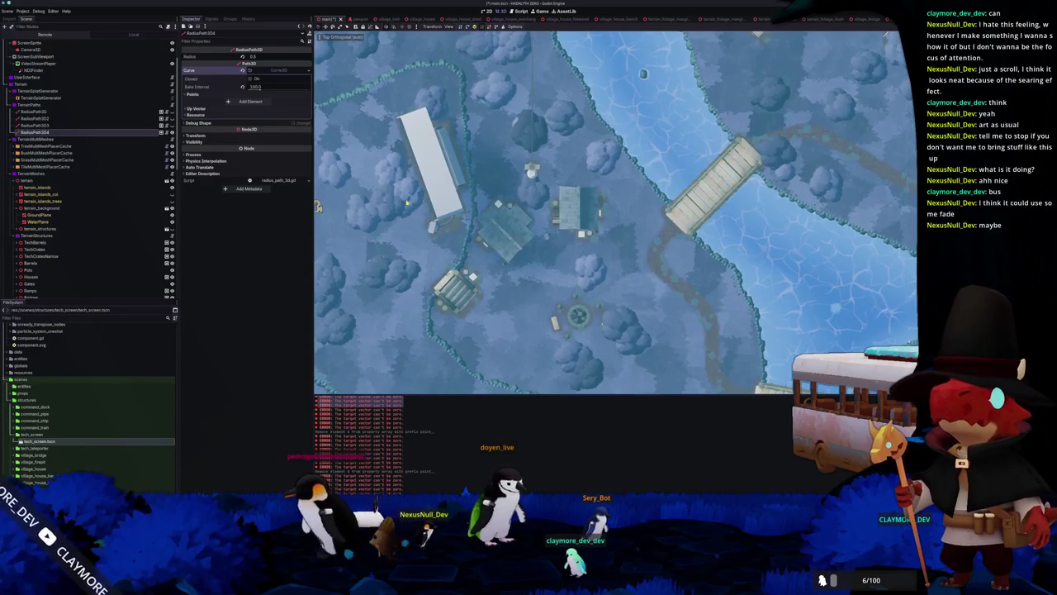
scroll(594, 215, up, 2)
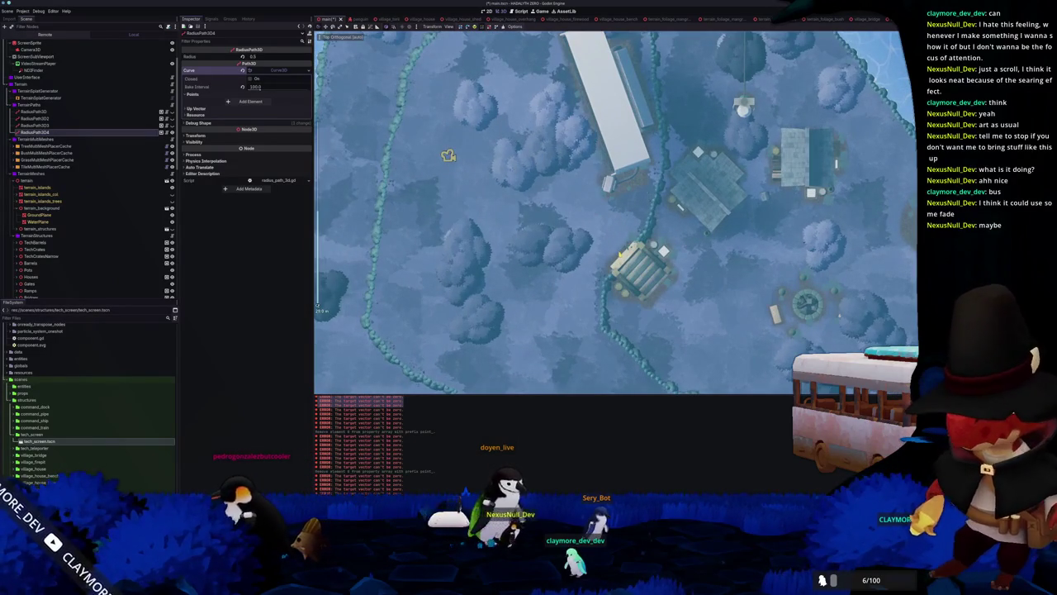
click(448, 155)
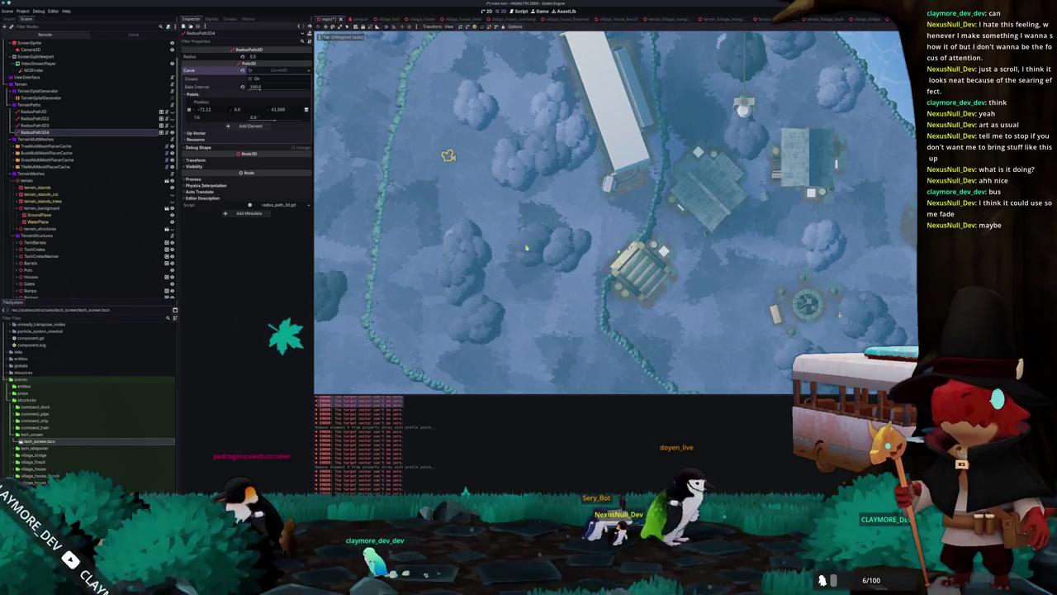
- Add the second through fifth points around the west side of the buildings, nudging the fifth into place
click(520, 245)
click(477, 209)
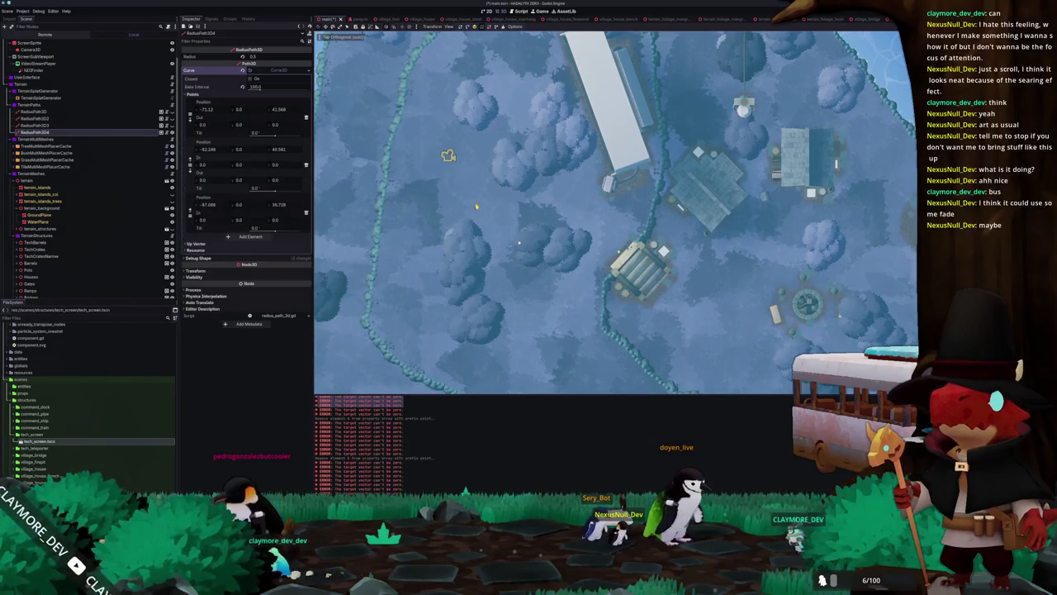
click(495, 146)
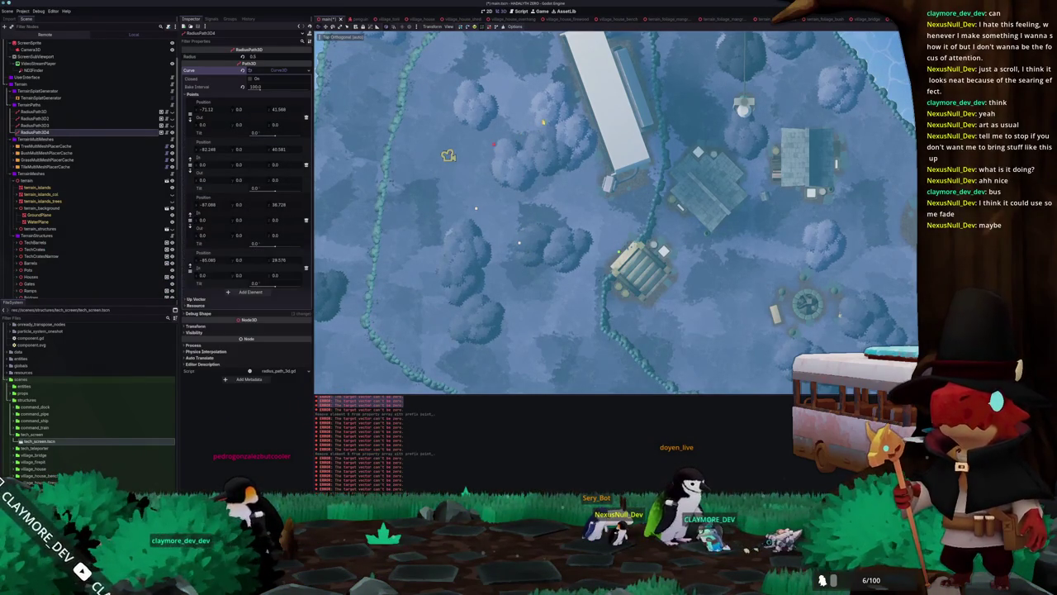
click(577, 116)
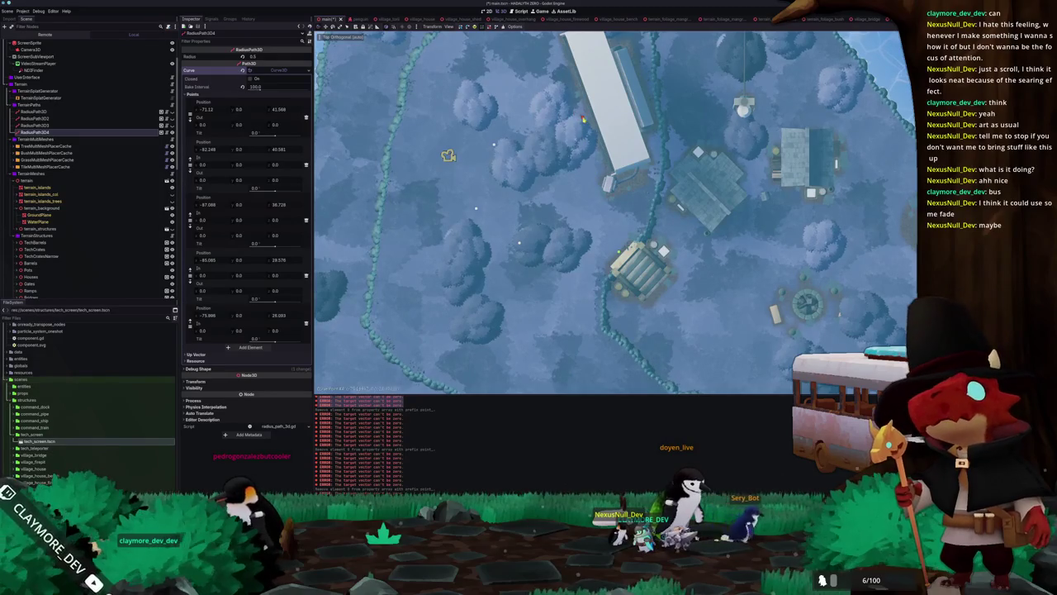
drag(581, 118, 591, 125)
drag(498, 203, 490, 156)
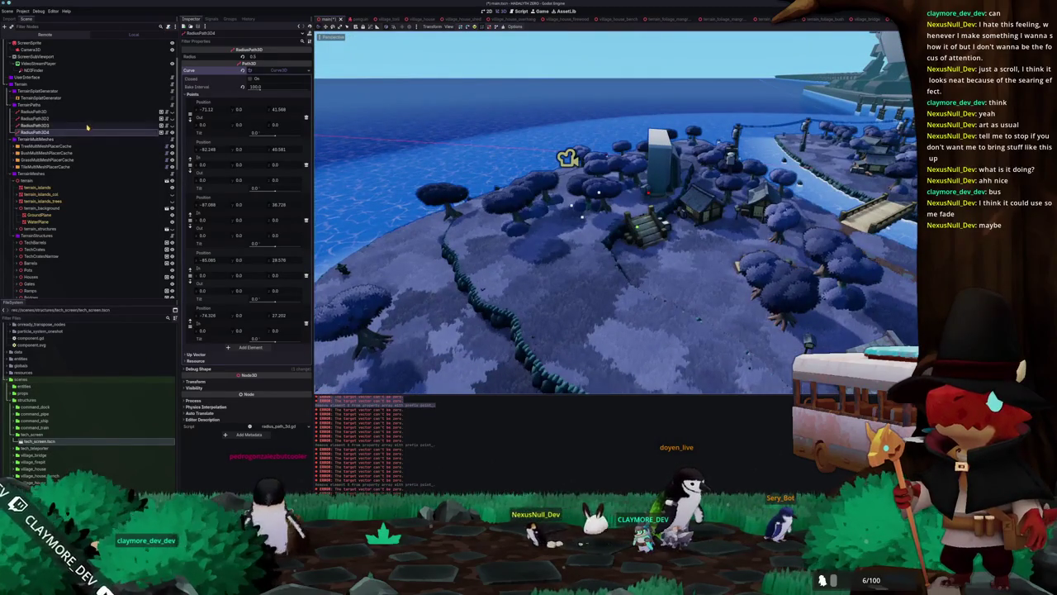
- Undo a stray sixth curve point and return to the top-down orthographic view
click(251, 347)
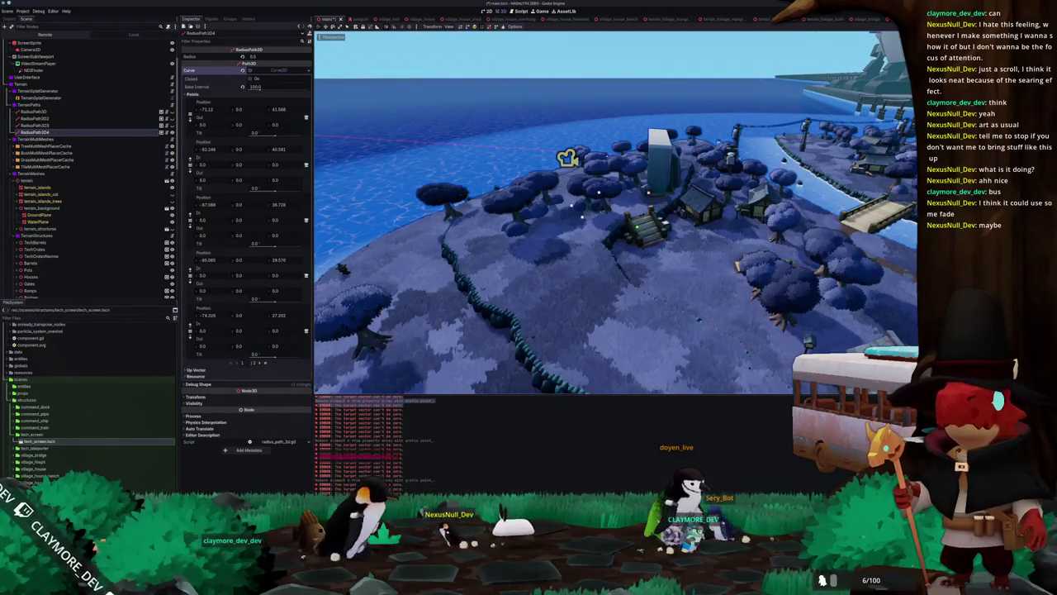
key(ctrl+z)
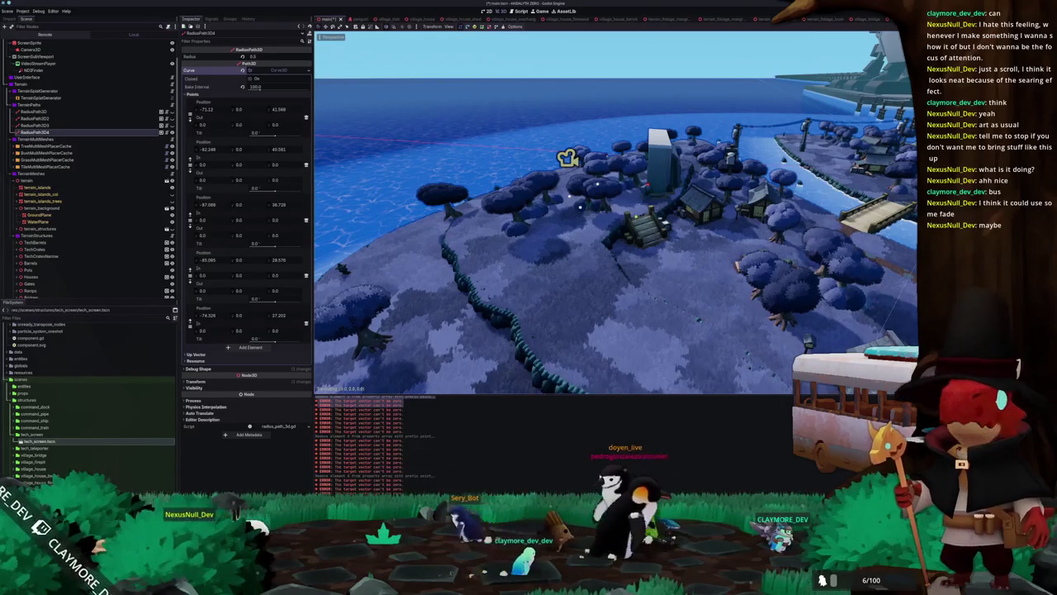
key(KP_7)
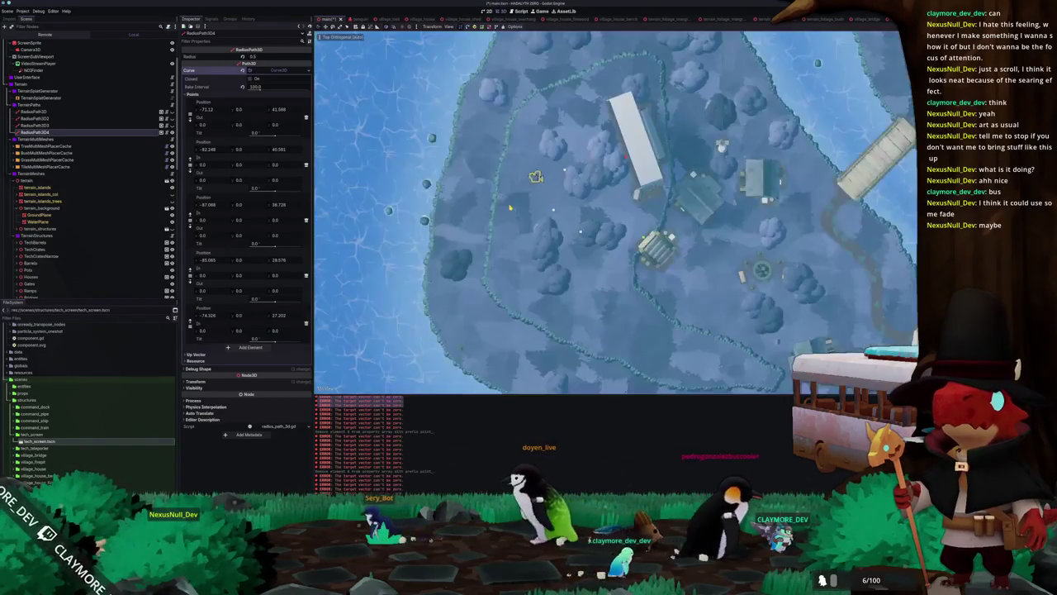
scroll(551, 201, up, 3)
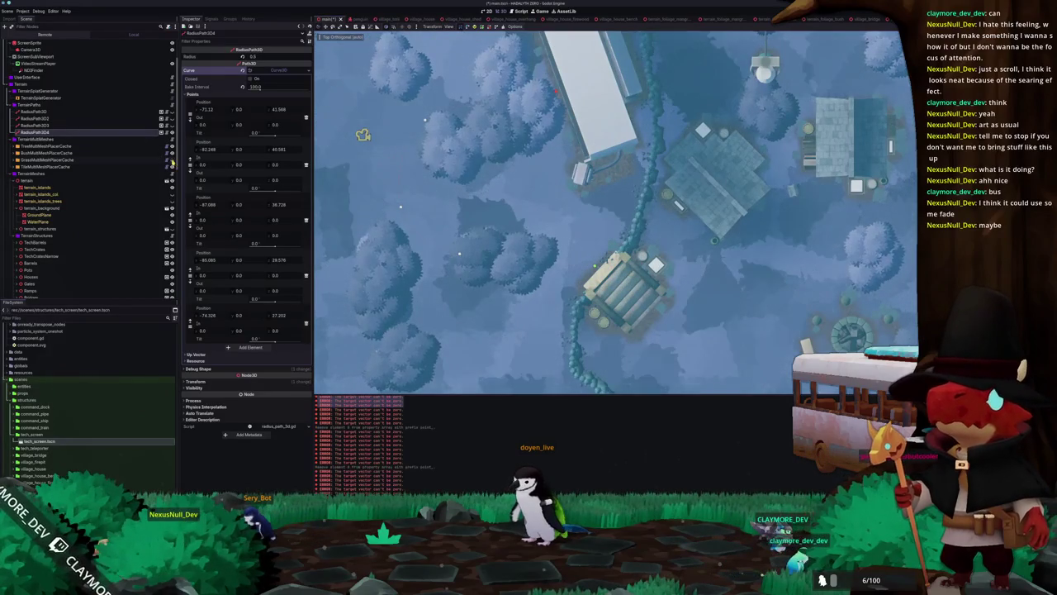
scroll(616, 212, left, 5)
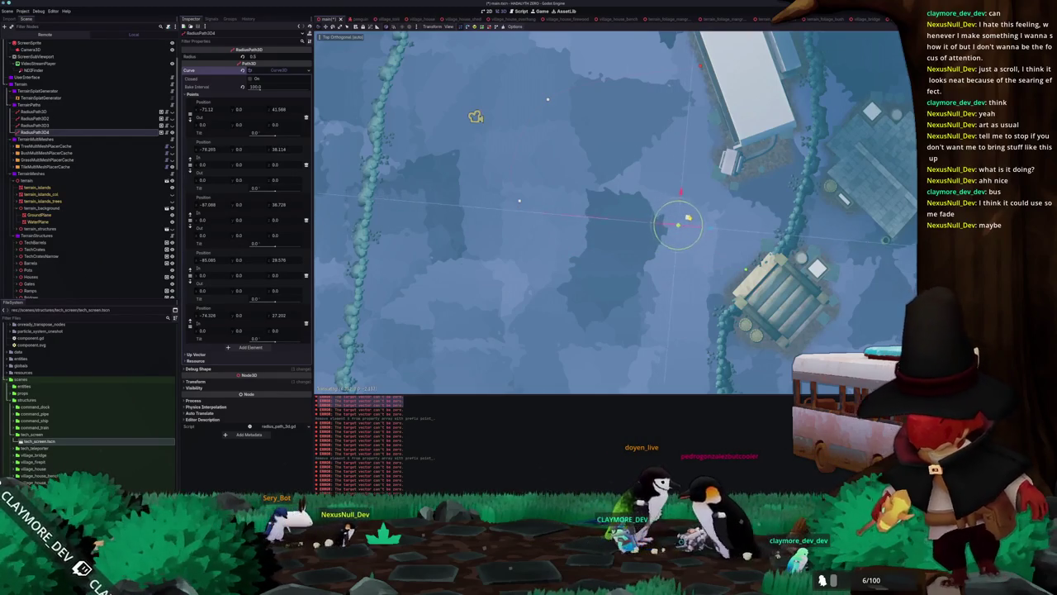
- Drag existing path points toward the long white building, undoing and redoing one move
scroll(554, 211, up, 2)
click(515, 264)
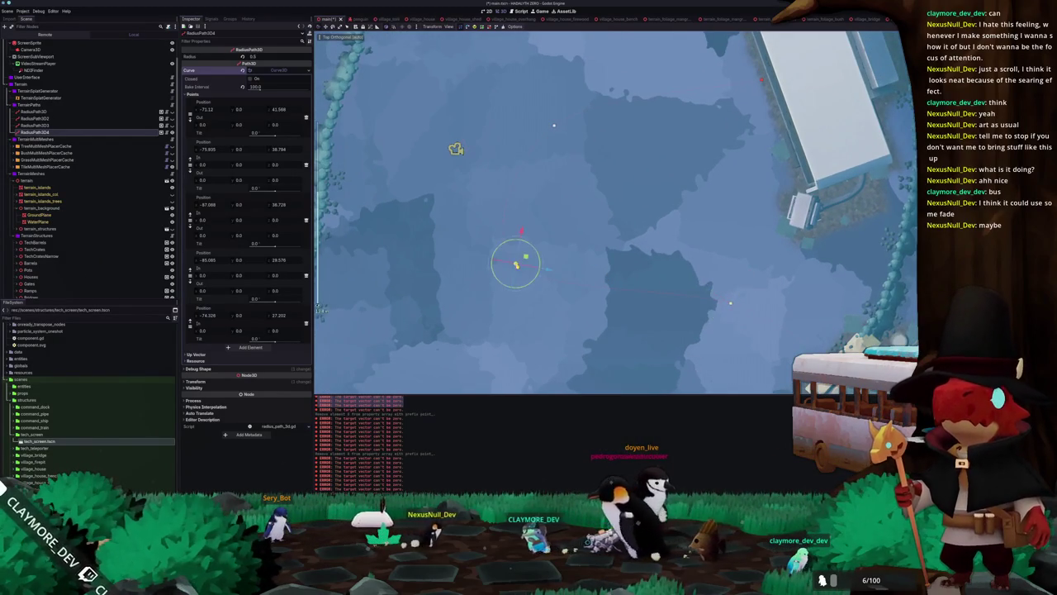
mouse_move(515, 262)
mouse_down()
mouse_move(593, 273)
mouse_move(692, 210)
mouse_up()
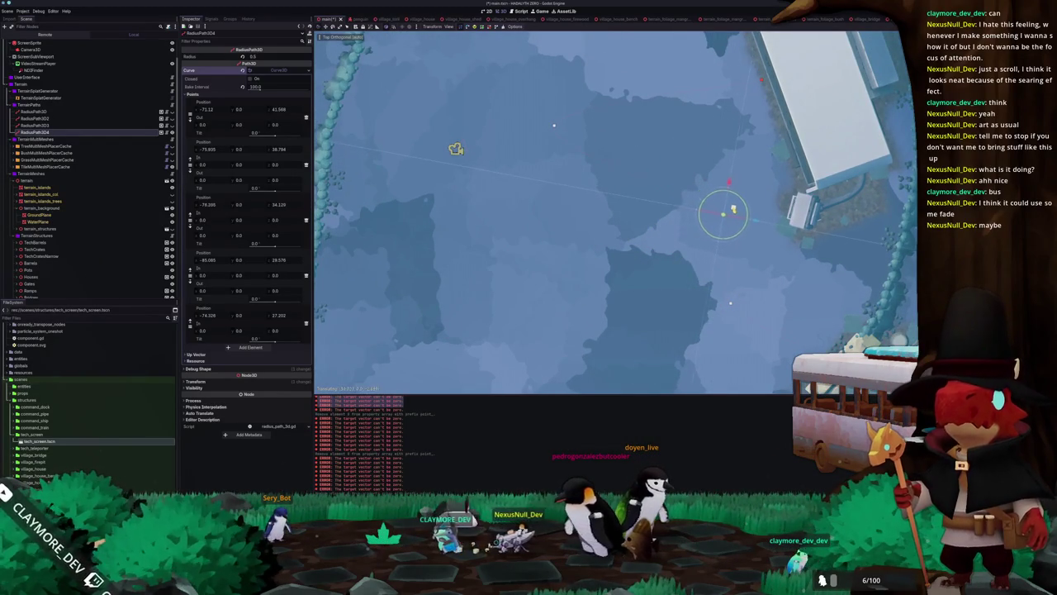
drag(456, 149, 413, 215)
key(ctrl+z)
key(ctrl+shift+z)
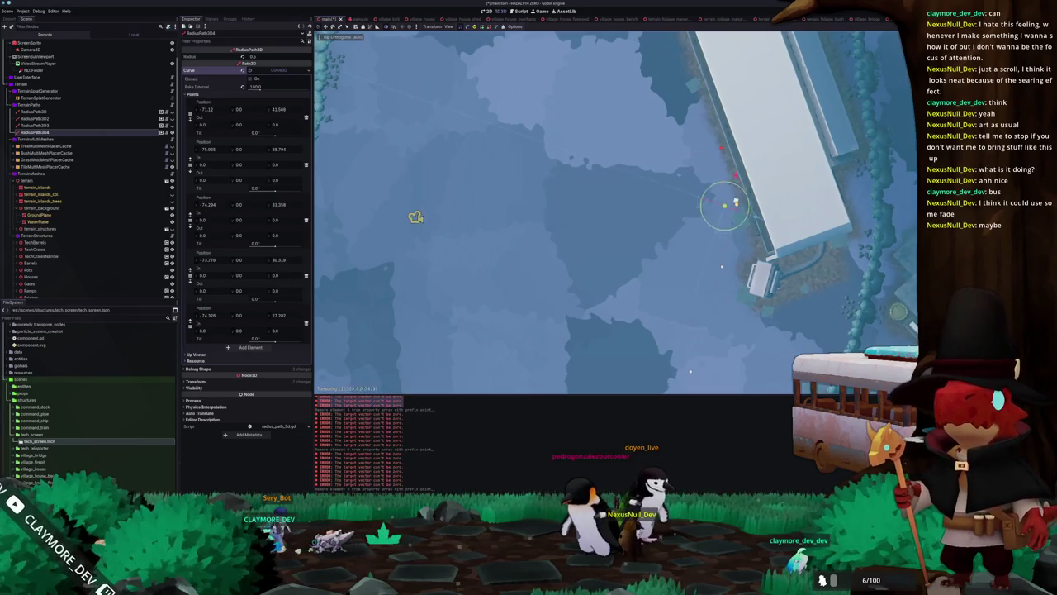
drag(416, 216, 404, 307)
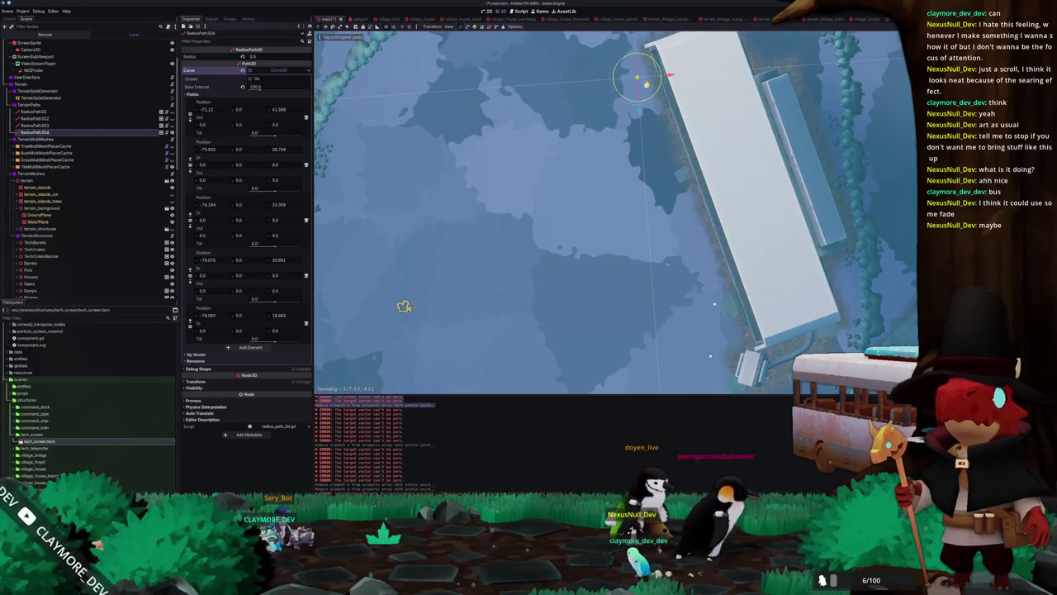
scroll(404, 307, down, 5)
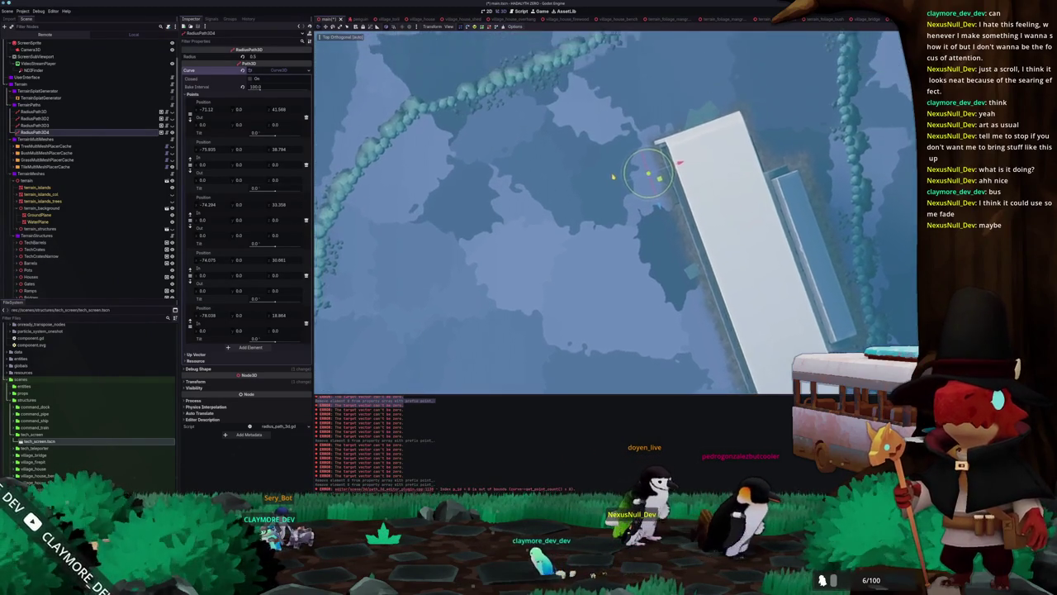
drag(624, 241, 587, 192)
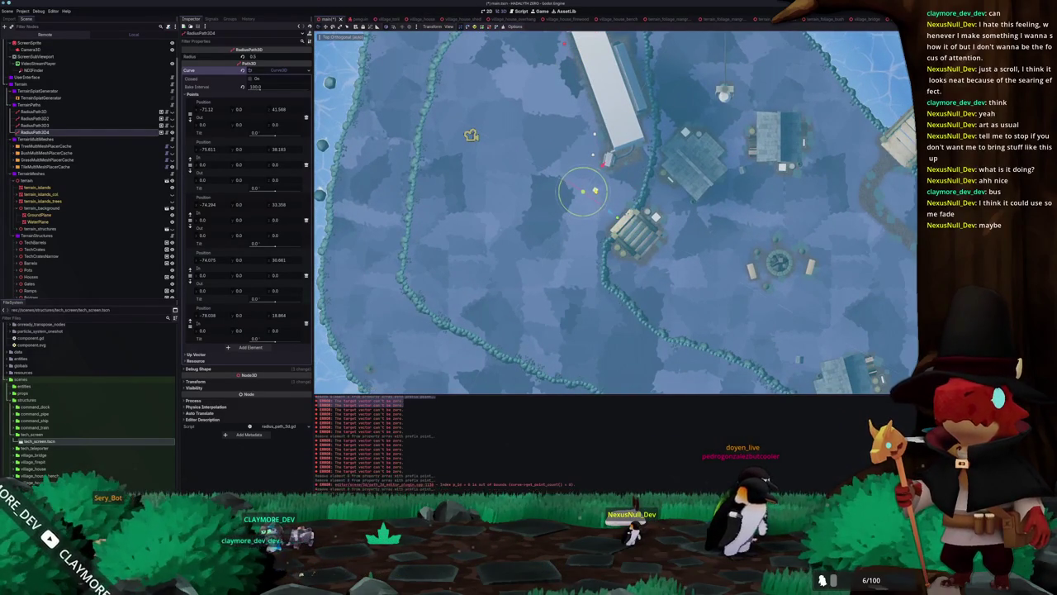
scroll(594, 191, down, 3)
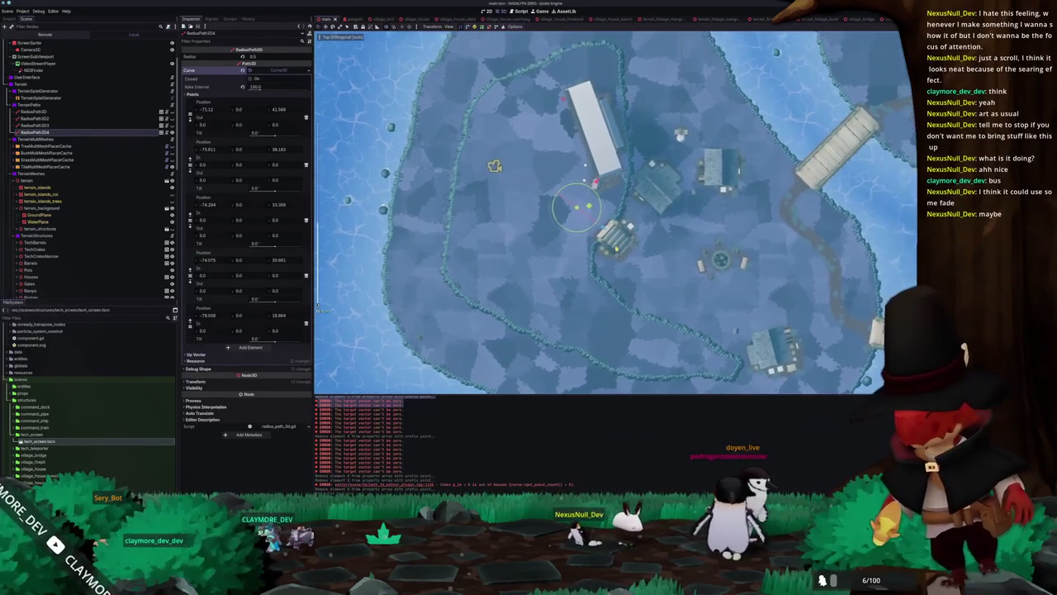
scroll(595, 182, up, 5)
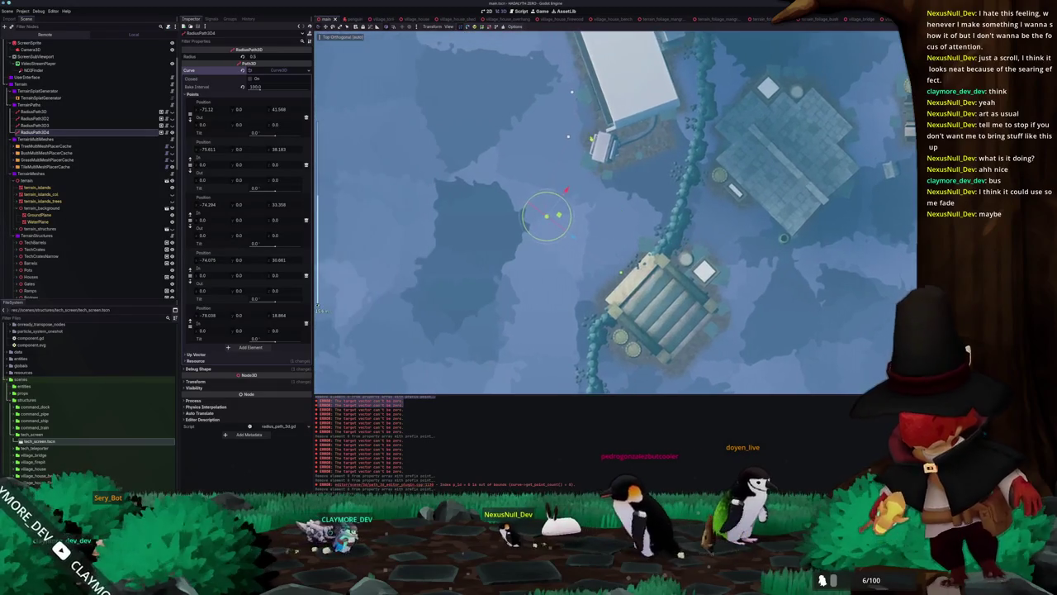
- Add new points beside the long building and nudge nearby points off its edge
click(551, 135)
drag(551, 135, 459, 139)
click(546, 217)
mouse_move(546, 218)
mouse_down()
mouse_move(597, 261)
mouse_move(632, 316)
mouse_up()
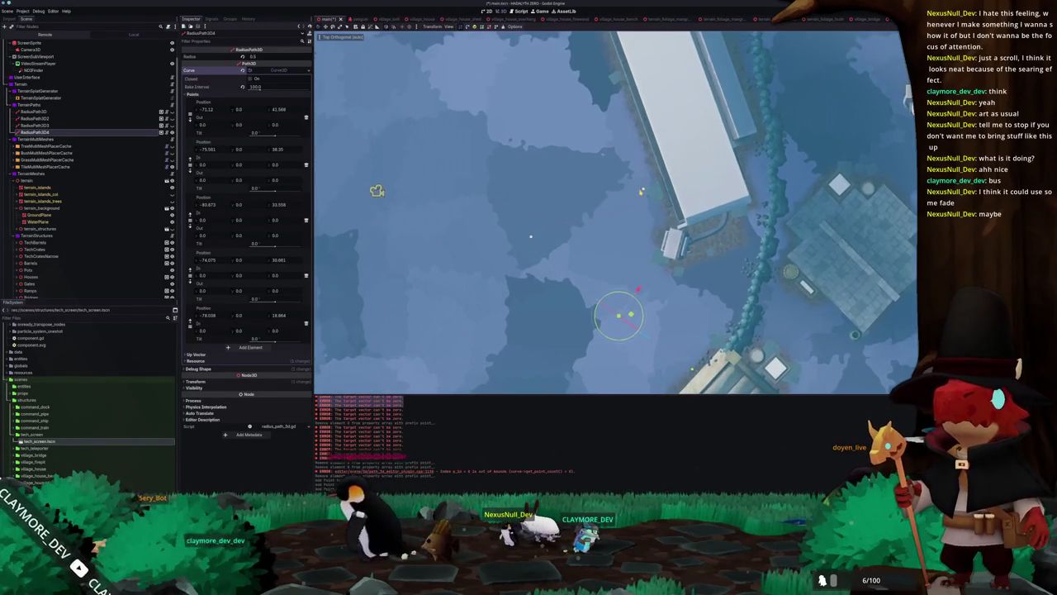
click(643, 192)
mouse_move(641, 198)
mouse_down()
mouse_move(506, 131)
mouse_move(617, 224)
mouse_move(488, 257)
mouse_move(509, 181)
mouse_move(675, 253)
mouse_move(632, 302)
mouse_move(642, 340)
mouse_move(692, 250)
mouse_move(712, 272)
mouse_move(727, 328)
mouse_move(719, 199)
mouse_move(694, 134)
mouse_move(709, 200)
mouse_move(725, 211)
mouse_up()
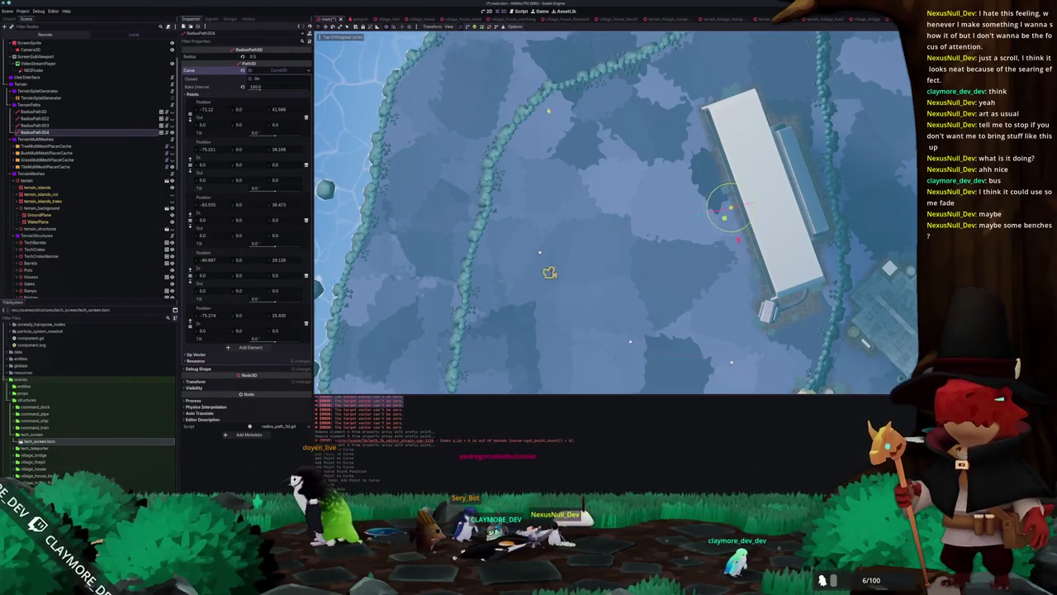
click(480, 27)
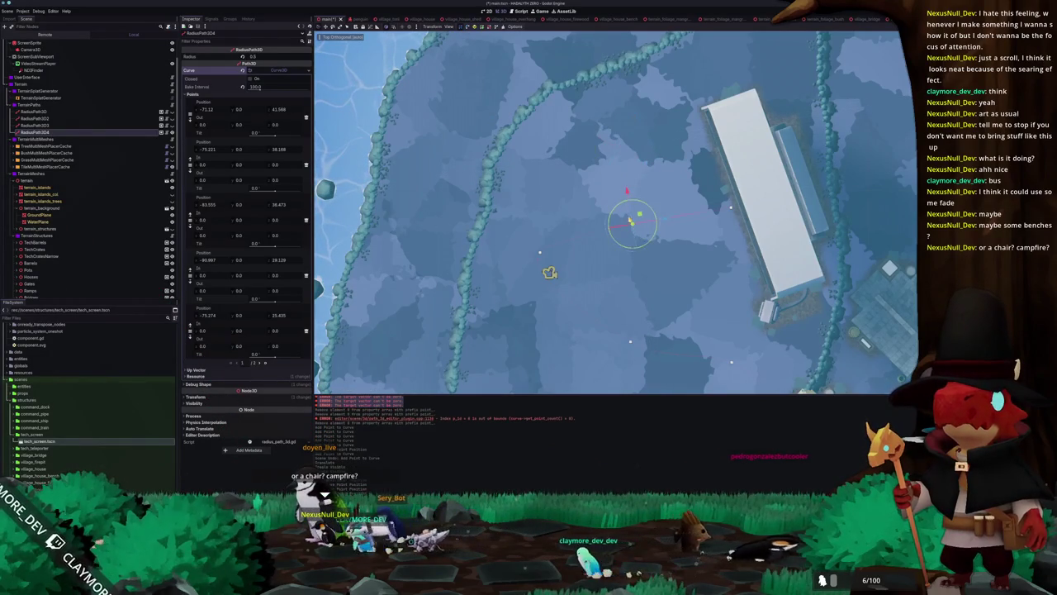
mouse_move(508, 219)
mouse_down()
mouse_move(656, 276)
mouse_move(753, 248)
mouse_move(667, 171)
mouse_move(597, 141)
mouse_move(621, 142)
mouse_move(738, 251)
mouse_move(700, 132)
mouse_up()
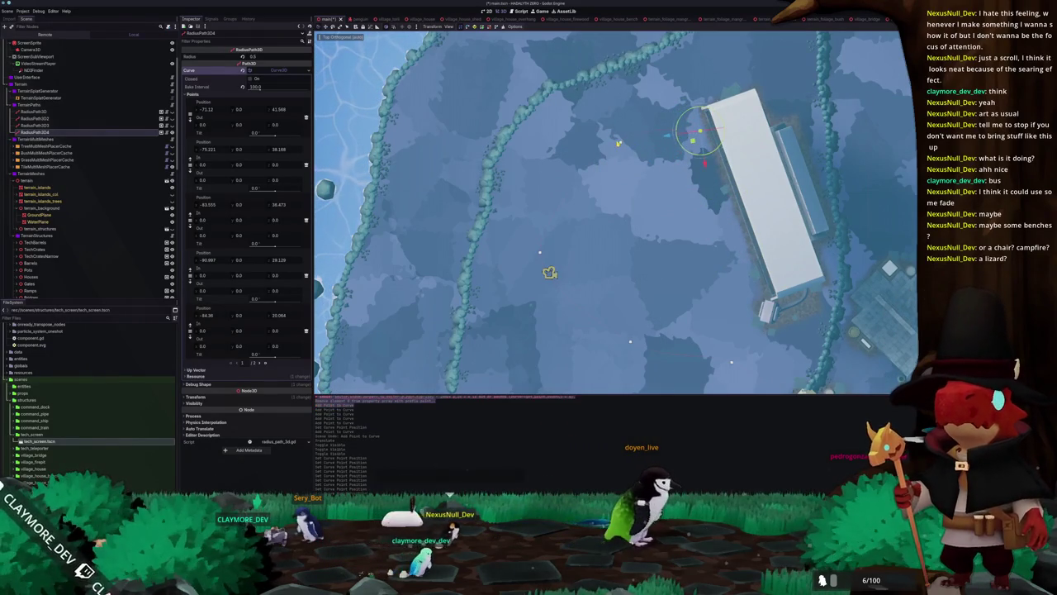
- Drag RadiusPath3D4's curve points so they follow the long building's edge
mouse_move(621, 142)
mouse_down()
mouse_move(608, 132)
mouse_move(645, 164)
mouse_up()
drag(584, 300, 404, 137)
scroll(651, 205, up, 2)
click(655, 332)
drag(665, 326, 617, 323)
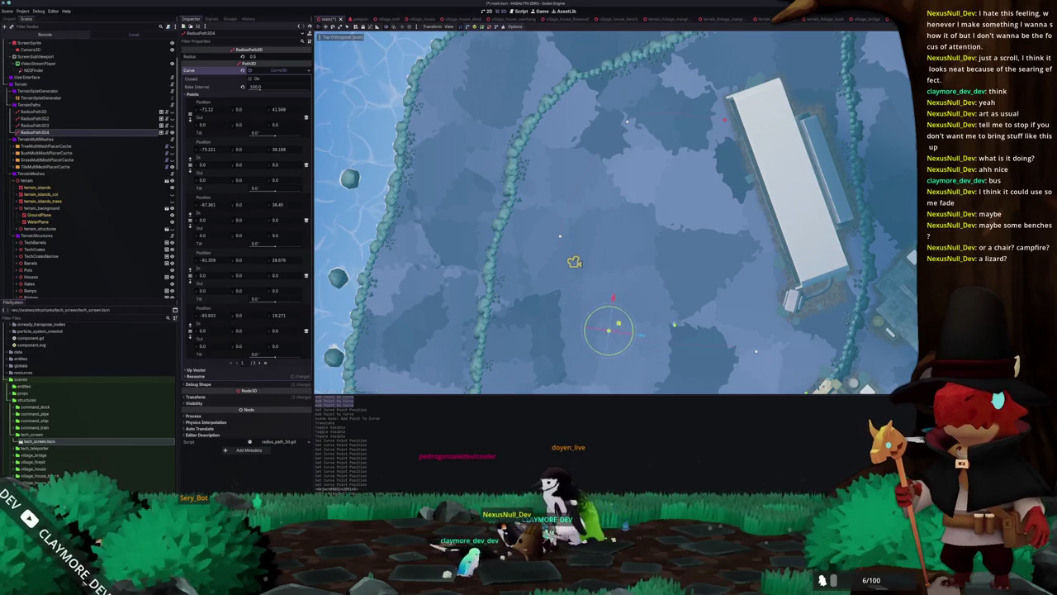
scroll(743, 347, down, 2)
click(733, 278)
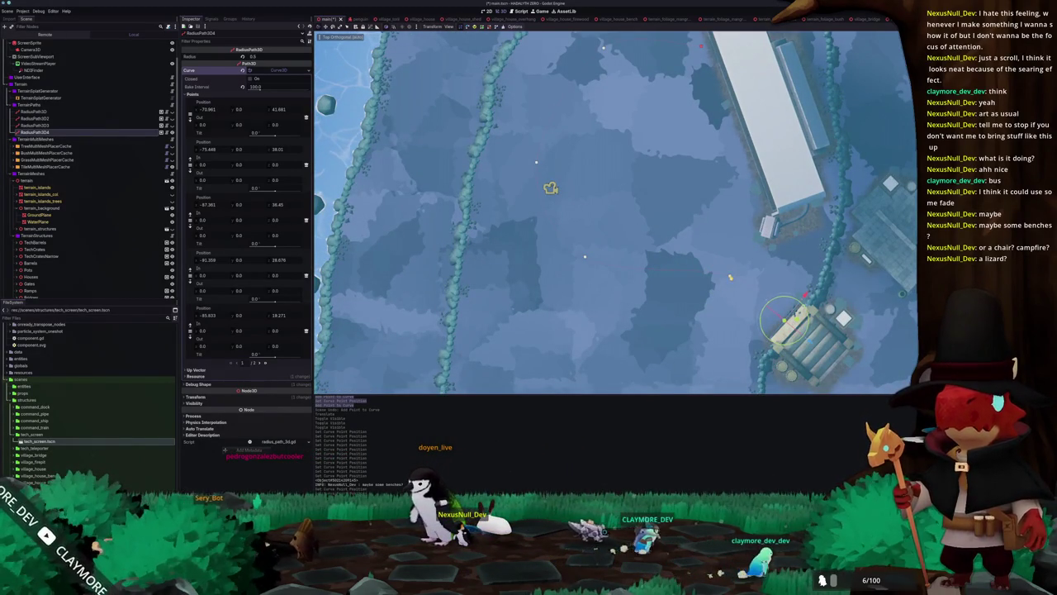
drag(743, 276, 756, 283)
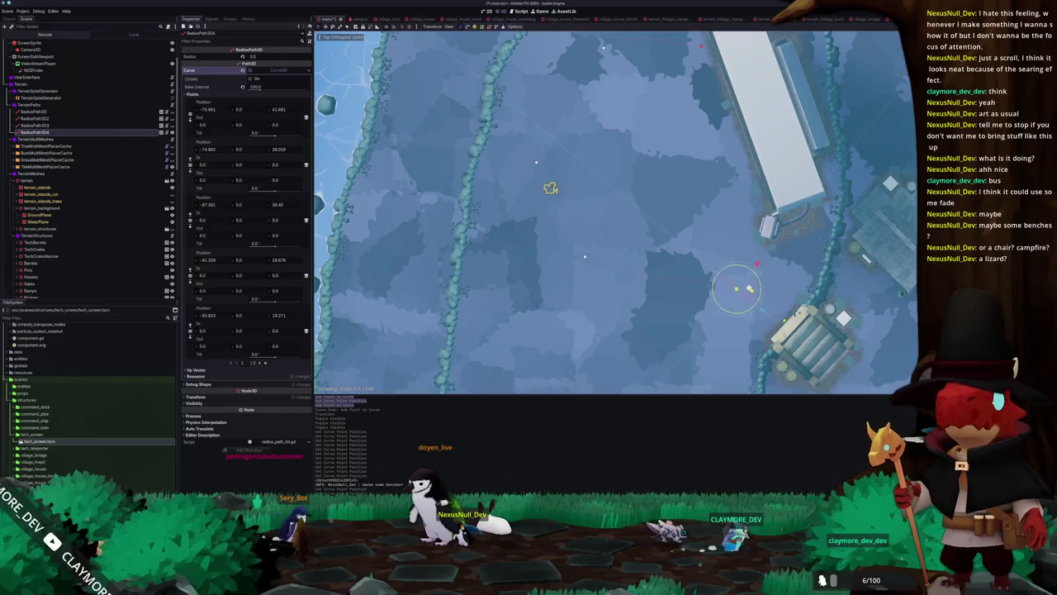
drag(585, 259, 584, 271)
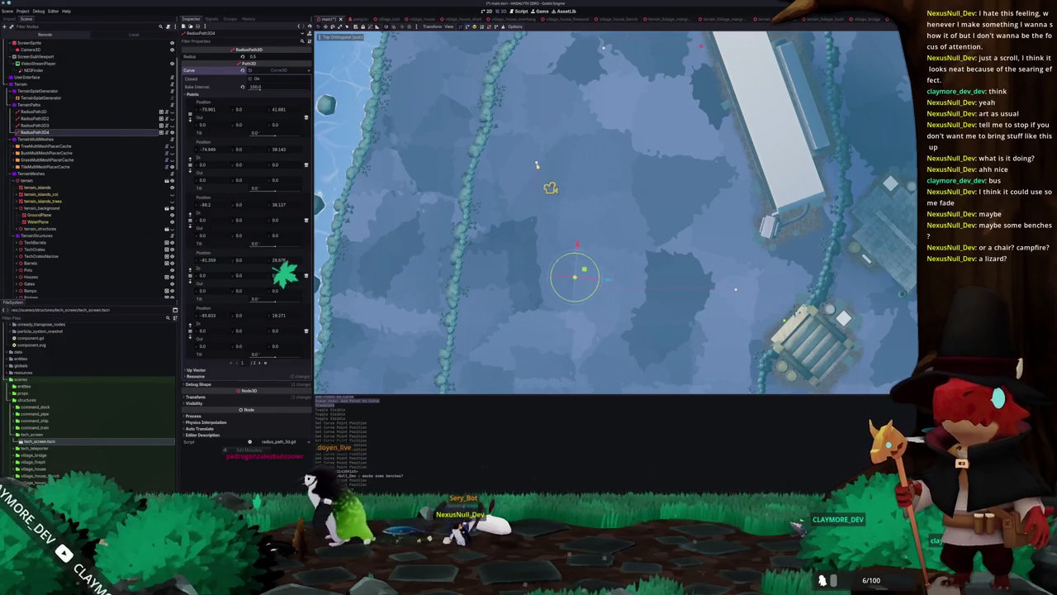
- Pull points 4 and 5 beside the building, then duplicate the path as RadiusPath3D5
key(f)
drag(616, 208, 602, 206)
mouse_move(687, 94)
mouse_down()
mouse_move(662, 97)
mouse_move(772, 93)
mouse_move(780, 106)
mouse_up()
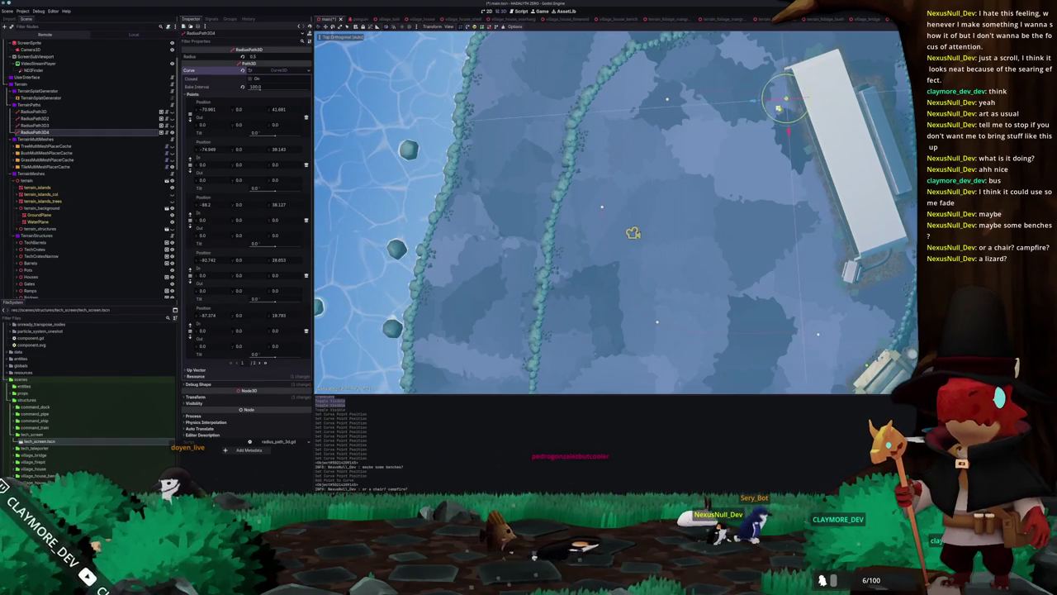
scroll(660, 176, down, 5)
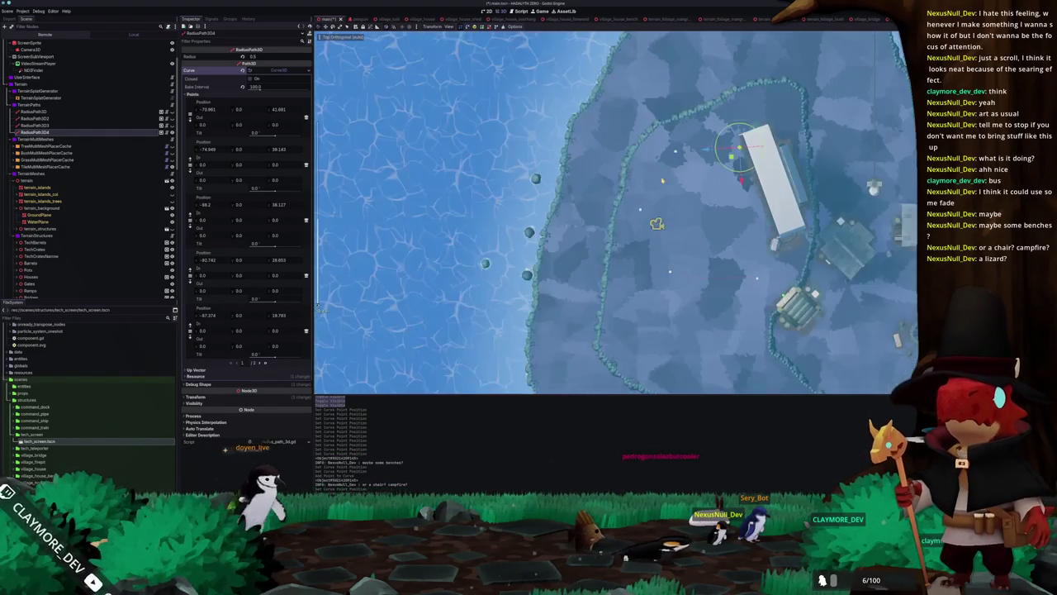
scroll(660, 176, down, 3)
drag(660, 176, 416, 249)
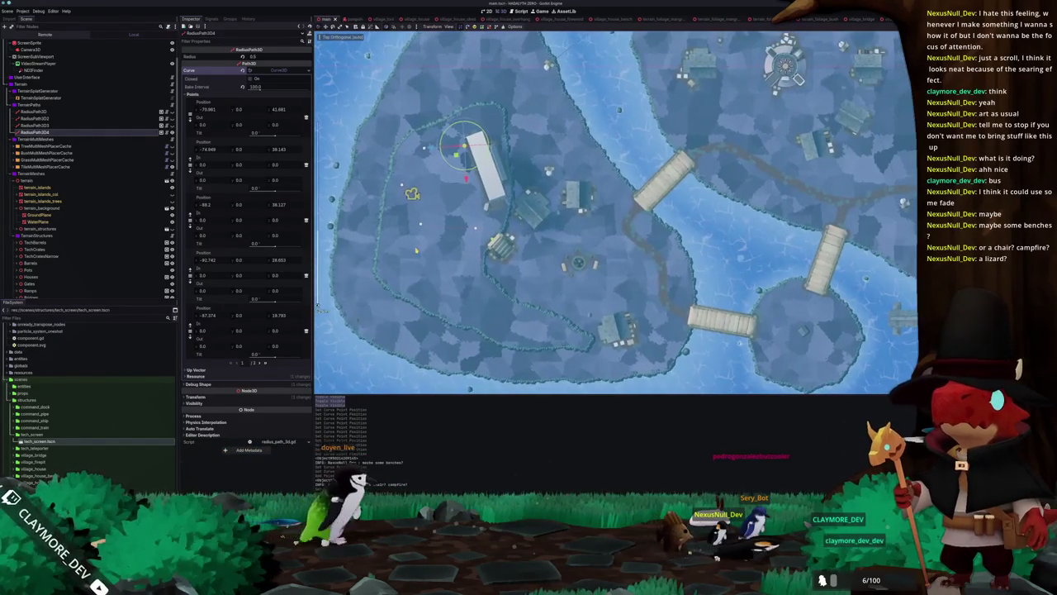
click(49, 132)
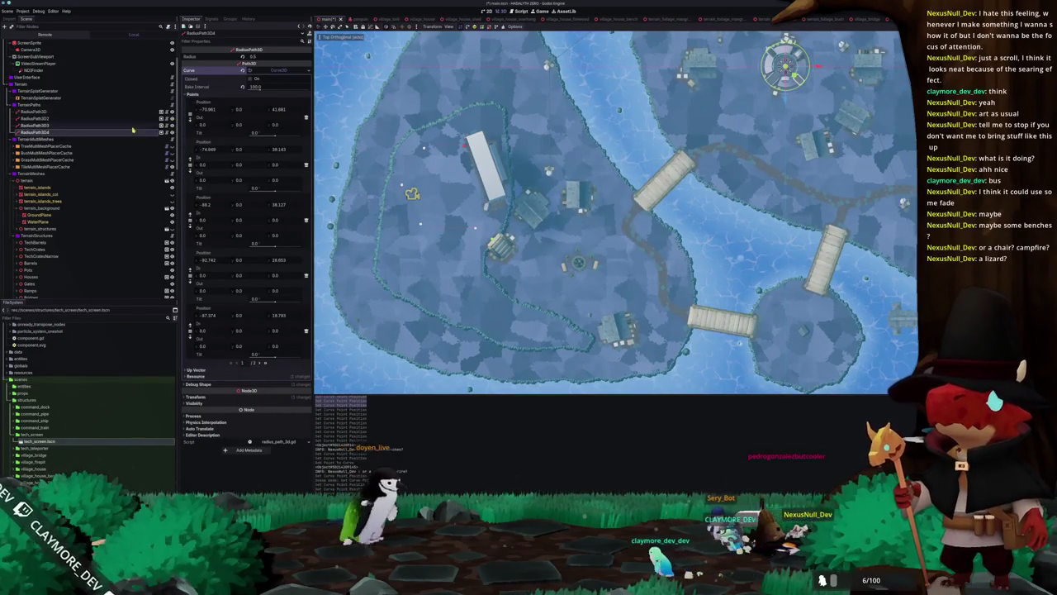
key(ctrl+d)
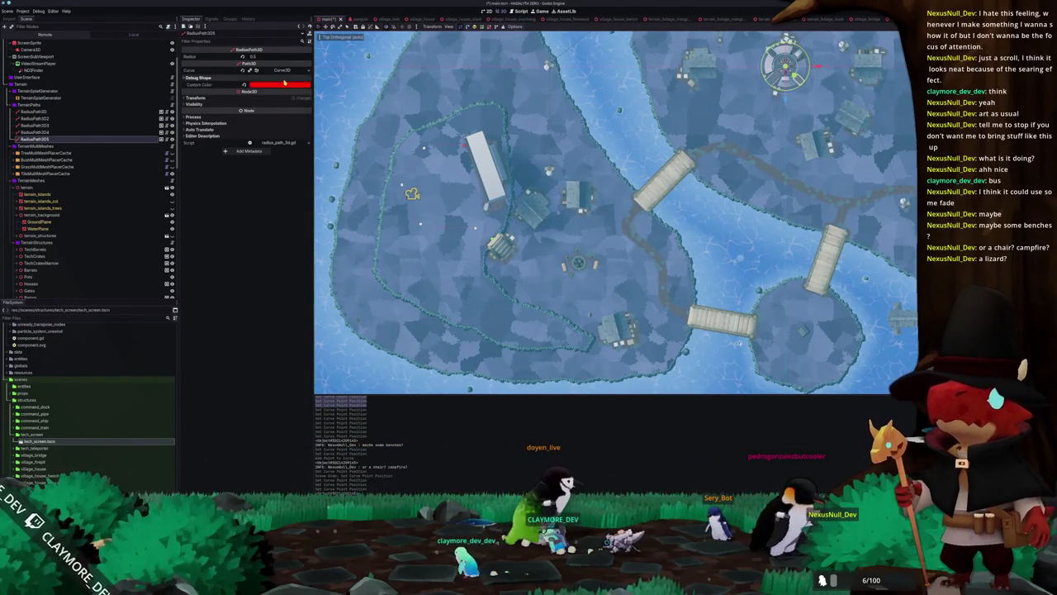
- Clear the three curve points copied into RadiusPath3D5's Curve3D
click(275, 74)
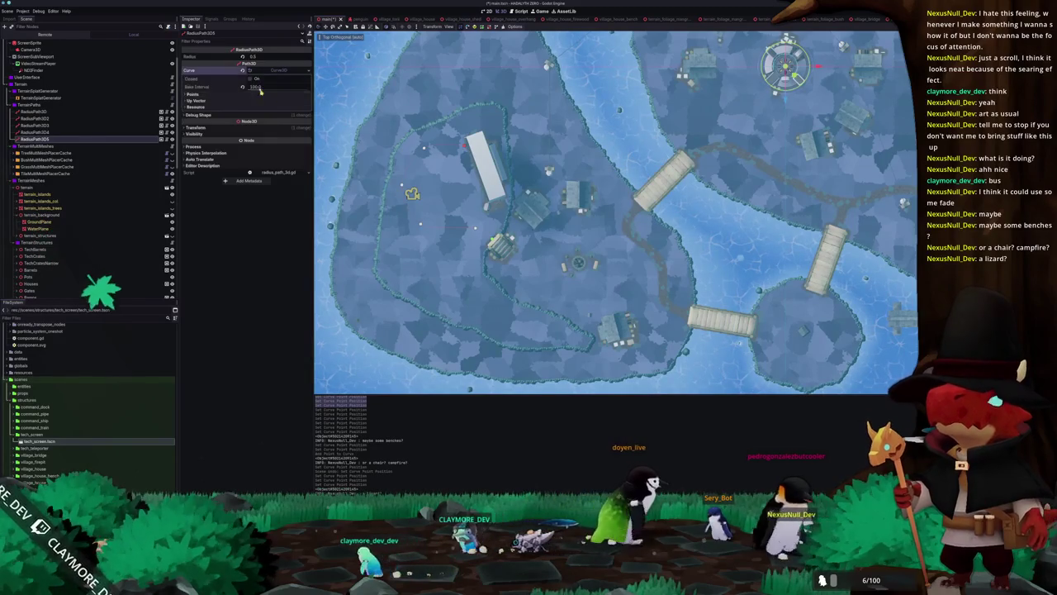
click(277, 95)
click(307, 118)
click(307, 119)
click(306, 118)
click(306, 118)
click(306, 118)
scroll(512, 194, down, 3)
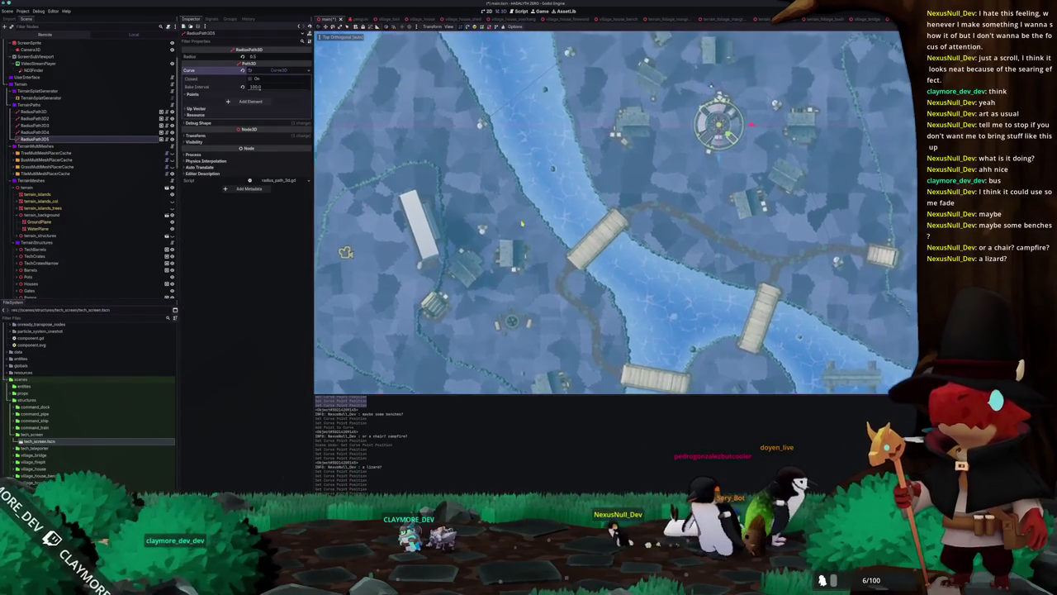
scroll(462, 57, up, 3)
scroll(641, 152, up, 5)
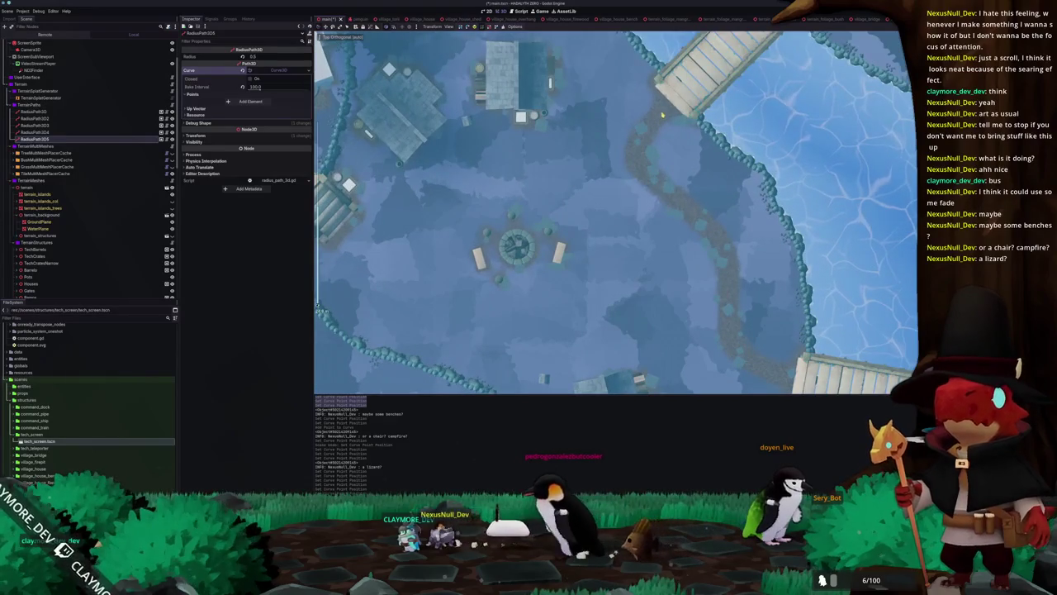
- Place new curve points around the plaza fountain and neighbouring building
click(662, 116)
click(625, 151)
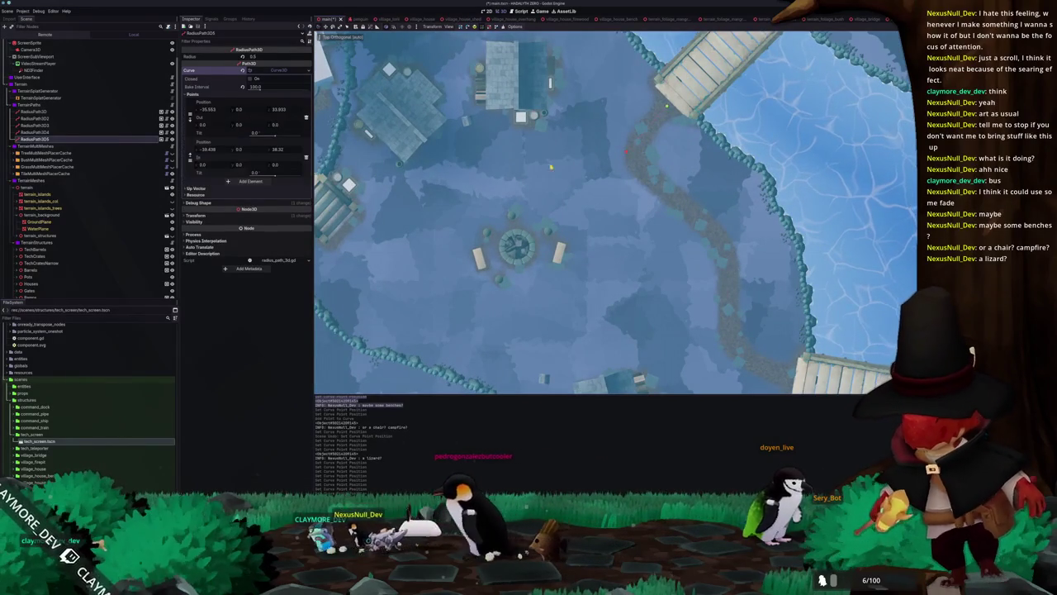
click(521, 161)
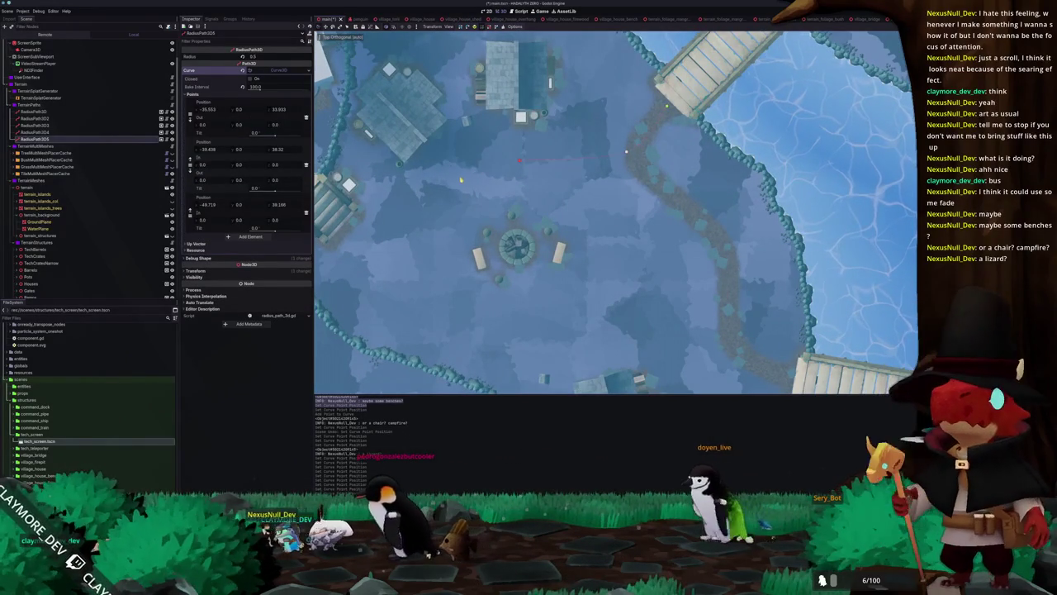
click(444, 189)
scroll(567, 233, left, 4)
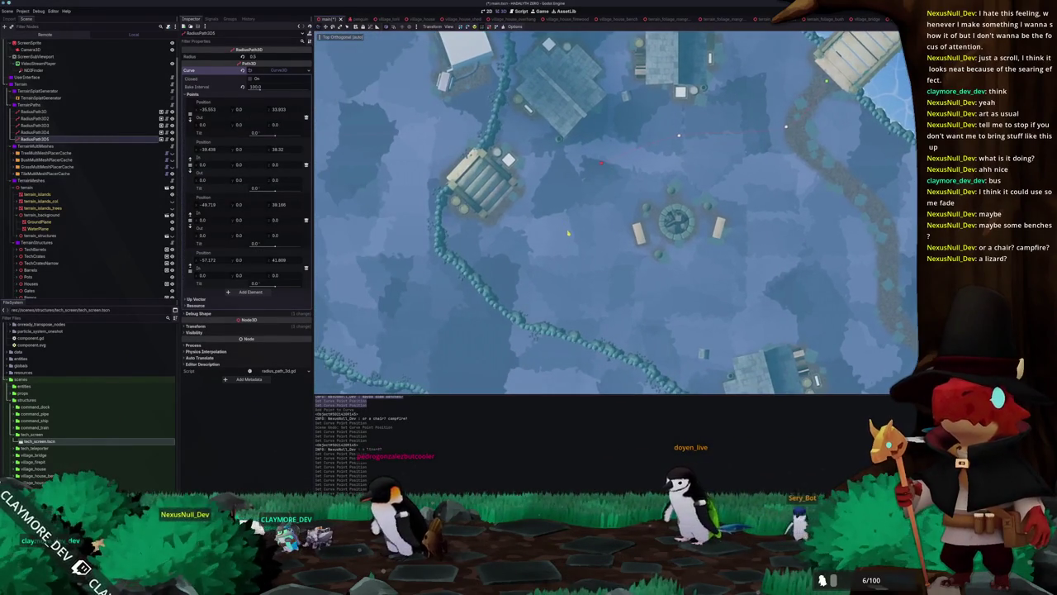
click(565, 241)
click(499, 204)
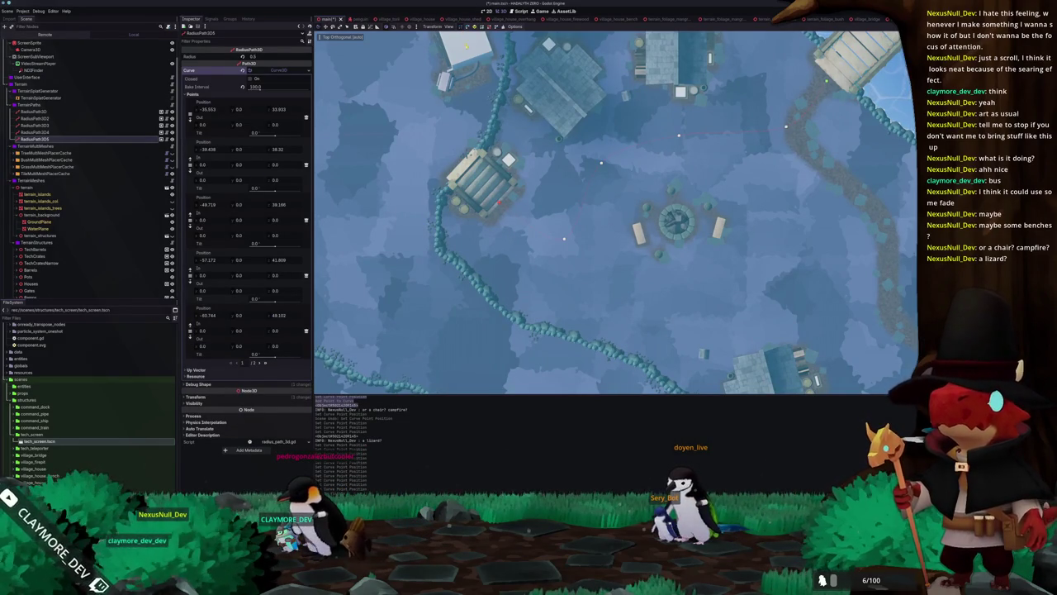
scroll(522, 82, up, 4)
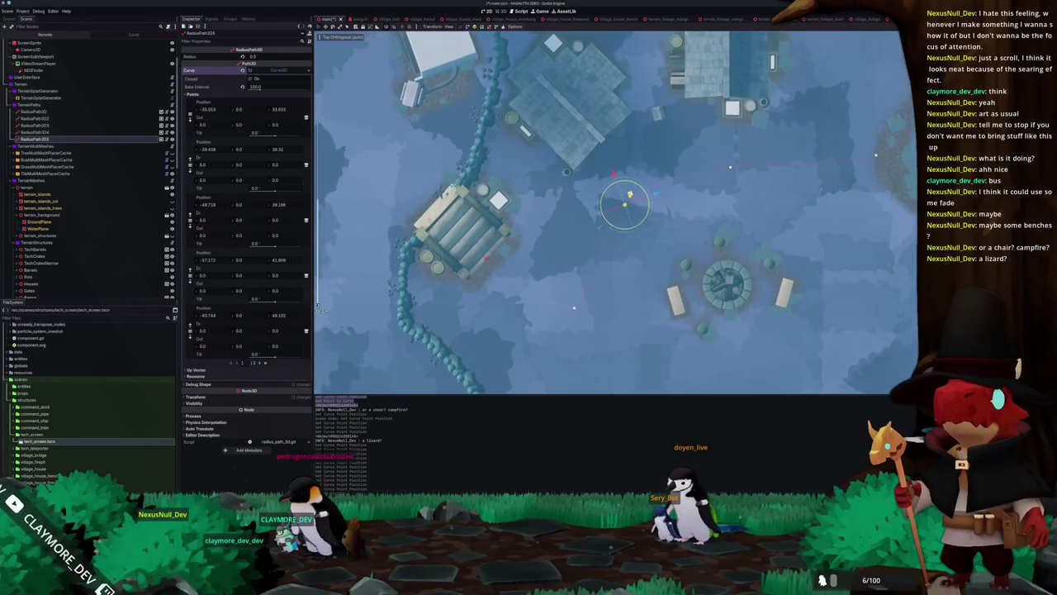
- Drag the new curve points into place near the plaza, then select TerrainSplatGenerator
drag(639, 188, 726, 161)
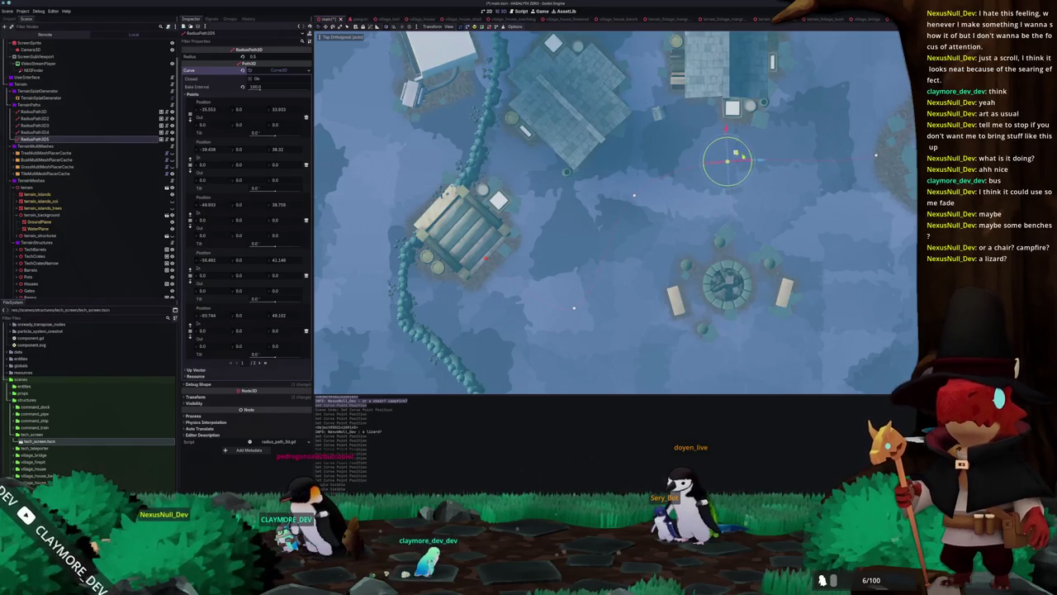
drag(875, 157, 853, 159)
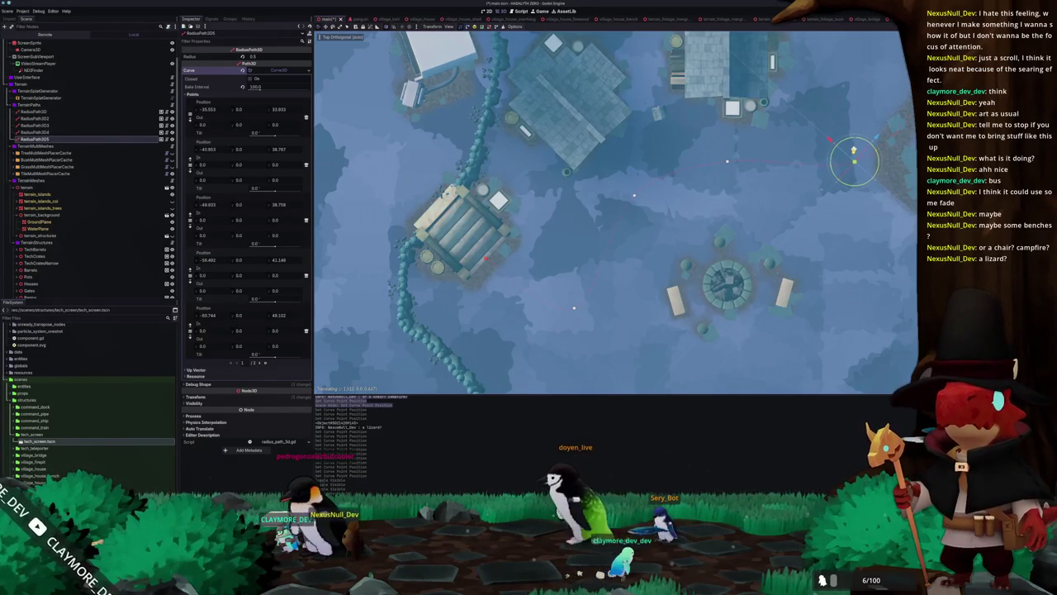
key(ctrl+d)
mouse_move(739, 154)
mouse_down()
mouse_move(626, 165)
mouse_move(652, 177)
mouse_move(574, 308)
mouse_up()
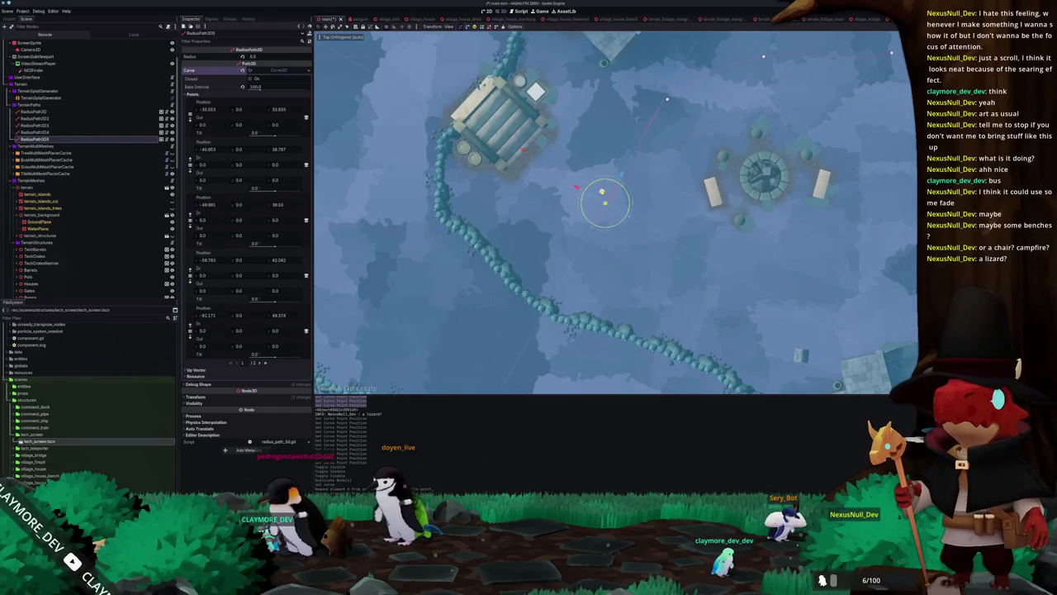
scroll(564, 262, down, 3)
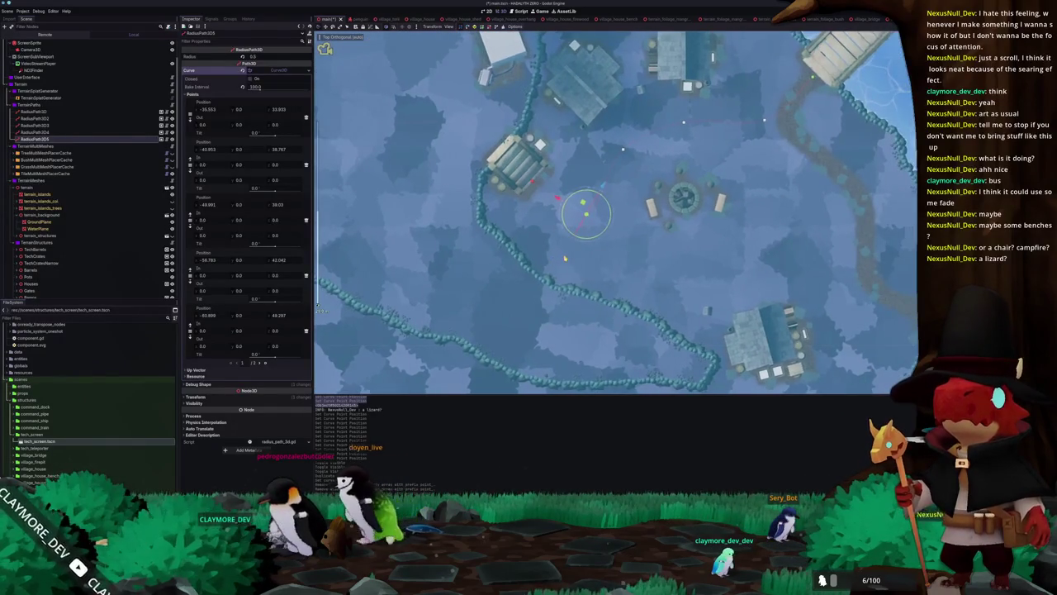
drag(564, 262, 530, 248)
click(38, 98)
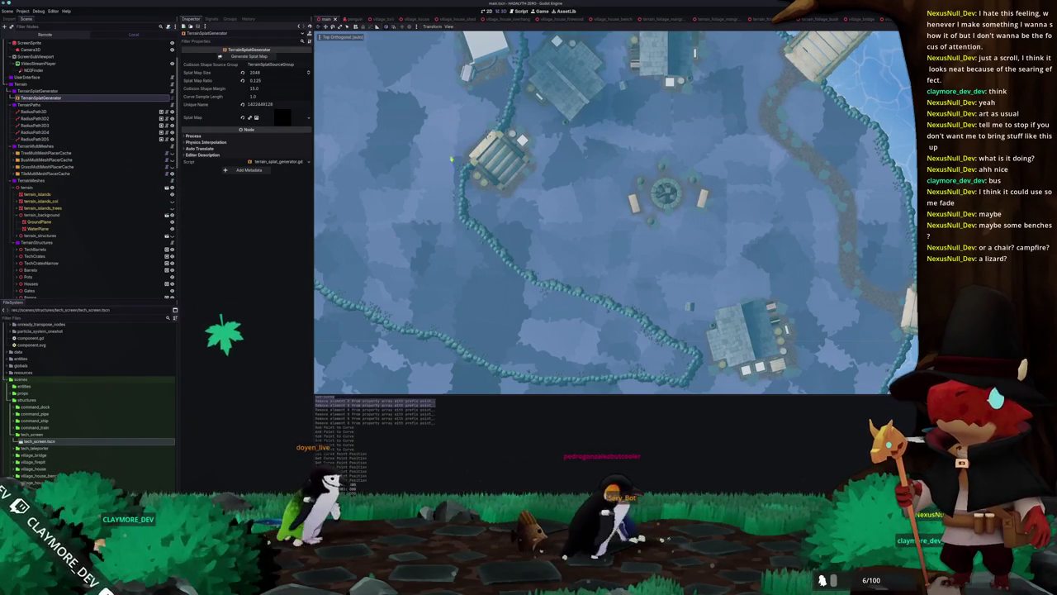
scroll(542, 246, down, 3)
scroll(542, 246, down, 1)
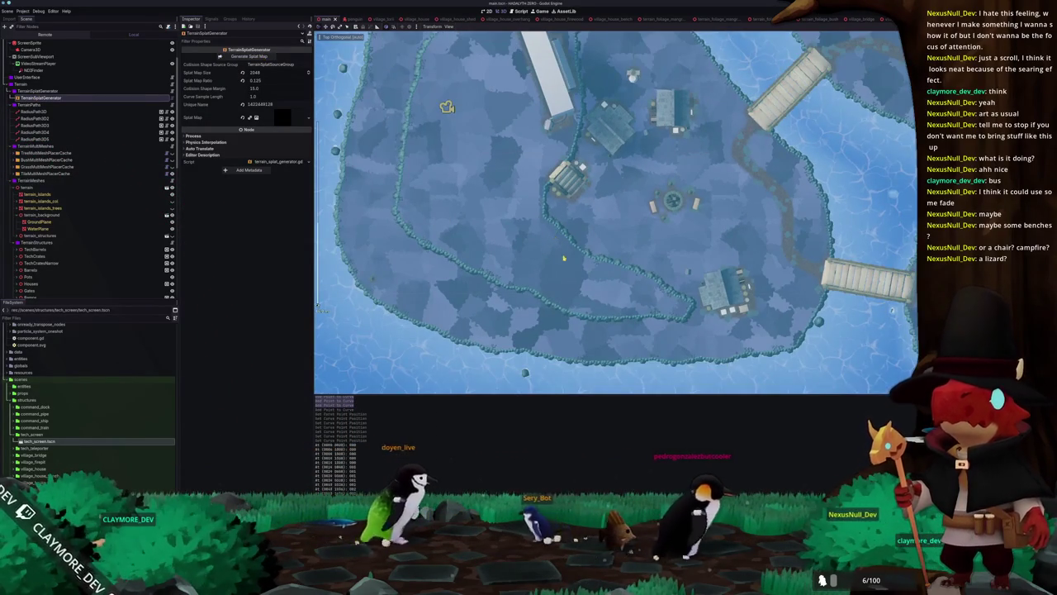
scroll(561, 254, up, 2)
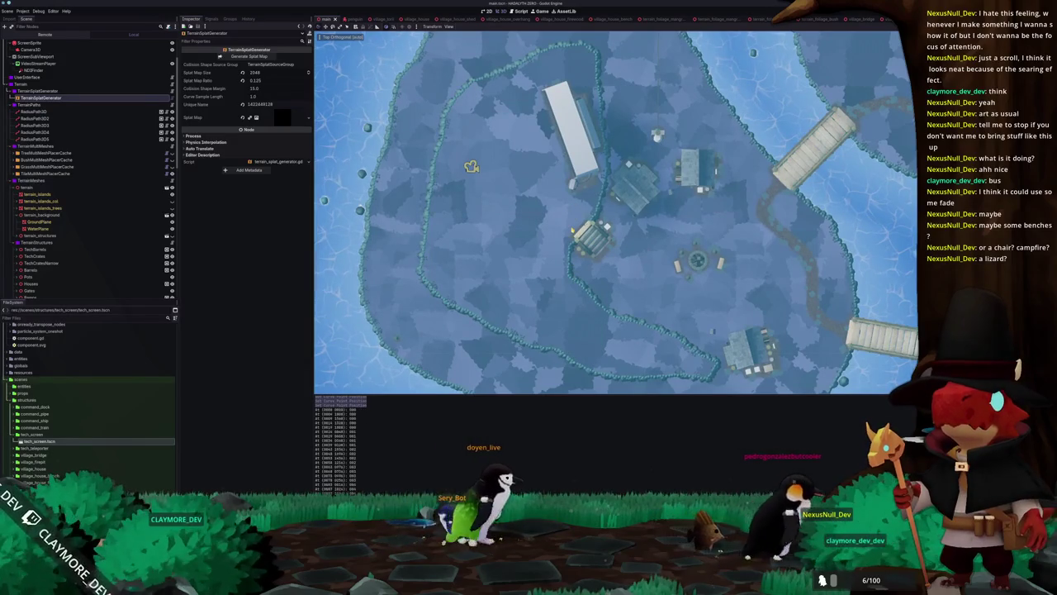
scroll(587, 230, left, 2)
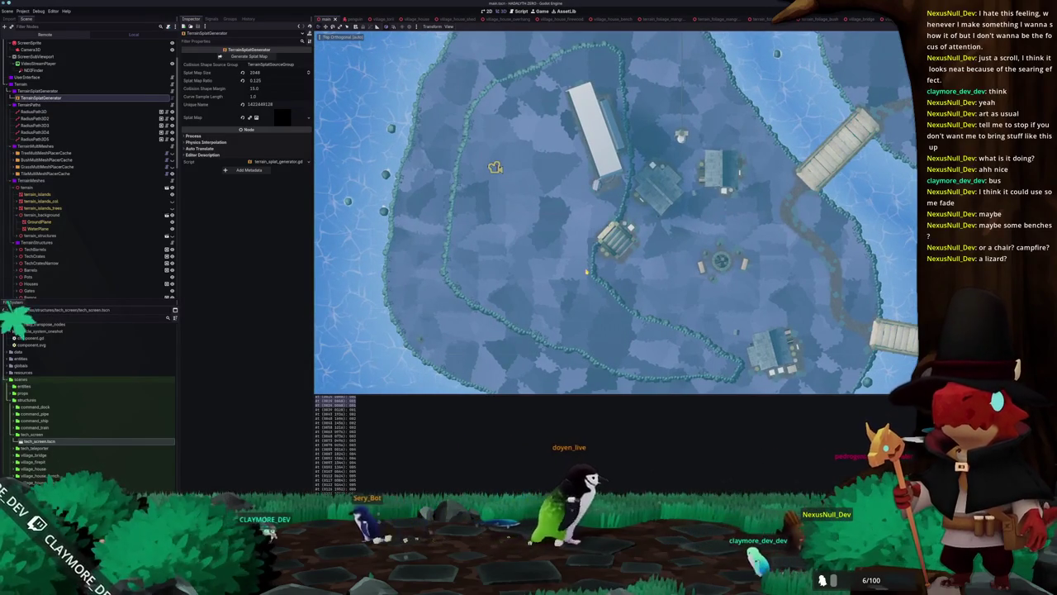
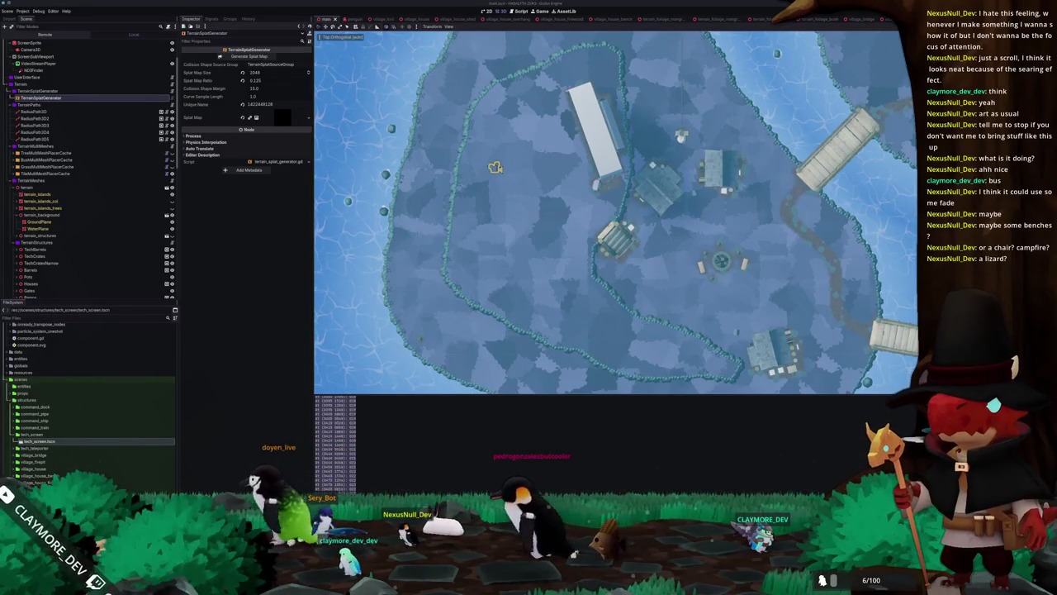
- Retitle the Notion task from tech_stream_monitor to tech_screen, set Status to Done, and close it
key(alt+Tab)
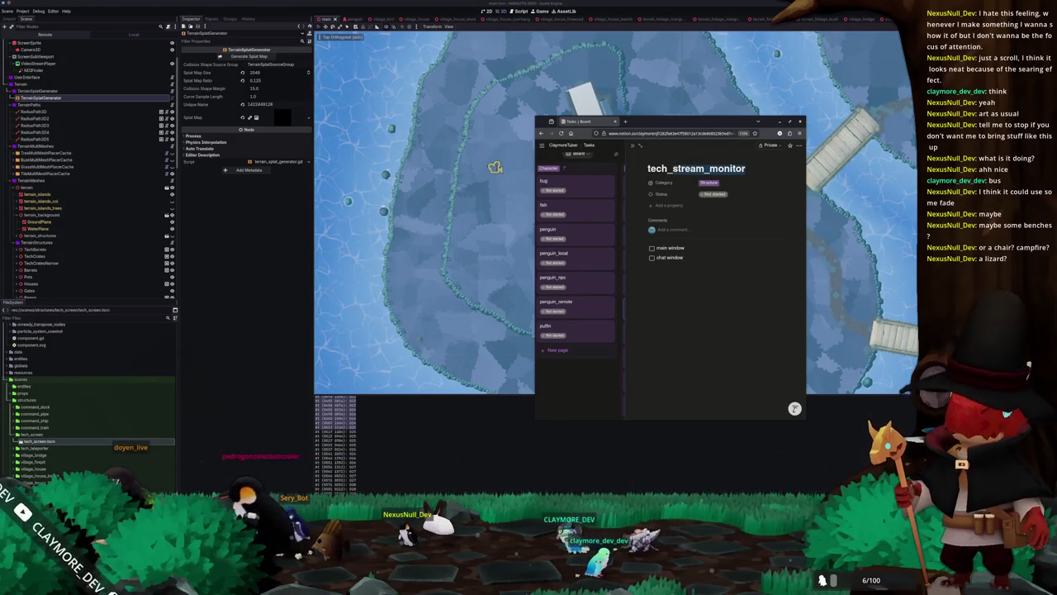
text(creen)
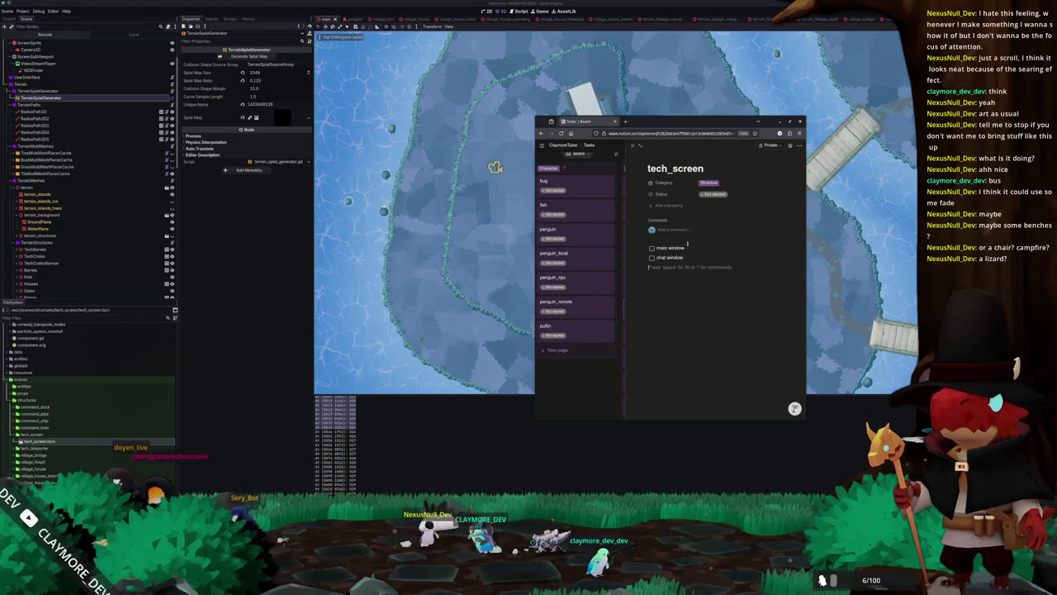
click(712, 187)
key(Escape)
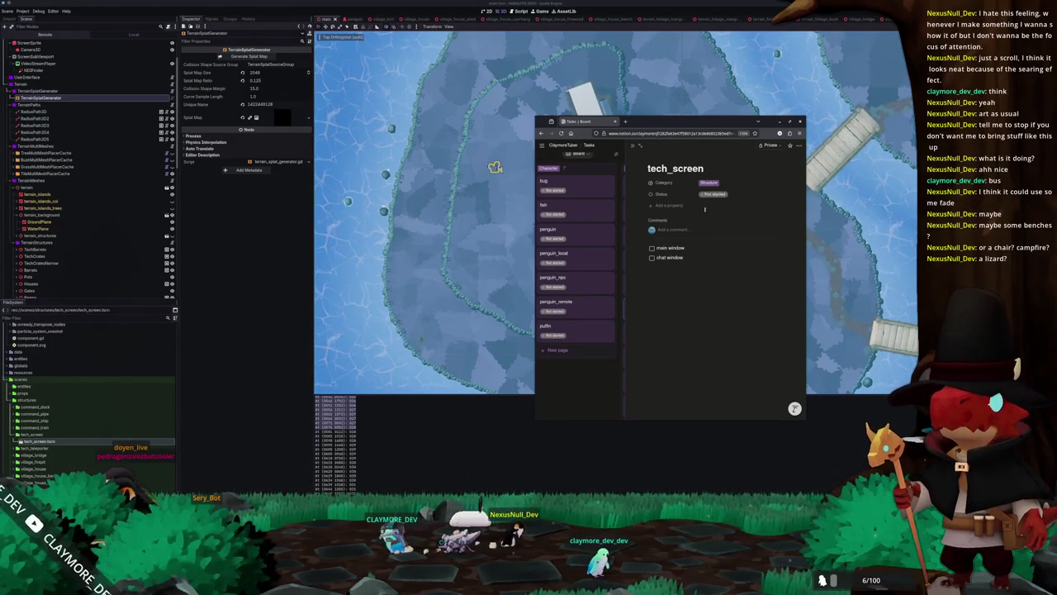
click(715, 195)
click(709, 261)
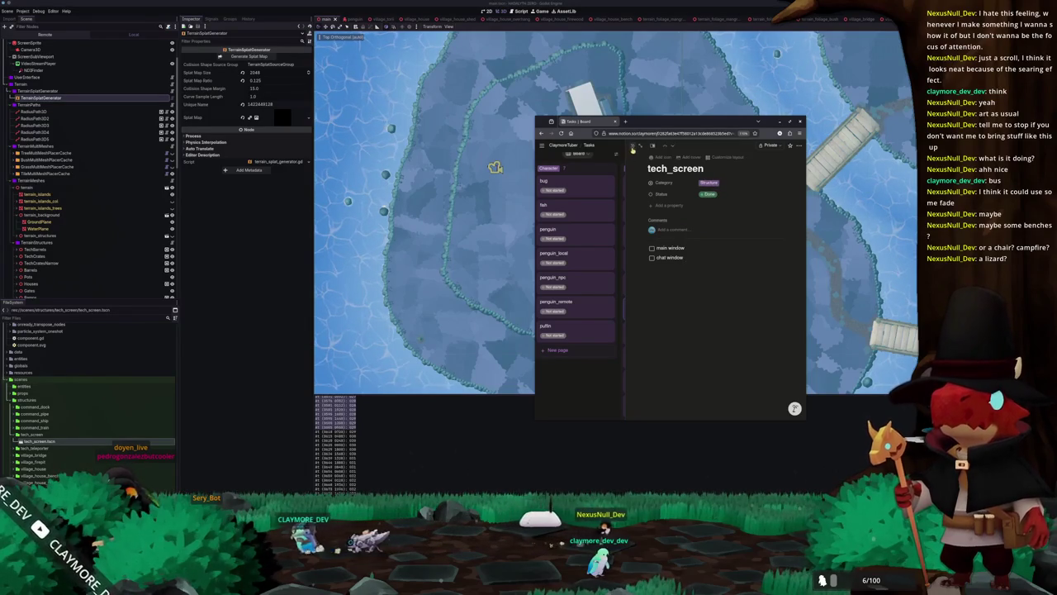
key(Escape)
scroll(605, 385, down, 3)
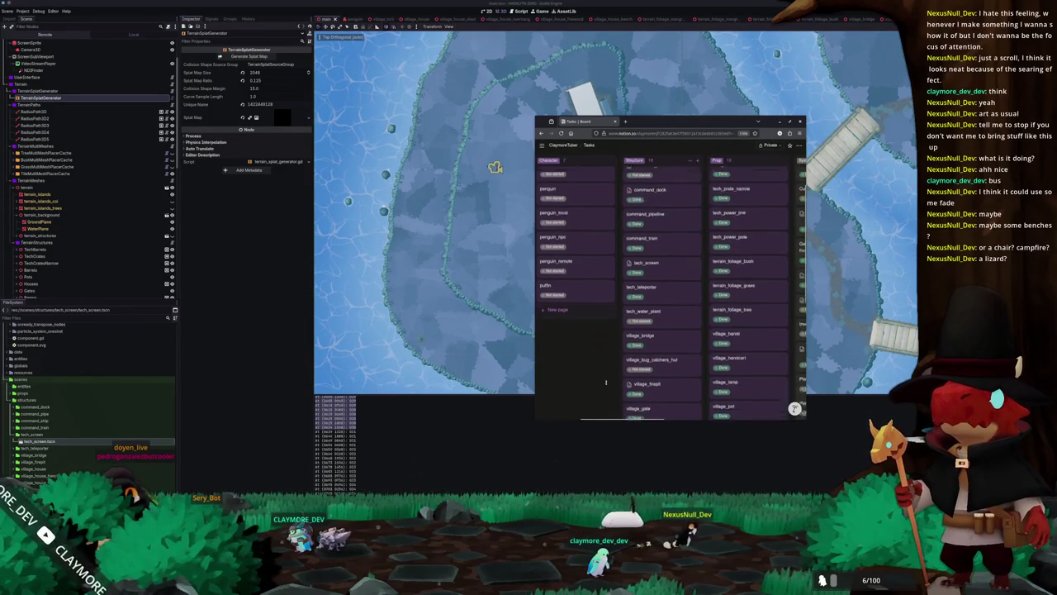
- Note on the penguin task: base penguin customization and animation, but no controller for the actual penguin
scroll(591, 365, down, 3)
scroll(591, 365, right, 1)
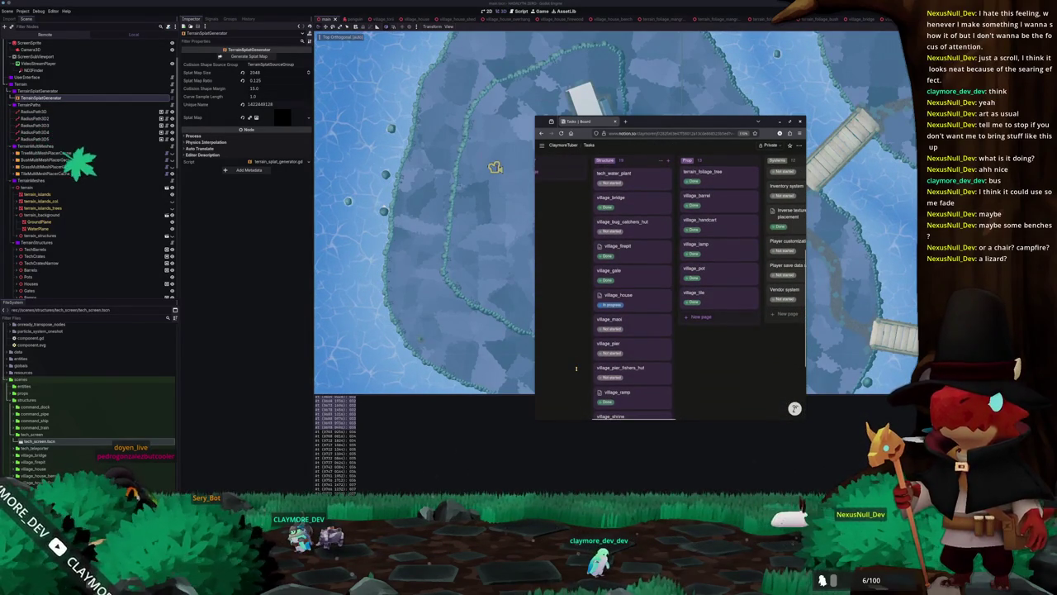
scroll(579, 369, down, 2)
scroll(591, 363, up, 3)
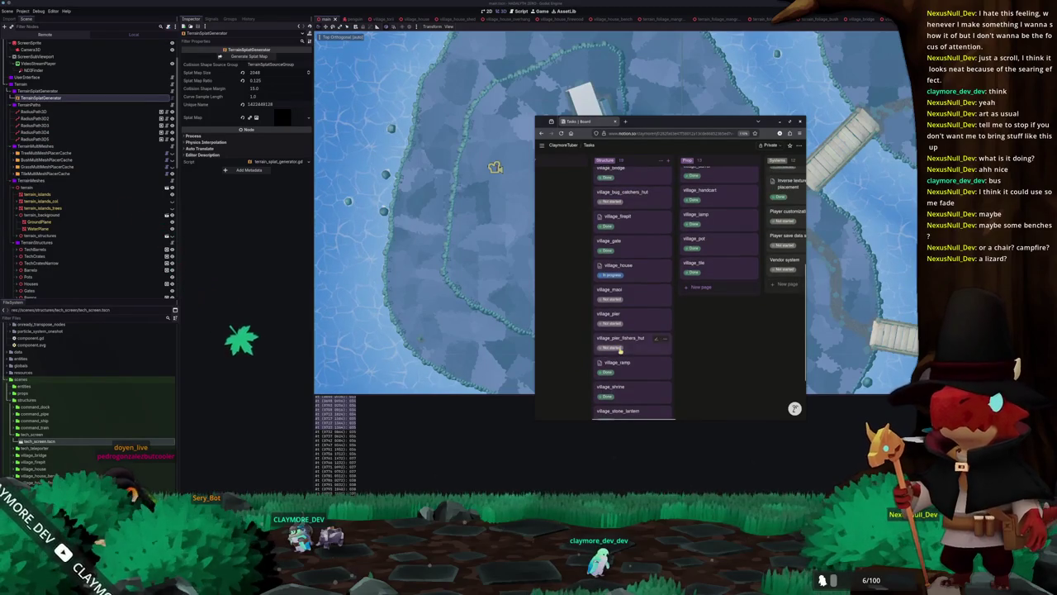
scroll(633, 351, up, 6)
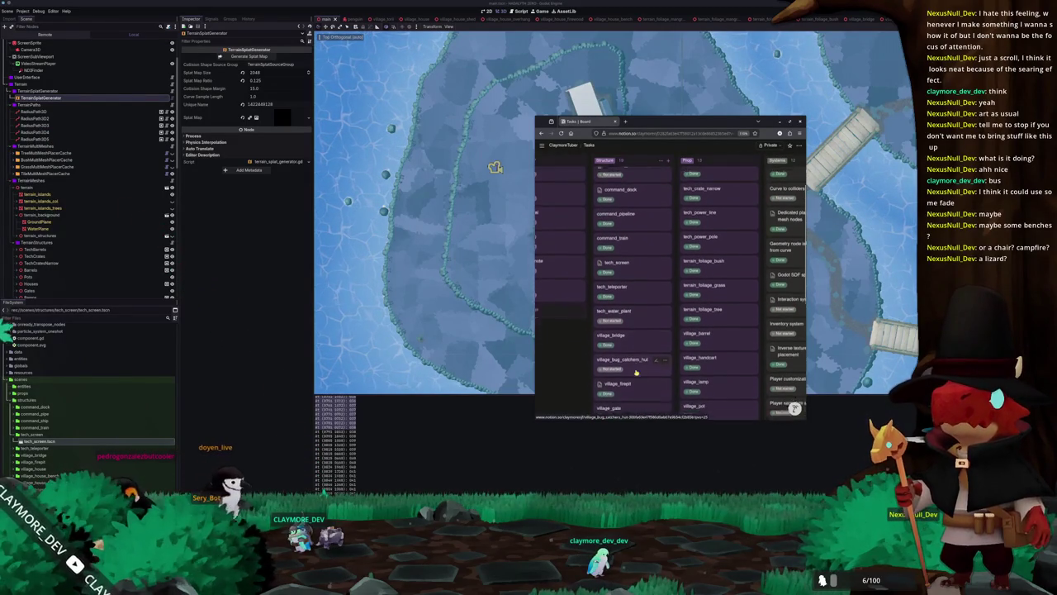
scroll(634, 350, up, 2)
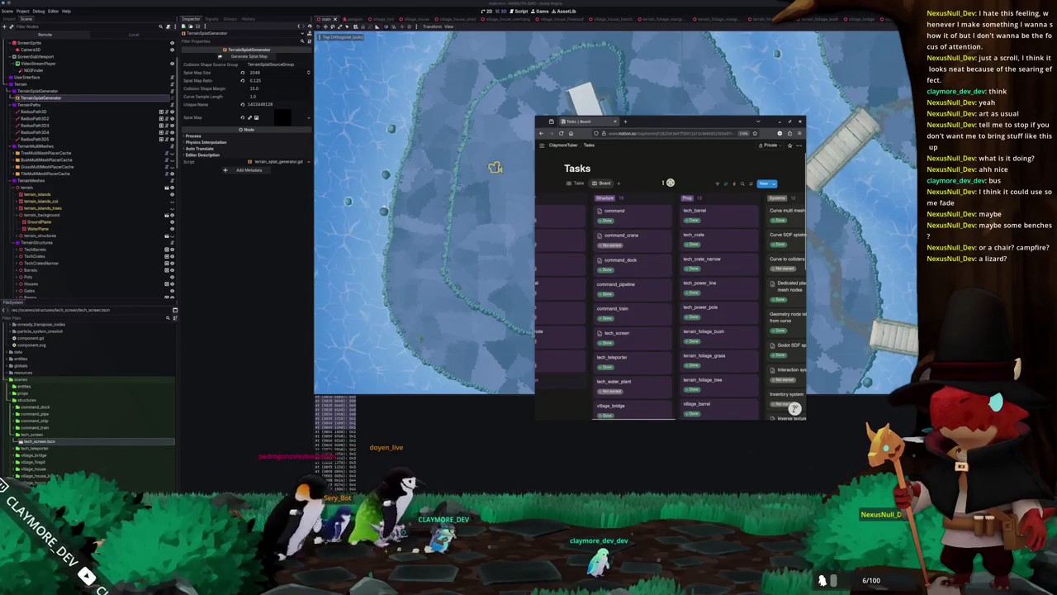
scroll(652, 215, left, 3)
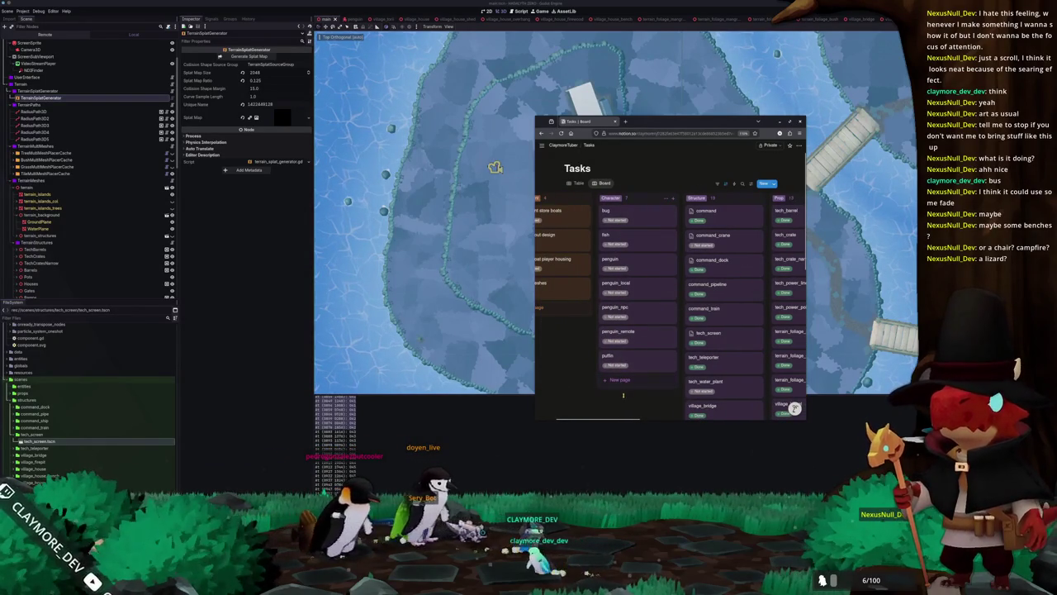
scroll(624, 396, left, 2)
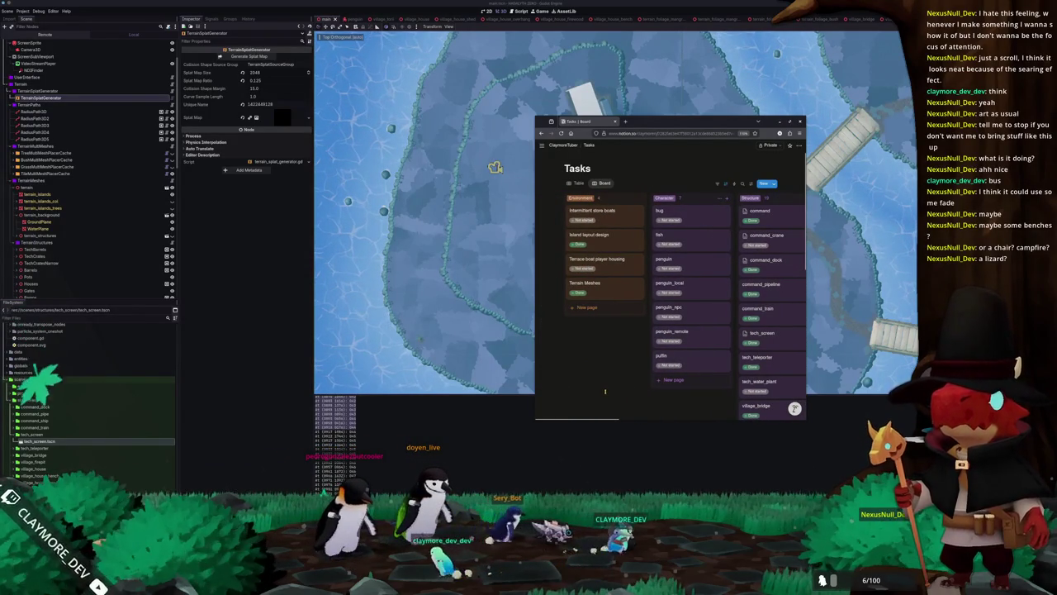
scroll(645, 264, right, 2)
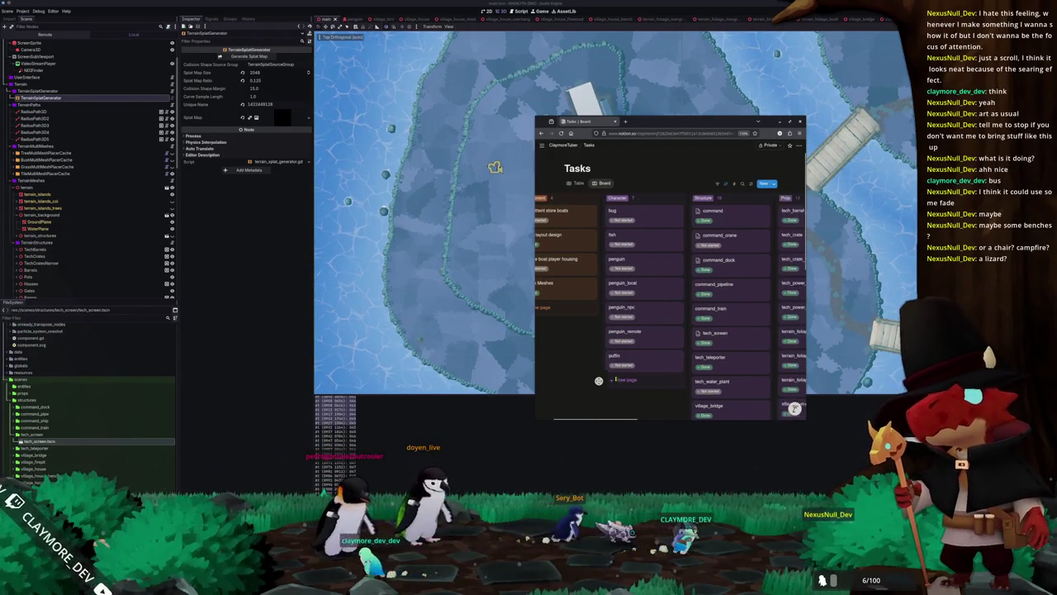
click(645, 264)
text(All base pengi)
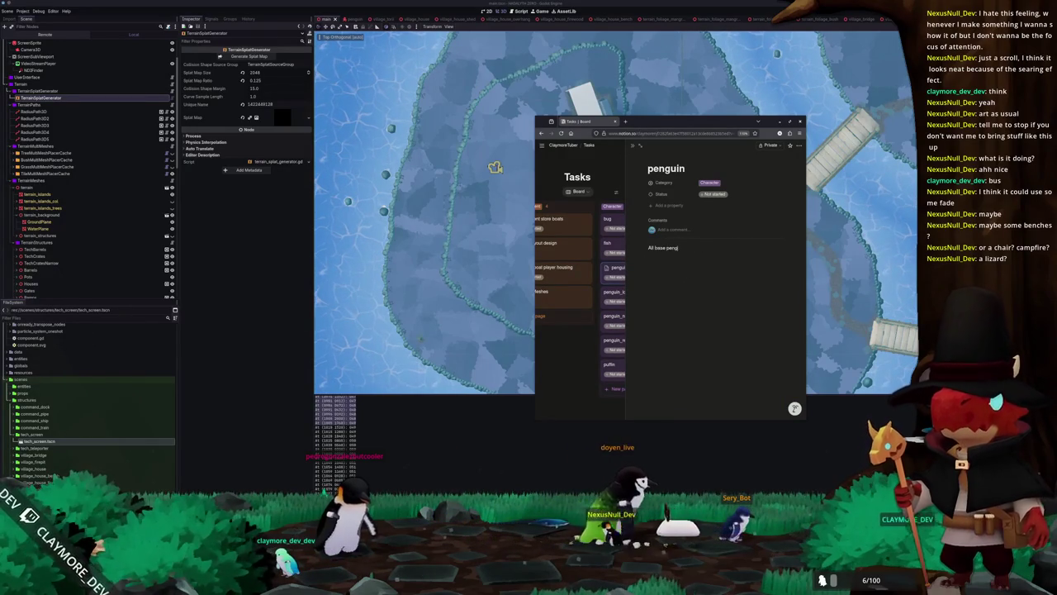
text(uin customization and animation functionality)
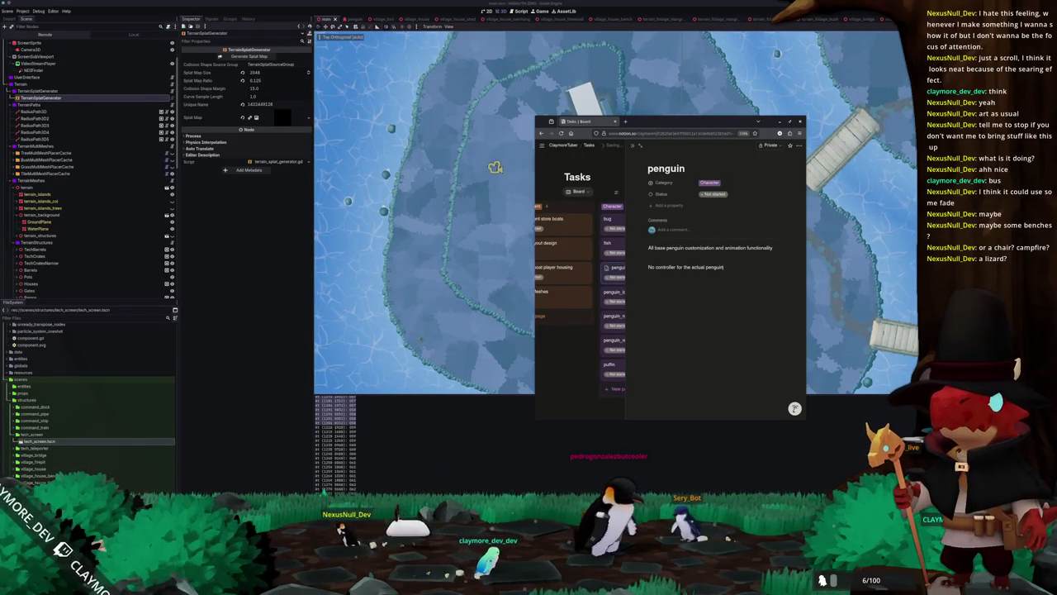
click(560, 389)
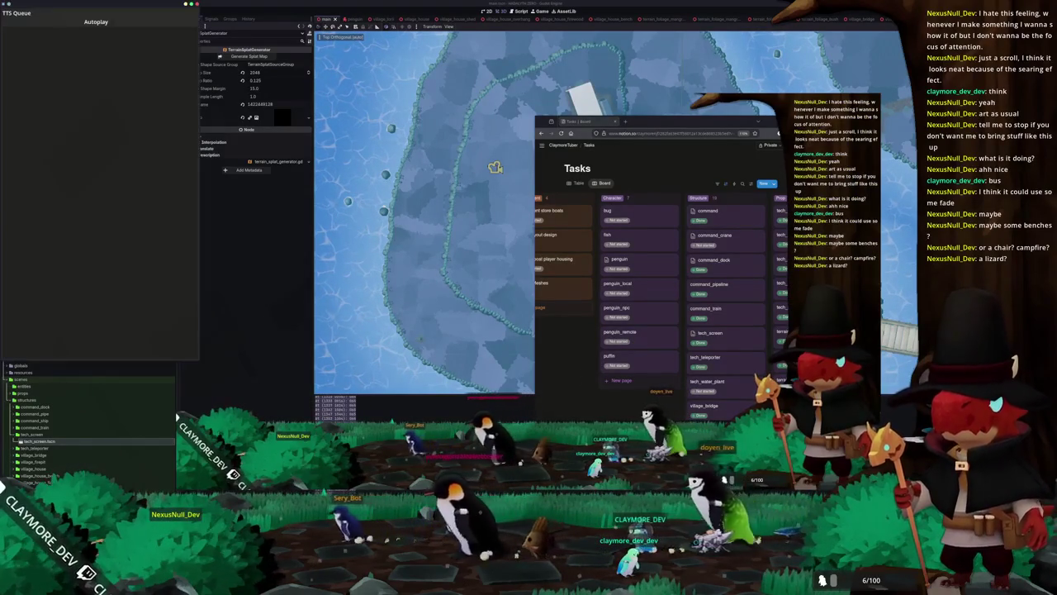
- Glance at the streaming software, zoom the Godot top view, then switch to the tech_screen.blend model in Blender
key(alt+Tab)
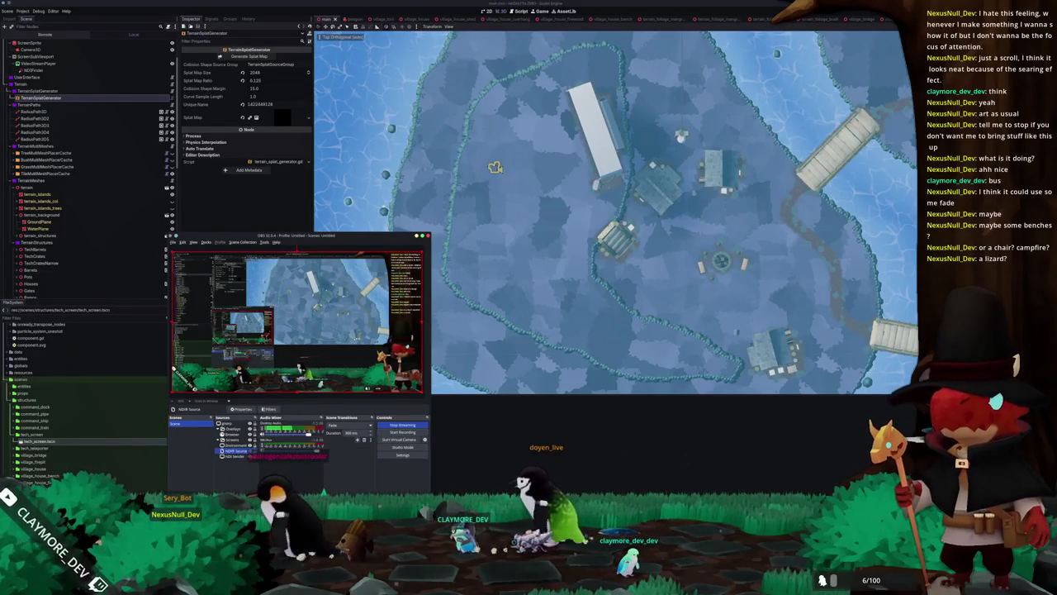
key(alt+Tab)
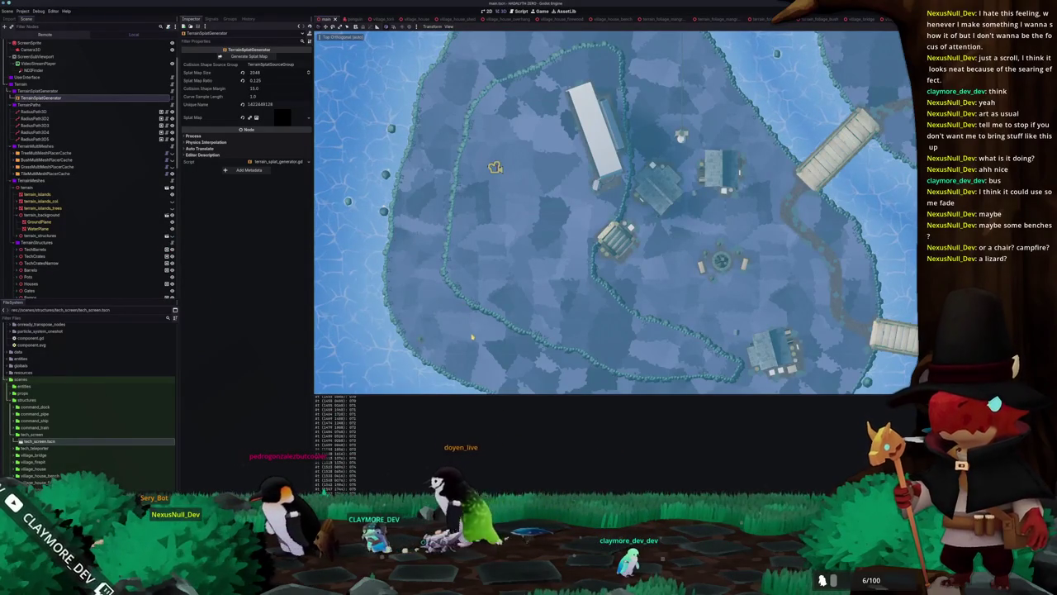
scroll(473, 335, down, 2)
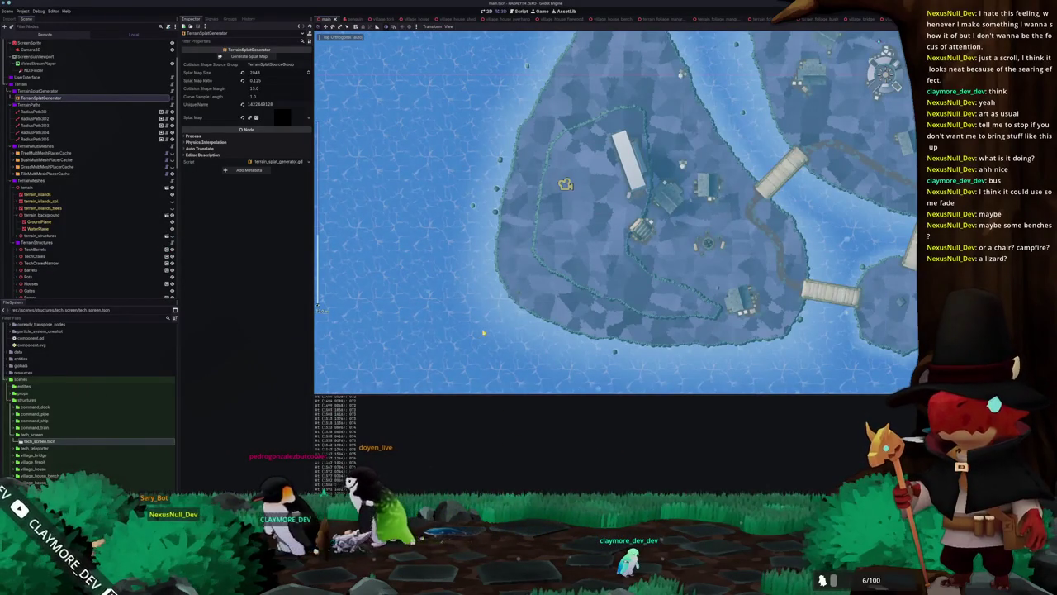
scroll(515, 324, down, 3)
scroll(564, 285, up, 3)
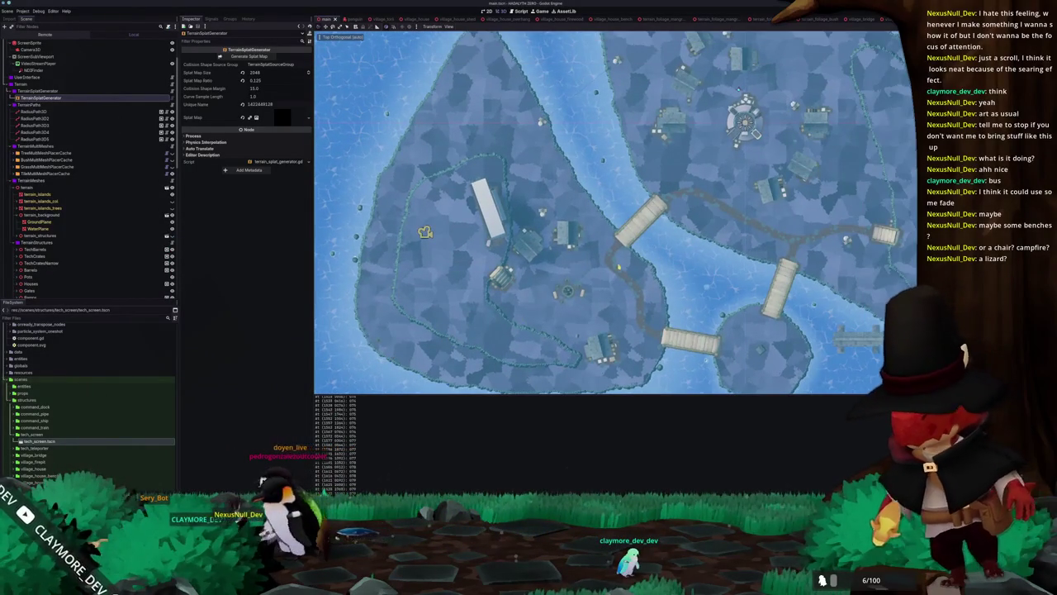
scroll(564, 285, down, 3)
scroll(564, 285, up, 3)
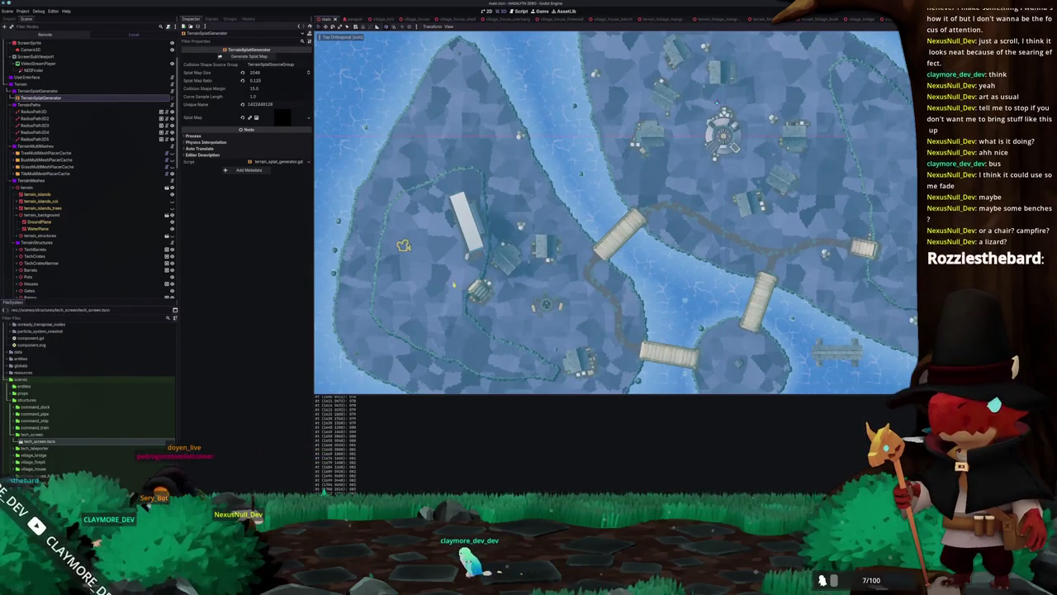
scroll(615, 213, up, 2)
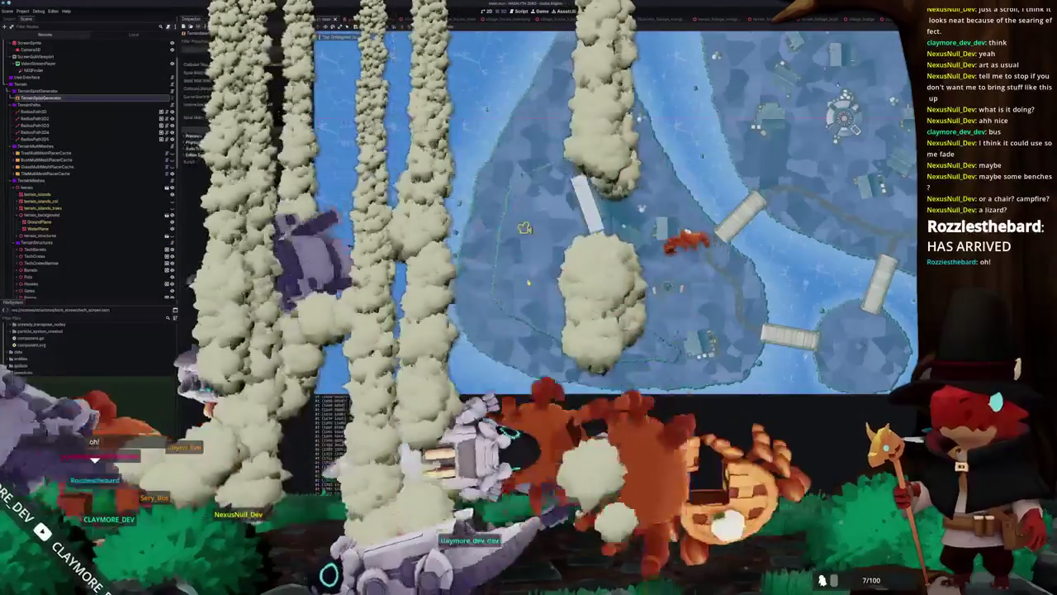
scroll(616, 247, up, 1)
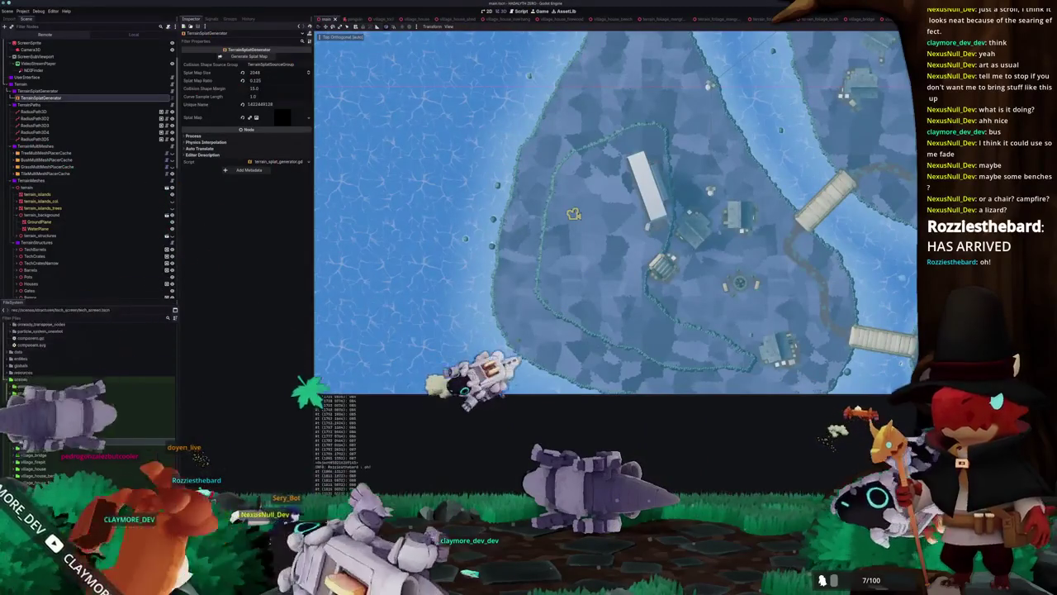
key(alt+Tab)
click(10, 9)
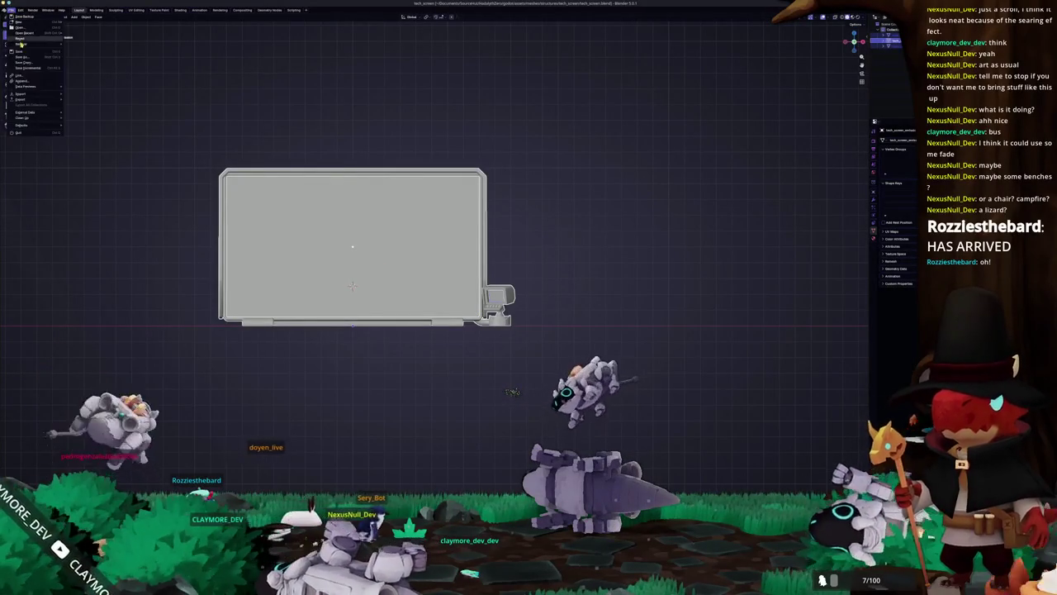
- Load terrain.blend from recent files and view the islands straight down from the top
mouse_move(29, 31)
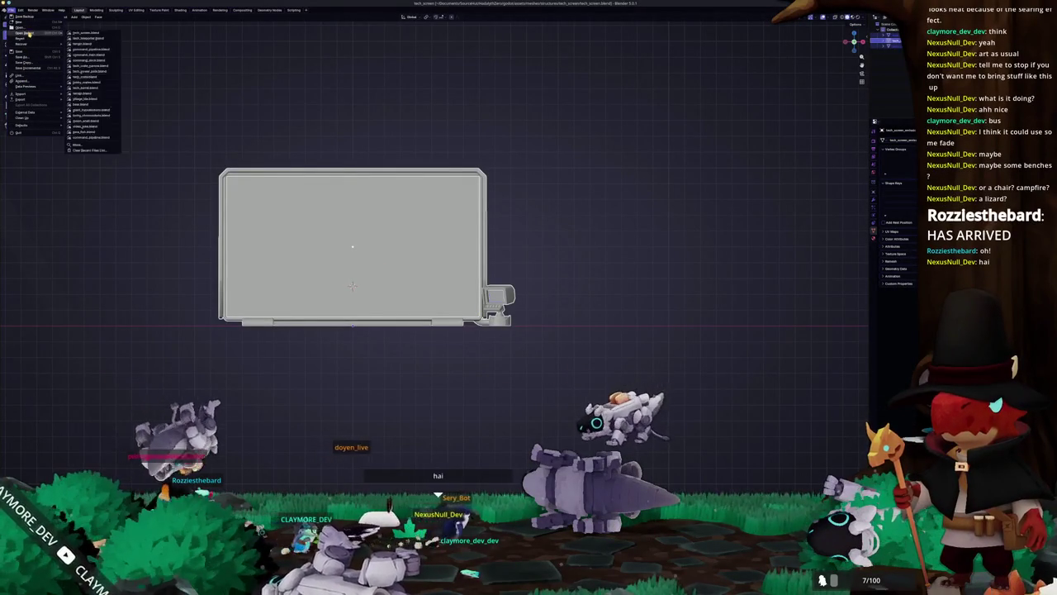
click(82, 38)
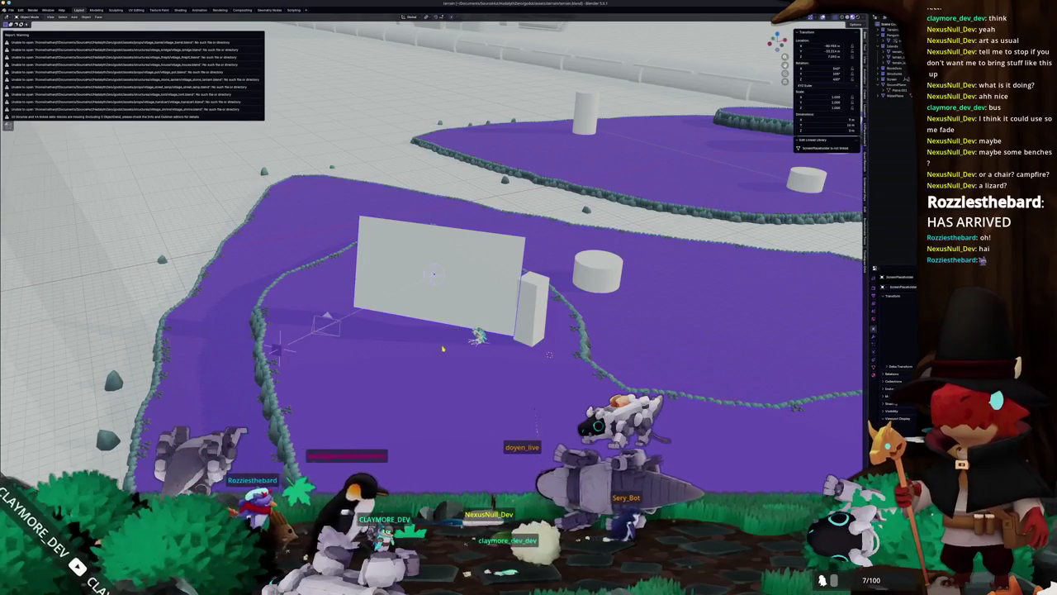
key(KP_7)
scroll(569, 285, down, 4)
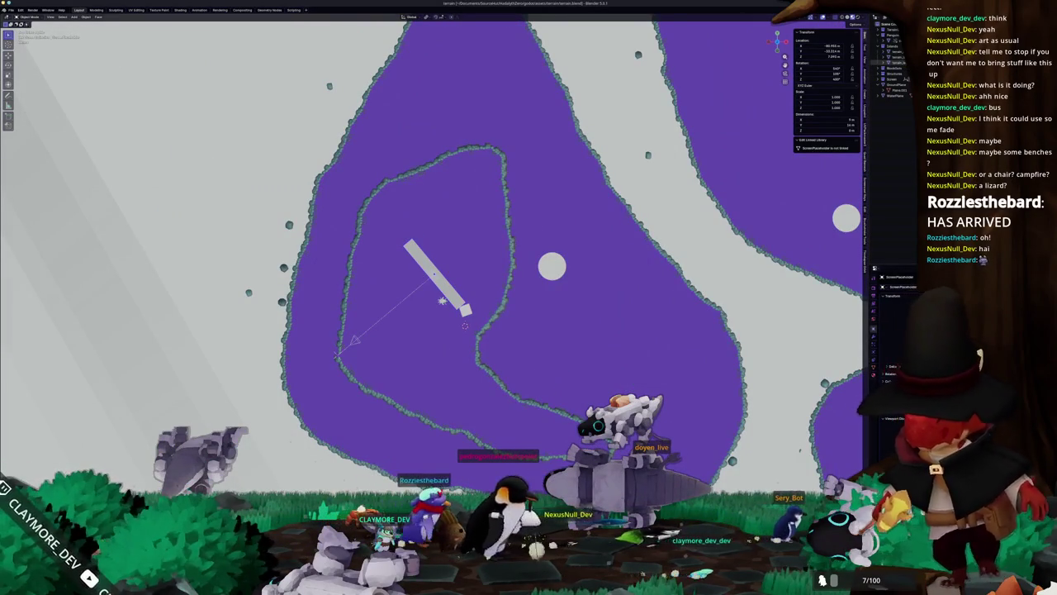
- In Edit Mode, box-select a strip of vertices along the left island's inner ring
scroll(464, 325, down, 4)
key(Tab)
scroll(484, 220, up, 3)
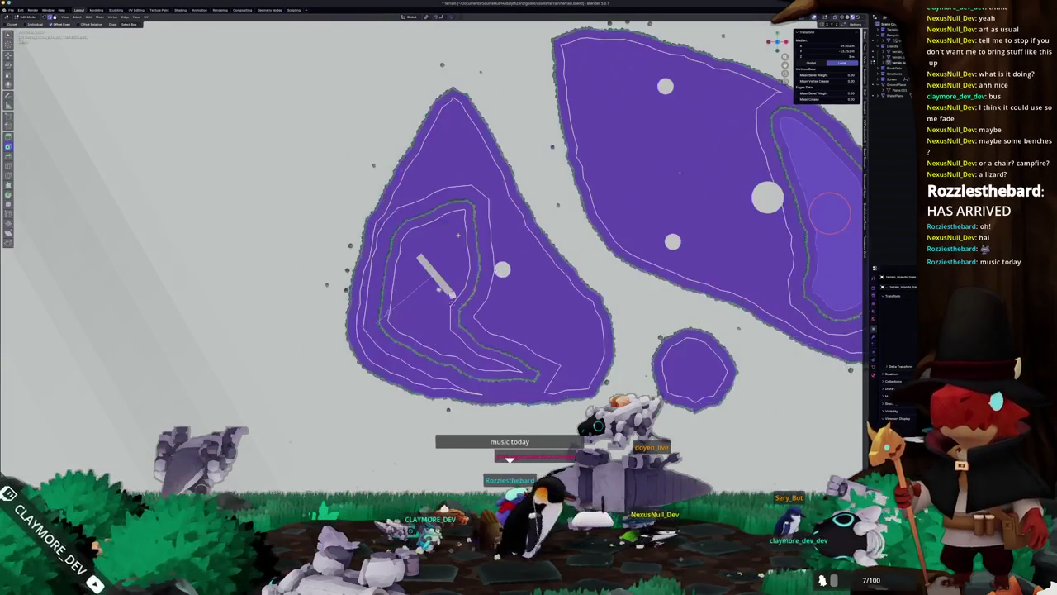
key(Tab)
scroll(468, 225, up, 3)
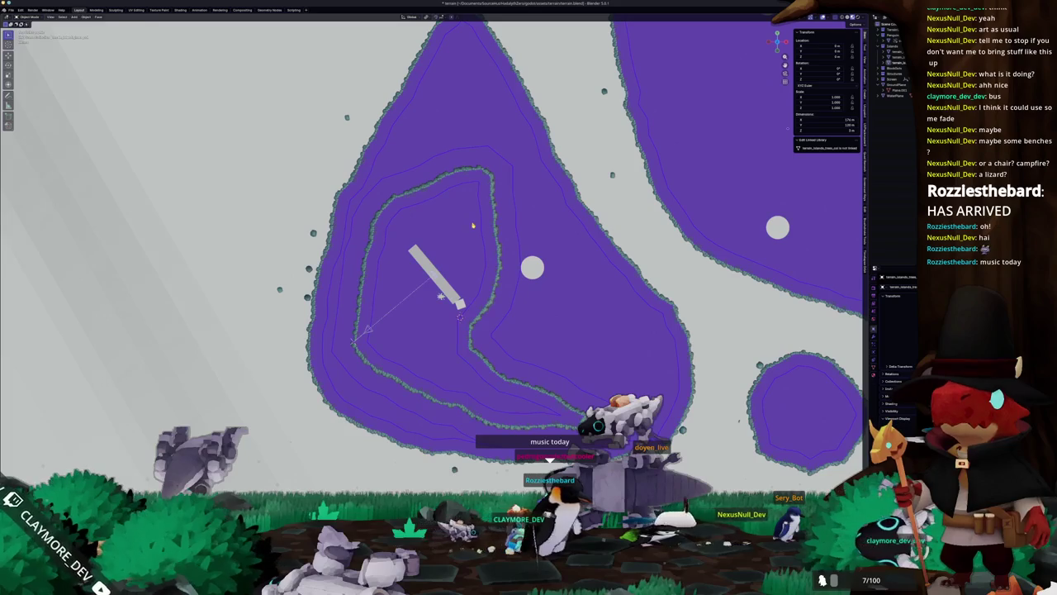
key(Tab)
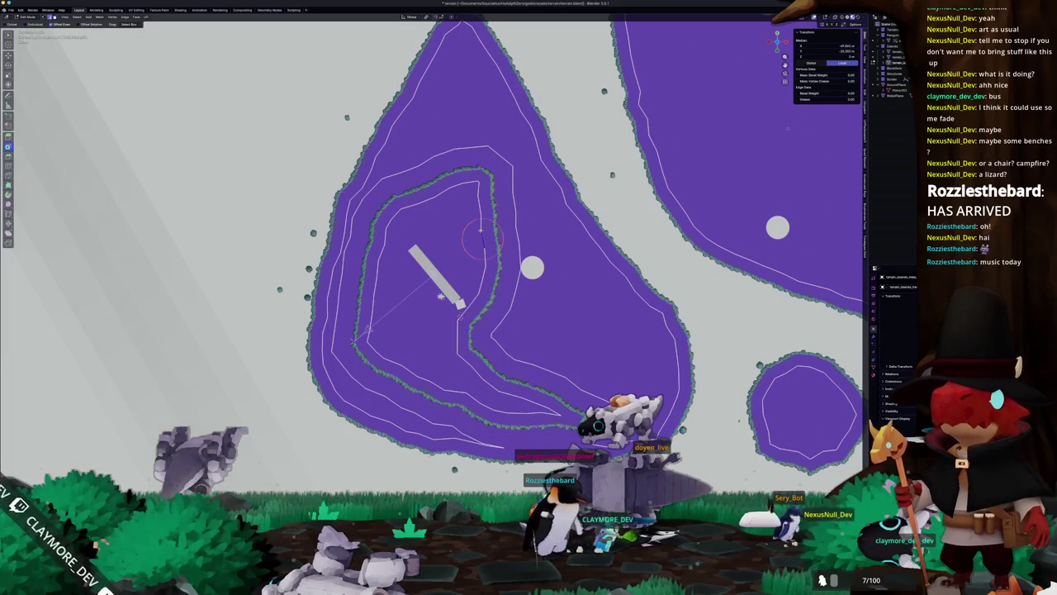
key(alt+a)
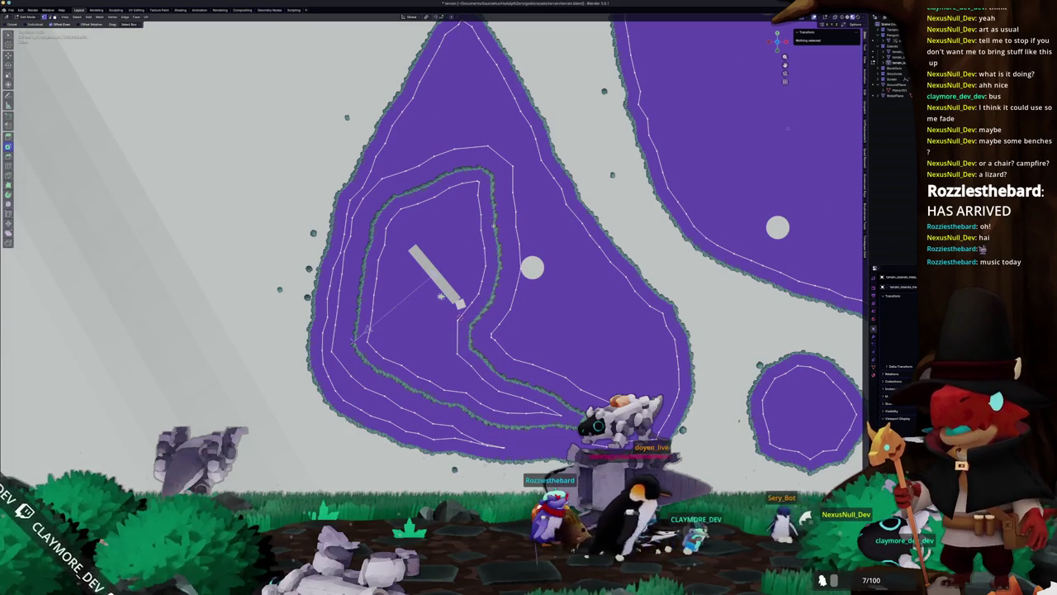
mouse_move(497, 255)
mouse_down()
mouse_move(393, 207)
mouse_move(373, 174)
mouse_up()
scroll(442, 177, up, 2)
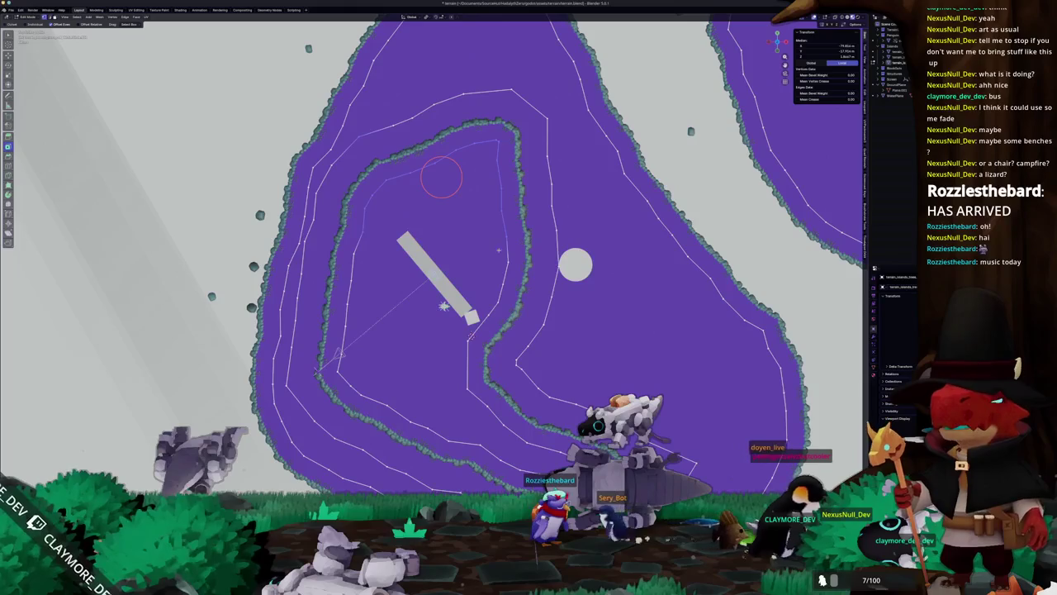
key(alt+a)
mouse_move(519, 277)
mouse_down()
mouse_move(491, 228)
mouse_move(488, 185)
mouse_up()
drag(382, 299, 333, 215)
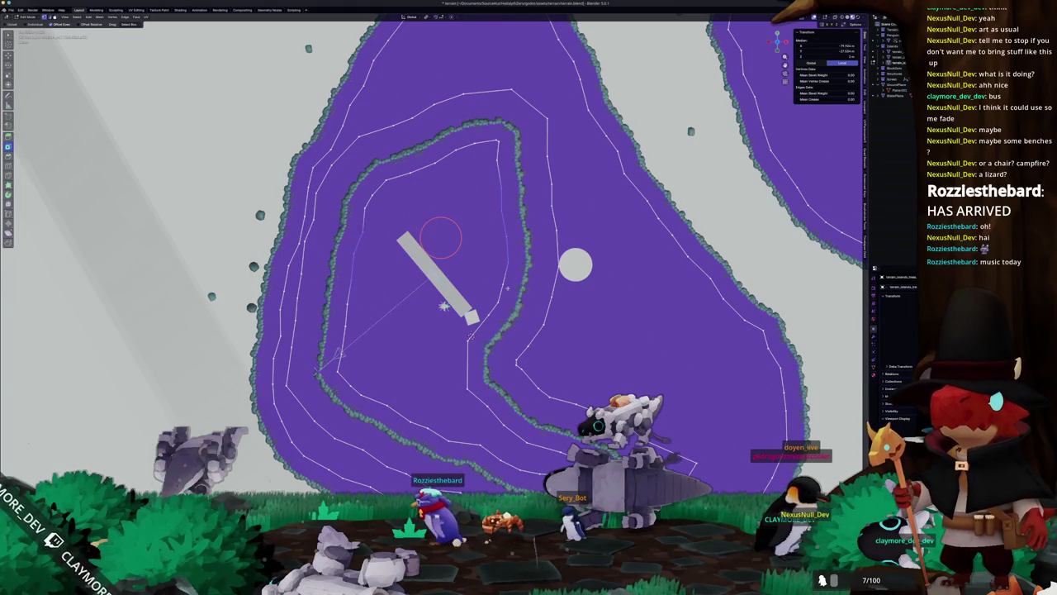
shift+click(486, 289)
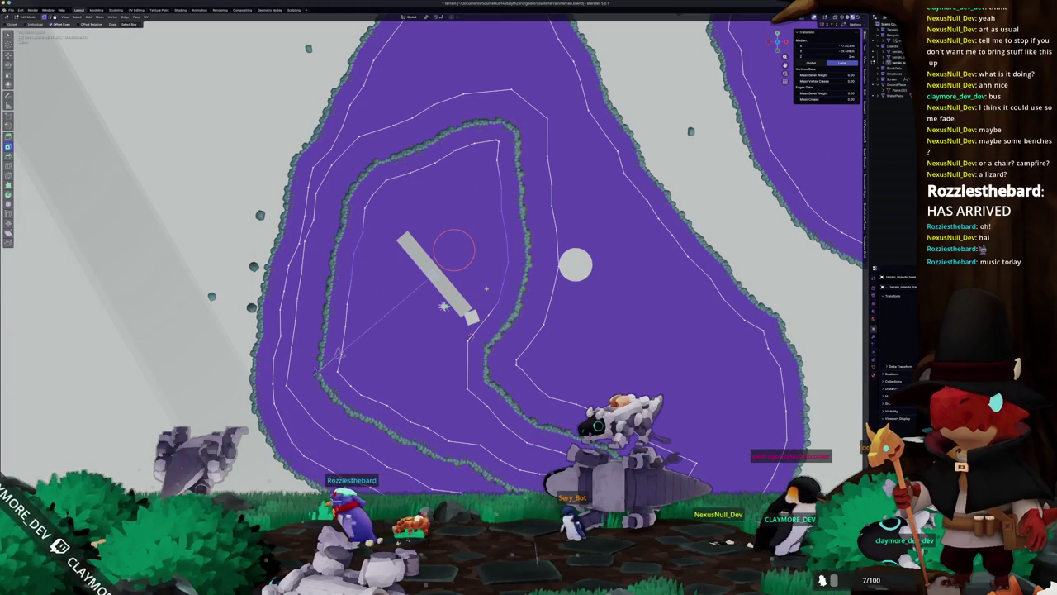
- Delete the selected inner-ring vertices with X > Vertices
key(x)
click(481, 285)
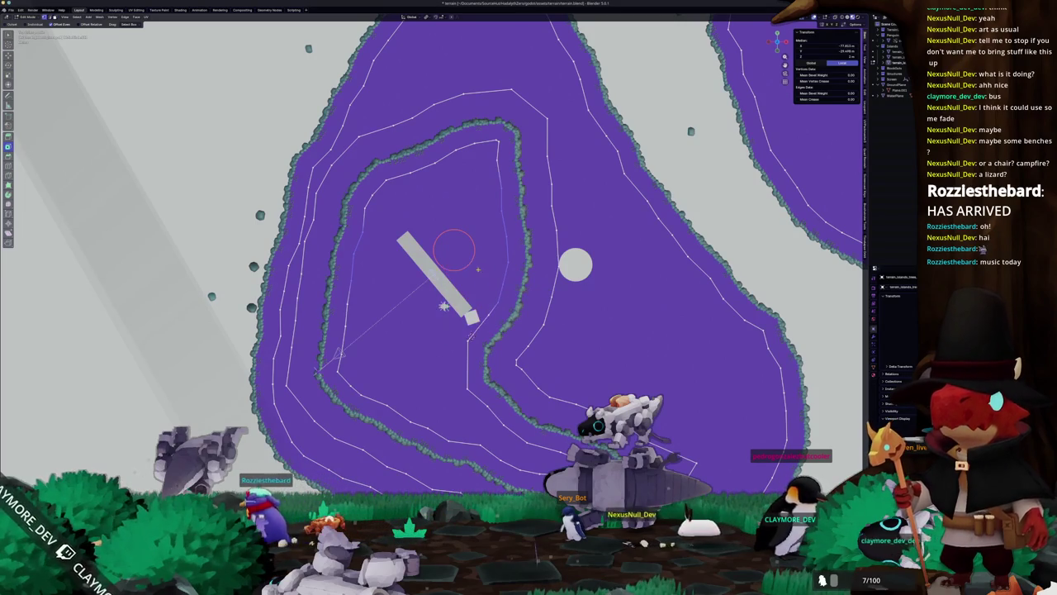
key(x)
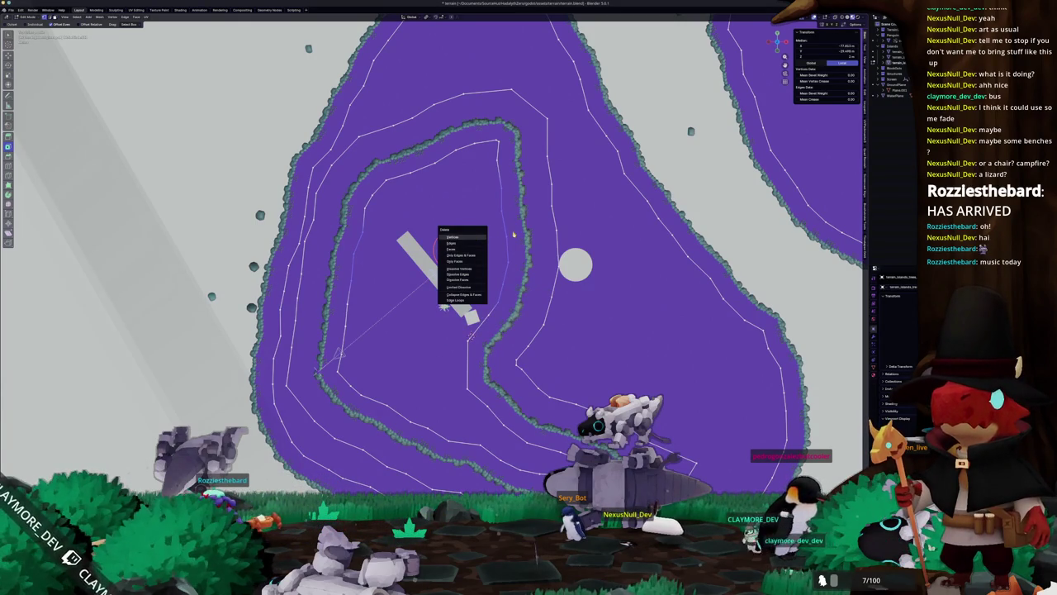
key(Escape)
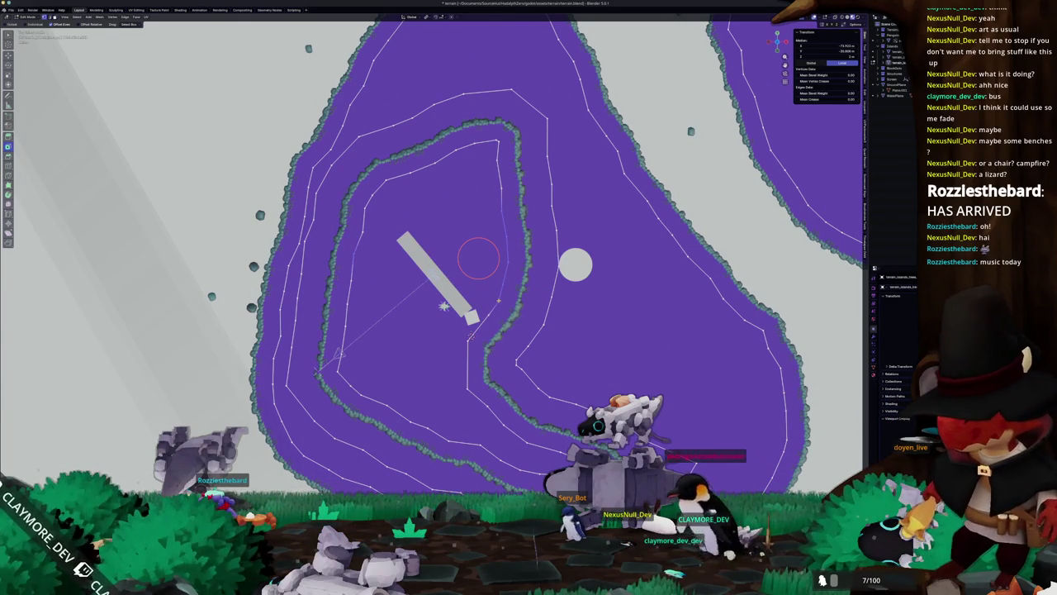
key(x)
click(468, 246)
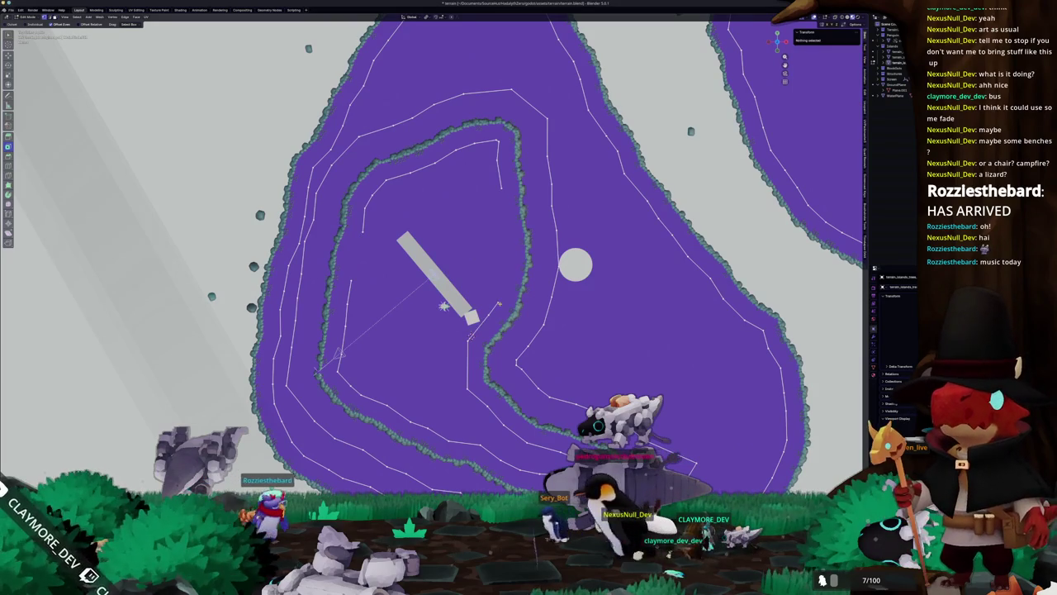
- Fill the opening's border and upper loop with new faces, then return to Object Mode
click(497, 303)
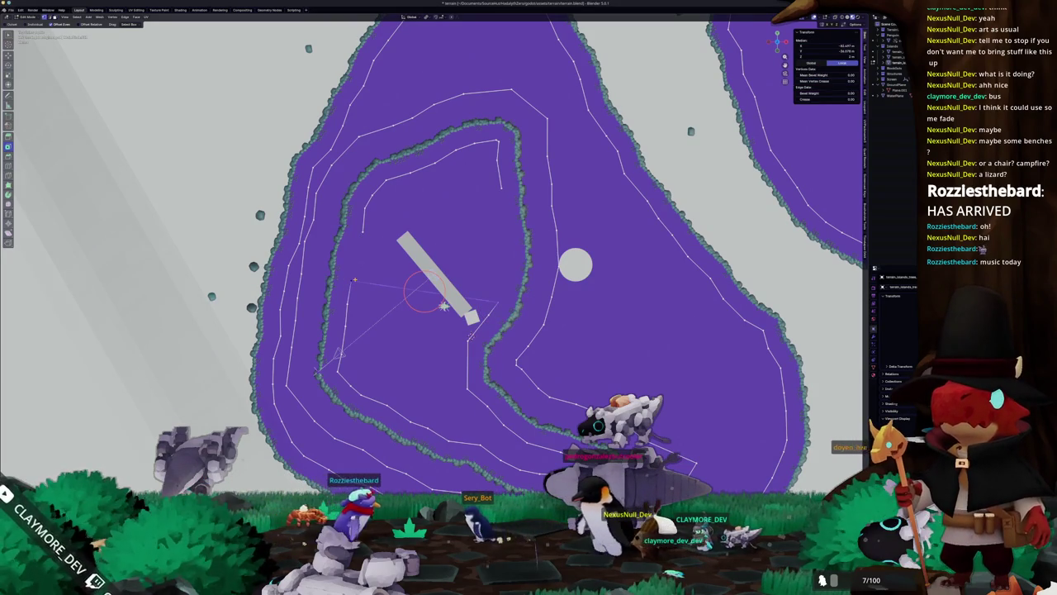
key(f)
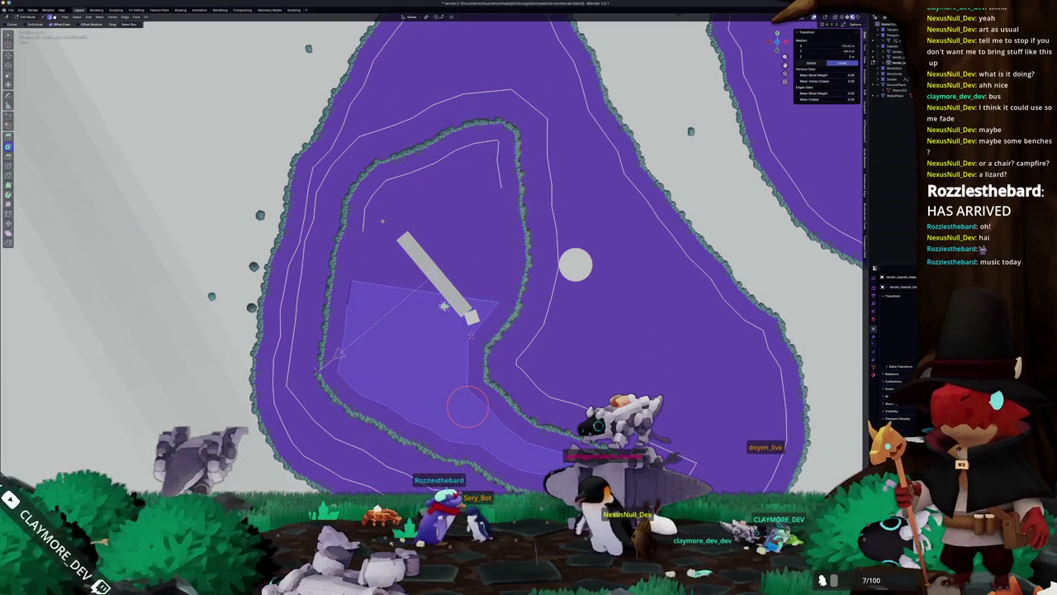
click(364, 229)
click(432, 209)
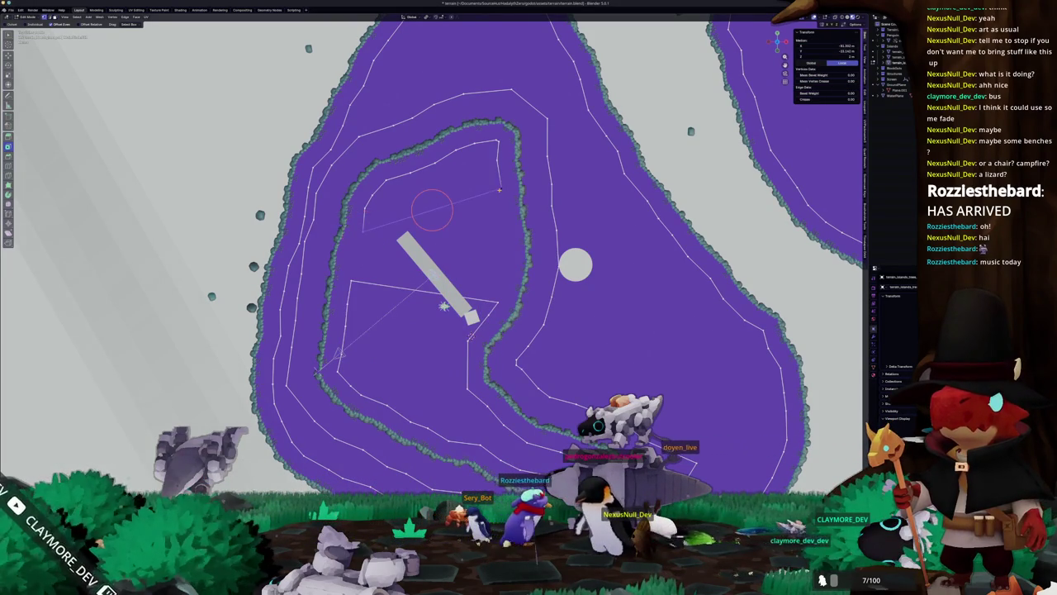
key(f)
key(Tab)
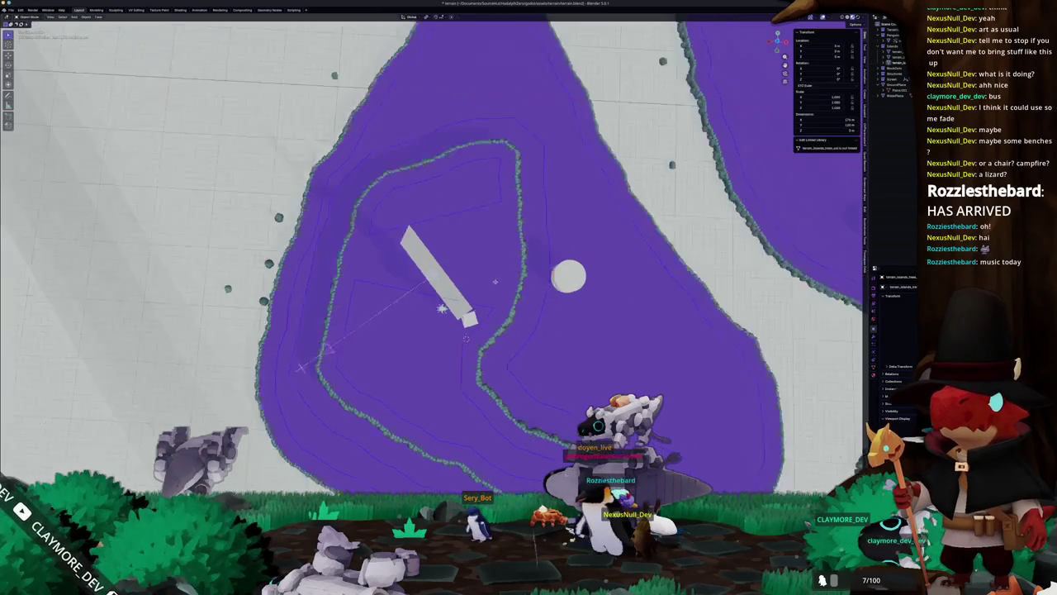
- Move the selected terrain geometry vertically along Z, then return to top view
key(Tab)
key(g)
key(z)
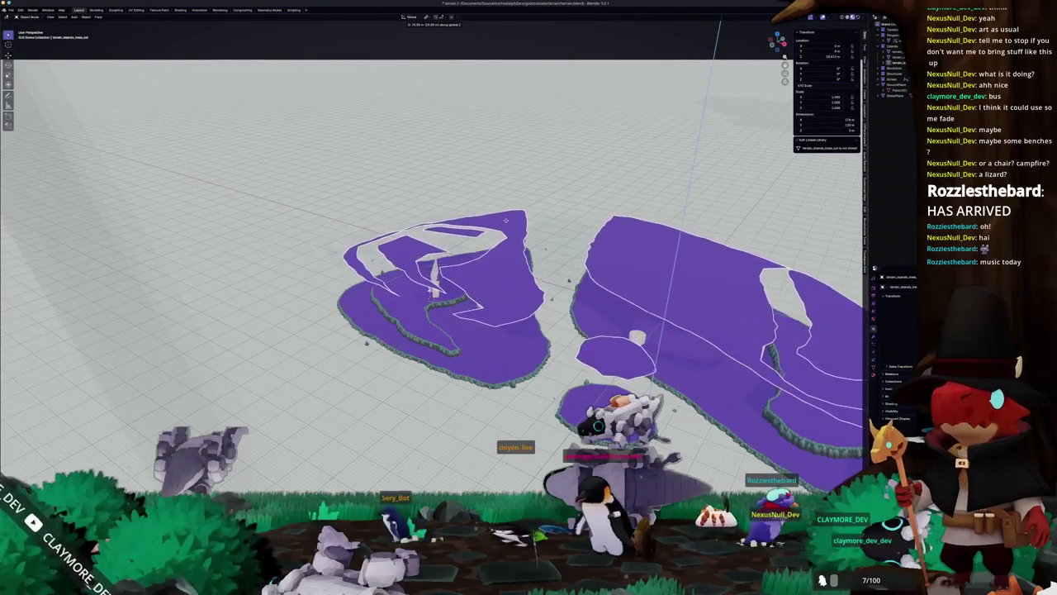
click(508, 217)
key(KP_7)
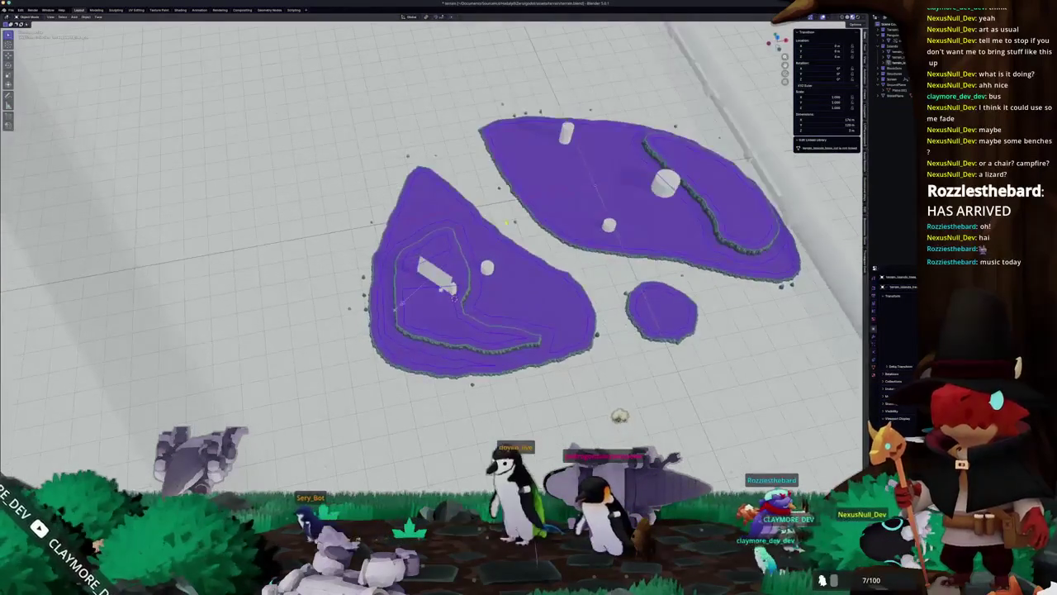
- Add a cylinder to the terrain and scale it up
key(shift+a)
mouse_move(582, 187)
click(636, 215)
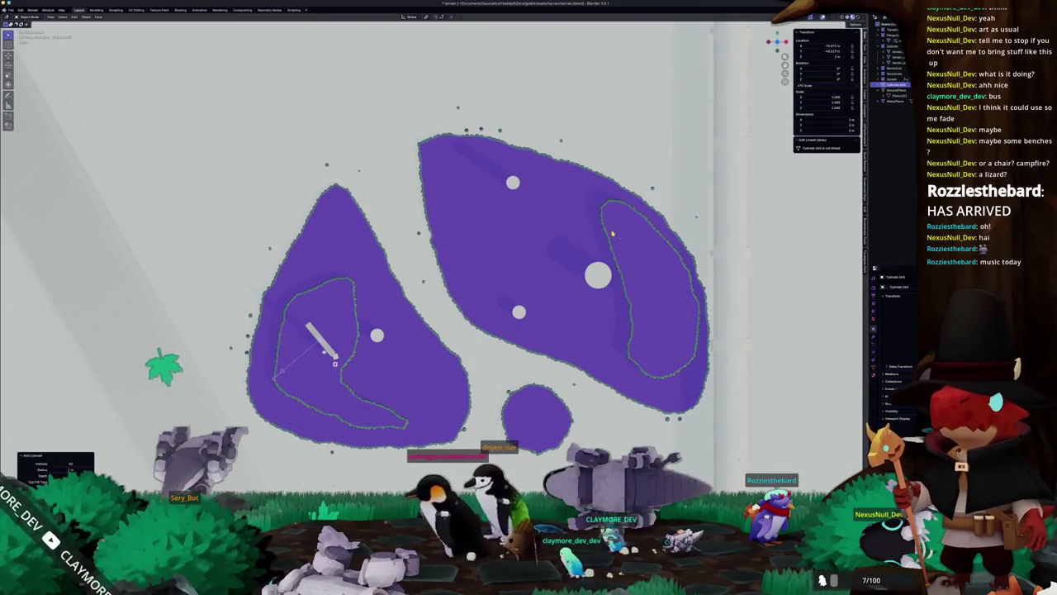
scroll(528, 314, up, 3)
key(s)
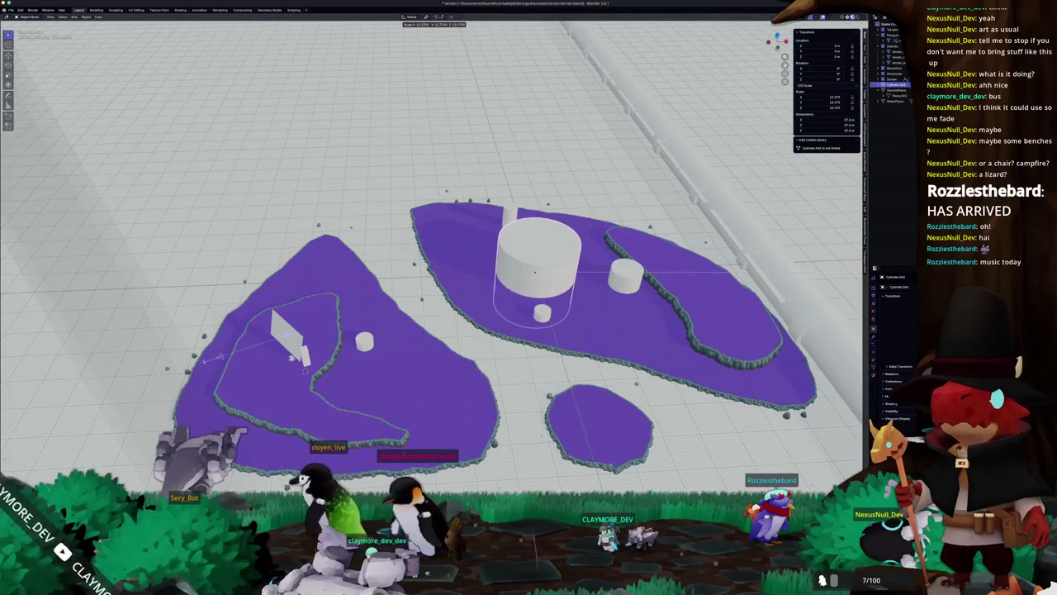
key(Return)
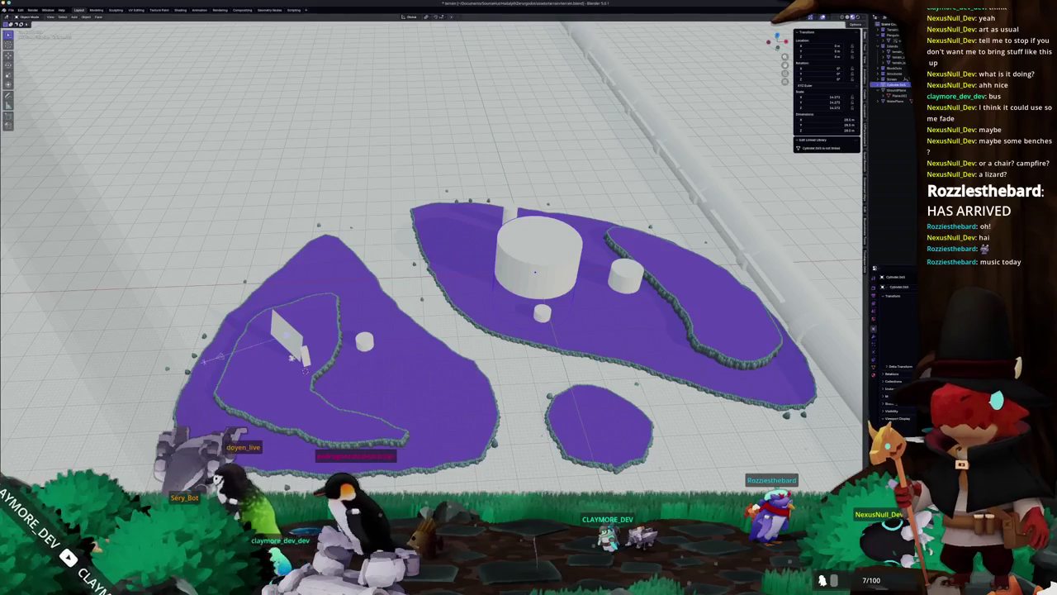
- Compare against the Godot scene and rescale the cylinder to fit
key(alt+Tab)
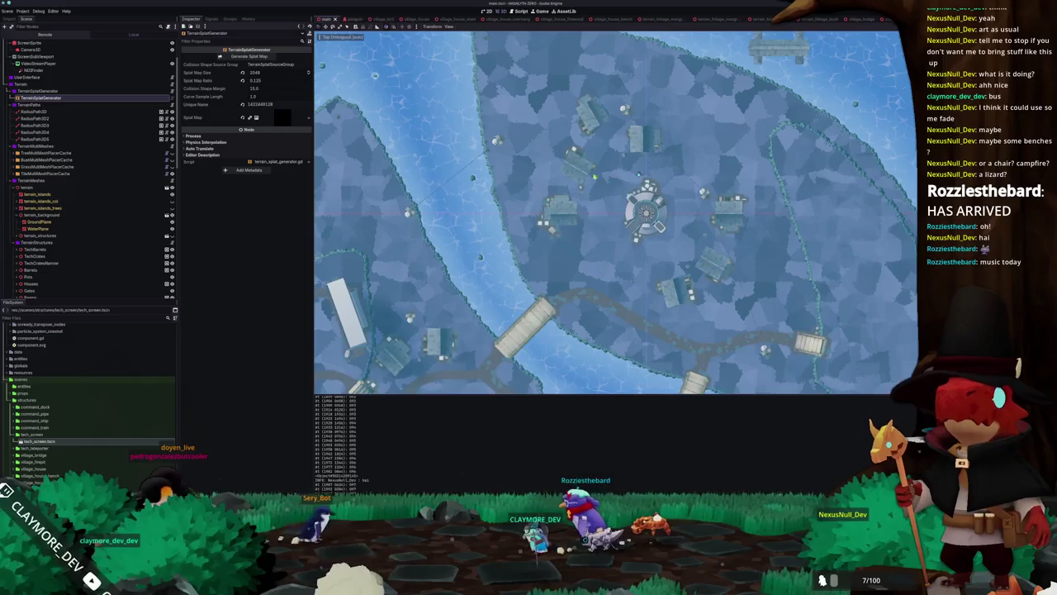
key(alt+Tab)
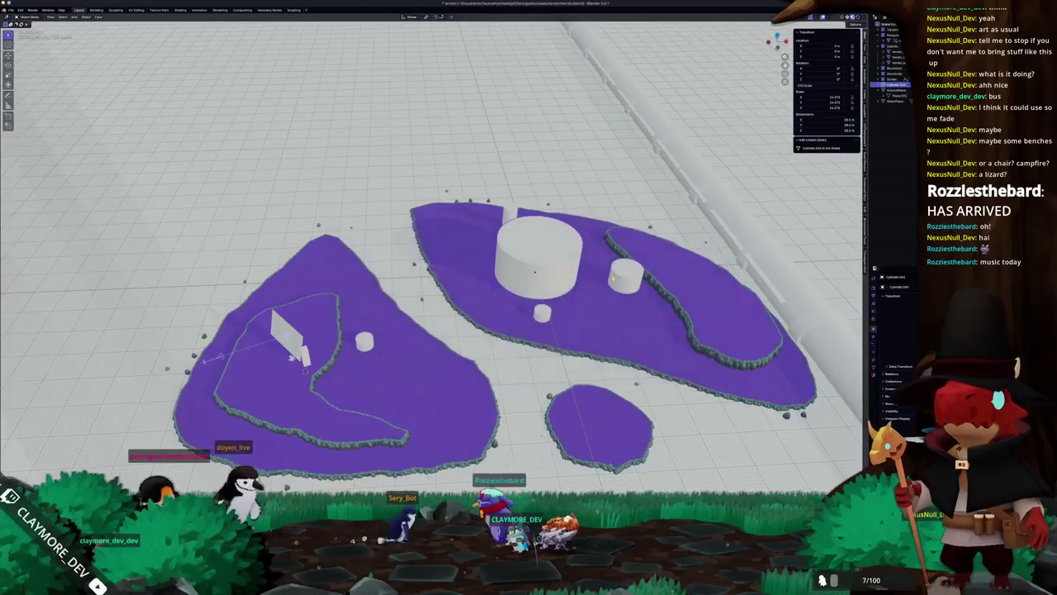
key(s)
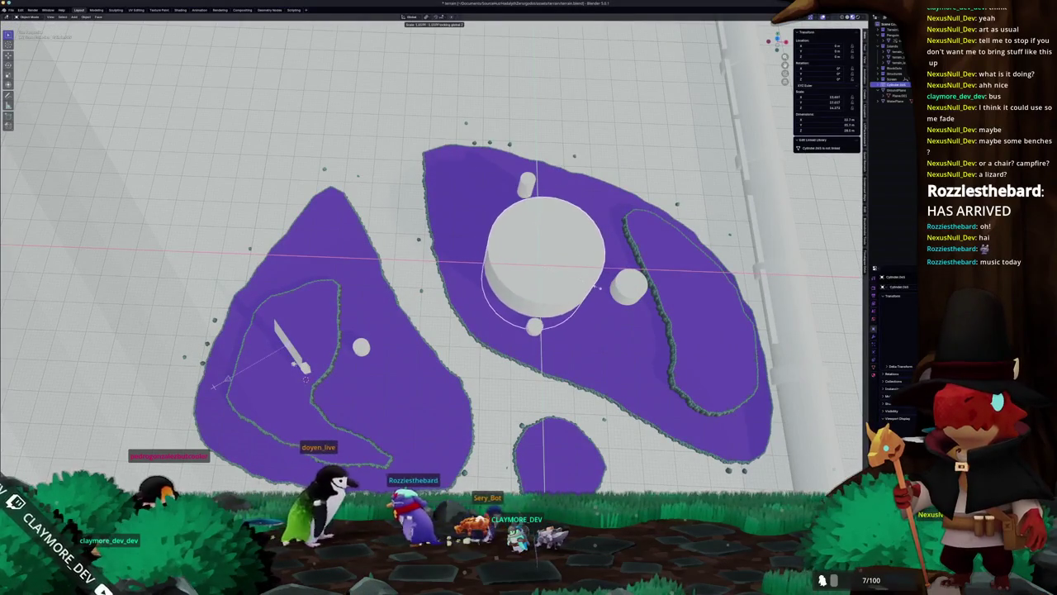
click(604, 287)
key(alt+Tab)
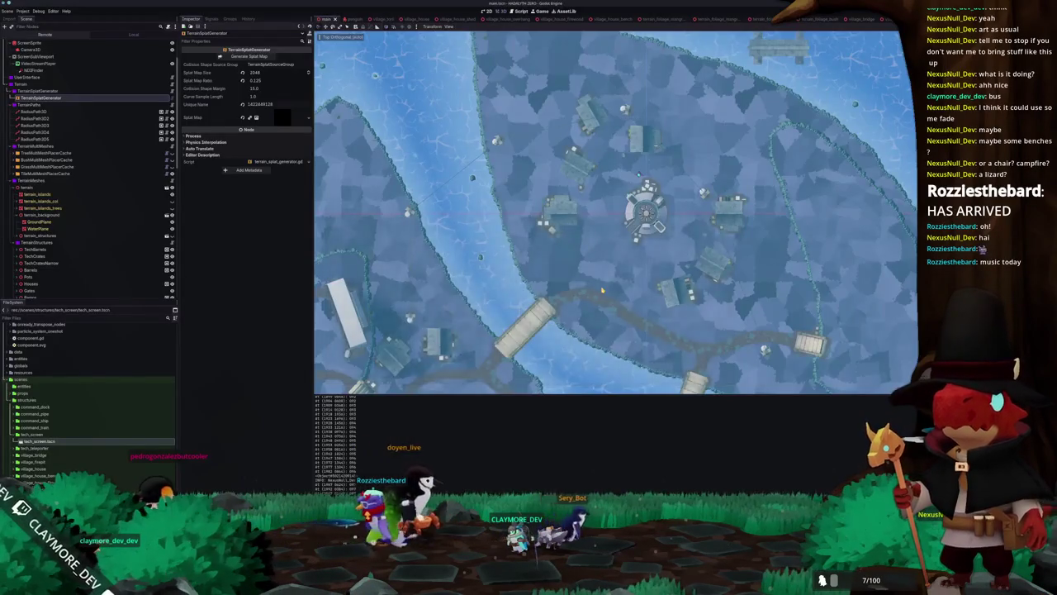
key(alt+Tab)
scroll(434, 248, down, 5)
scroll(434, 247, up, 6)
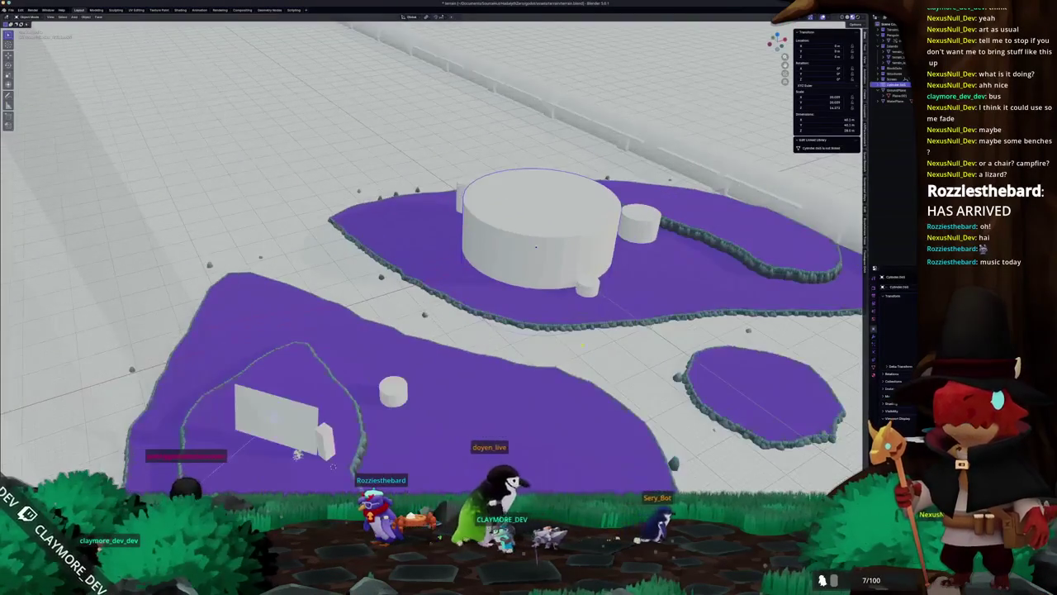
- Undo the changes to remove the large cylinder block, leaving only the small markers
key(a)
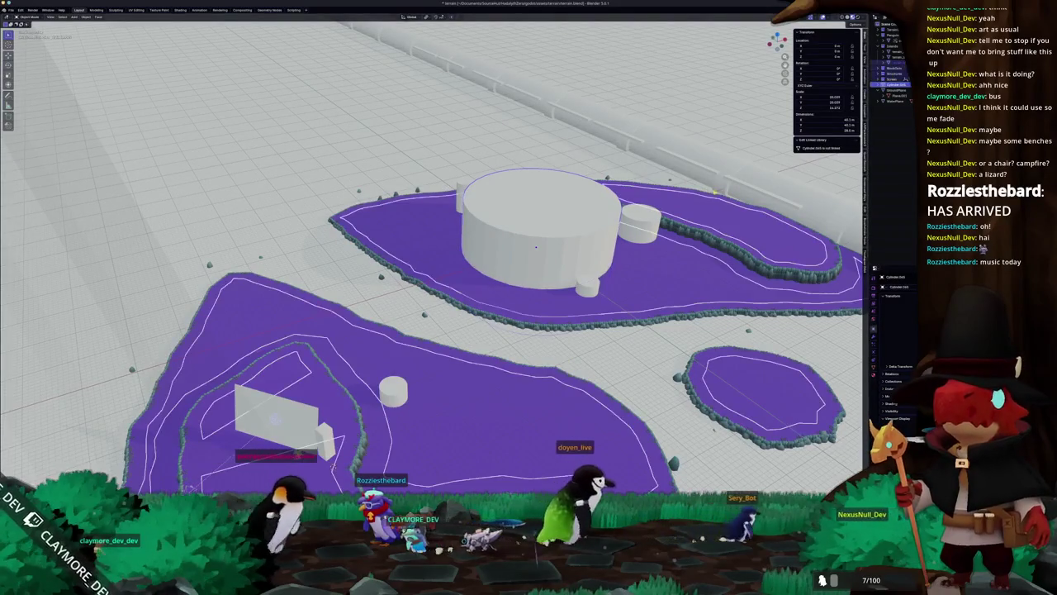
scroll(533, 196, up, 5)
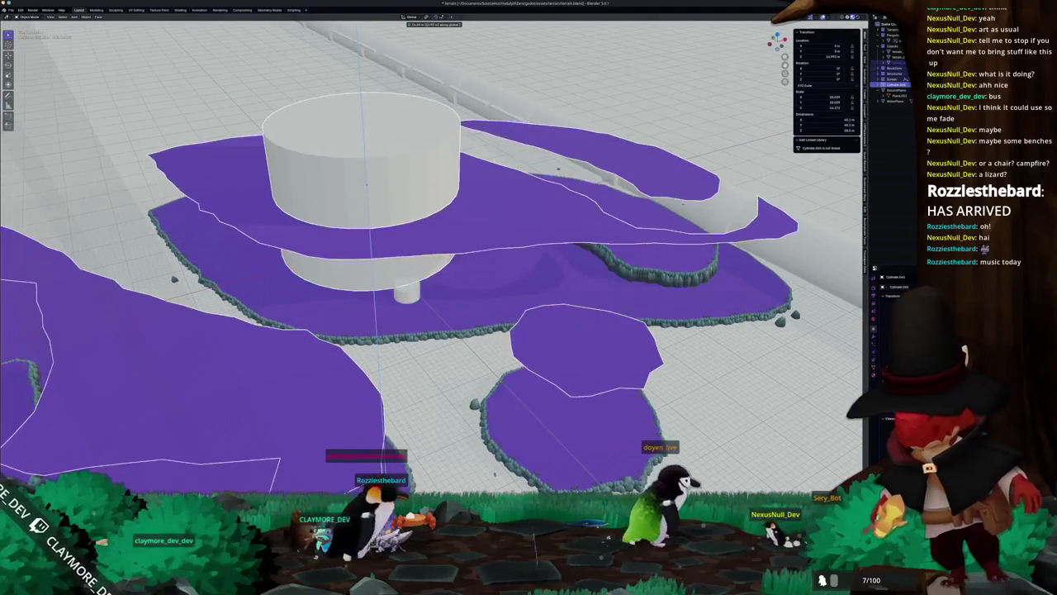
scroll(533, 196, down, 5)
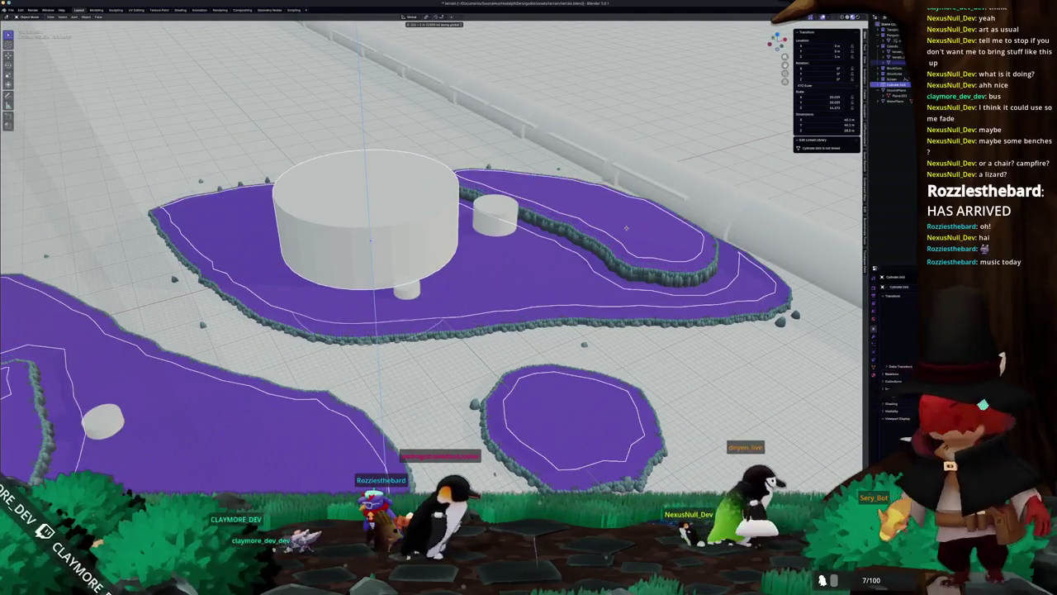
scroll(627, 231, up, 5)
key(ctrl+z)
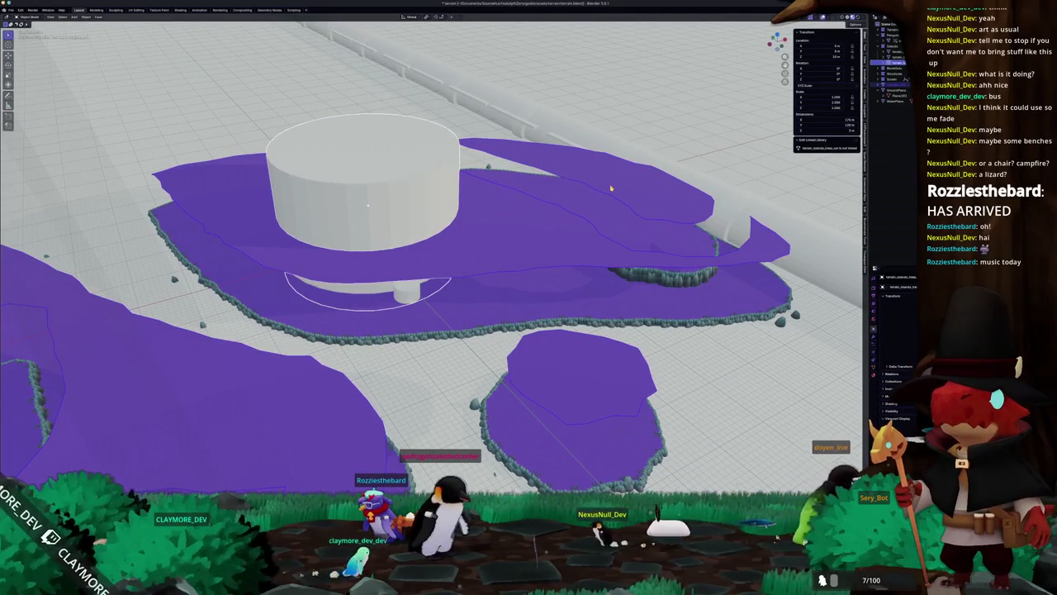
key(ctrl+z)
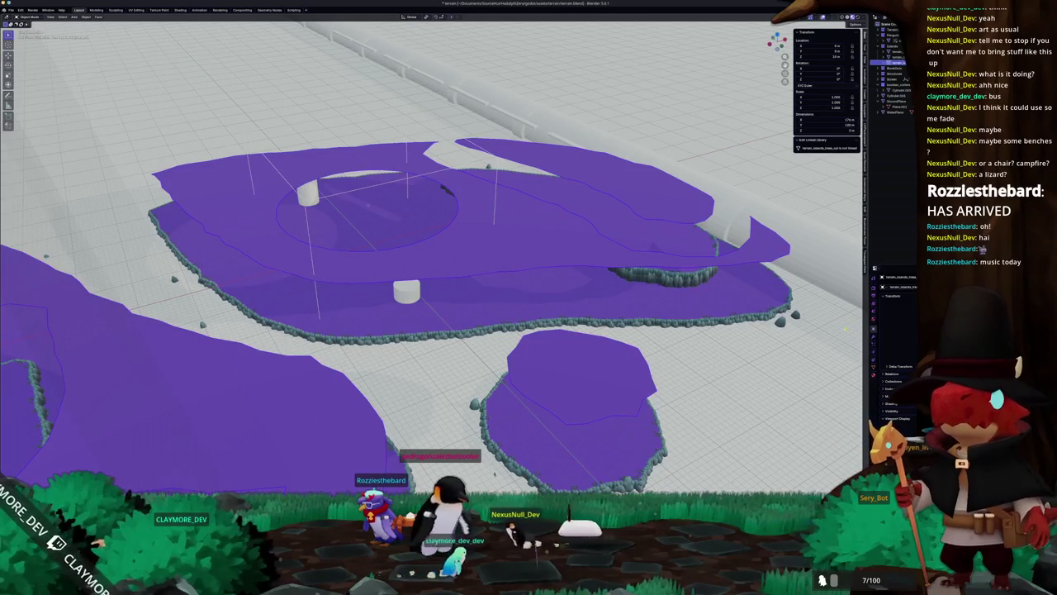
key(ctrl+z)
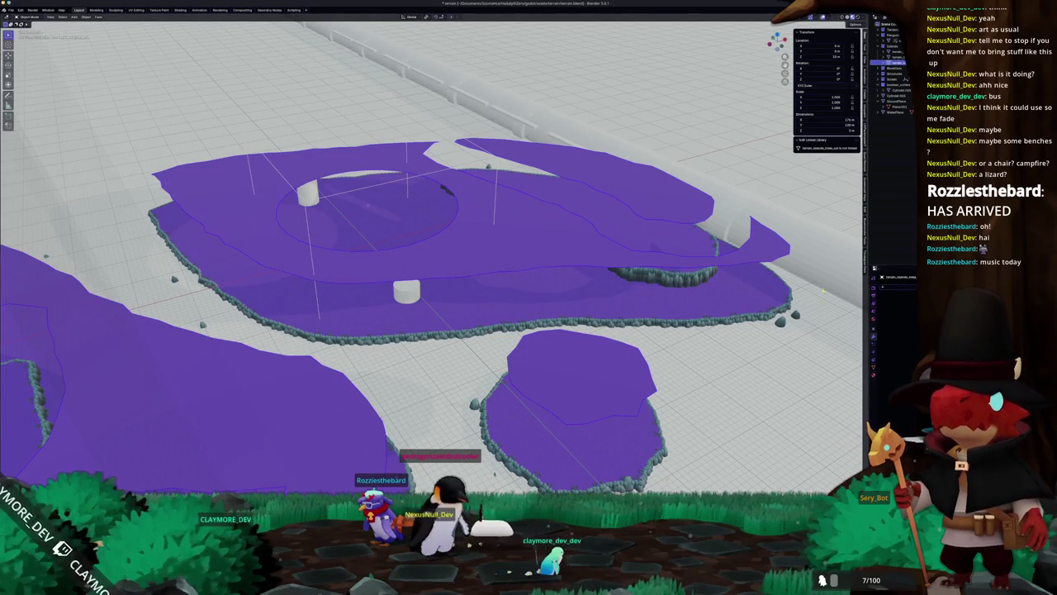
key(ctrl+z)
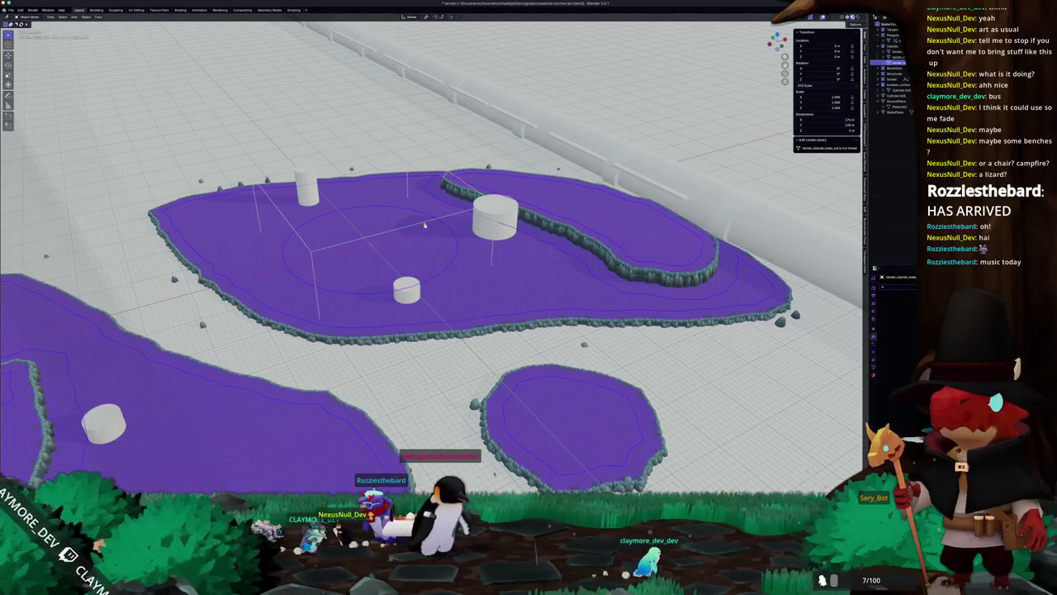
key(ctrl+z)
scroll(446, 251, down, 3)
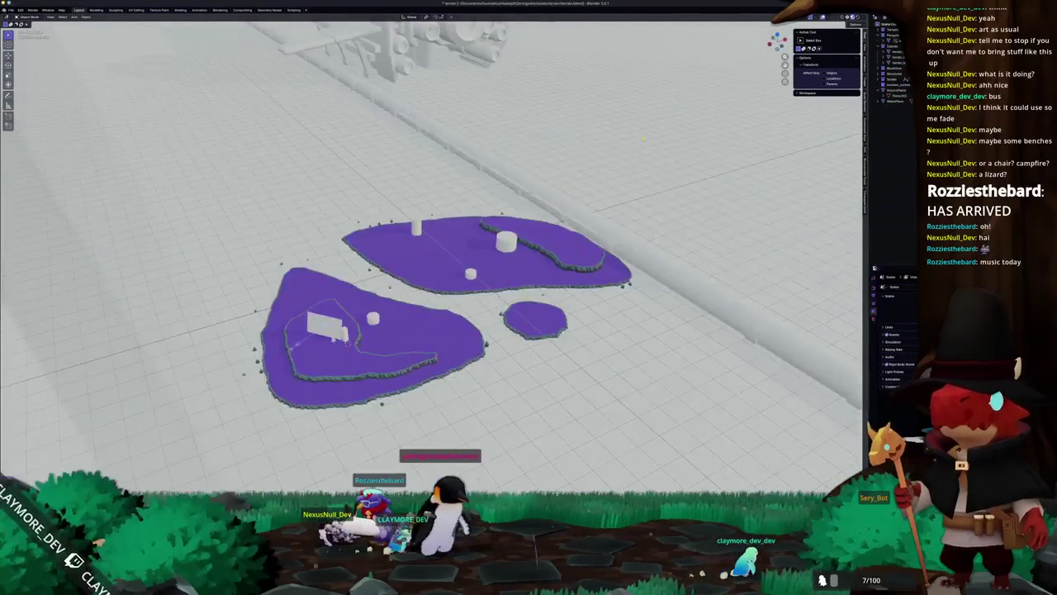
- Export all terrain objects as glTF 2.0 to terrain.glb with Material Images set to None
key(ctrl+z)
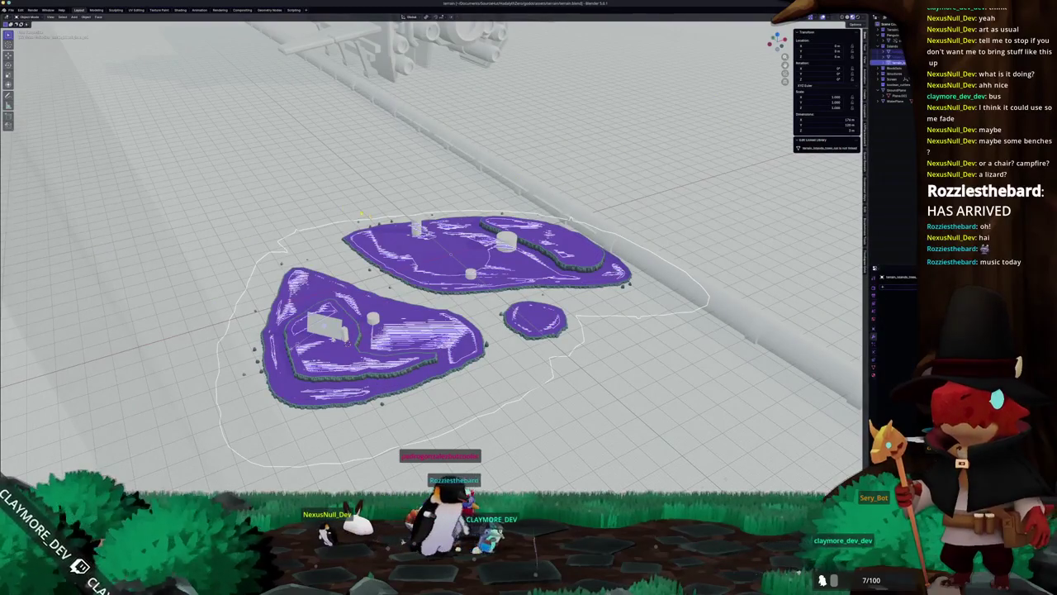
click(10, 10)
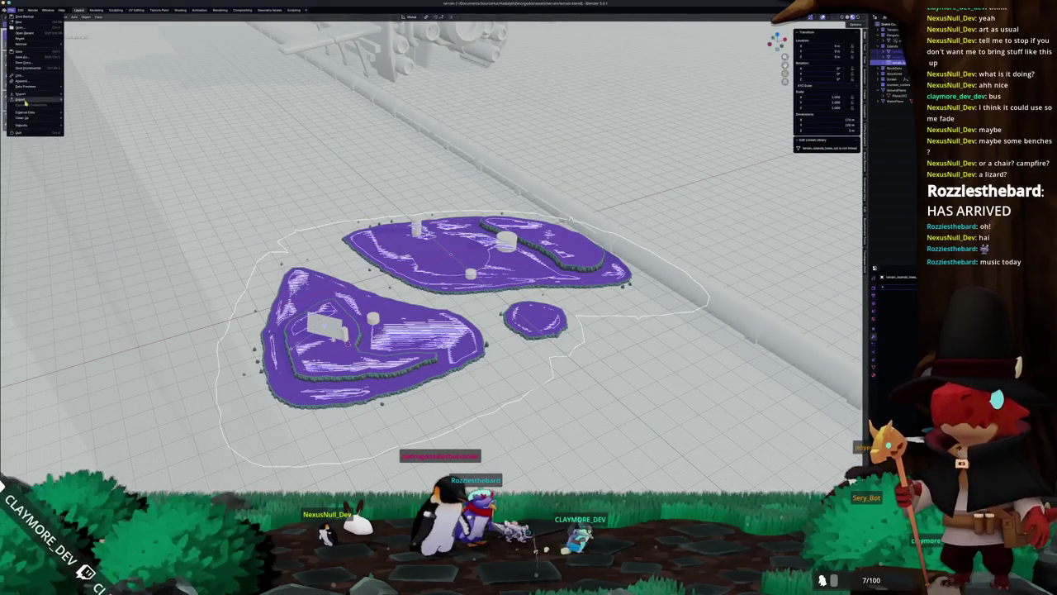
mouse_move(29, 100)
click(98, 149)
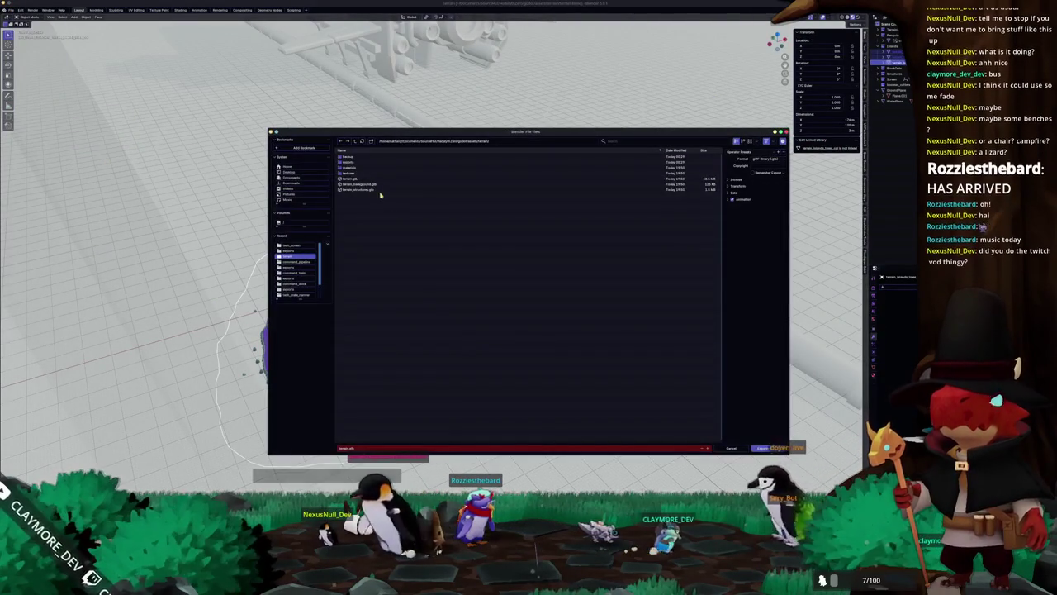
click(734, 179)
click(732, 239)
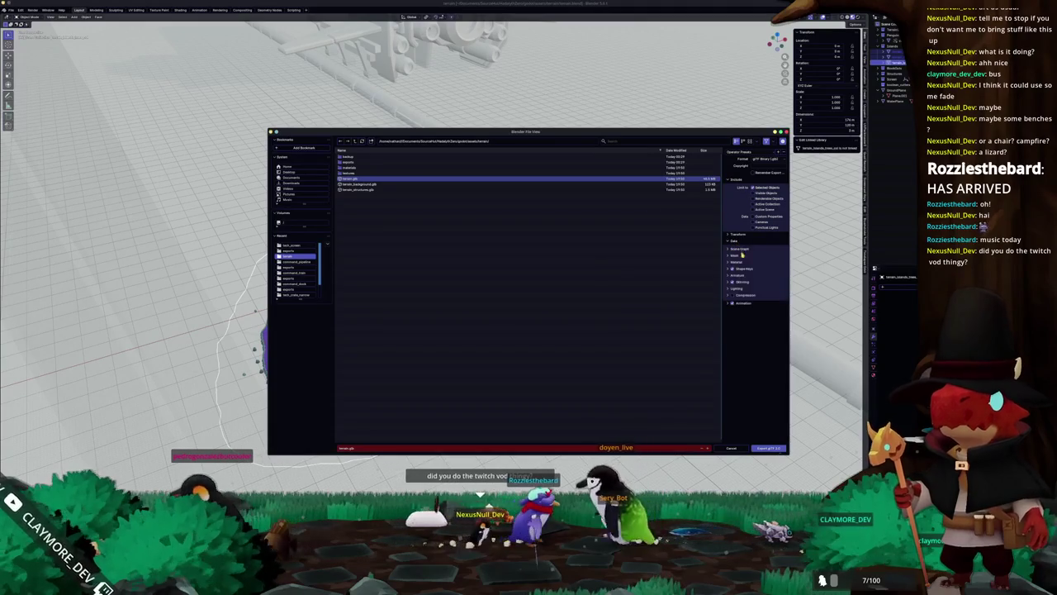
click(734, 262)
click(756, 283)
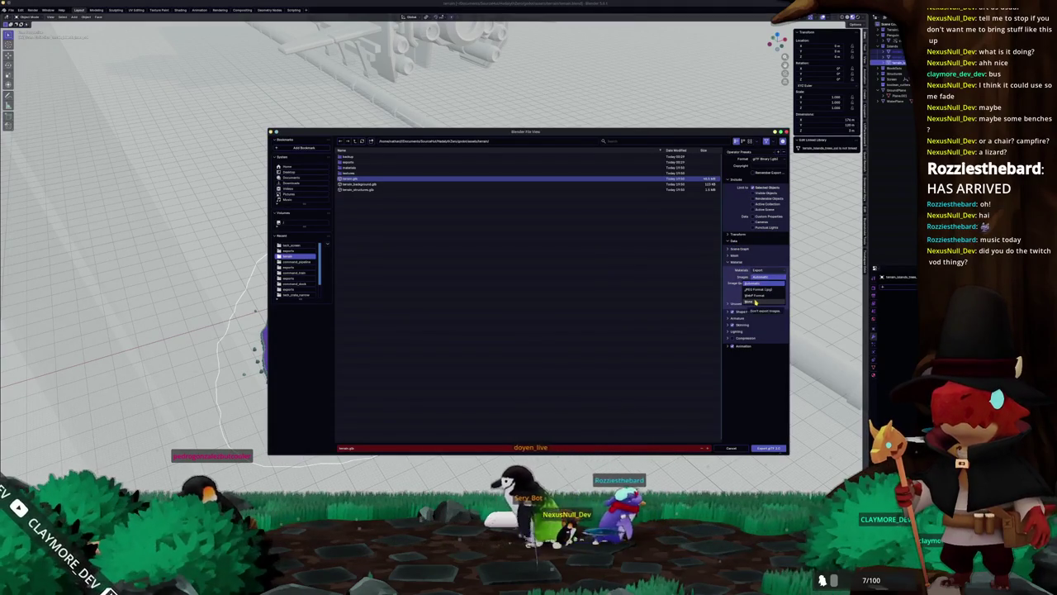
click(755, 301)
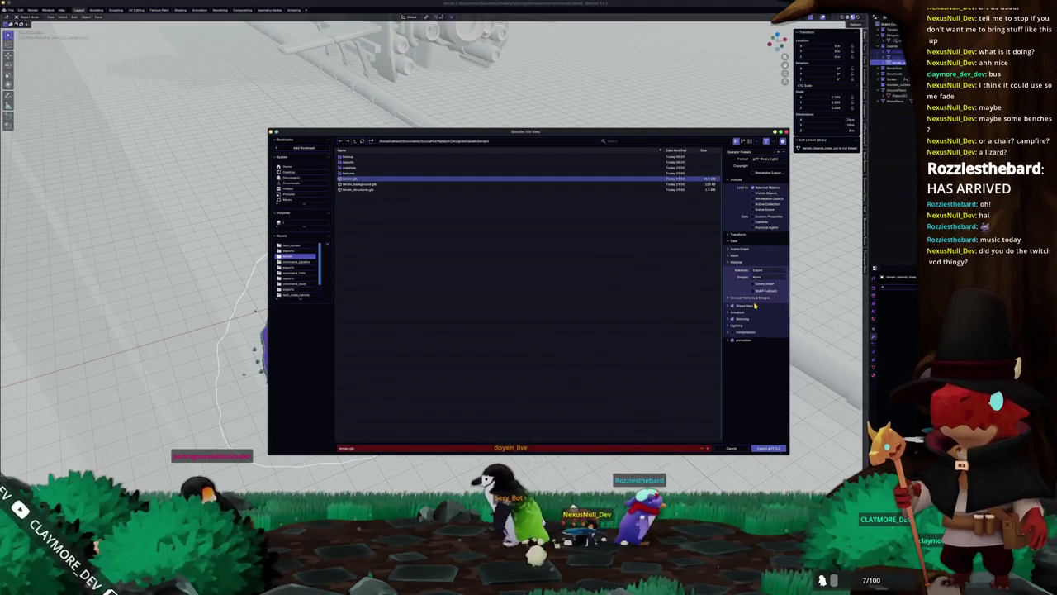
click(734, 261)
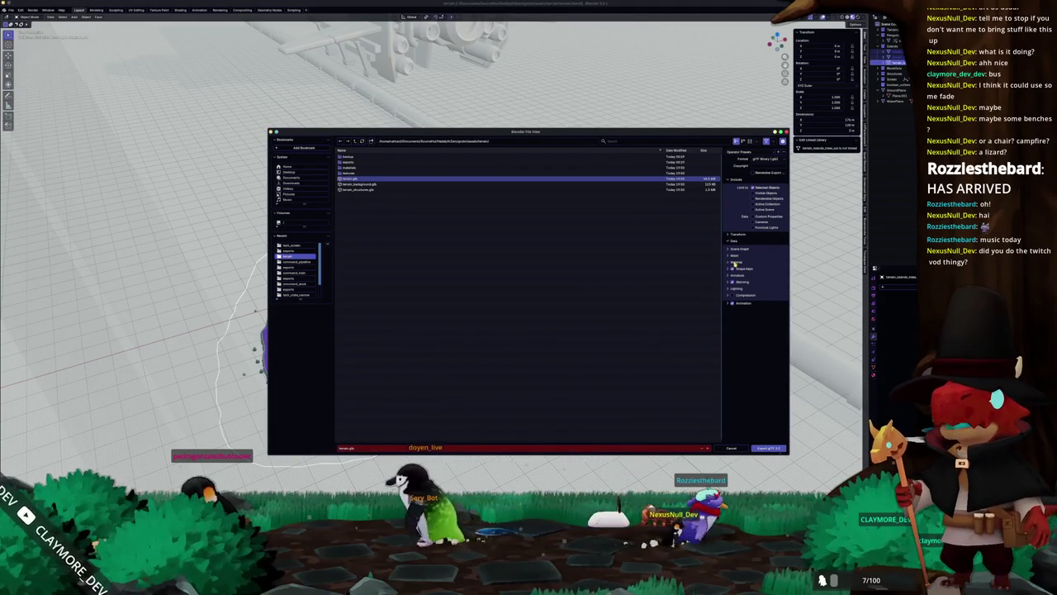
click(771, 448)
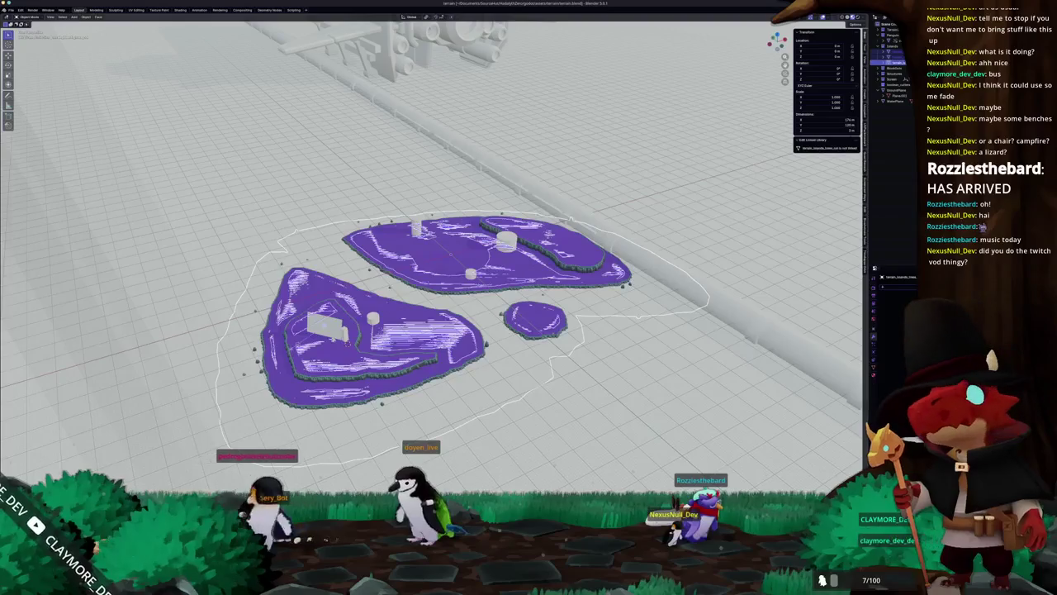
- Regenerate TreeMultiMeshPlacerCache's MultiMesh tree instances on the new terrain and run the game with F5
key(alt+Tab)
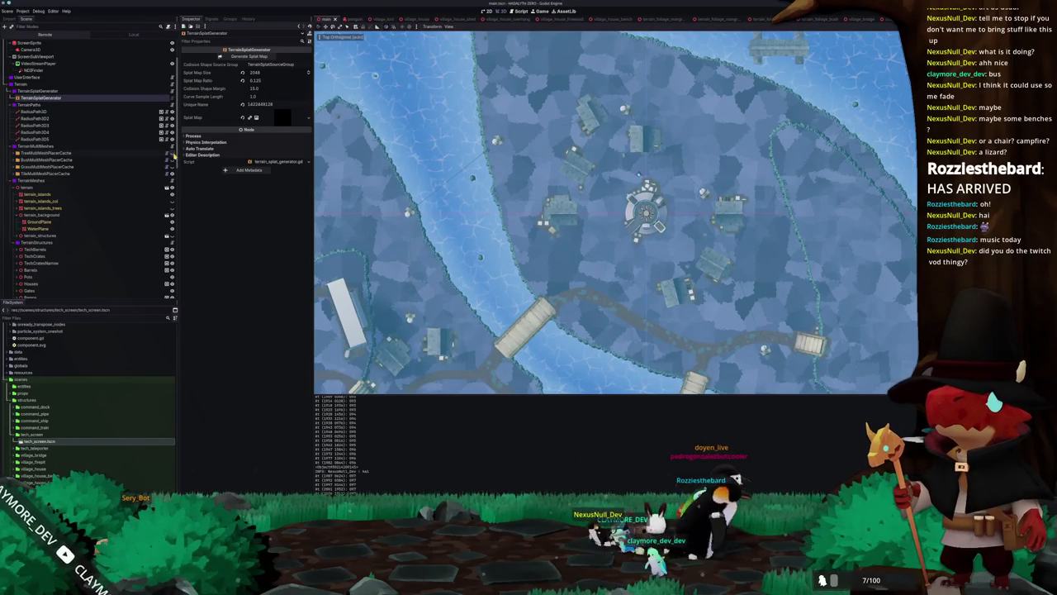
click(91, 153)
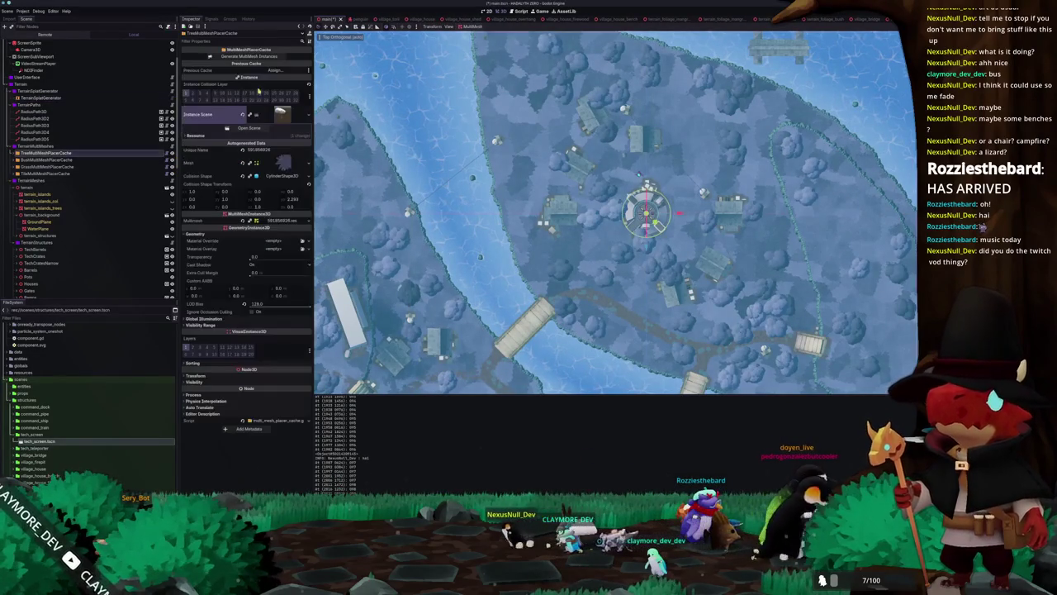
click(255, 57)
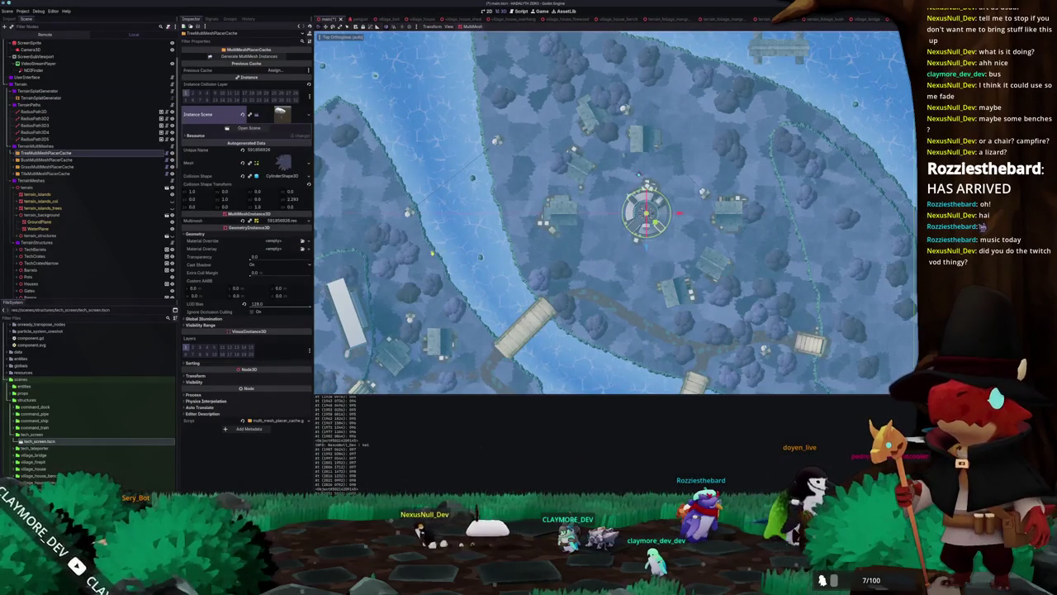
scroll(616, 213, down, 3)
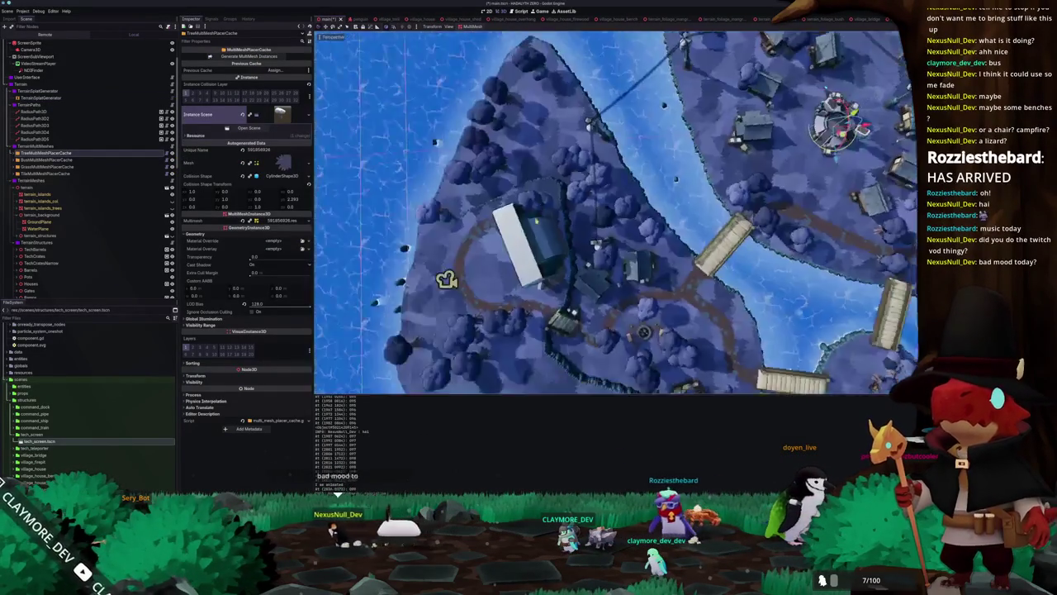
scroll(616, 213, up, 3)
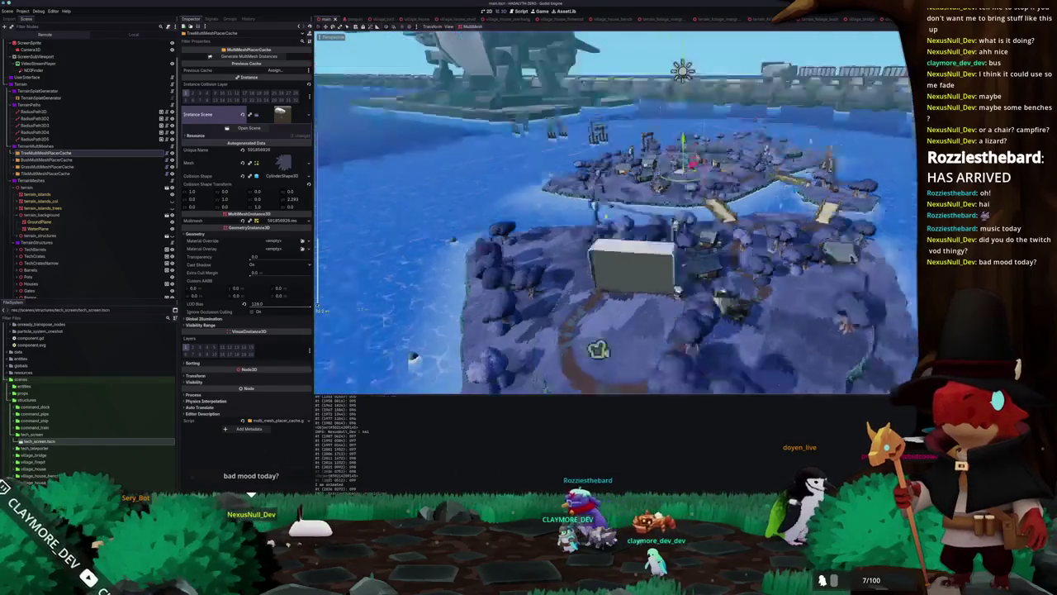
key(f)
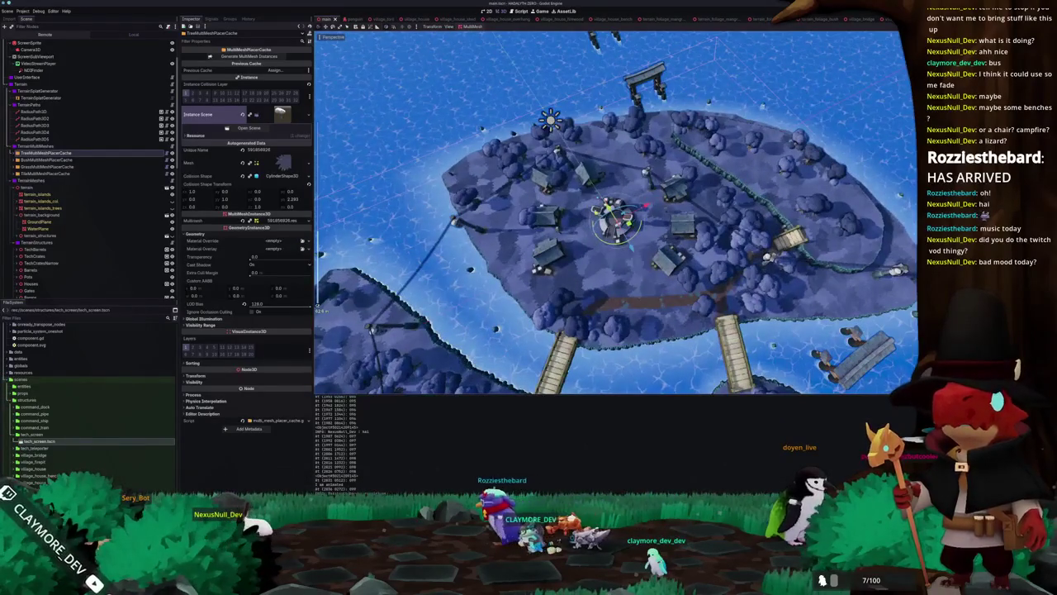
scroll(616, 214, up, 5)
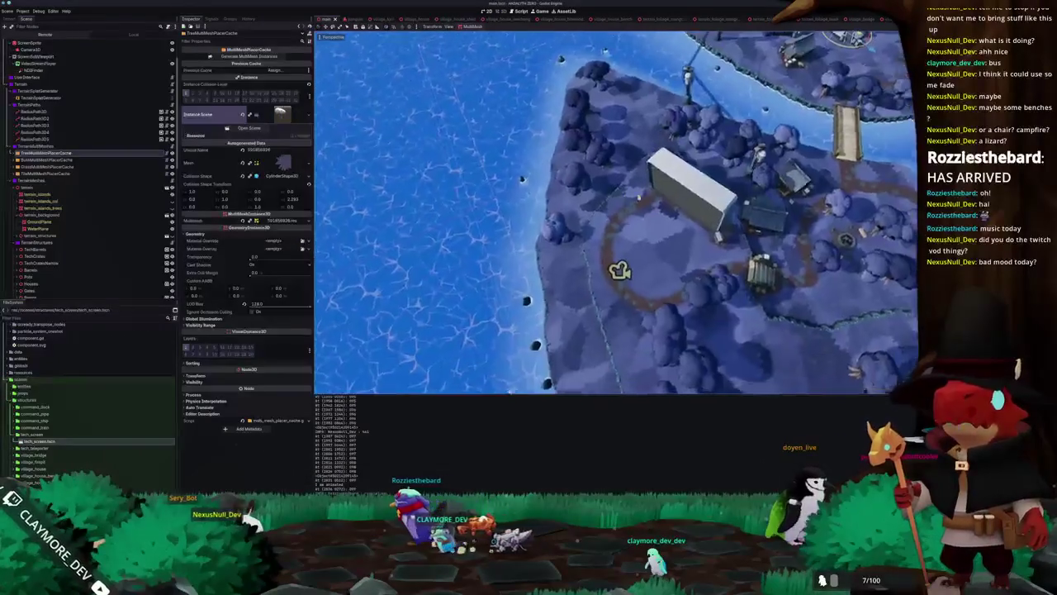
drag(670, 153, 662, 153)
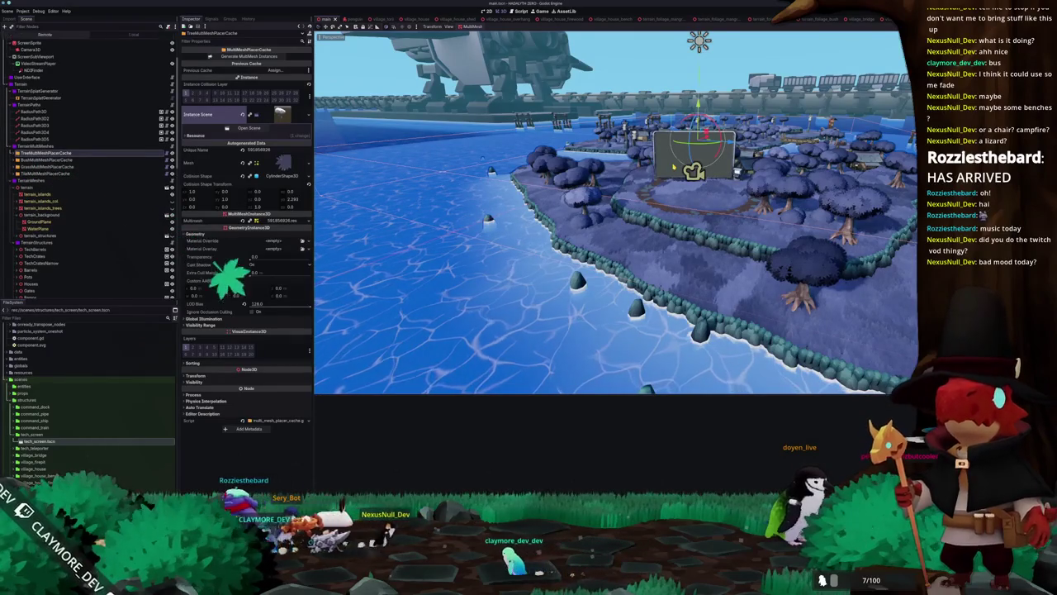
key(F5)
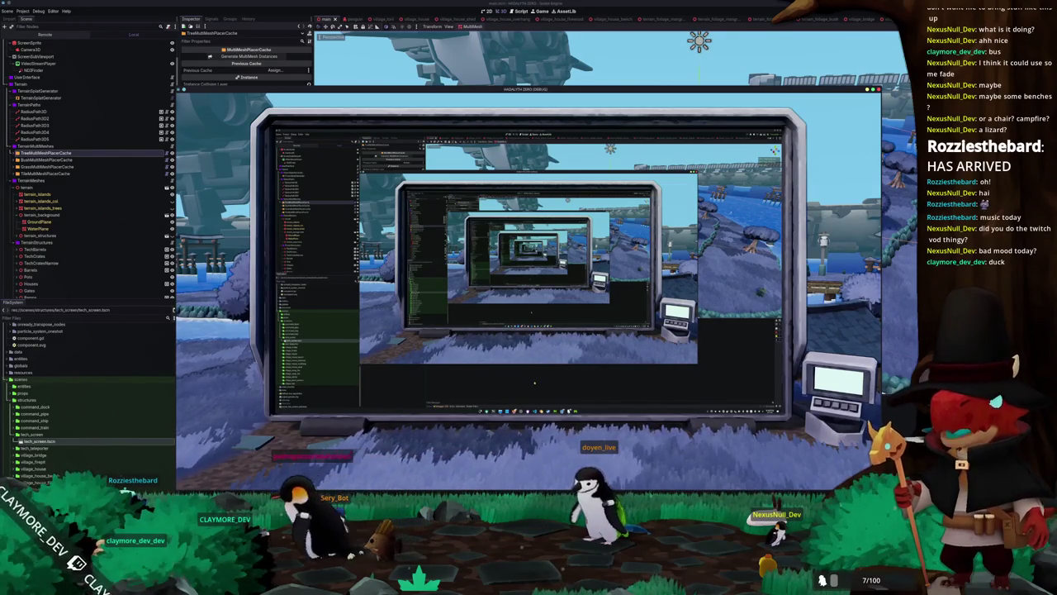
- Stop the game with F8, select WaterPlane, and orbit the view low across the island
key(F8)
drag(570, 259, 499, 281)
click(480, 246)
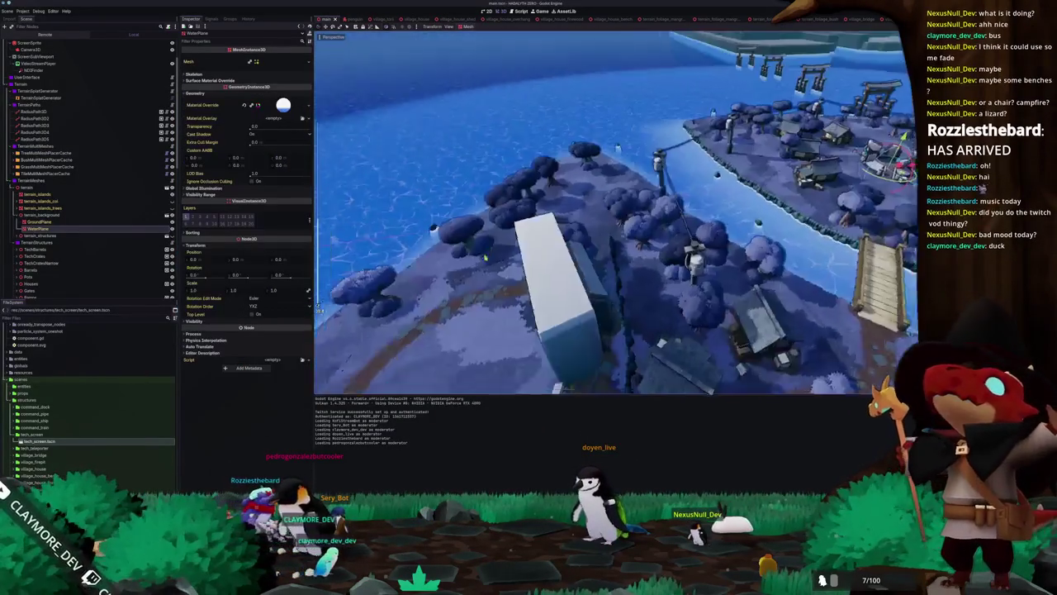
mouse_move(485, 255)
mouse_down()
mouse_move(361, 255)
mouse_move(490, 176)
mouse_move(520, 235)
mouse_move(460, 317)
mouse_up()
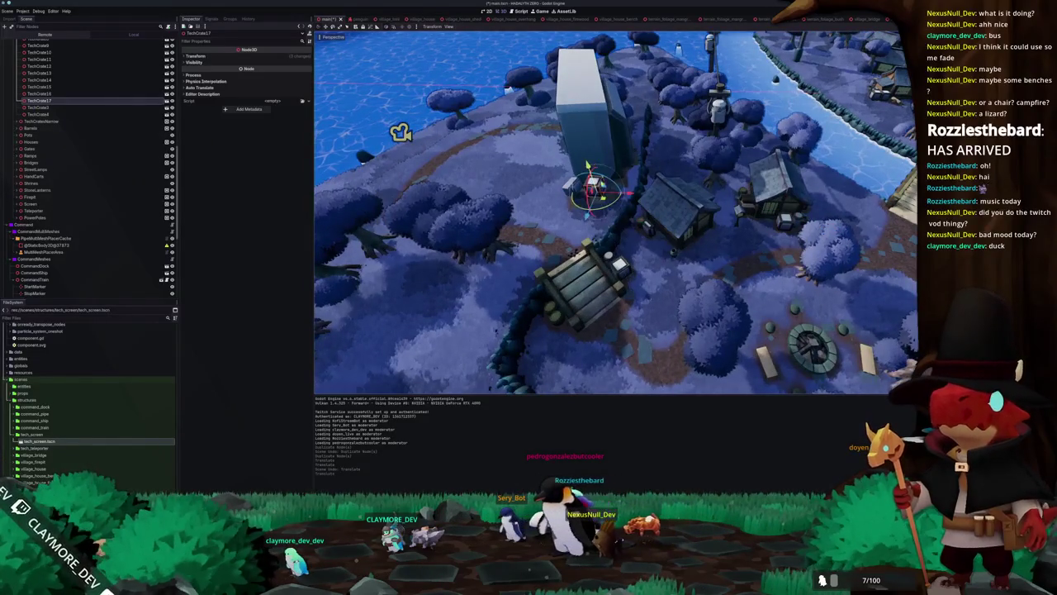
- Drop the selected crate onto the ground and view the area from above
key(w)
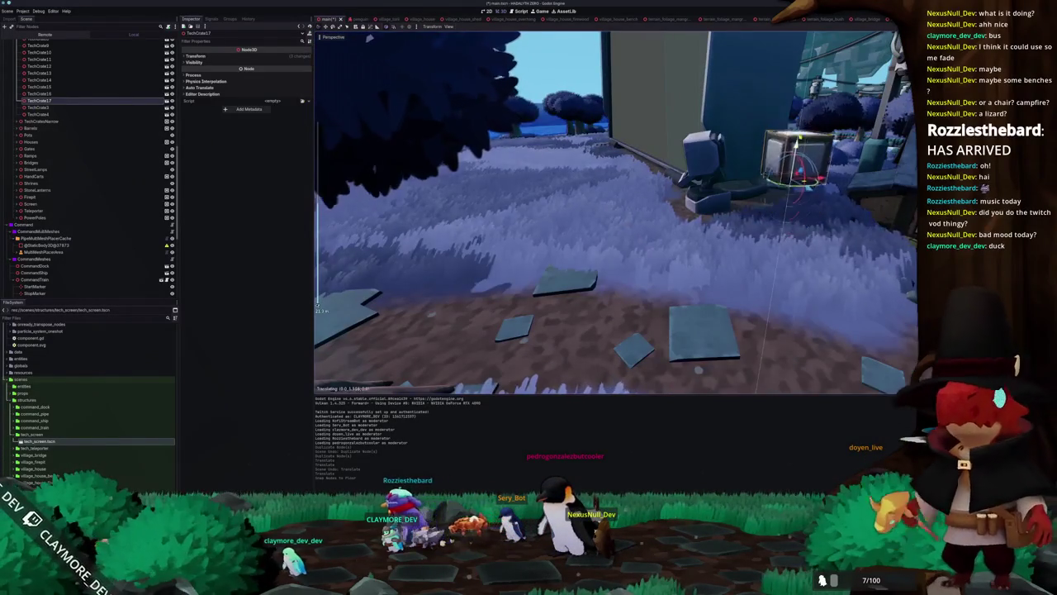
key(f)
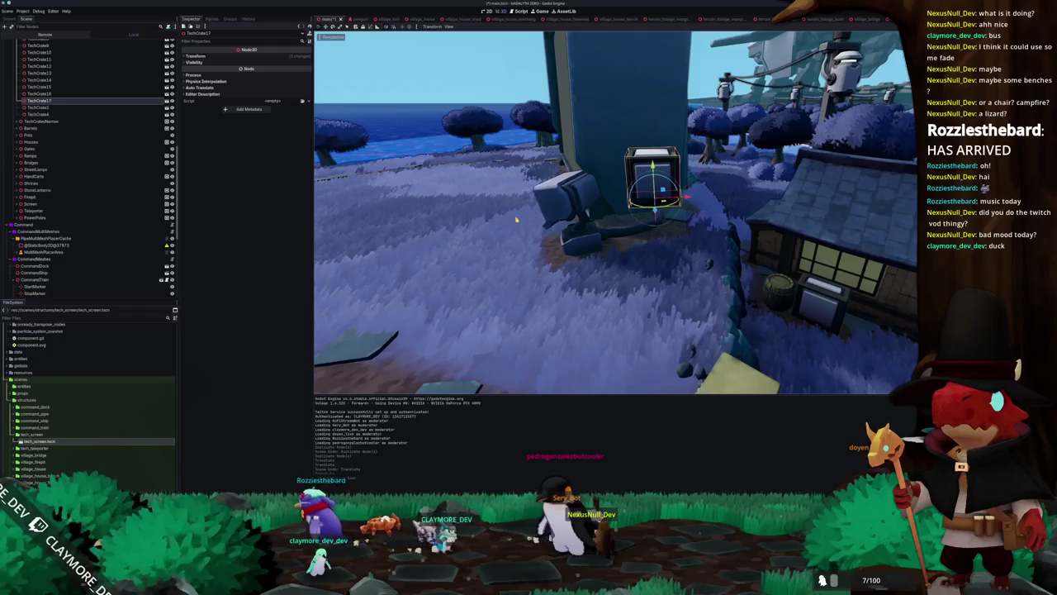
key(Page_Down)
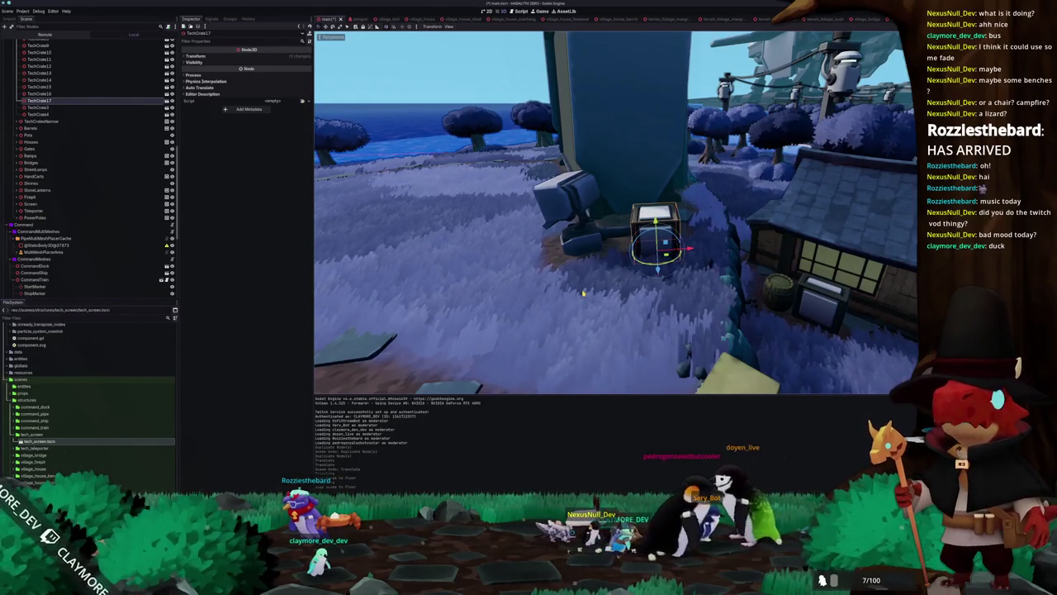
key(KP_7)
scroll(583, 293, up, 5)
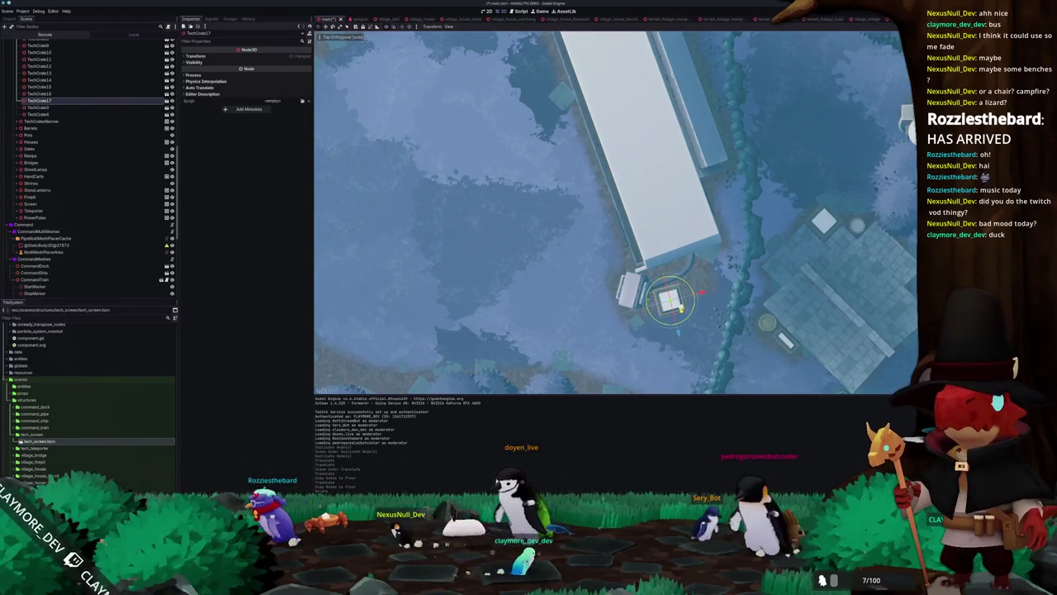
- Duplicate the crate twice and move the new copy near the building's corner
key(ctrl+d)
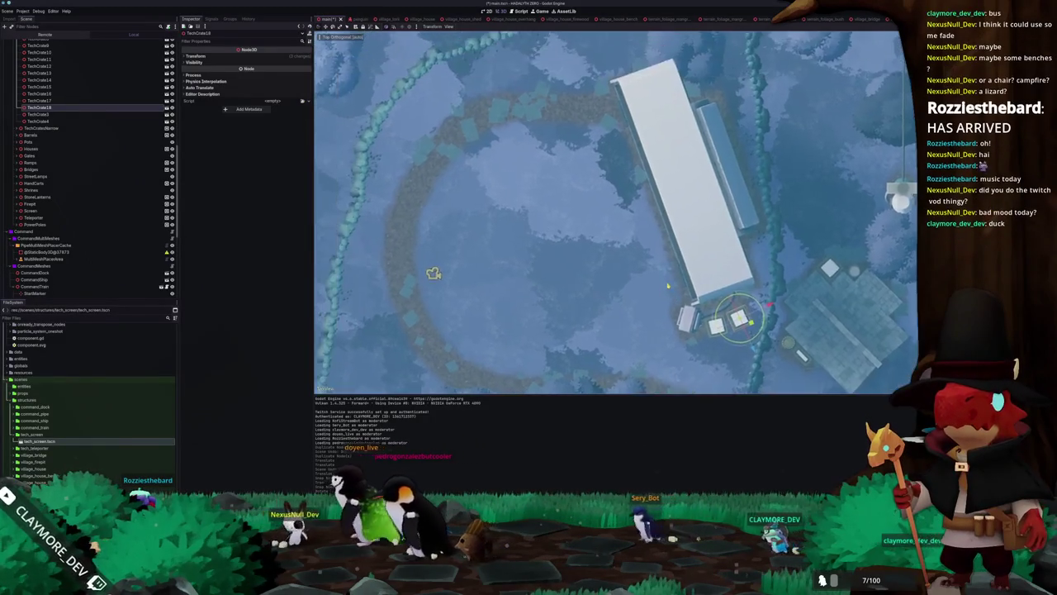
key(ctrl+d)
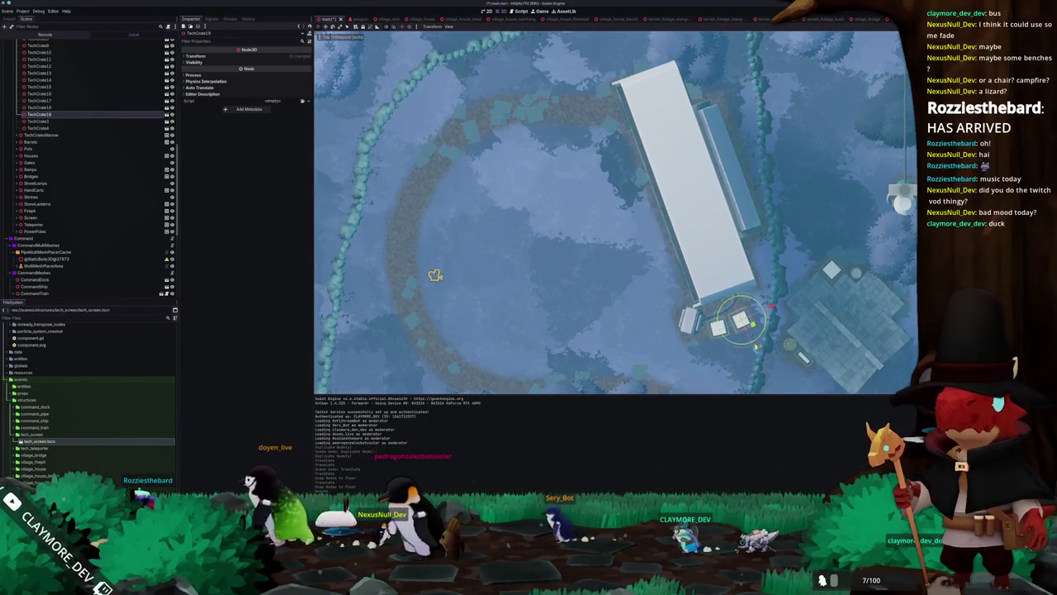
drag(657, 51, 637, 55)
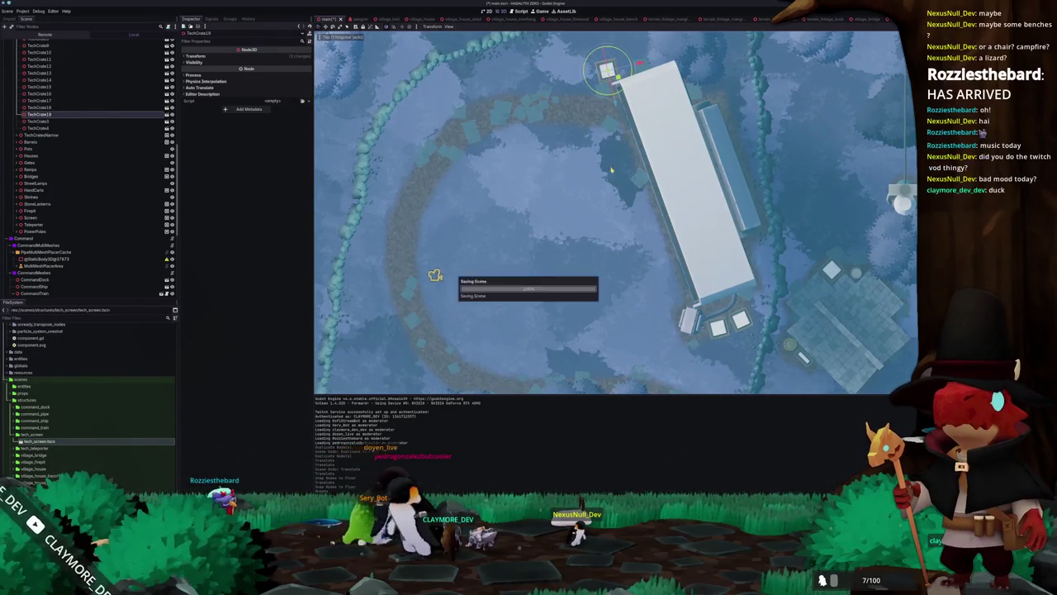
scroll(617, 212, down, 3)
- Duplicate VillageBarrel22 and place the copy near the big tech screen's corner
click(650, 245)
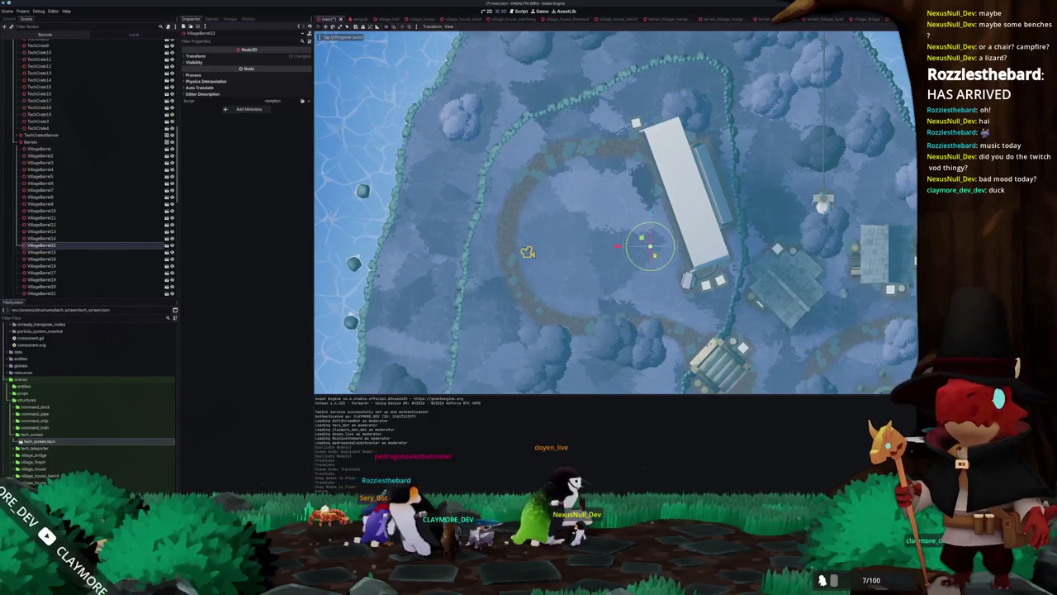
drag(650, 246, 611, 290)
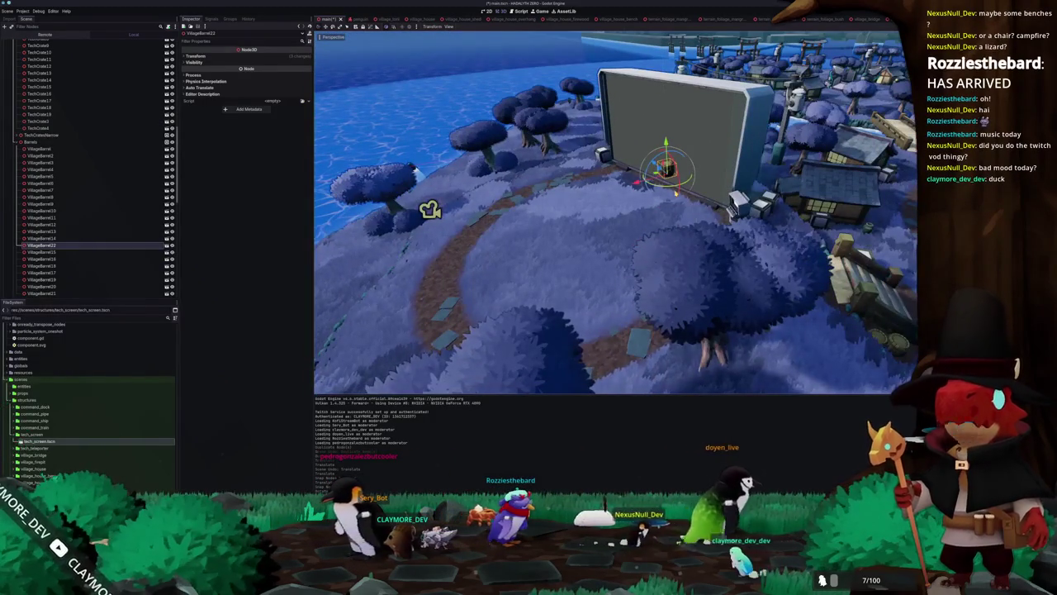
key(KP_7)
scroll(647, 205, up, 2)
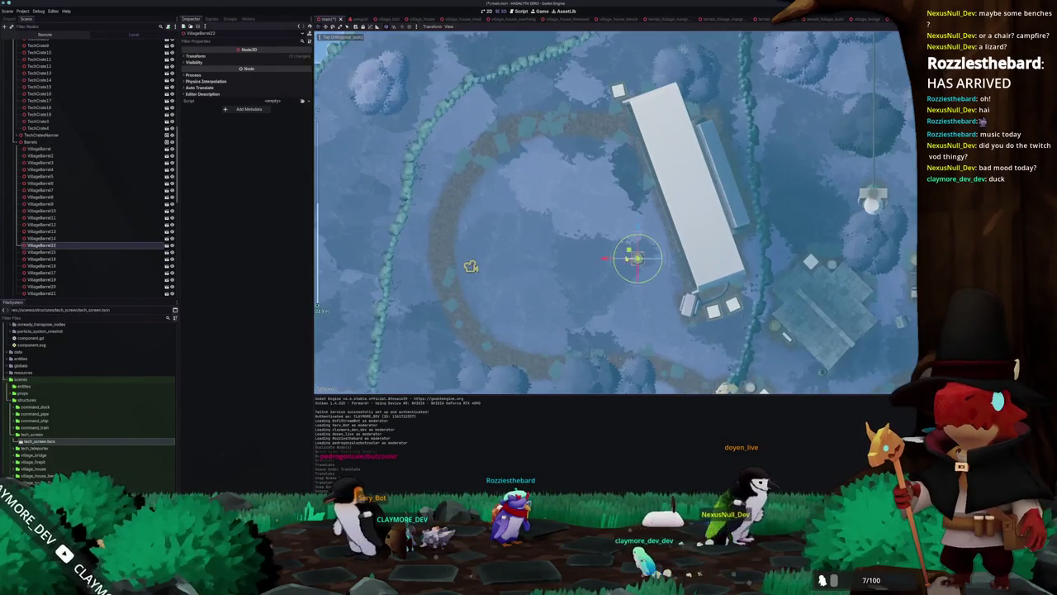
mouse_move(678, 285)
mouse_down()
mouse_move(672, 247)
mouse_move(708, 229)
mouse_move(751, 160)
mouse_move(700, 261)
mouse_move(696, 303)
mouse_move(671, 309)
mouse_move(682, 312)
mouse_move(670, 344)
mouse_move(680, 310)
mouse_up()
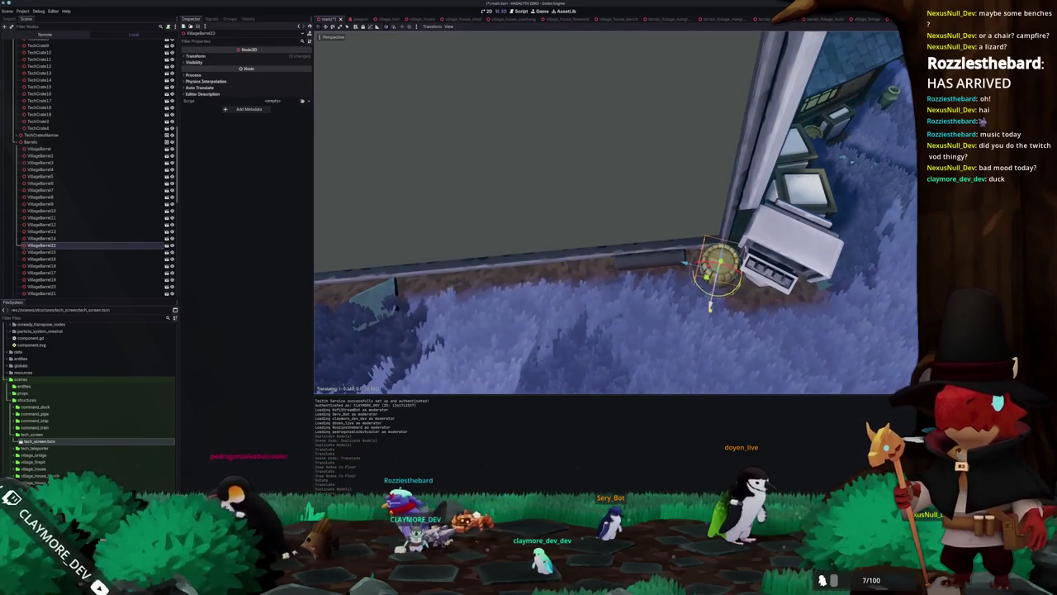
click(684, 264)
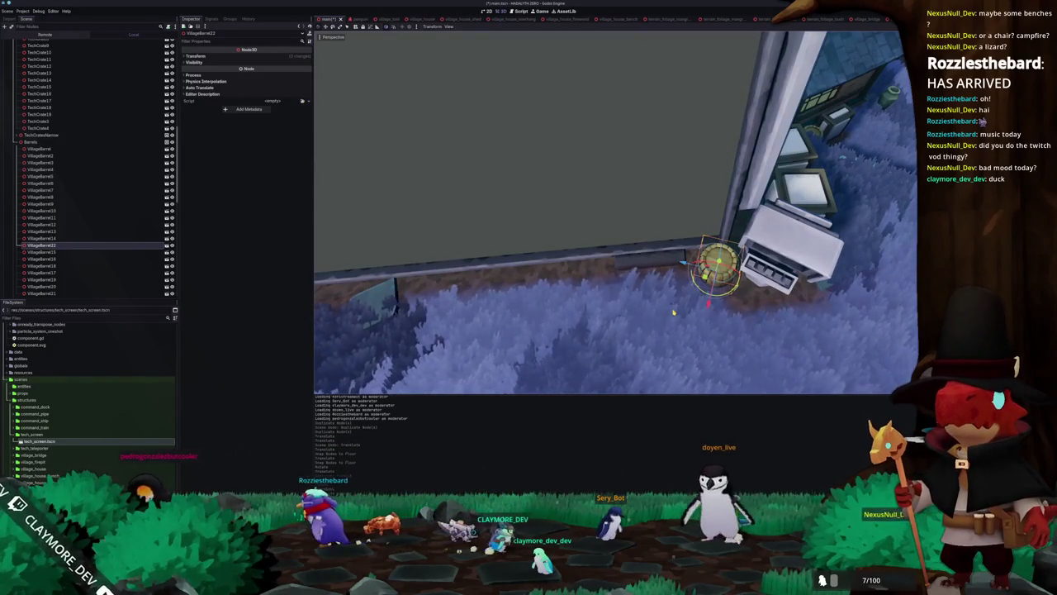
mouse_move(684, 264)
mouse_down()
mouse_move(668, 270)
mouse_move(658, 255)
mouse_move(658, 267)
mouse_move(690, 278)
mouse_up()
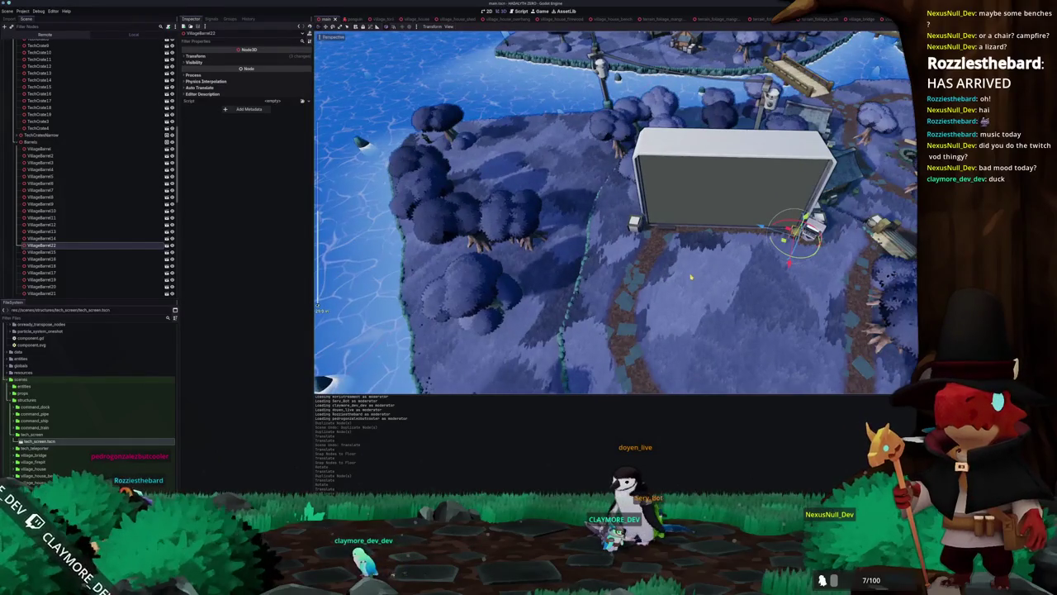
key(KP_7)
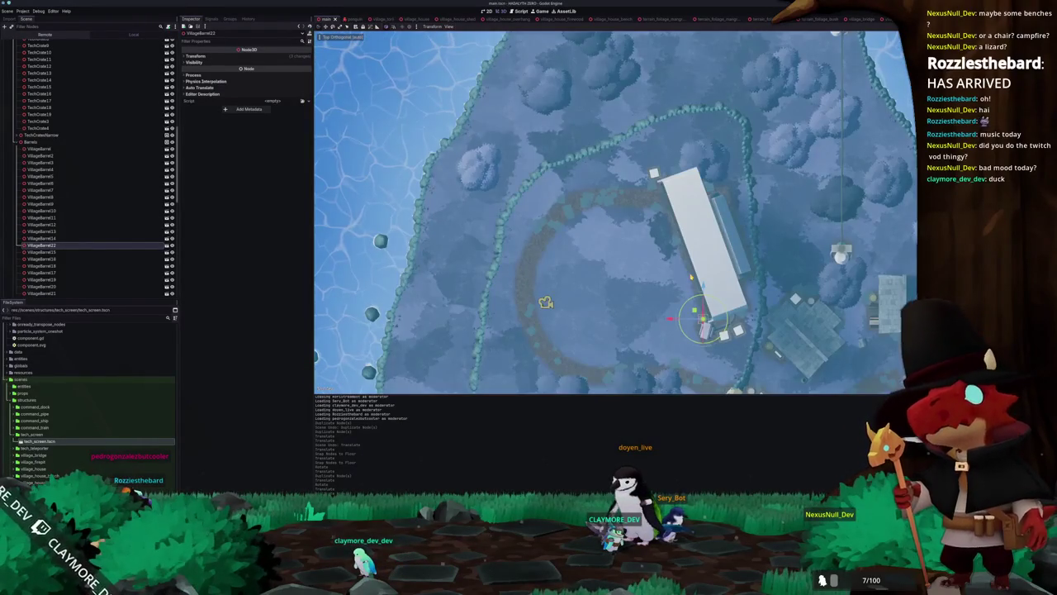
key(ctrl+d)
drag(702, 323, 659, 161)
mouse_move(616, 248)
mouse_down()
mouse_move(570, 235)
mouse_move(509, 190)
mouse_up()
- Move TechBarrel14 beside the new barrel and drop it onto the ground
click(568, 107)
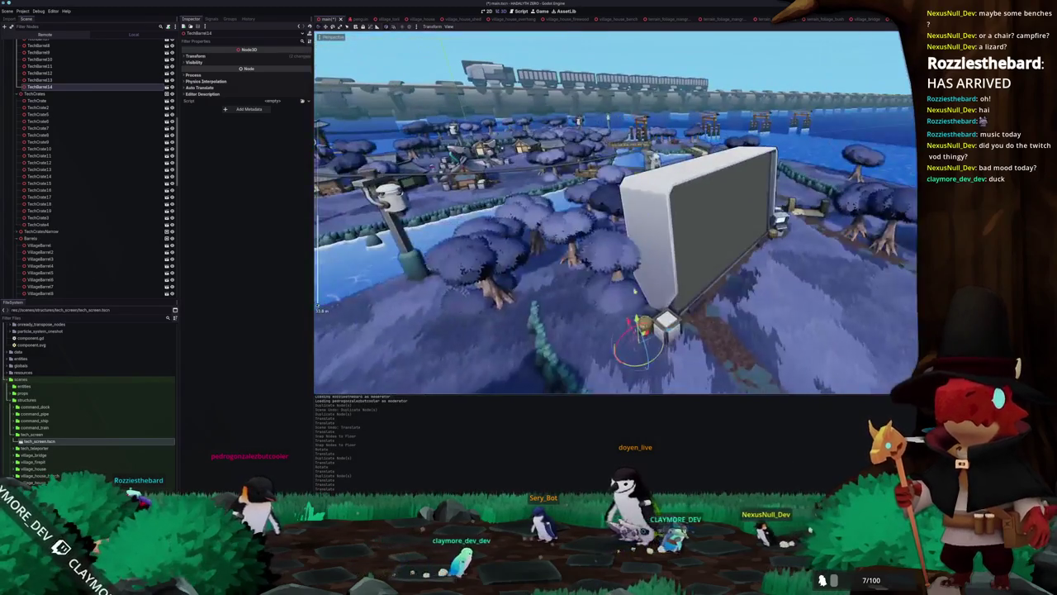
key(g)
click(634, 289)
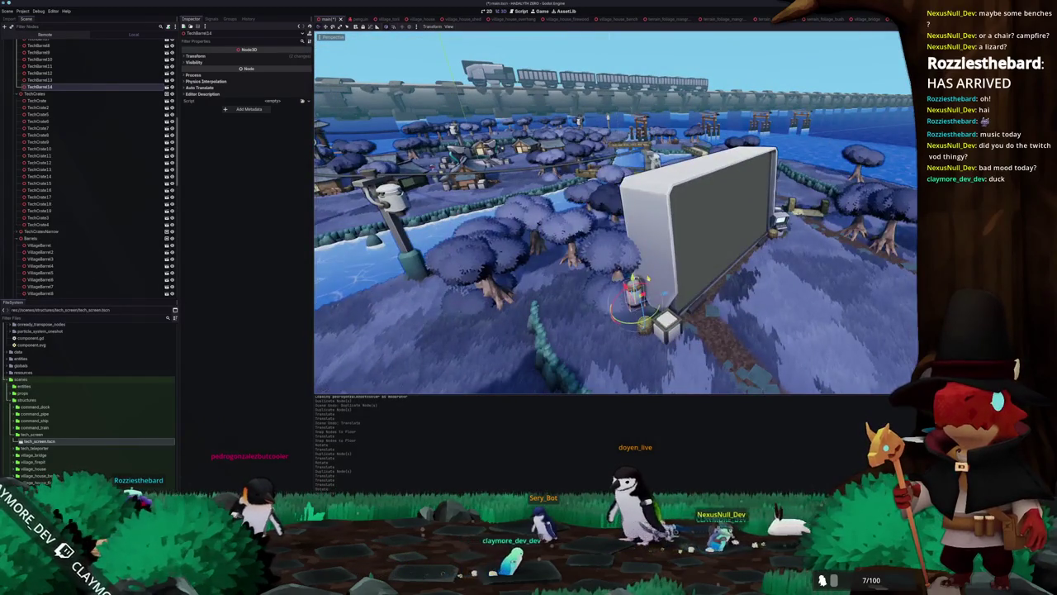
key(Page_Down)
key(KP_7)
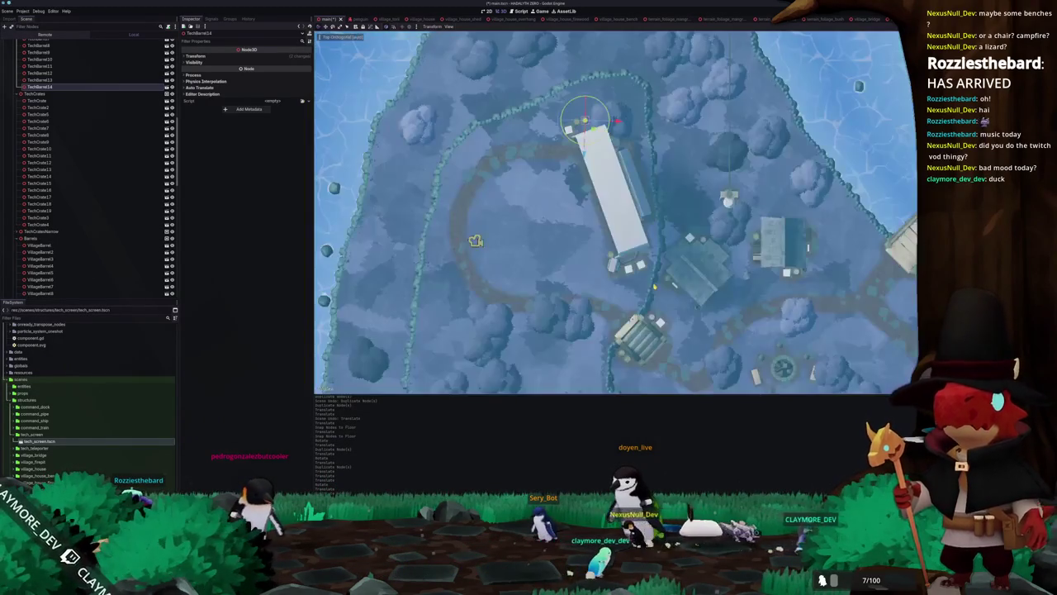
scroll(617, 212, up, 6)
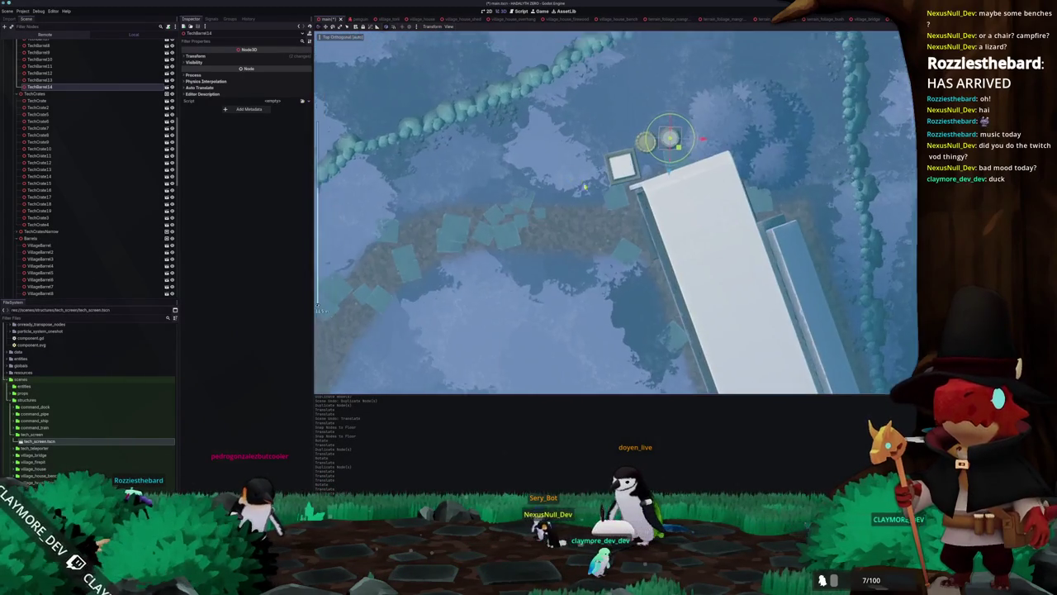
drag(710, 162, 715, 159)
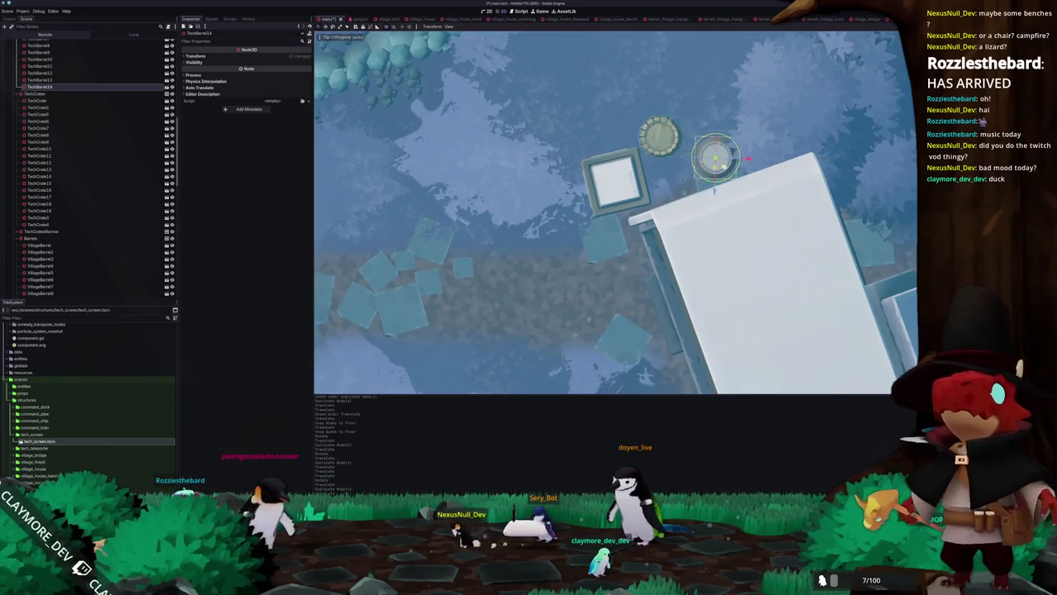
scroll(91, 165, down, 2)
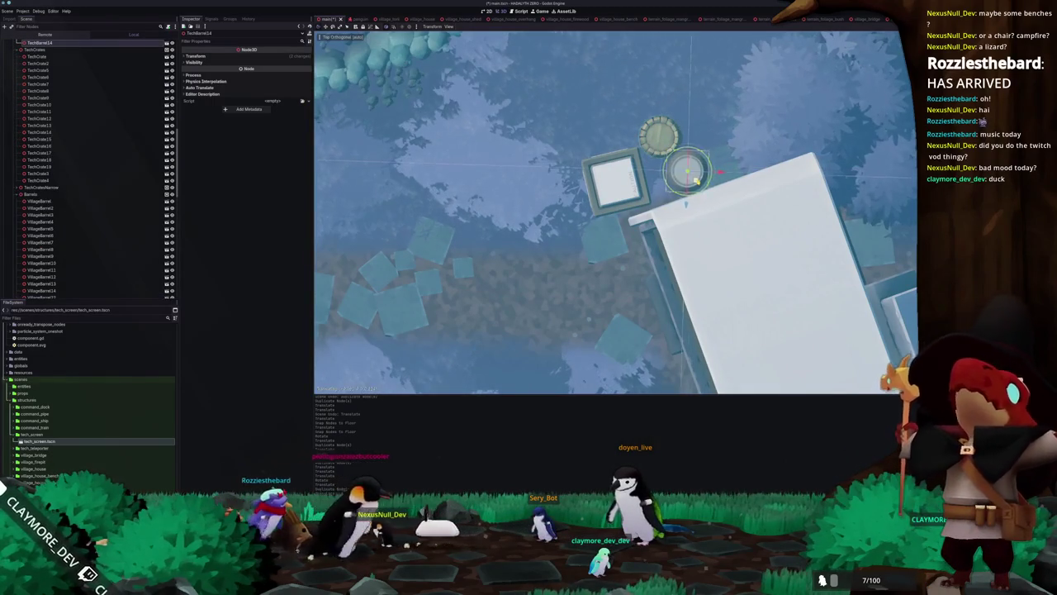
click(661, 137)
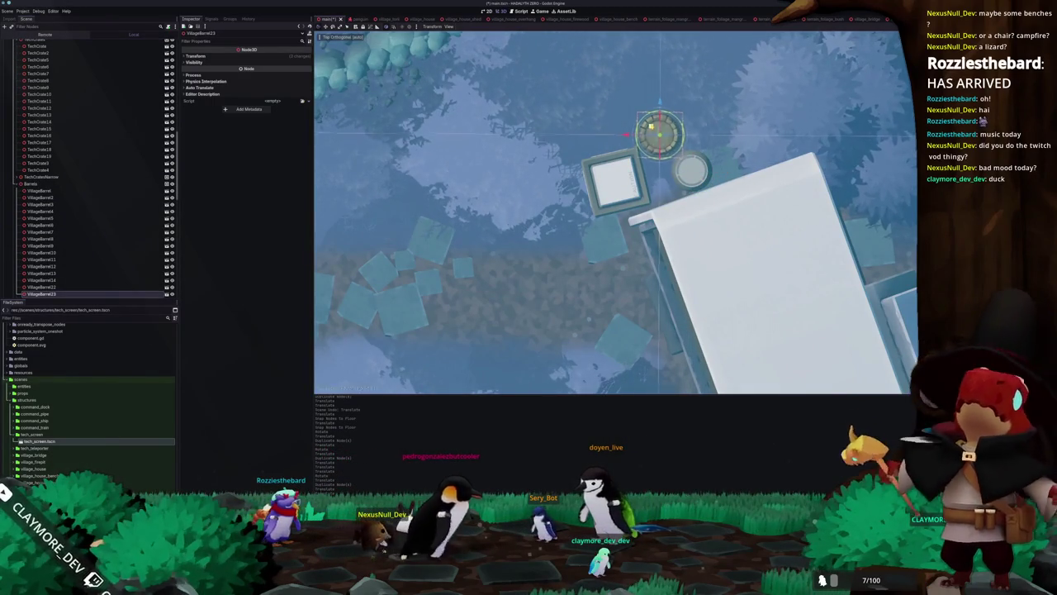
click(693, 171)
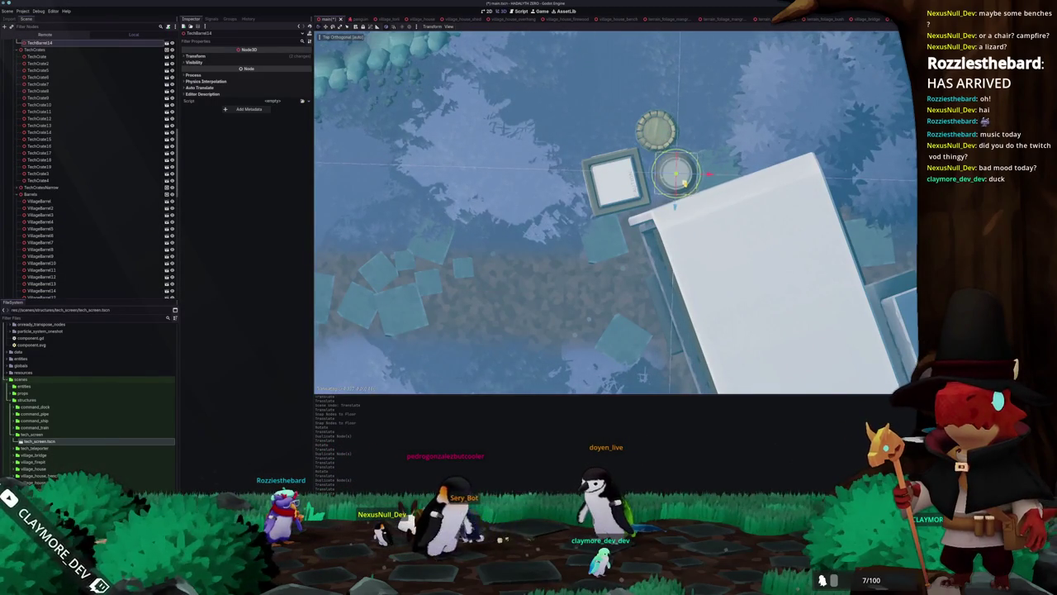
scroll(615, 212, down, 2)
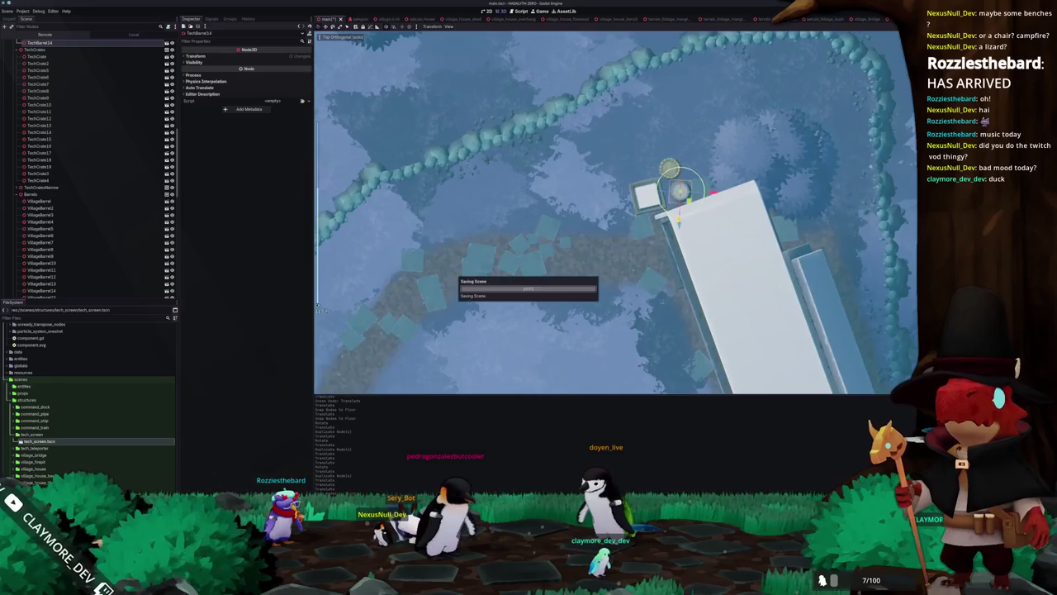
mouse_move(694, 198)
mouse_down()
mouse_move(729, 199)
mouse_move(669, 220)
mouse_up()
- Save, then duplicate the firepit seat and move the copy beside the screen's terminal
key(ctrl+s)
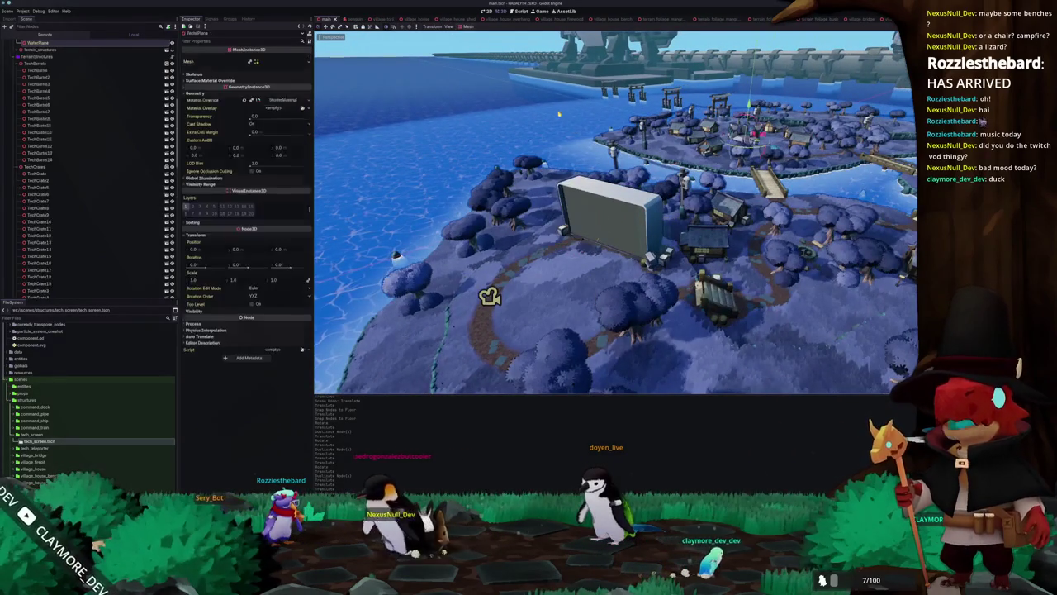
click(396, 254)
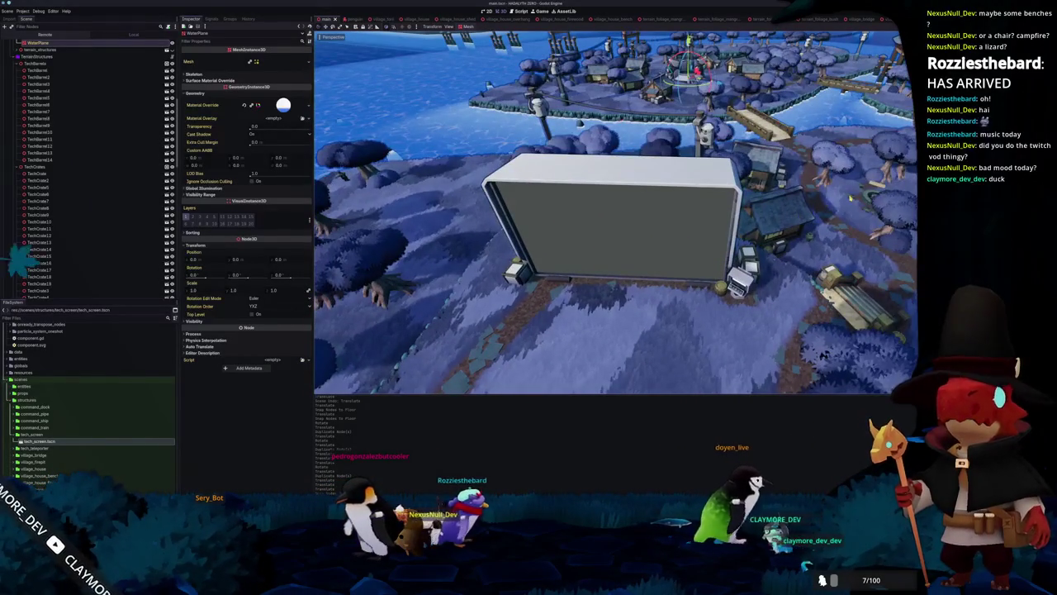
key(KP_7)
key(ctrl+d)
drag(811, 375, 611, 266)
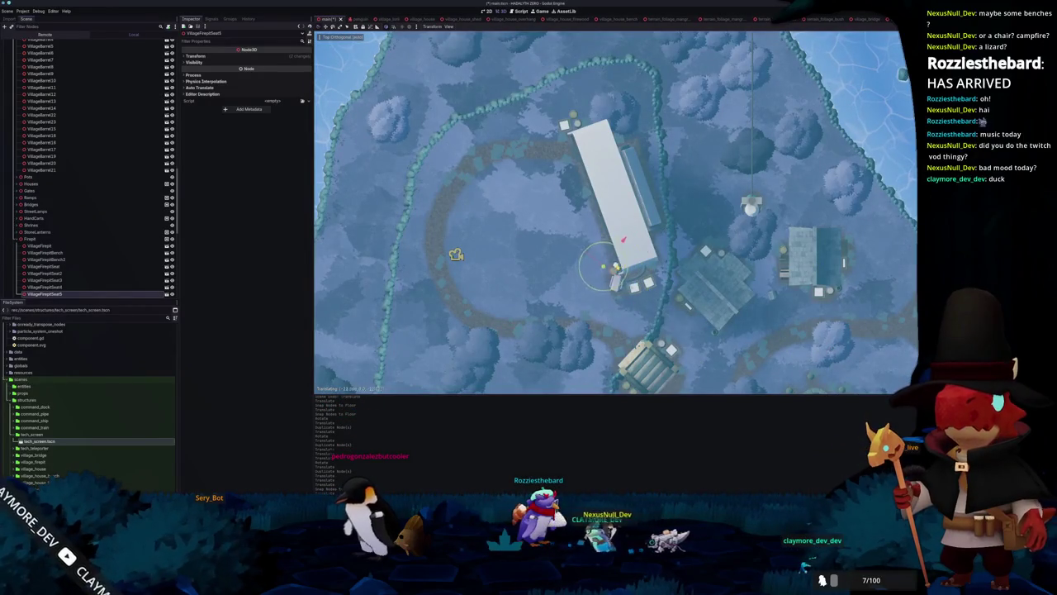
key(f)
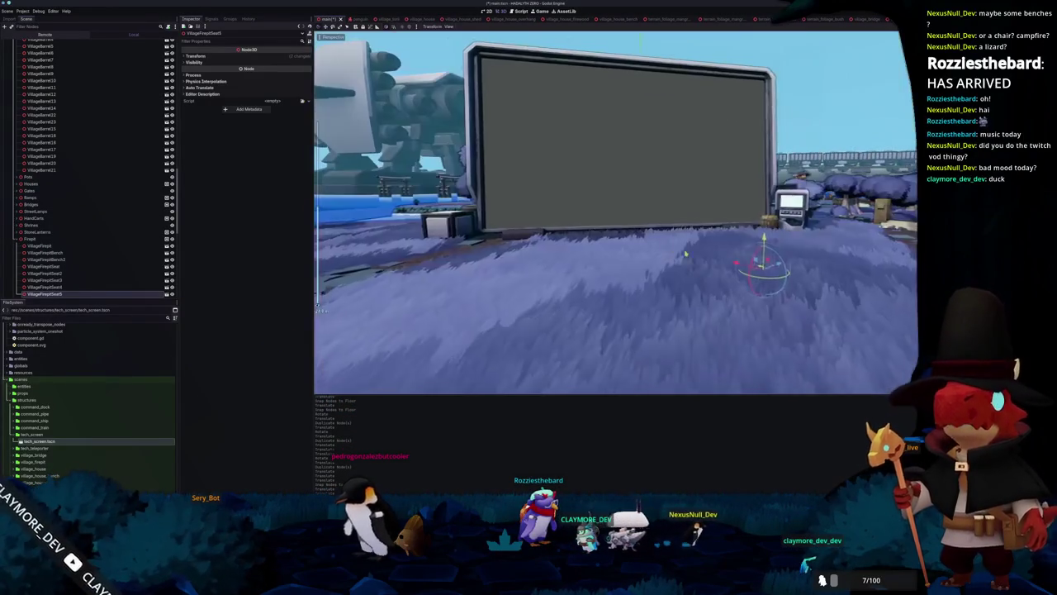
scroll(681, 284, up, 5)
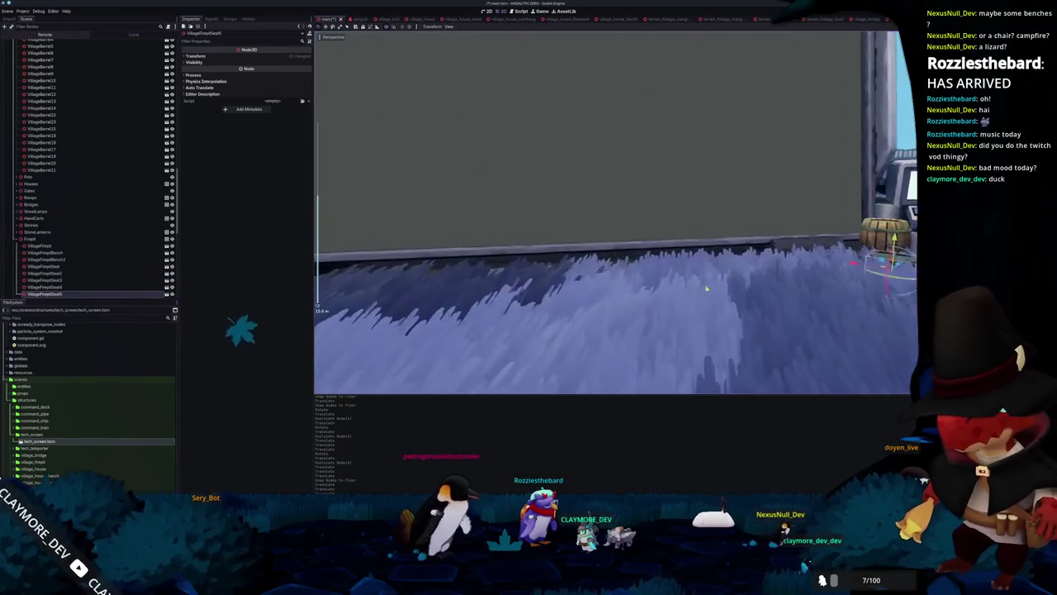
mouse_move(681, 283)
mouse_down()
mouse_move(739, 298)
mouse_move(678, 332)
mouse_move(684, 339)
mouse_up()
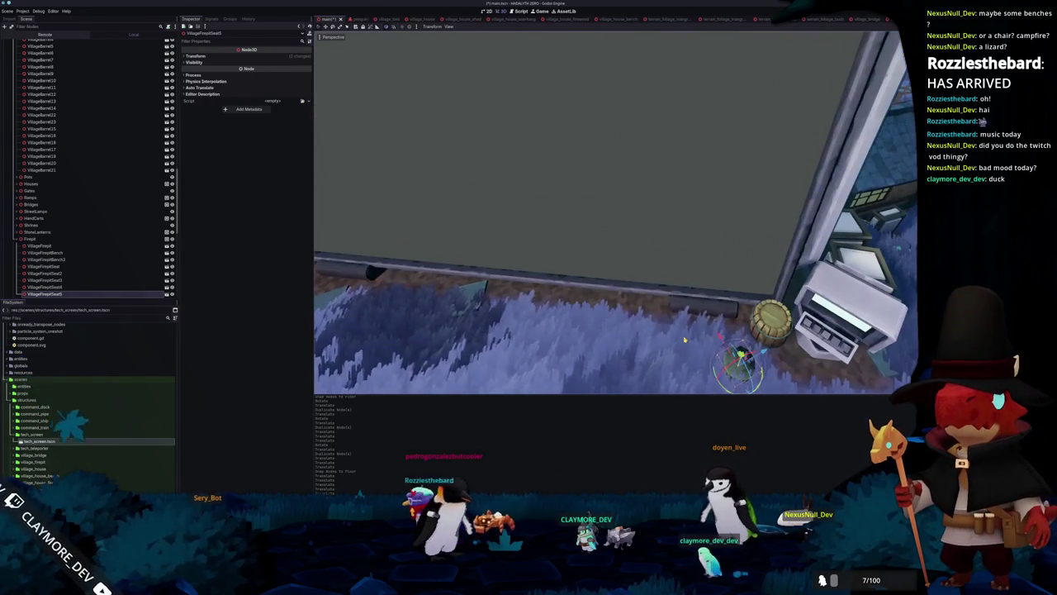
- Rotate the new firepit seat into place next to the terminal
key(KP_7)
scroll(684, 338, up, 5)
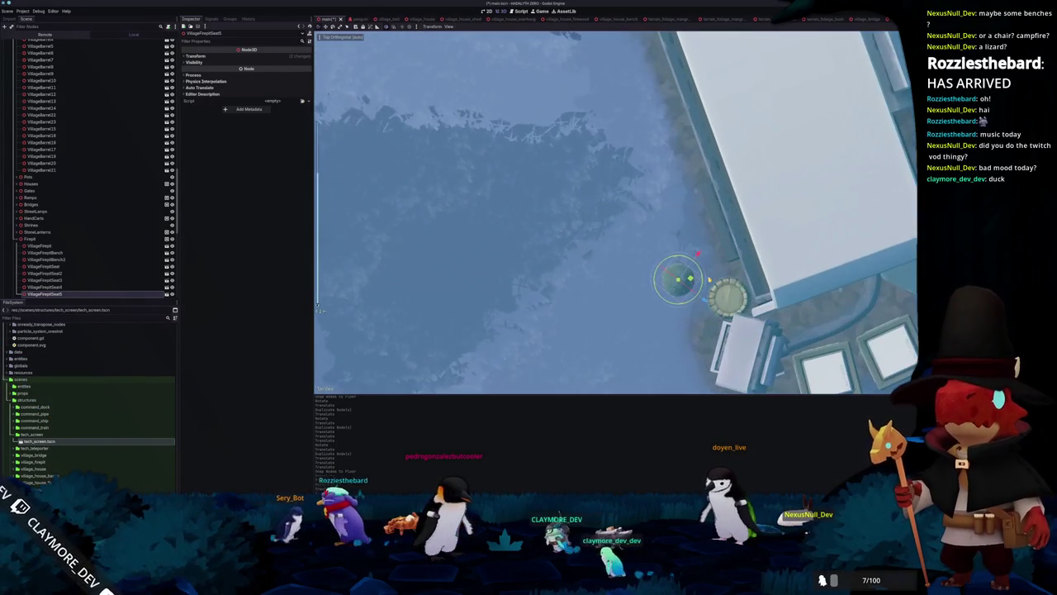
mouse_move(701, 263)
mouse_down()
mouse_move(625, 267)
mouse_move(648, 268)
mouse_up()
key(g)
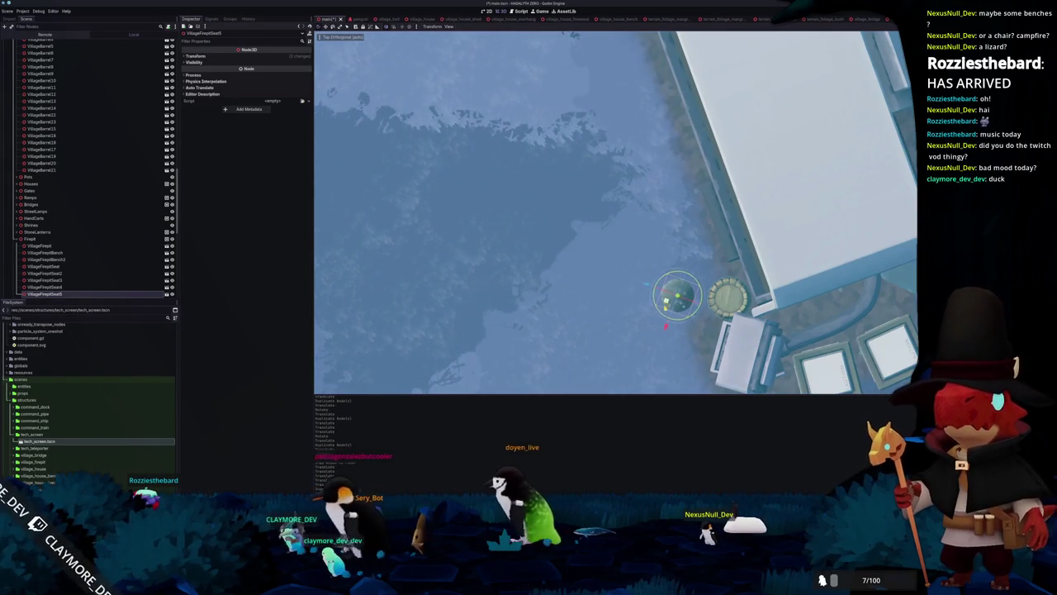
key(r)
click(663, 316)
- Save the scene and run the game to test the screen
mouse_move(557, 295)
mouse_down()
mouse_move(554, 267)
mouse_move(609, 217)
mouse_move(627, 224)
mouse_move(628, 252)
mouse_up()
key(ctrl+s)
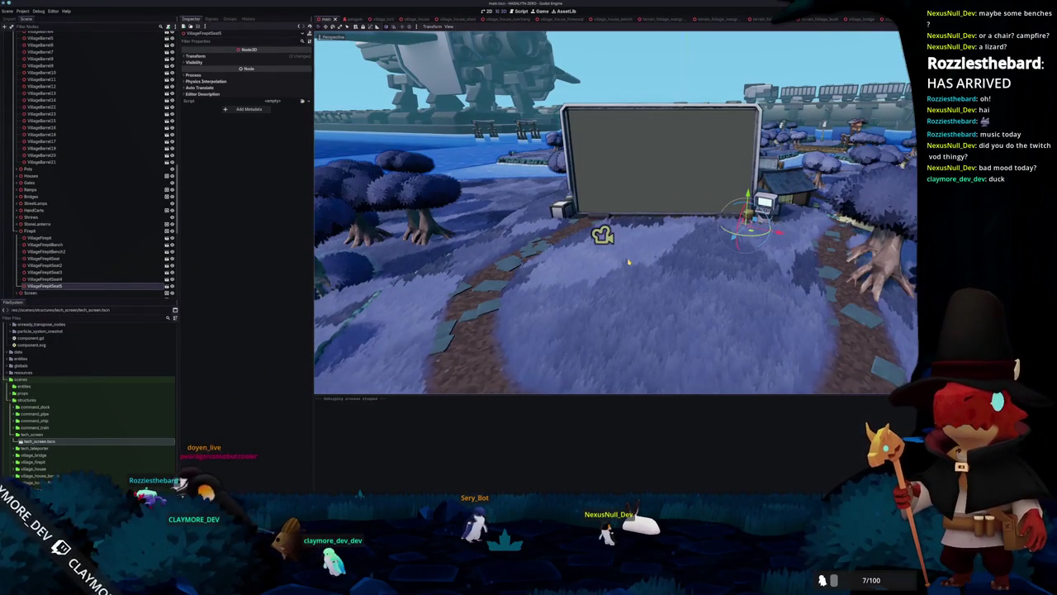
key(F5)
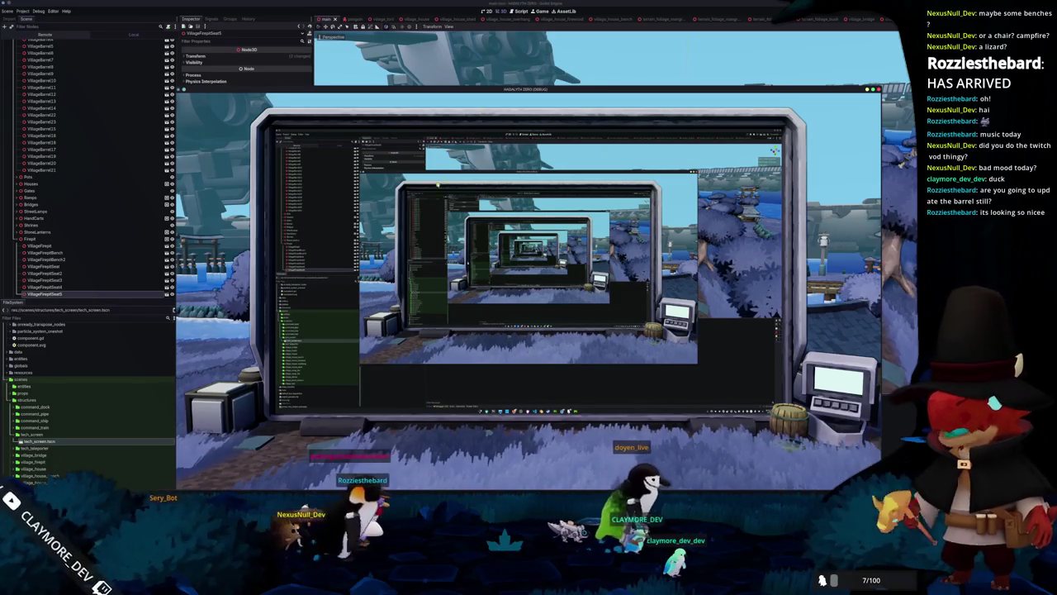
drag(511, 89, 655, 150)
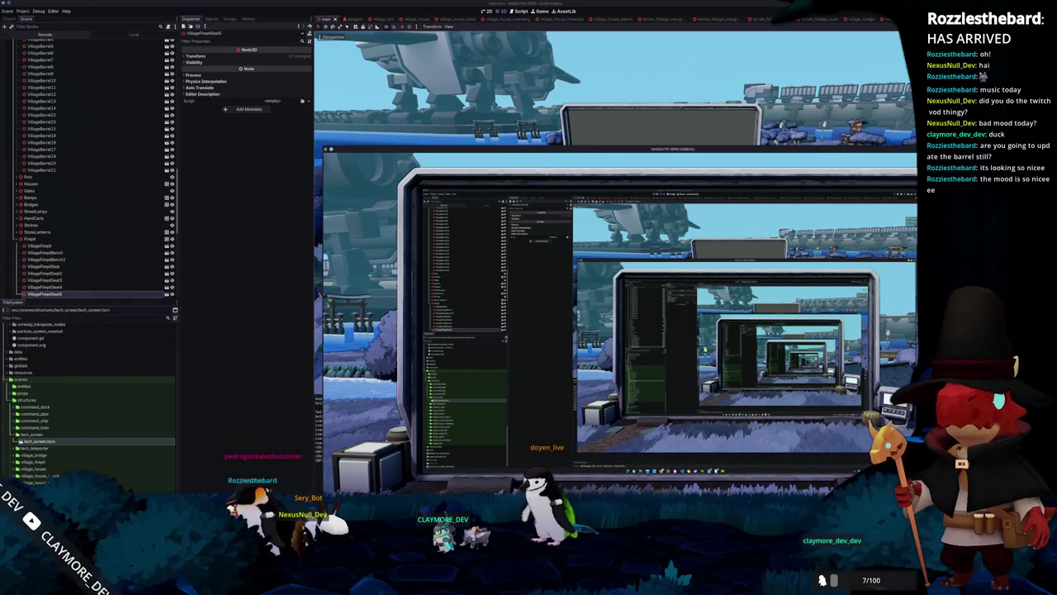
drag(701, 151, 647, 101)
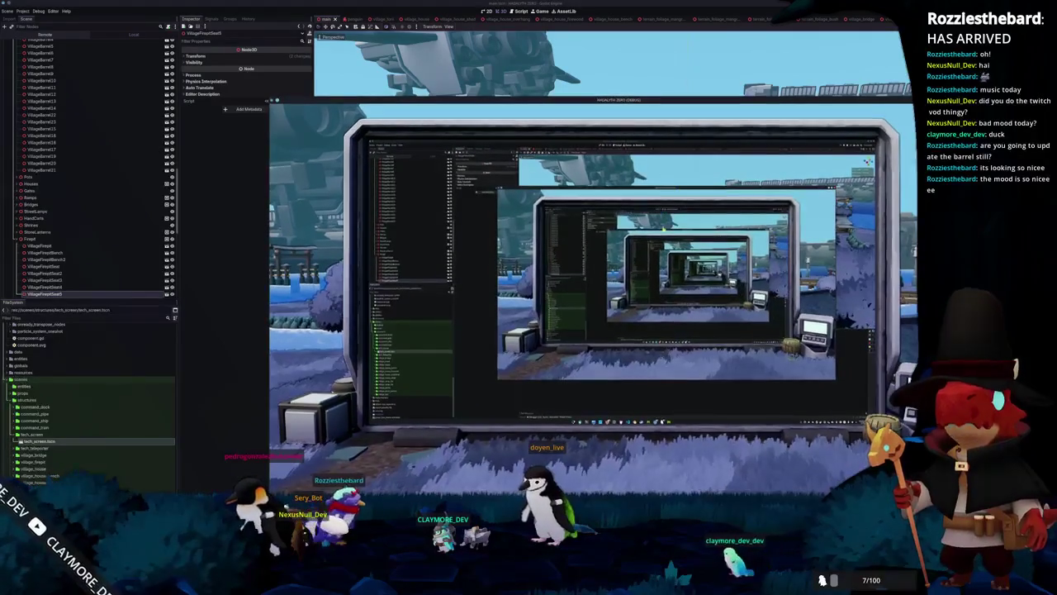
key(F8)
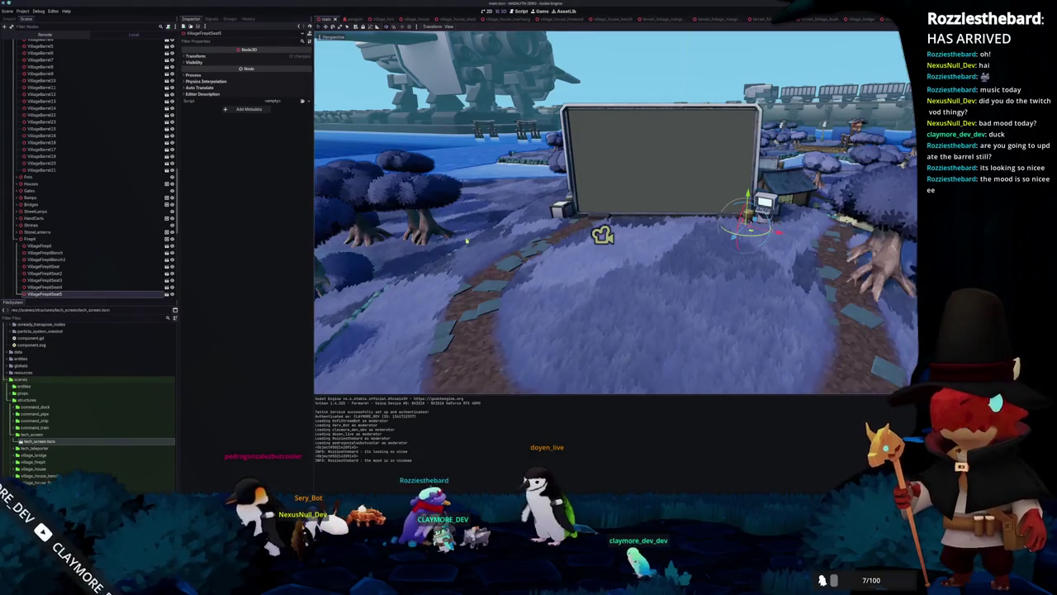
- Select the TerrainSplatGenerator node in the scene tree
scroll(467, 238, up, 3)
scroll(106, 129, up, 5)
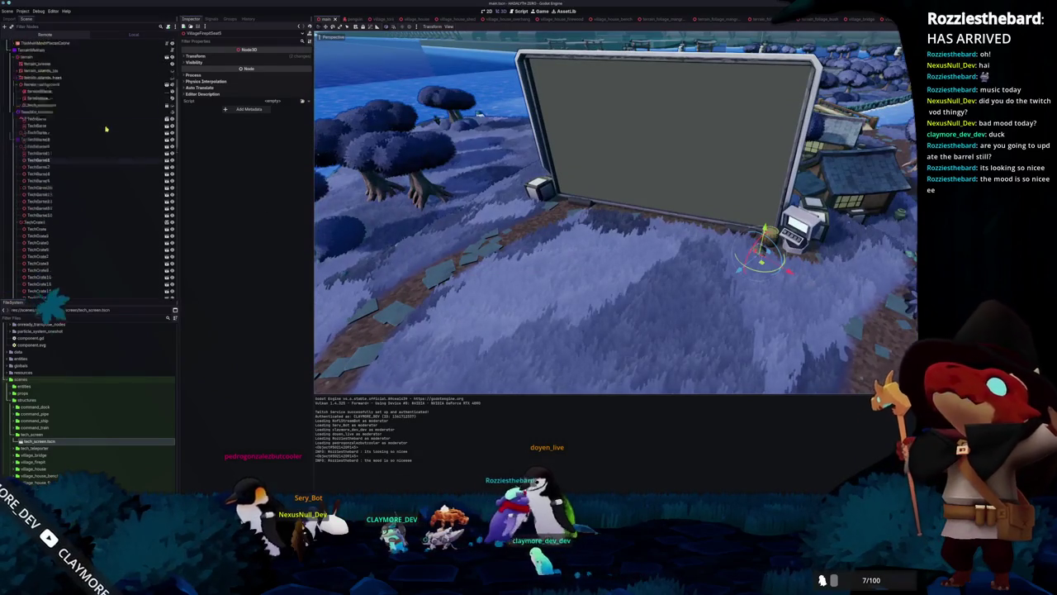
scroll(106, 129, up, 3)
click(67, 63)
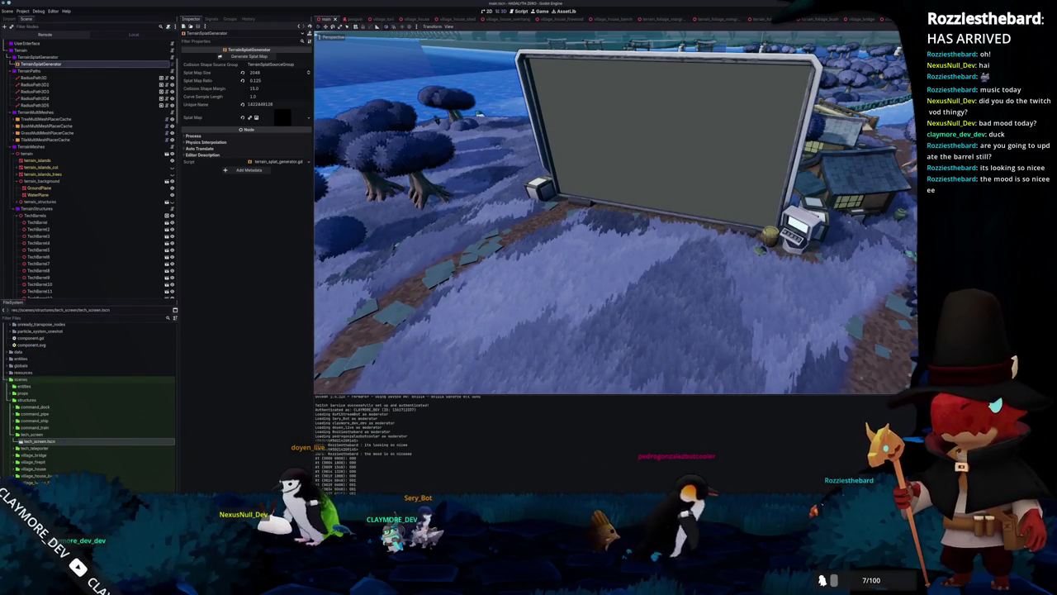
- Inspect the screen model's right bevel in the texturing program, then bring up the Notion Tasks board
key(alt+Tab)
drag(629, 488, 553, 497)
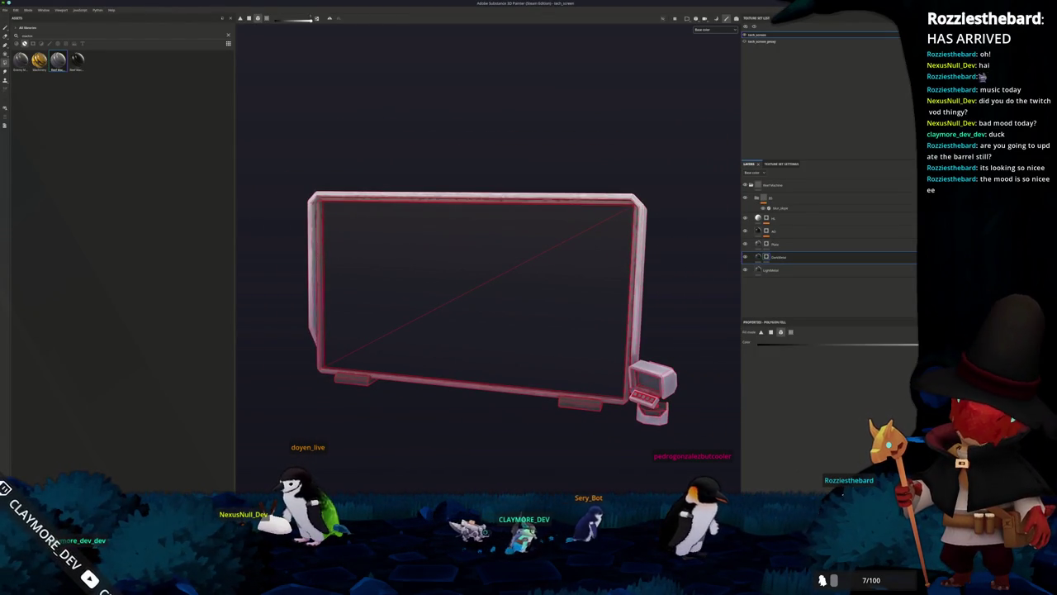
key(alt+Tab)
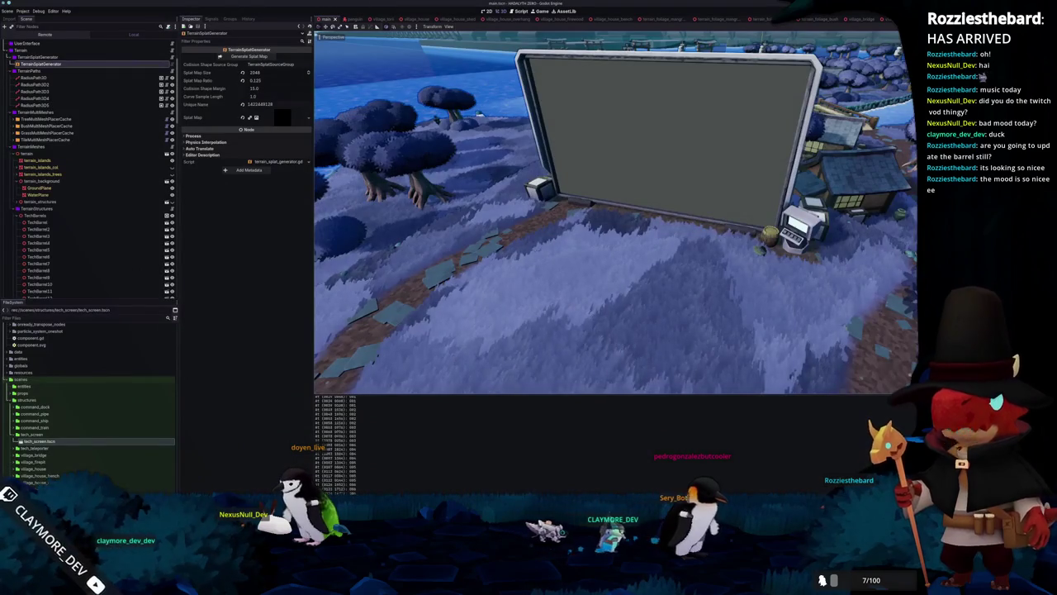
key(alt+Tab)
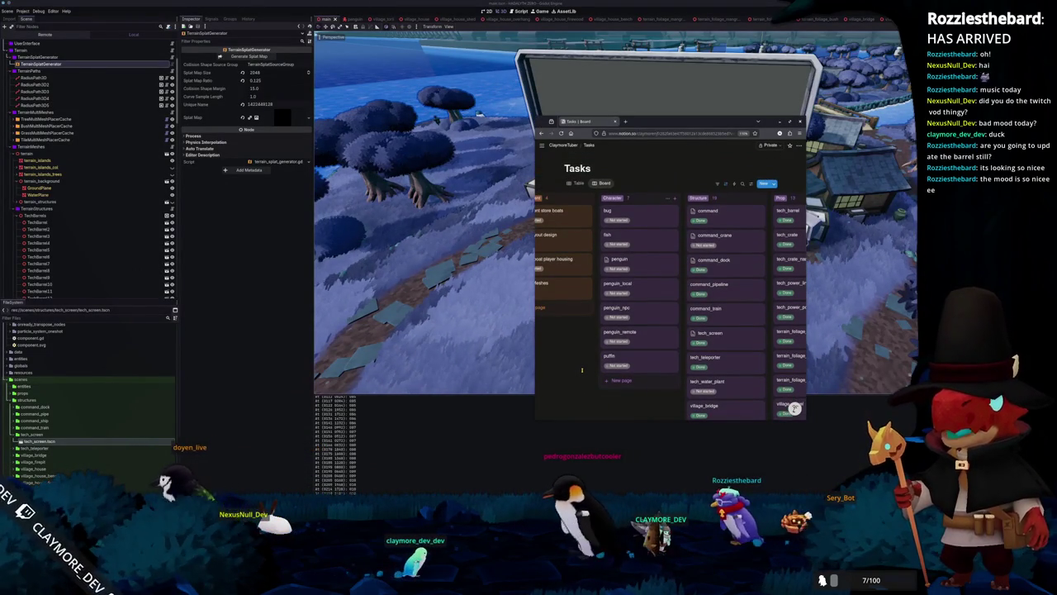
- Return to Godot and zoom out over the island's village, pier and machine, then back in
key(alt+Tab)
scroll(584, 371, down, 5)
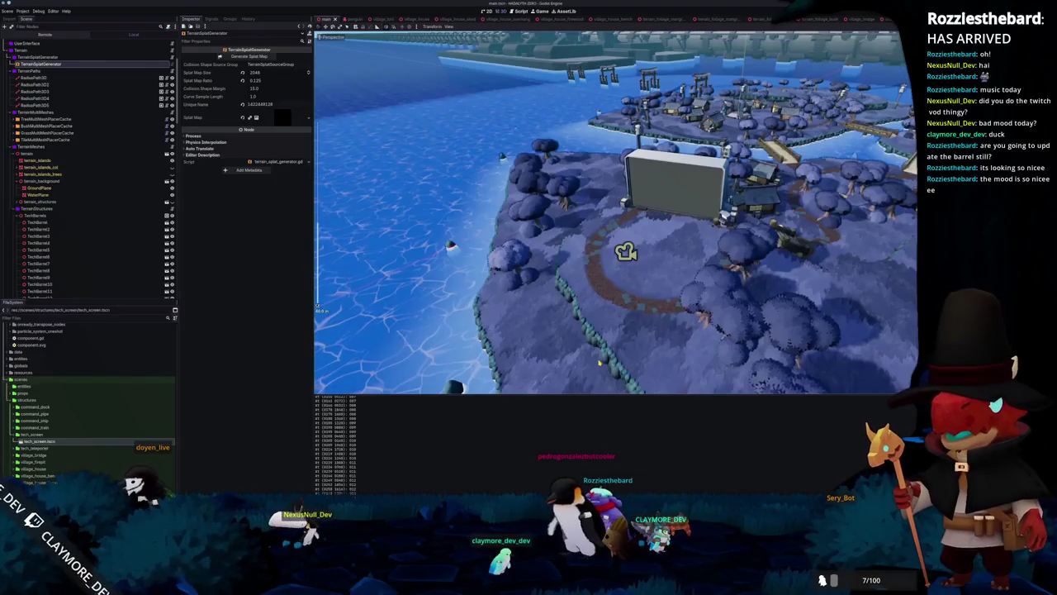
scroll(599, 361, down, 3)
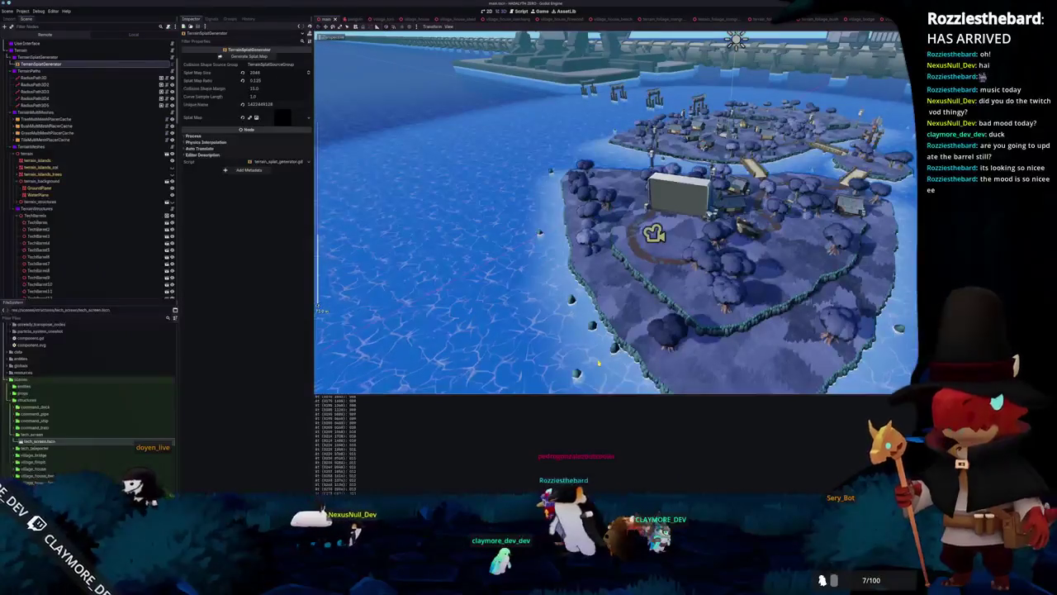
scroll(598, 362, down, 3)
scroll(597, 362, down, 2)
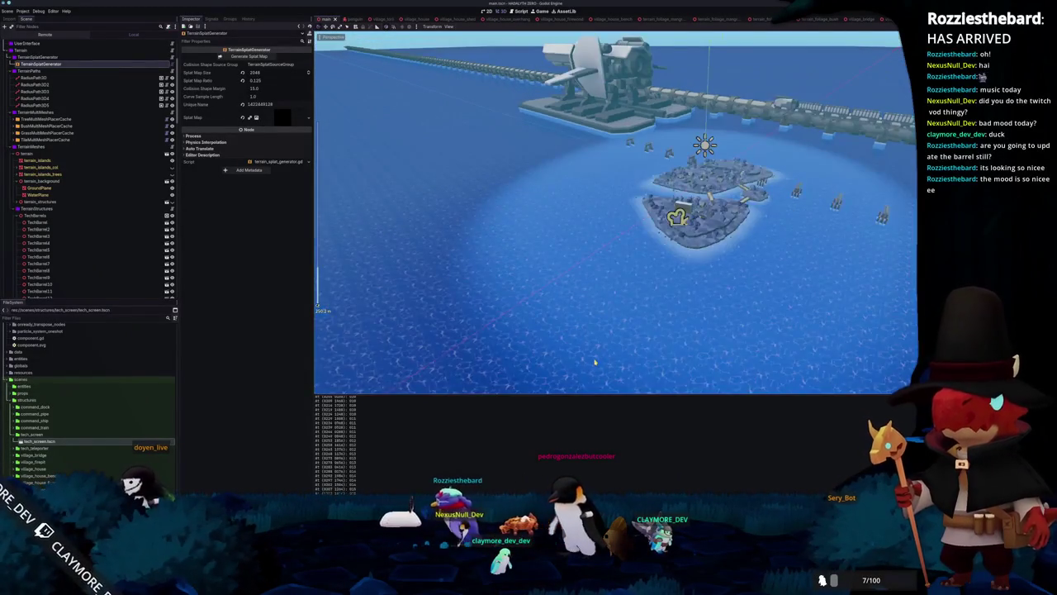
scroll(594, 362, down, 3)
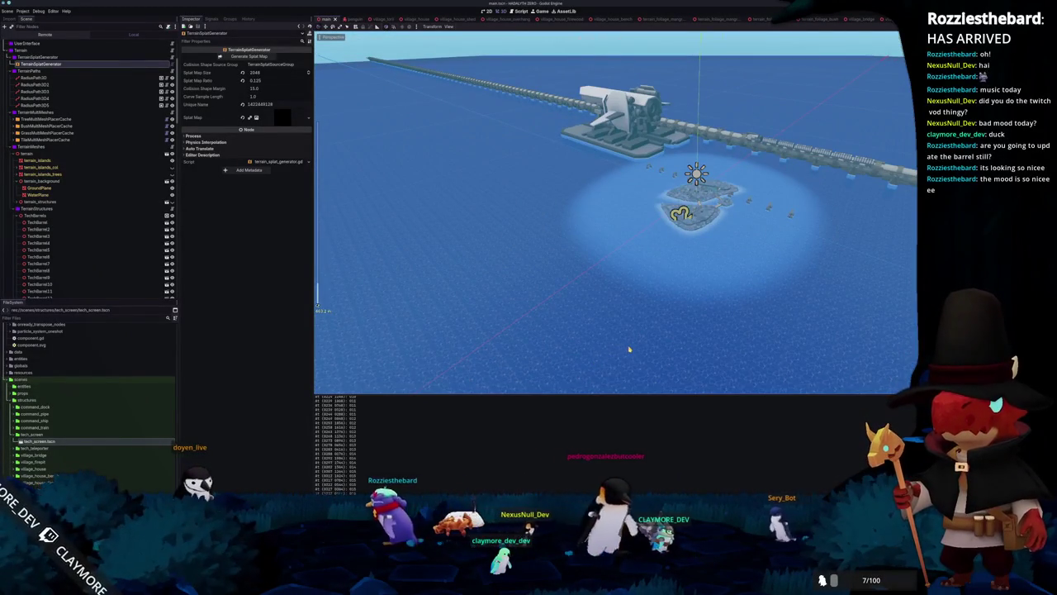
scroll(626, 350, down, 2)
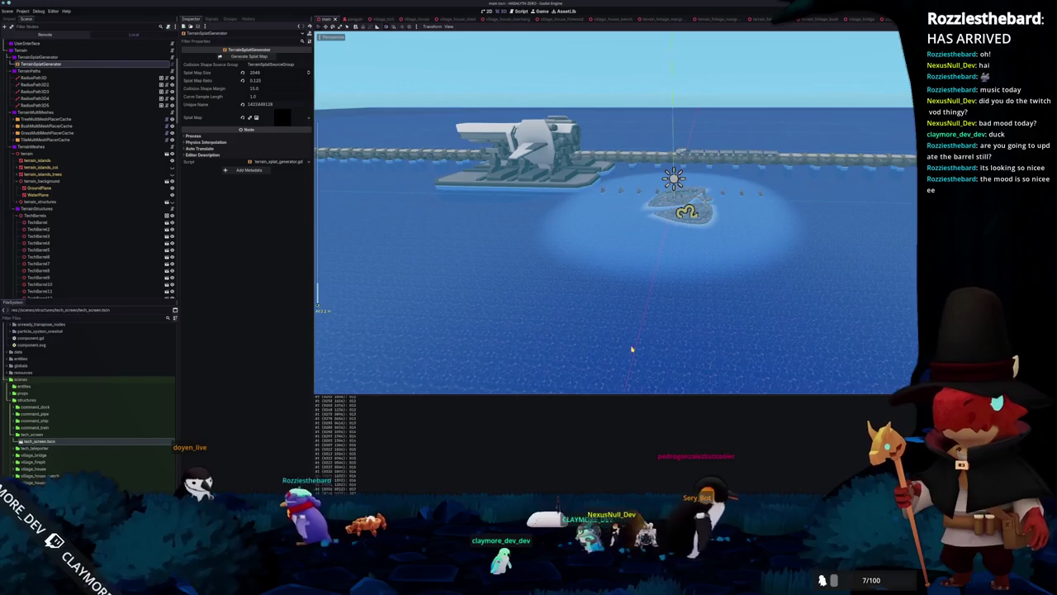
scroll(623, 354, up, 5)
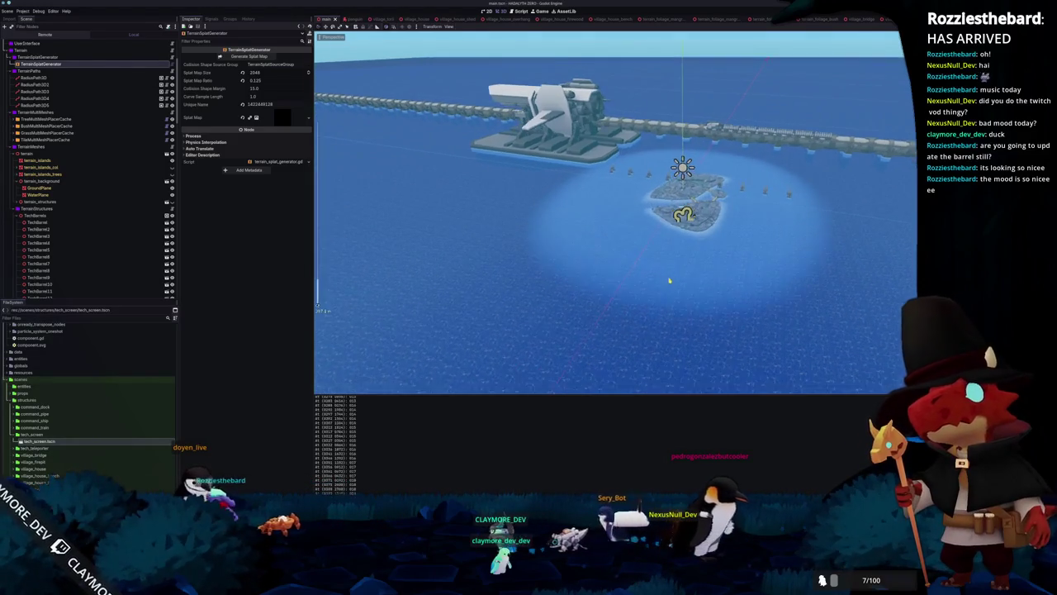
scroll(665, 287, up, 2)
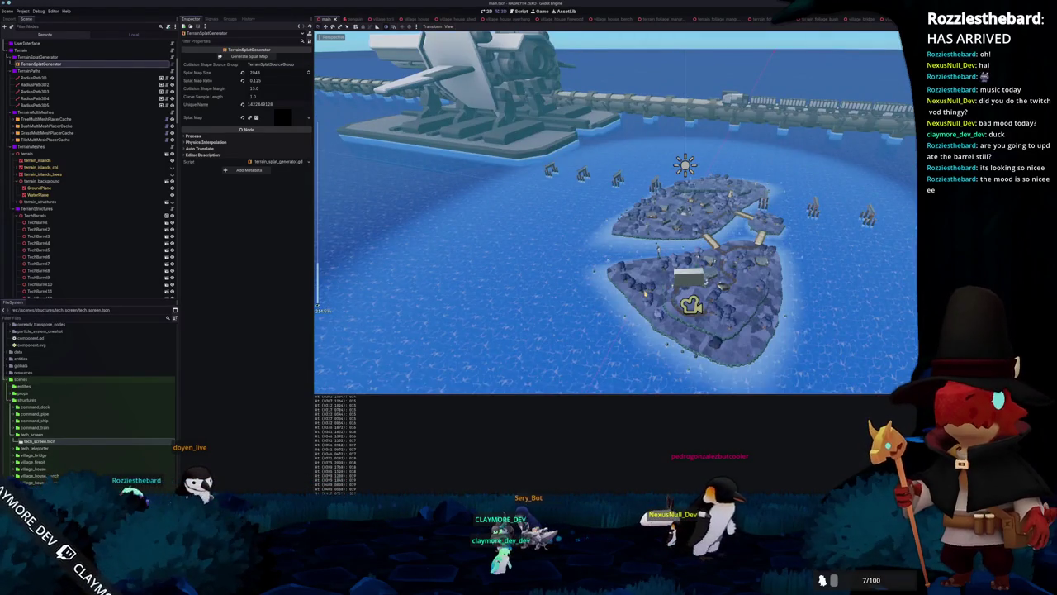
scroll(665, 287, up, 2)
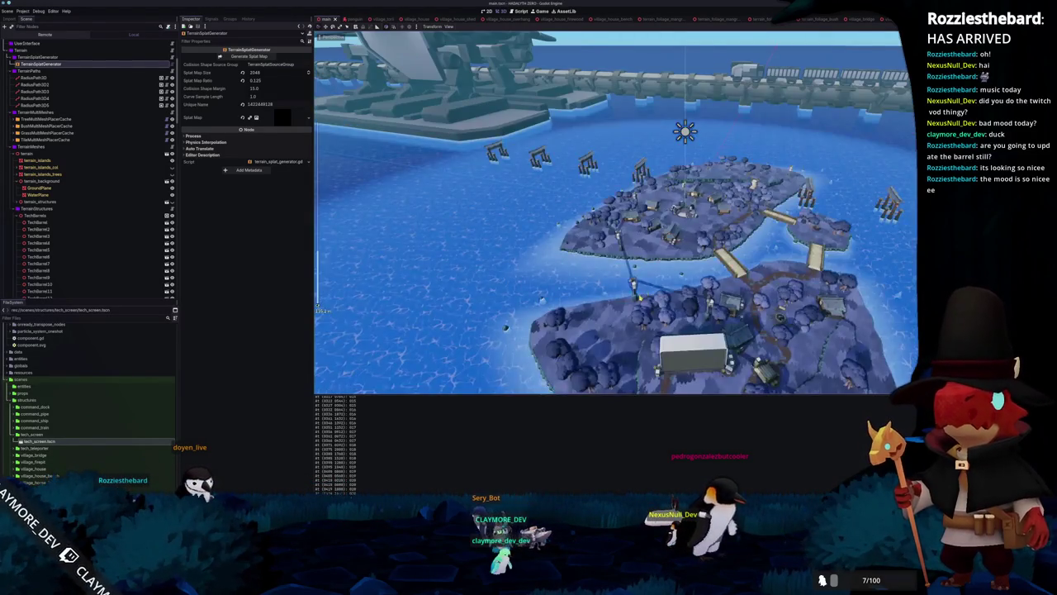
scroll(635, 293, up, 3)
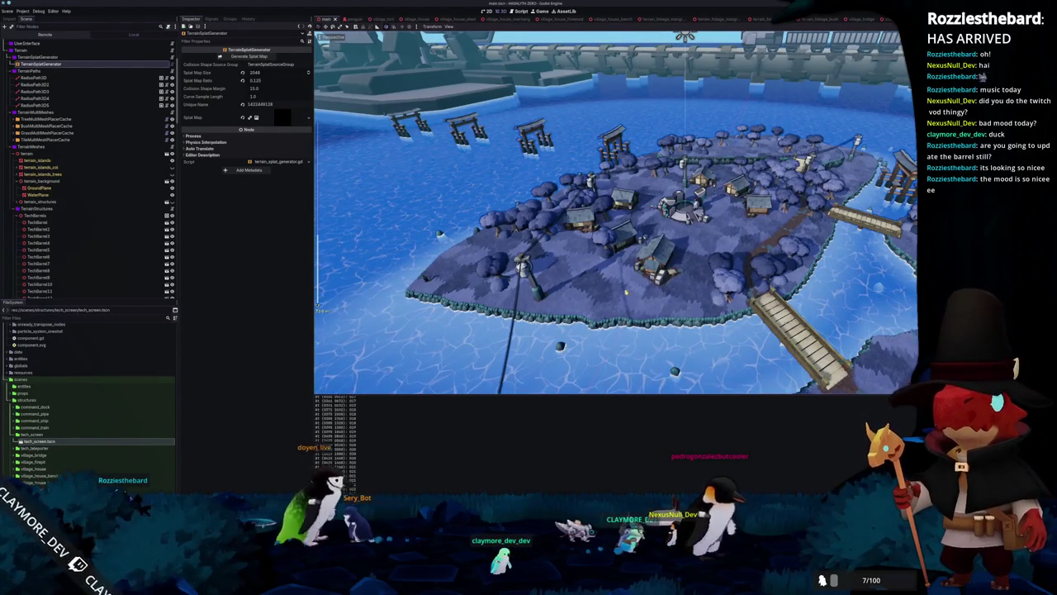
scroll(626, 294, down, 2)
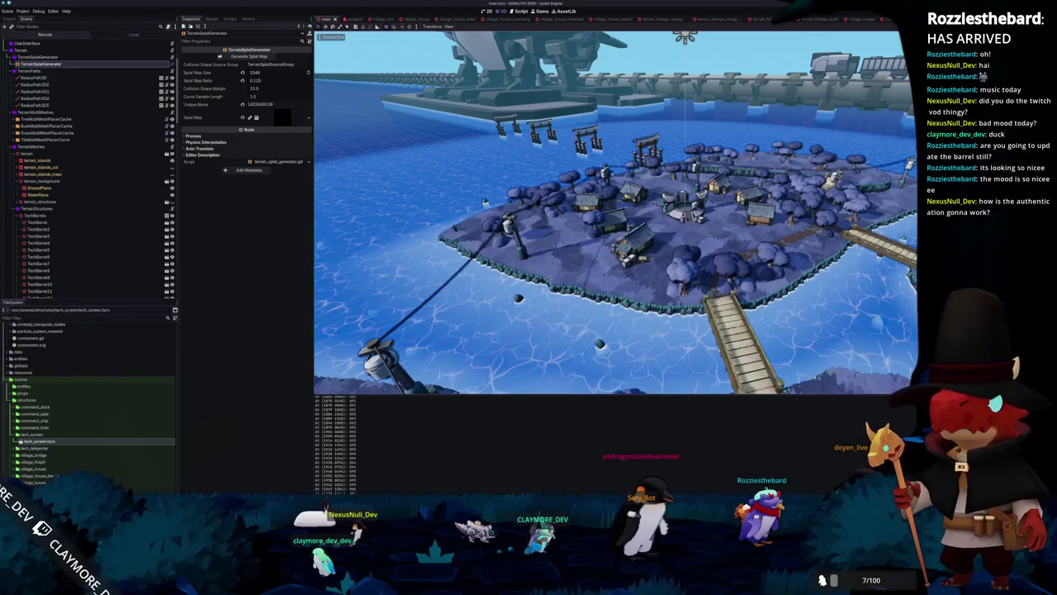
- Regenerate the island's tree instances from the TreeMultiMeshPlacerCache node
scroll(719, 331, up, 5)
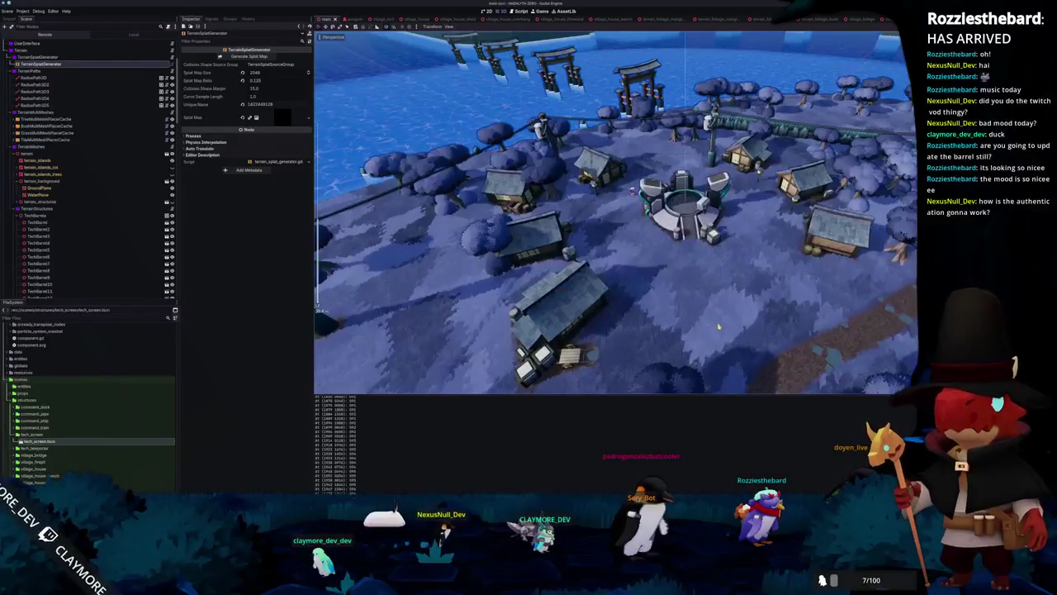
key(alt+Tab)
scroll(719, 313, up, 5)
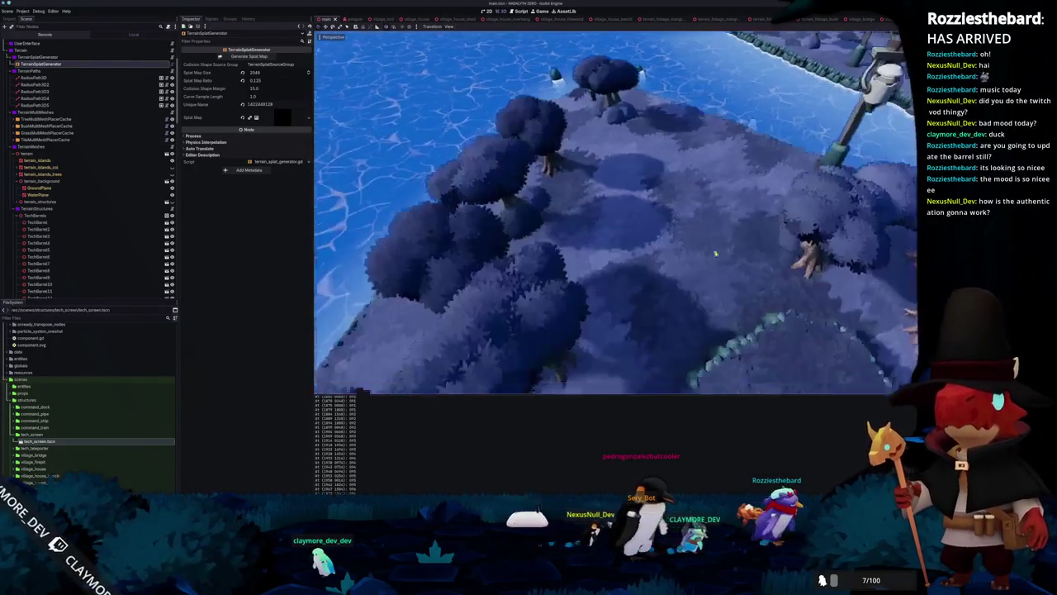
scroll(684, 231, down, 5)
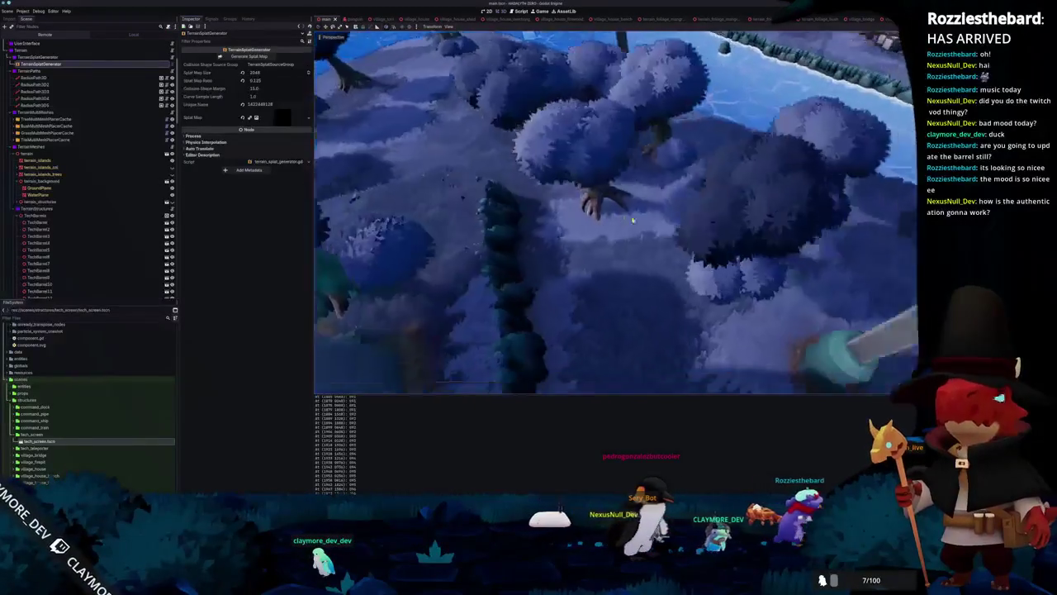
scroll(645, 250, up, 3)
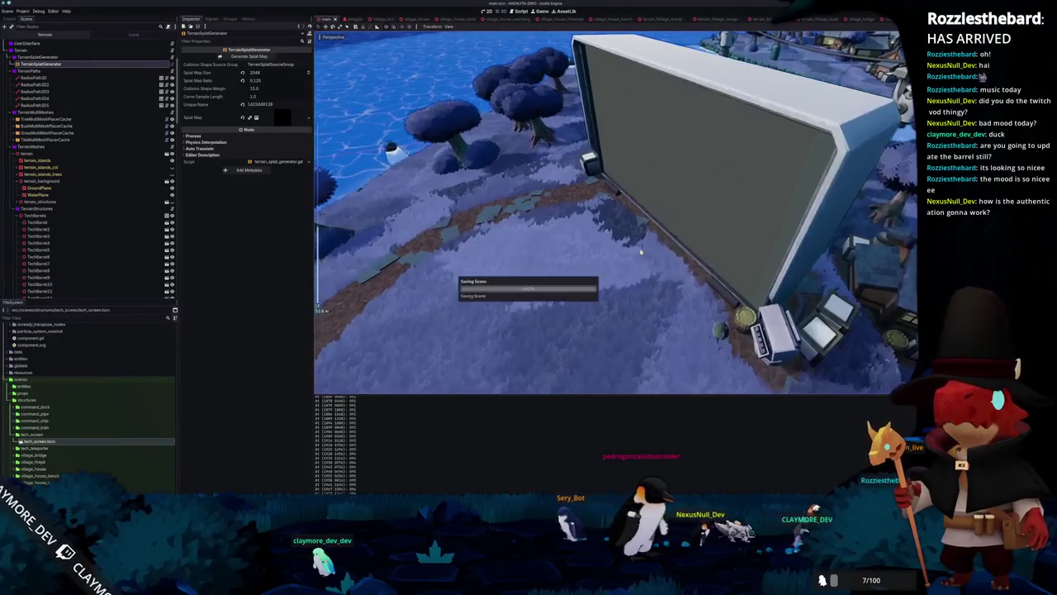
click(45, 118)
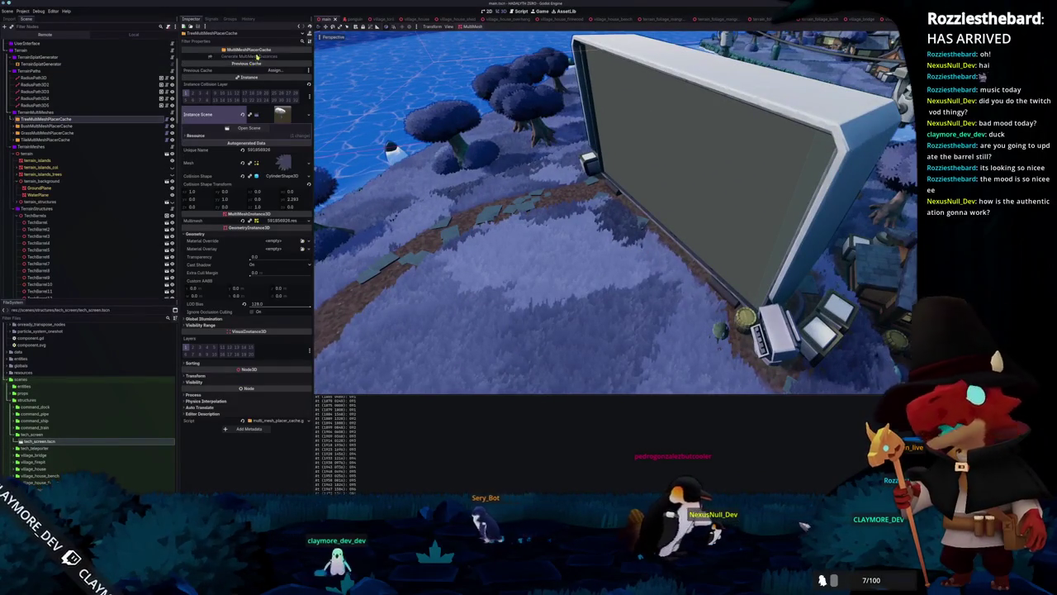
click(245, 70)
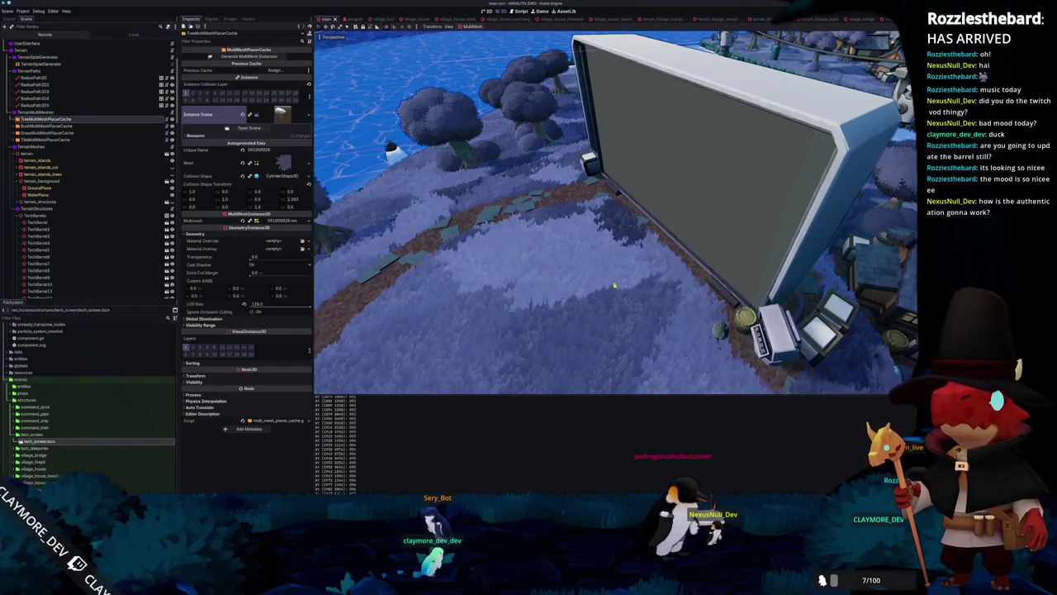
- Focus on the firepit seat beside the screen and run the game with F5
mouse_move(592, 288)
mouse_down()
mouse_move(627, 299)
mouse_move(625, 309)
mouse_up()
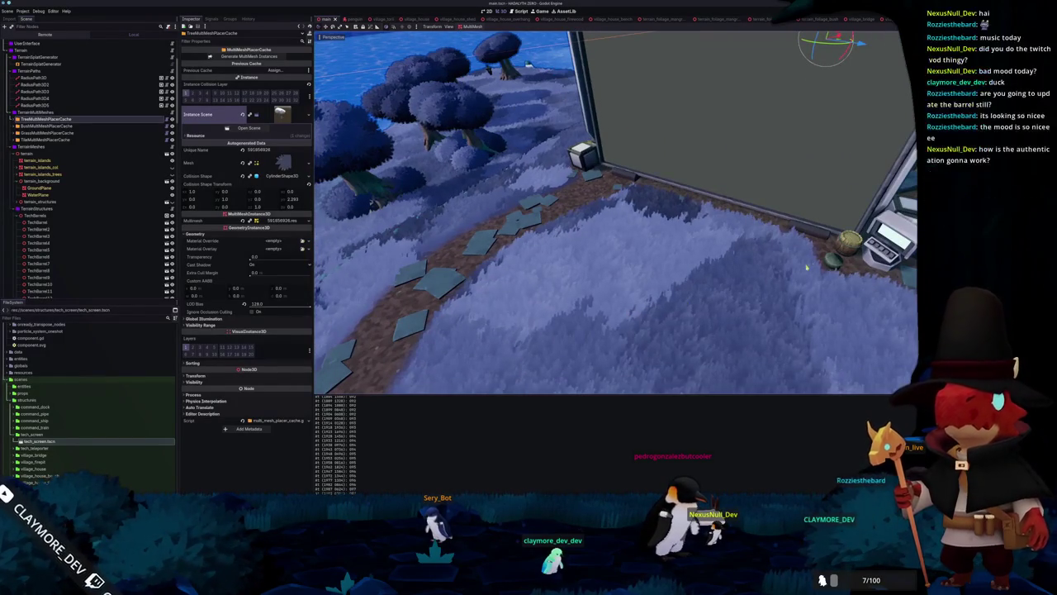
click(833, 262)
key(f)
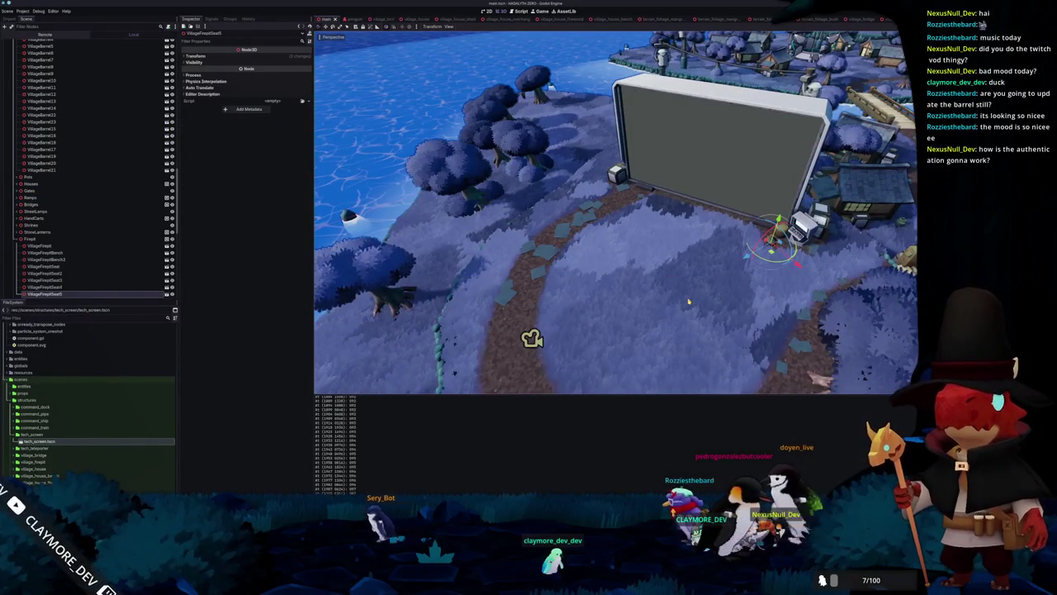
key(F5)
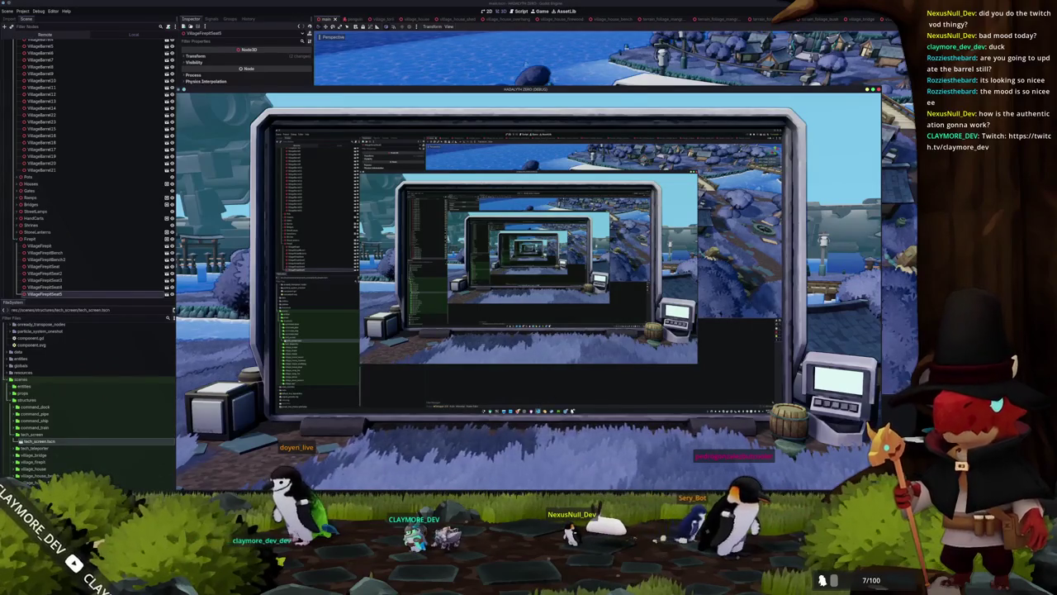
- Open outline_compositor_effect.glsl in Visual Studio Code
key(alt+Tab)
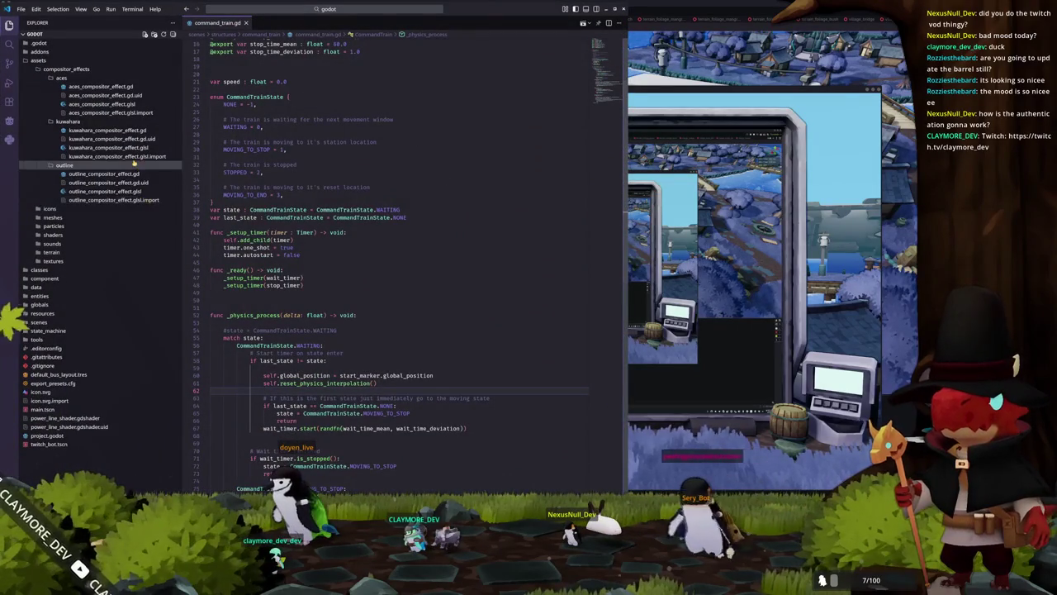
click(128, 174)
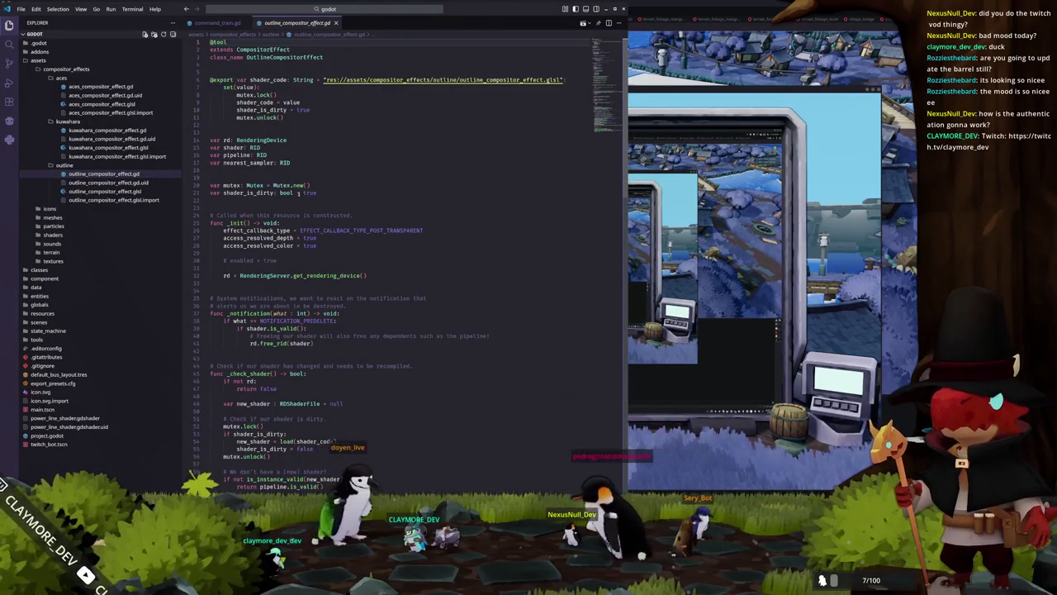
scroll(250, 180, down, 5)
click(105, 191)
scroll(361, 275, down, 5)
- Change the smoothstep ranges on lines 93 and 95 to 150.0–200.0
double_click(355, 261)
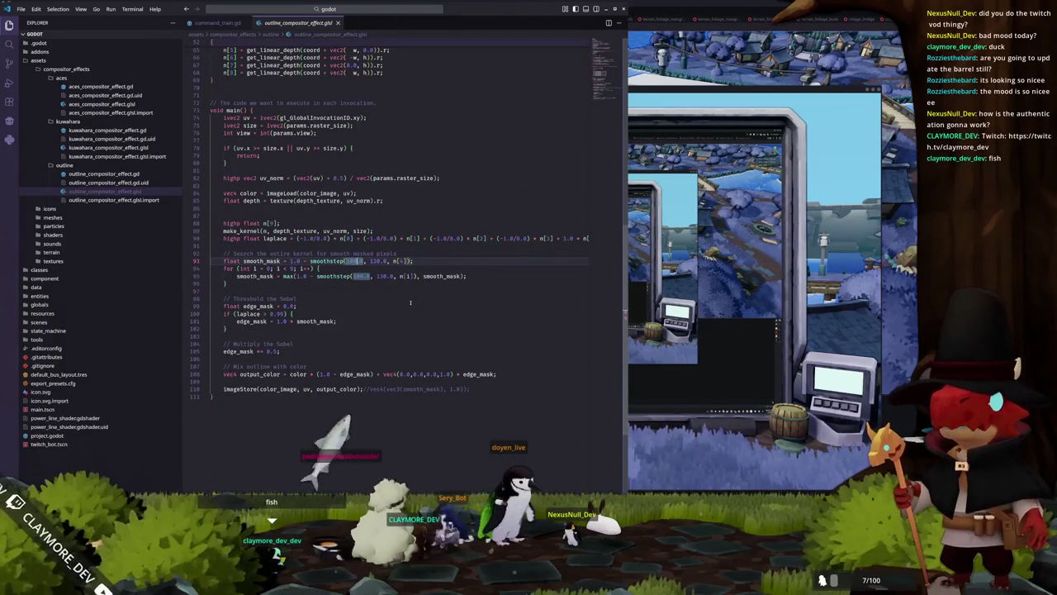
text(15)
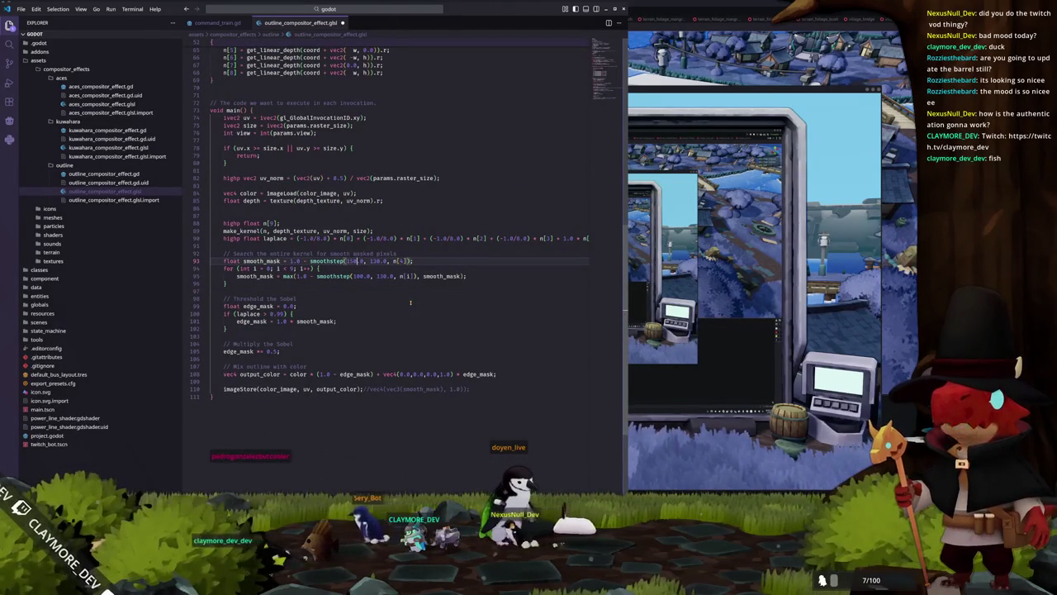
key(ctrl+shift+Right)
text(200)
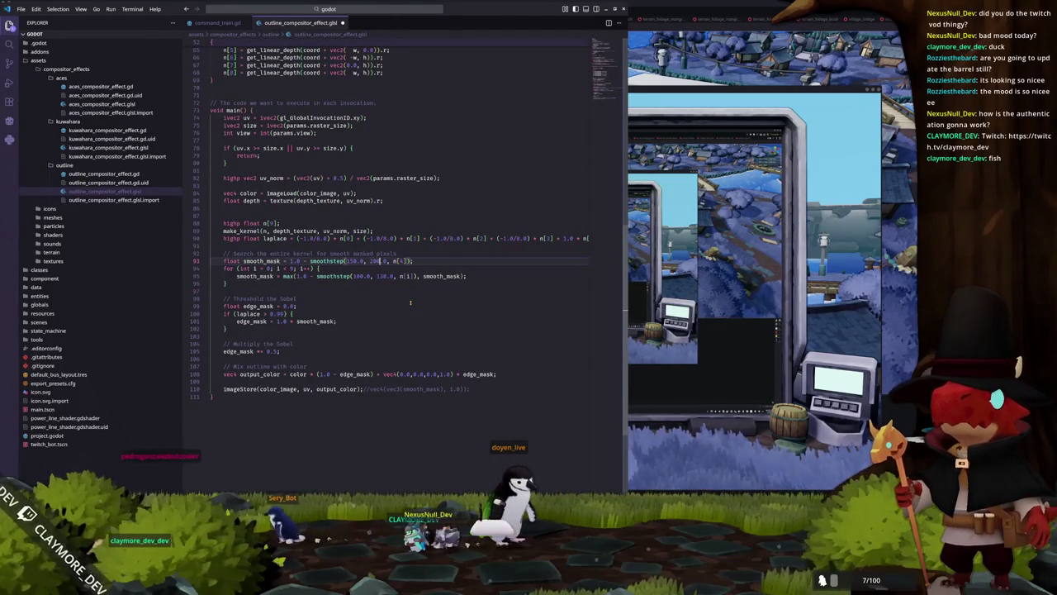
key(Down)
key(Down)
key(ctrl+shift+Right)
text(200)
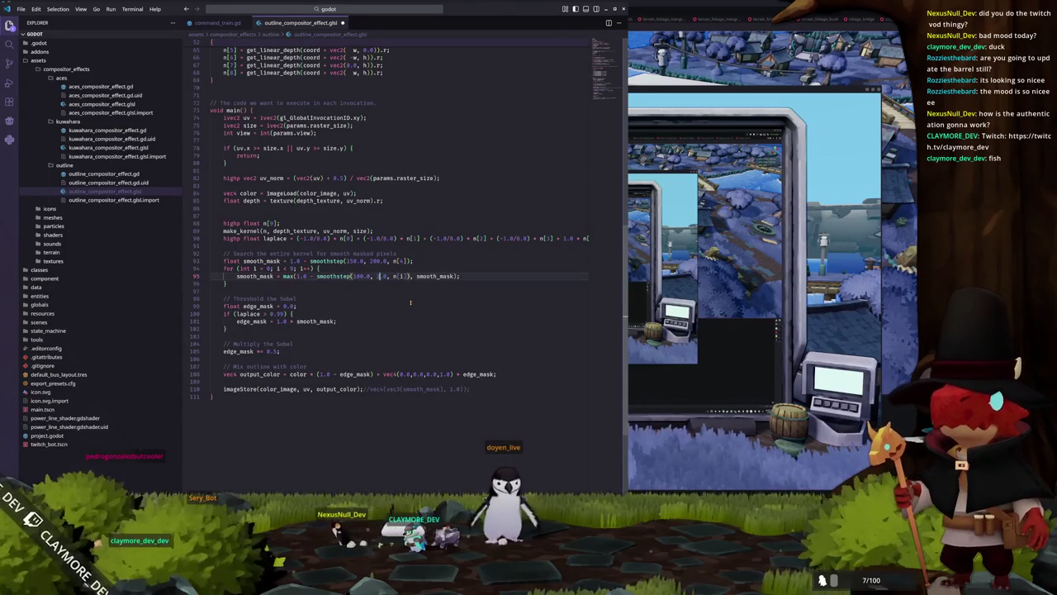
key(ctrl+Left)
key(ctrl+Left)
key(ctrl+shift+Right)
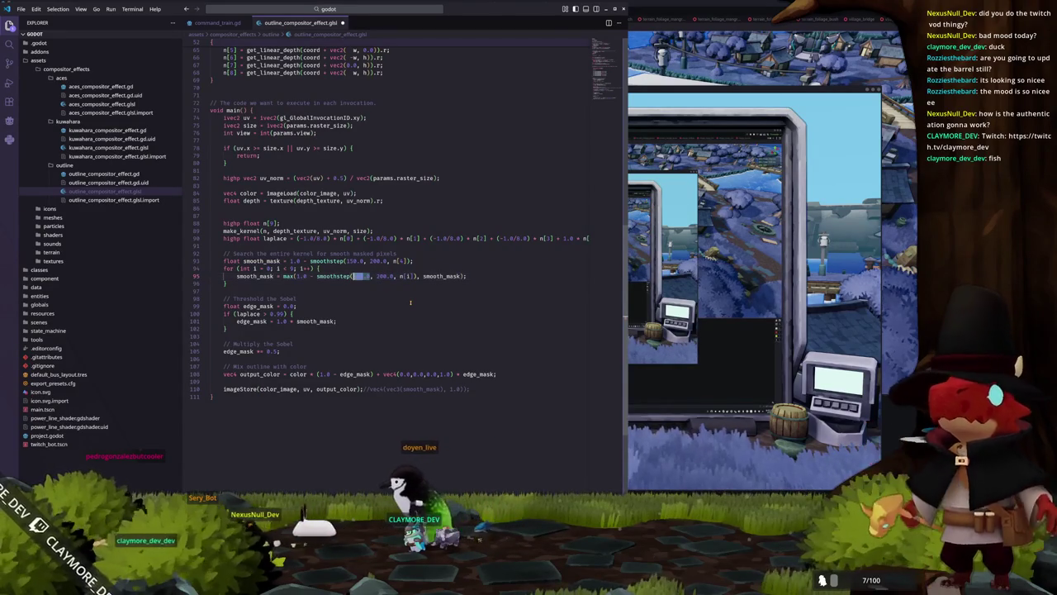
text(150)
- Return to the Godot editor and save the scene
key(alt+Tab)
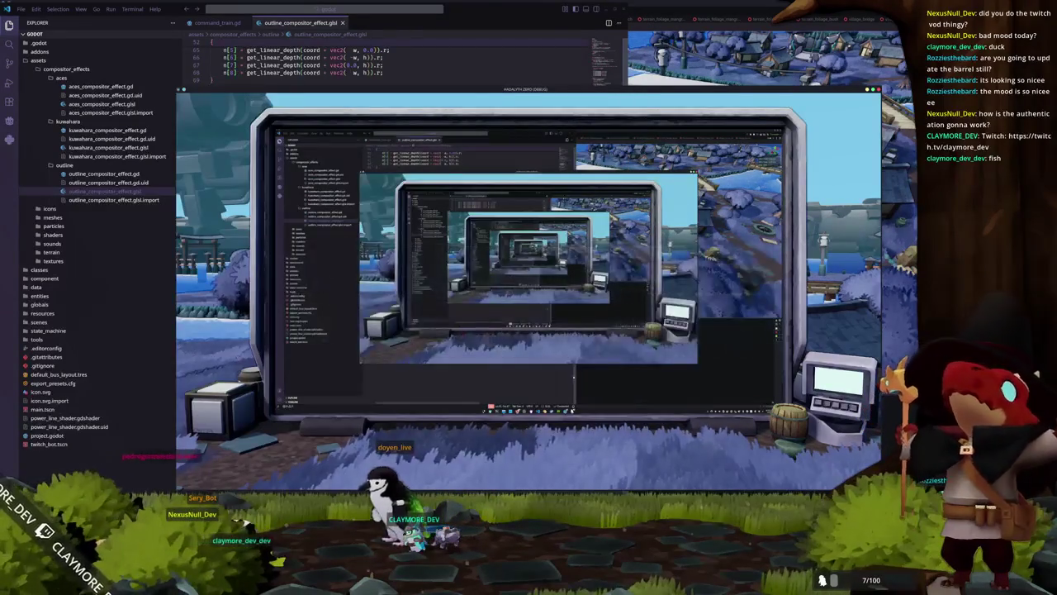
key(ctrl+s)
scroll(97, 123, up, 10)
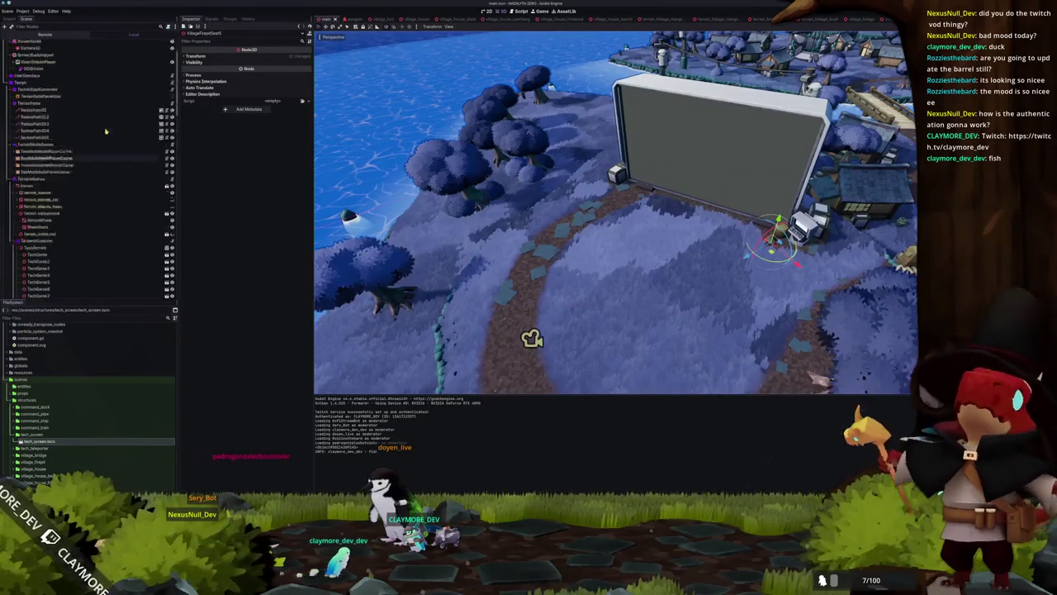
- Assign a new KuwaharaCompositorEffect to GlobalWorldEnvironment's second compositor slot
click(97, 71)
click(97, 64)
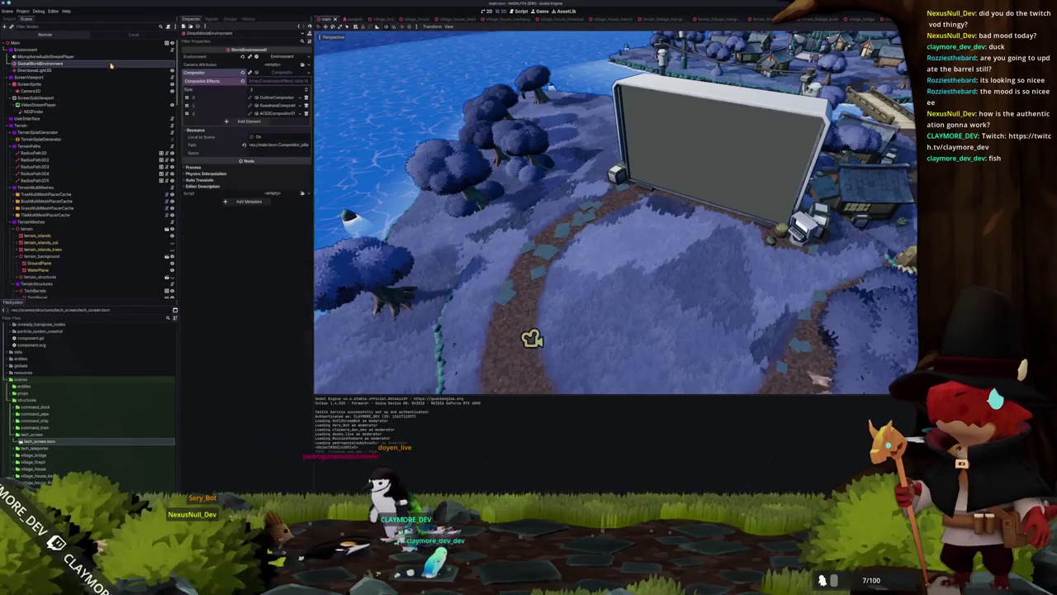
click(300, 105)
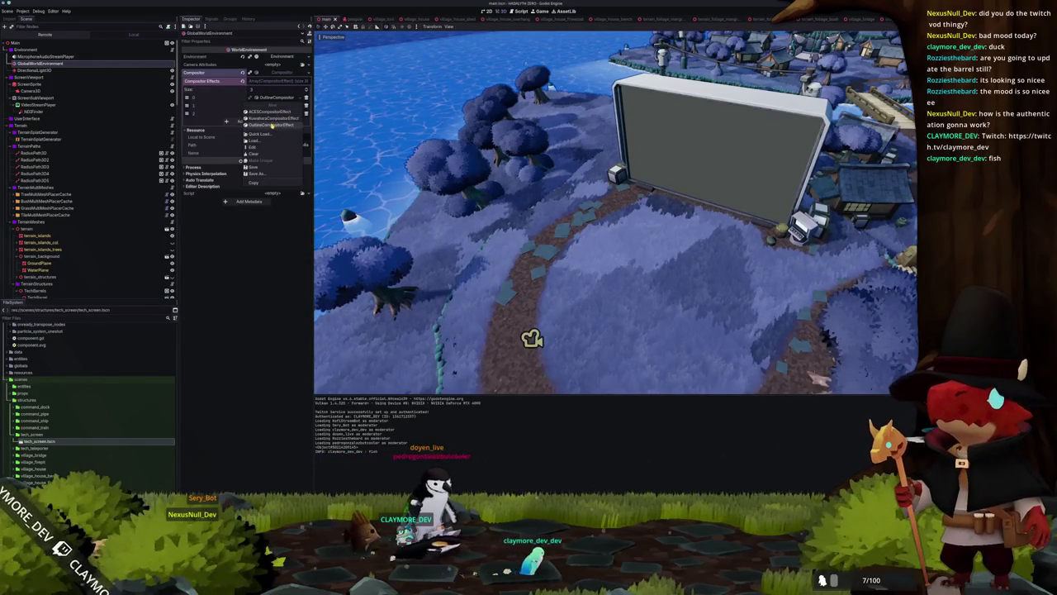
click(273, 118)
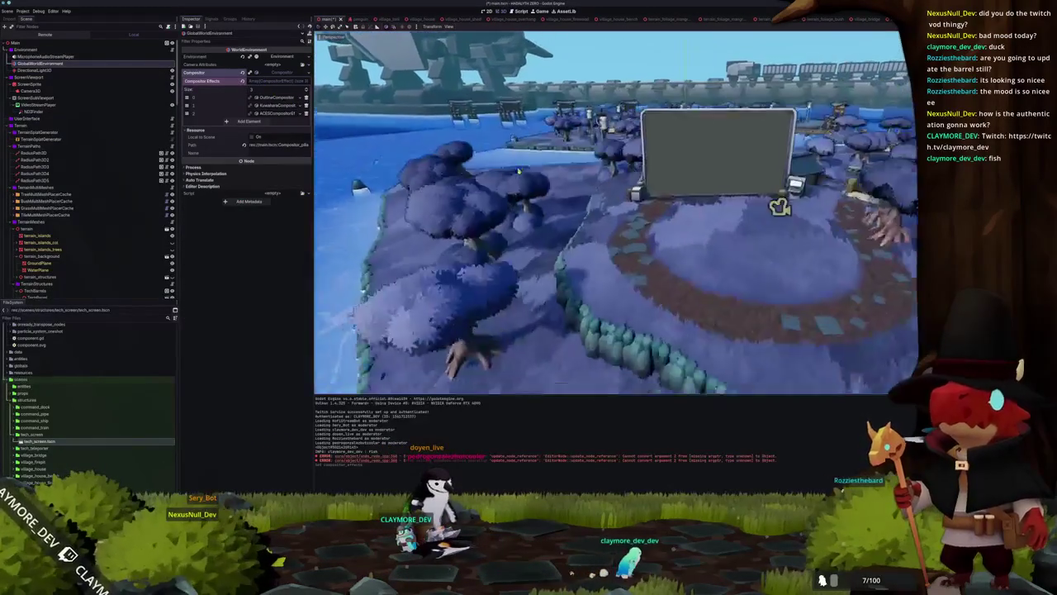
- Save the scene and run the project
key(ctrl+s)
key(w)
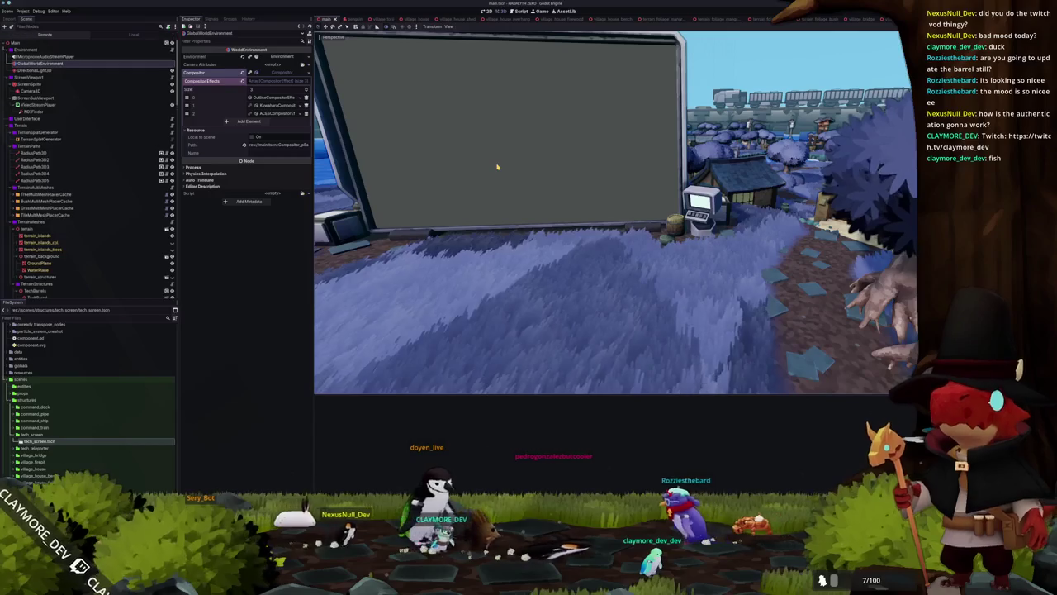
key(F5)
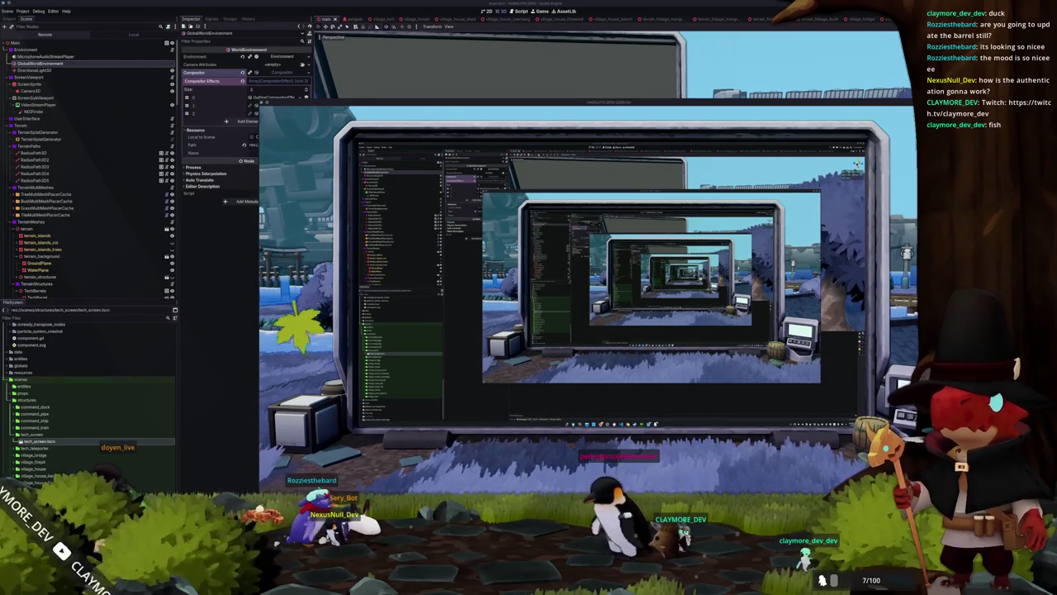
- Run HADALYTH ZERO from the Project Manager, then close the running game
key(alt+Tab)
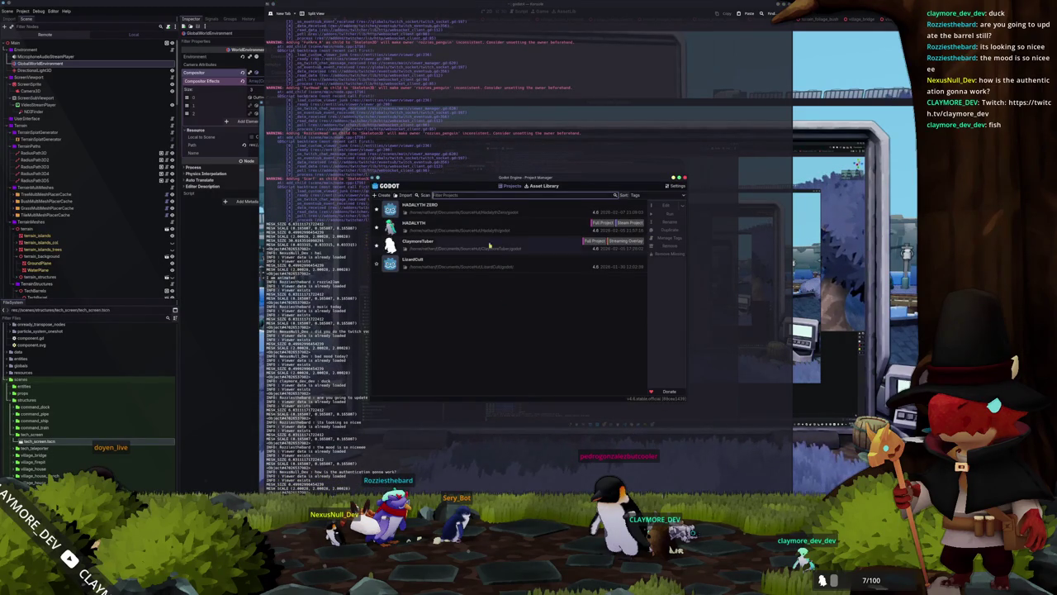
click(516, 210)
click(669, 214)
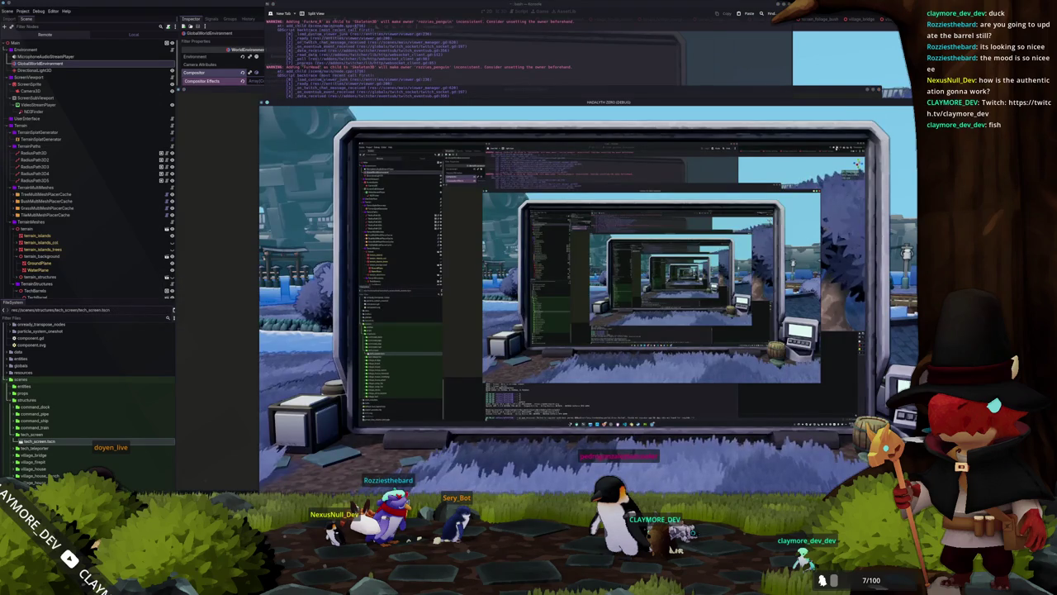
key(F8)
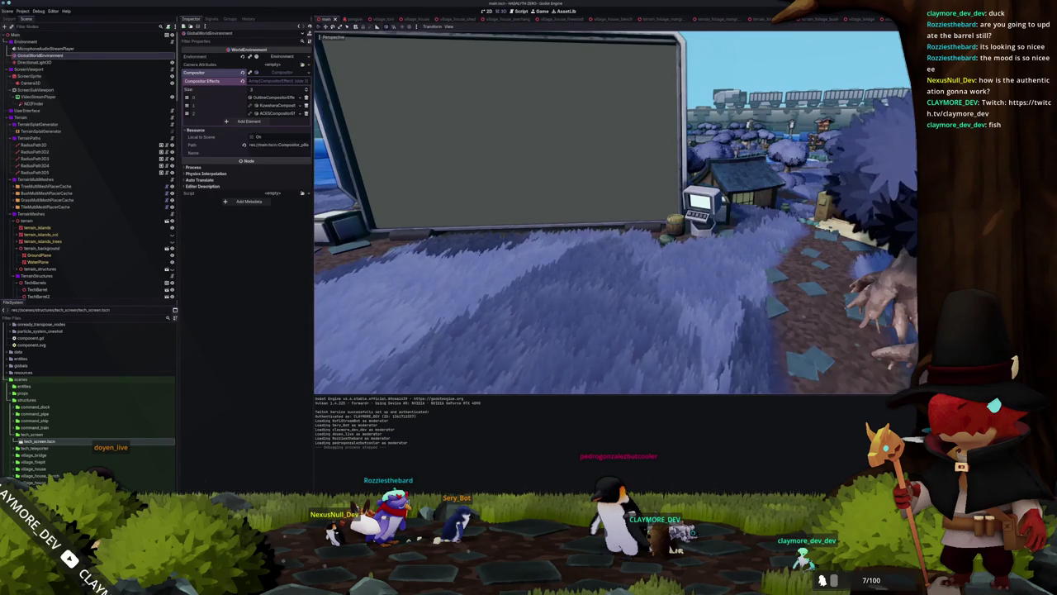
- Open a capture source's properties in OBS and bring up the screen-sharing selector
key(alt+Tab)
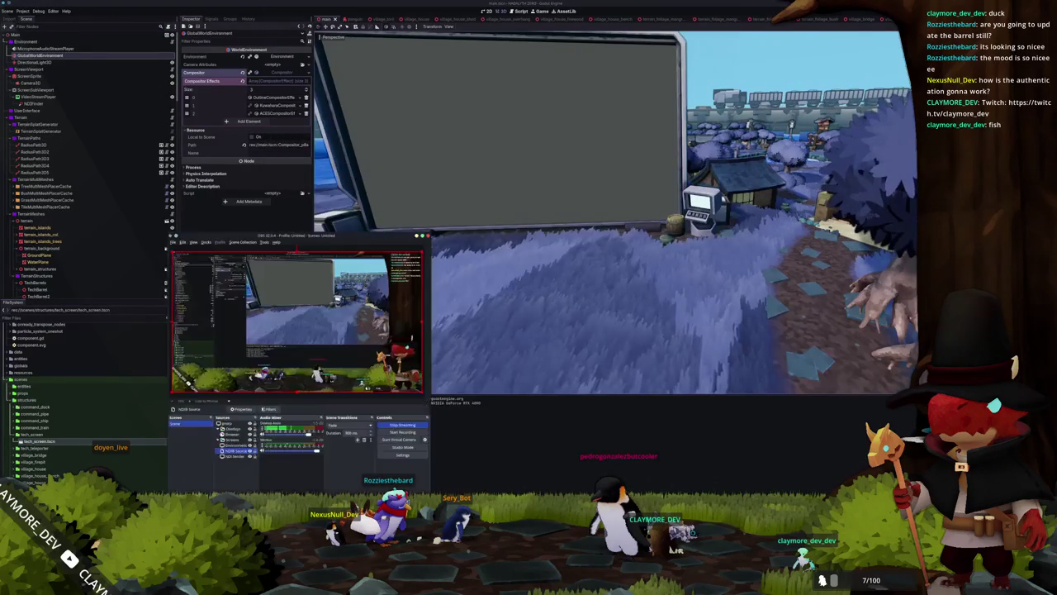
double_click(238, 449)
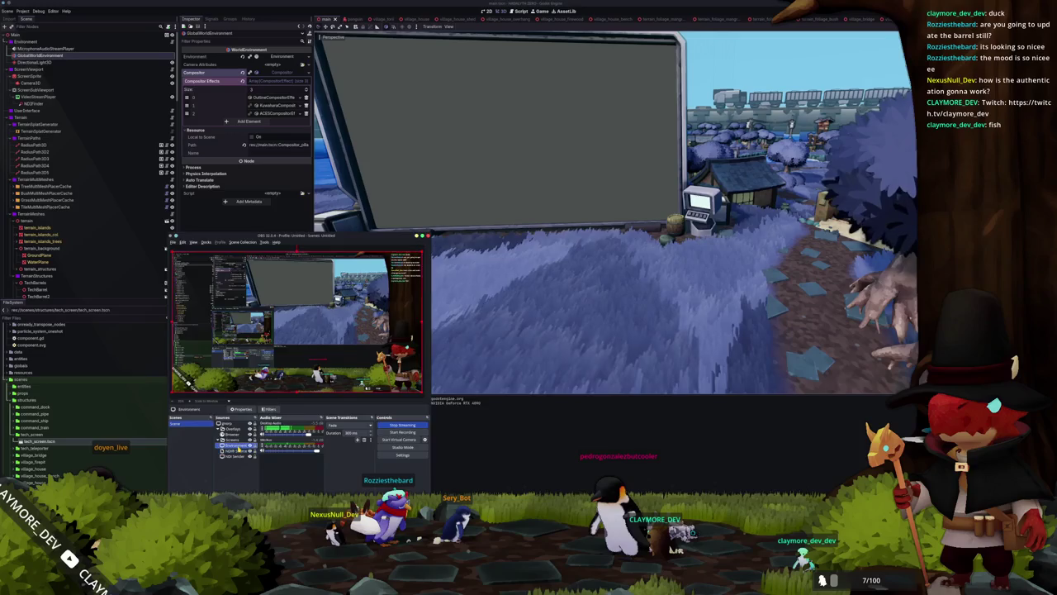
click(93, 386)
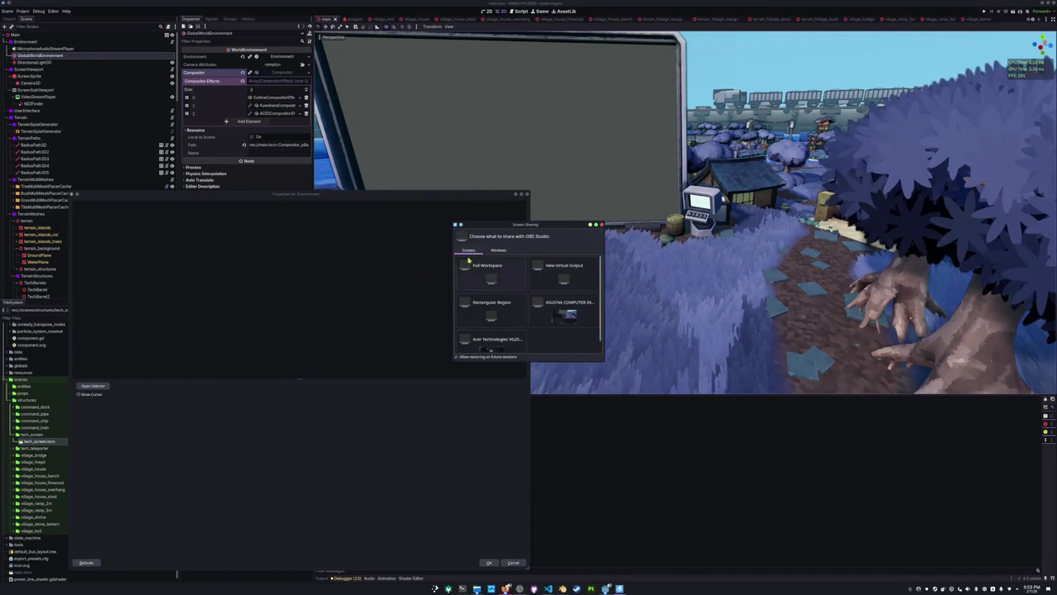
- Cancel the picker and review the NW Screen source's properties
key(Escape)
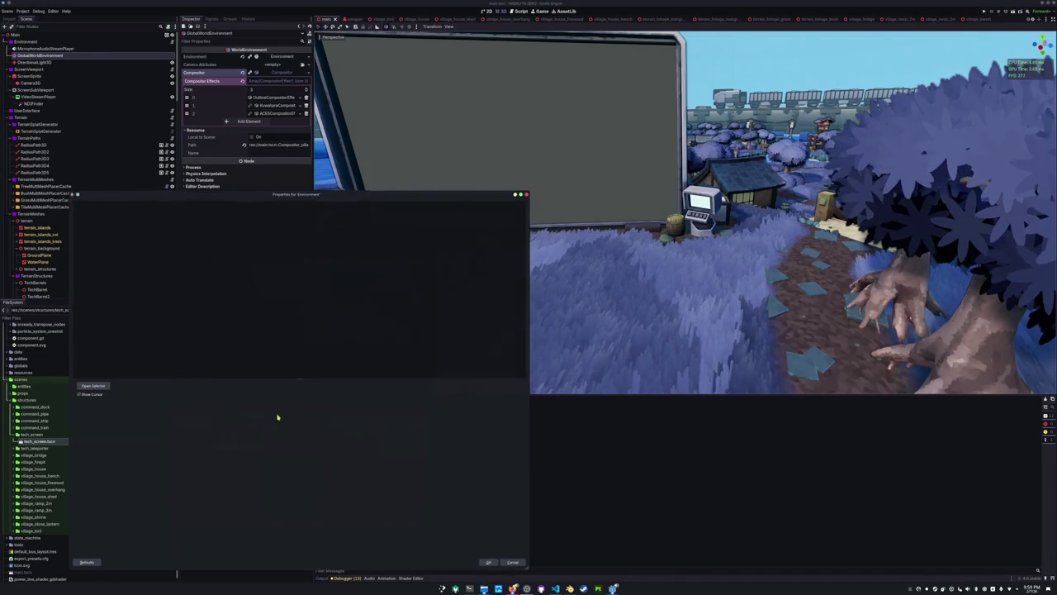
key(Escape)
double_click(233, 458)
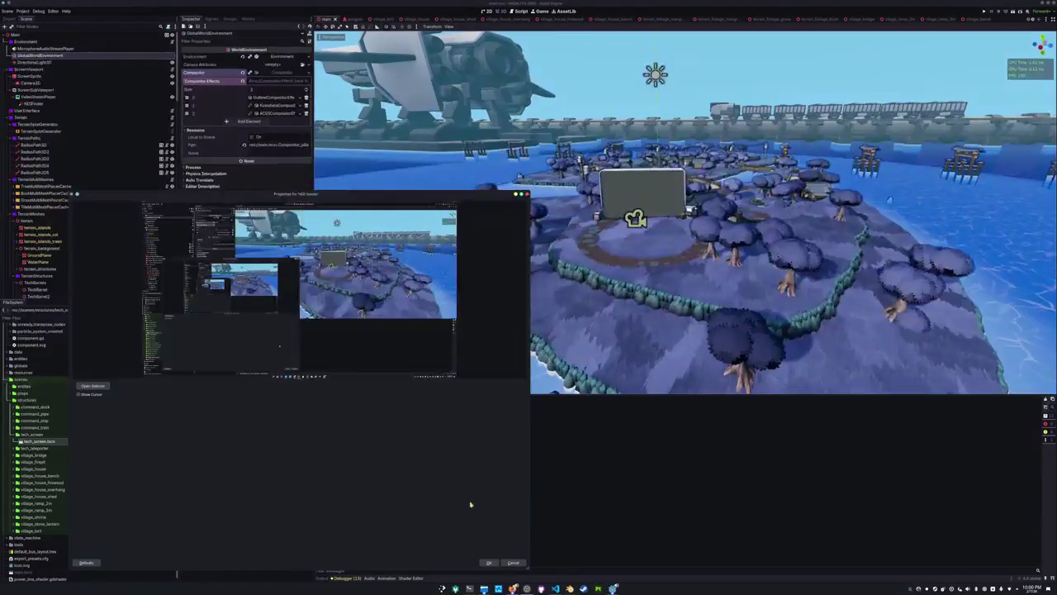
click(488, 563)
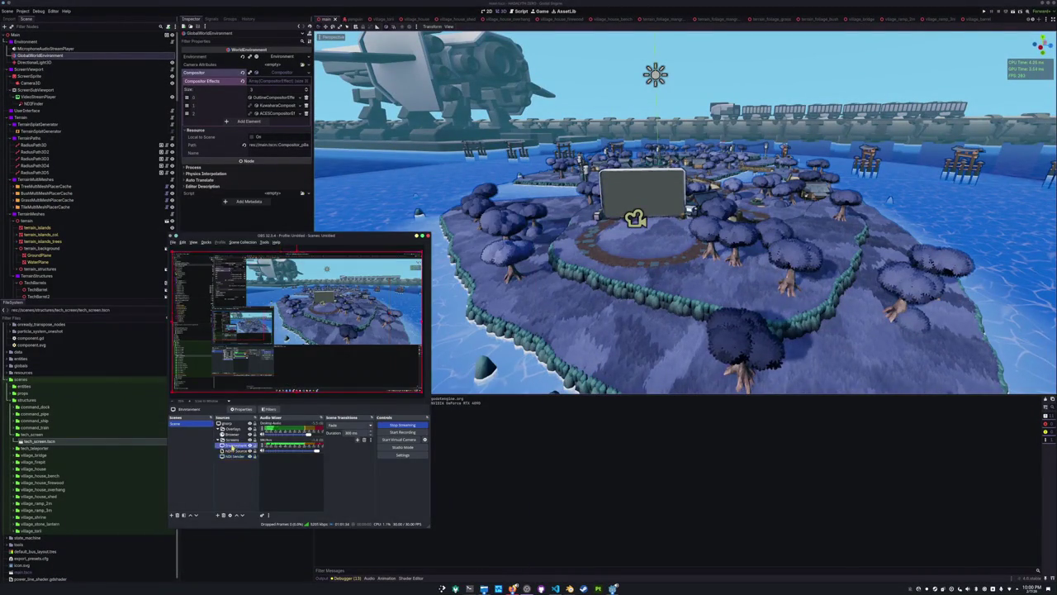
- Set the Environment source to capture the HADALYTH ZERO (DEBUG) window
double_click(233, 450)
click(93, 386)
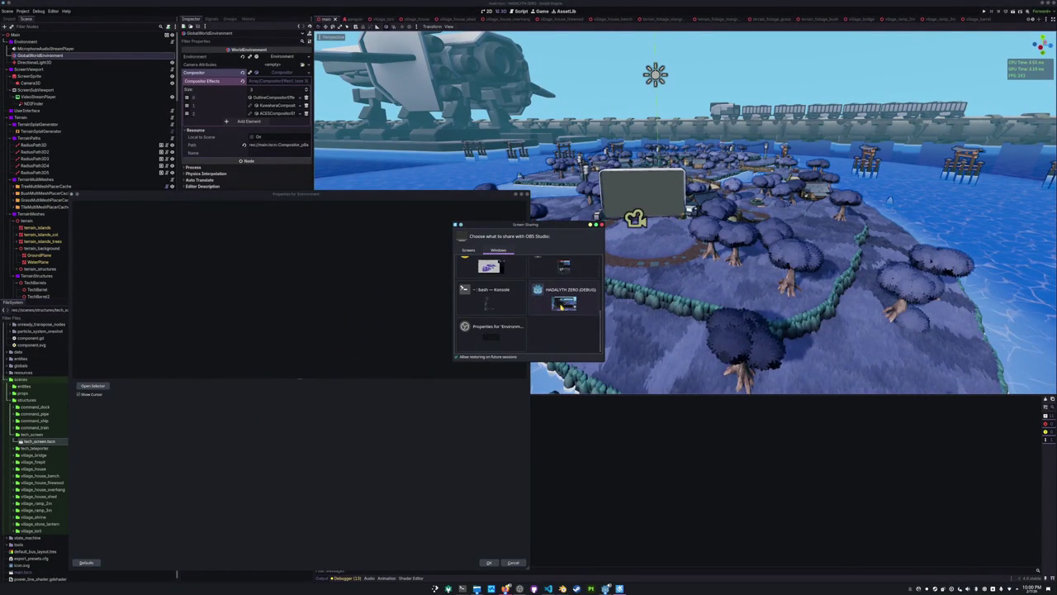
double_click(564, 334)
click(516, 460)
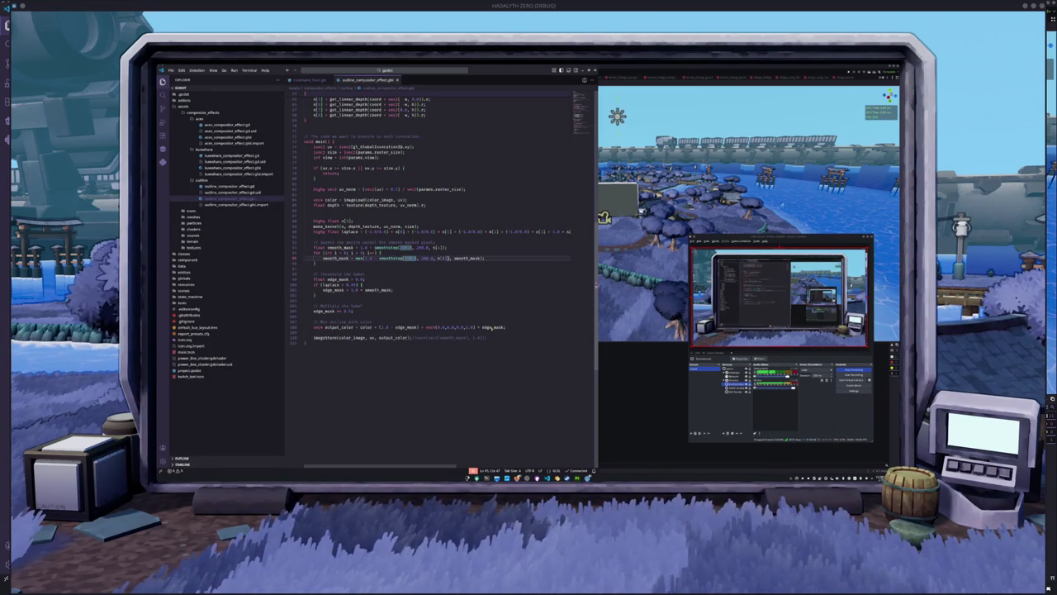
- Close the command_train.gd tab and quit VS Code
scroll(445, 339, up, 3)
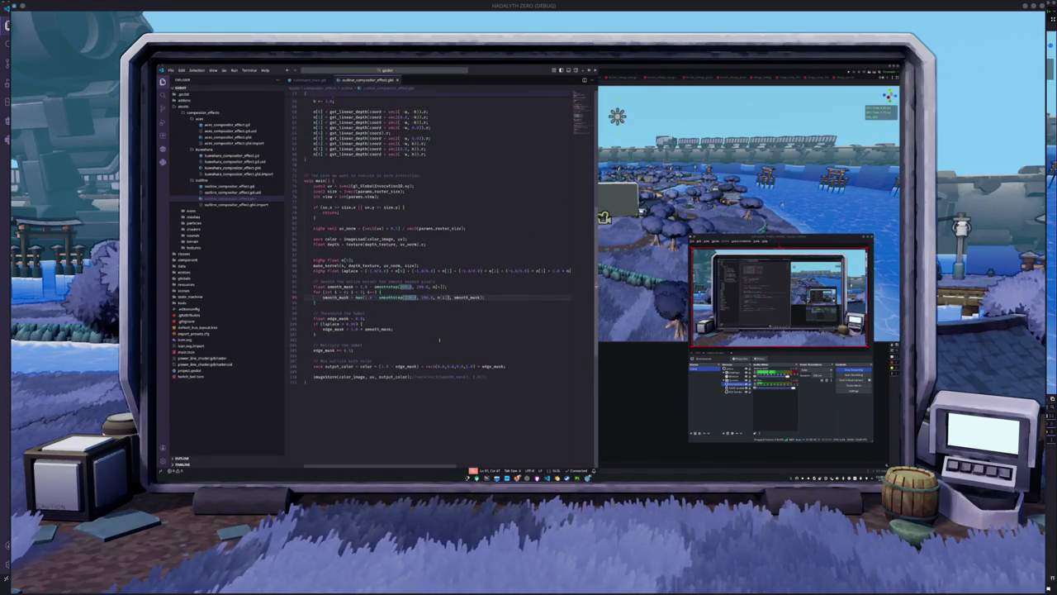
scroll(440, 338, down, 5)
click(310, 80)
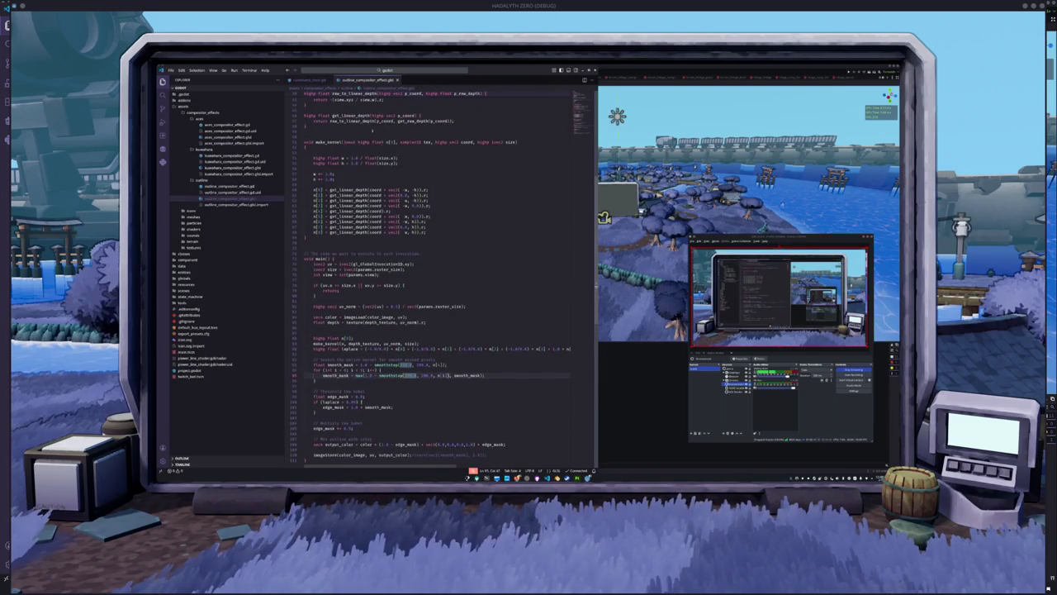
click(329, 80)
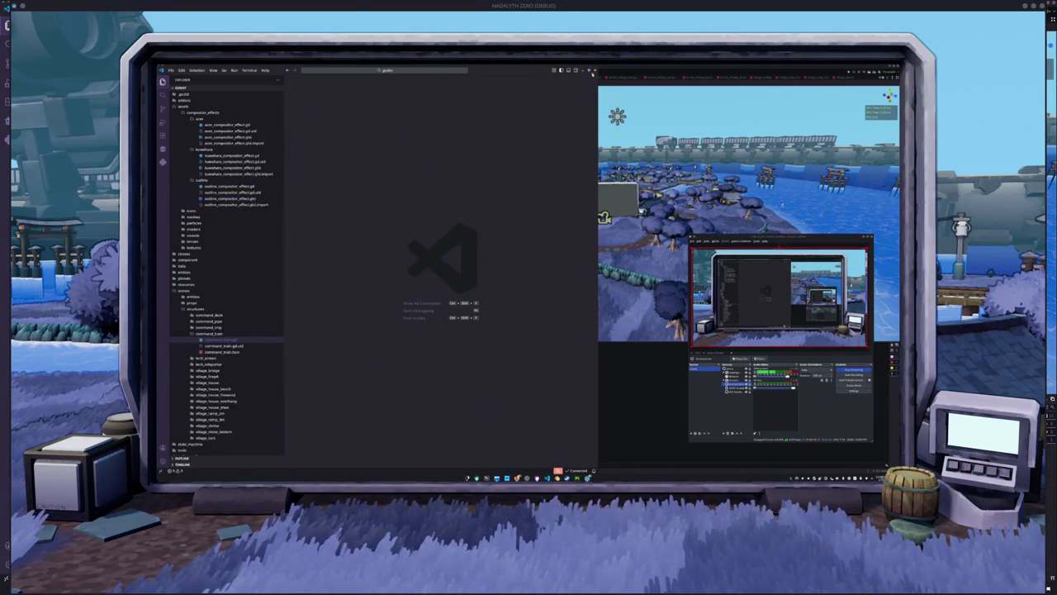
key(alt+Tab)
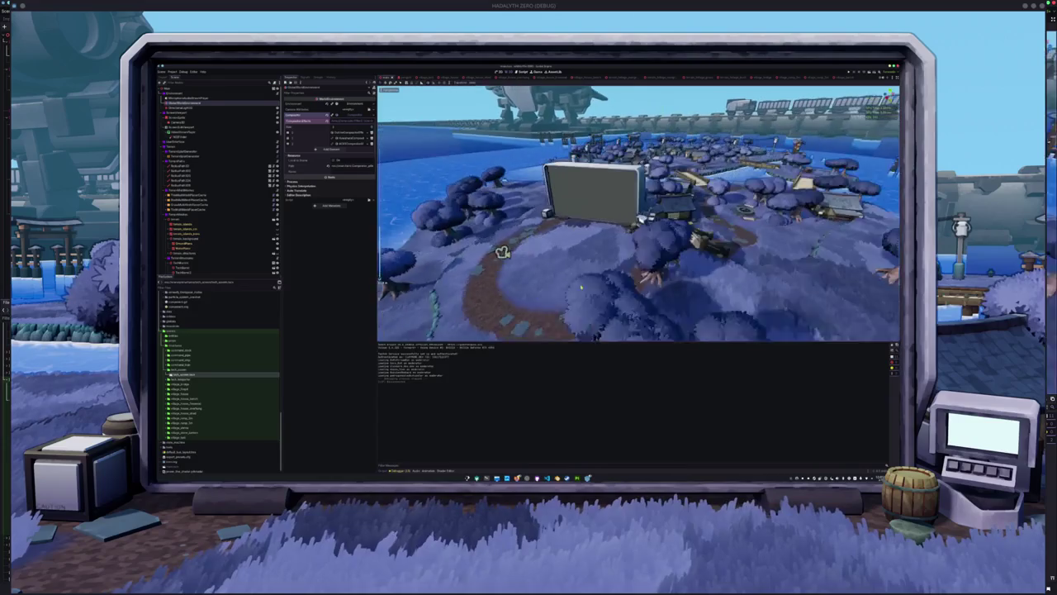
click(166, 222)
click(169, 229)
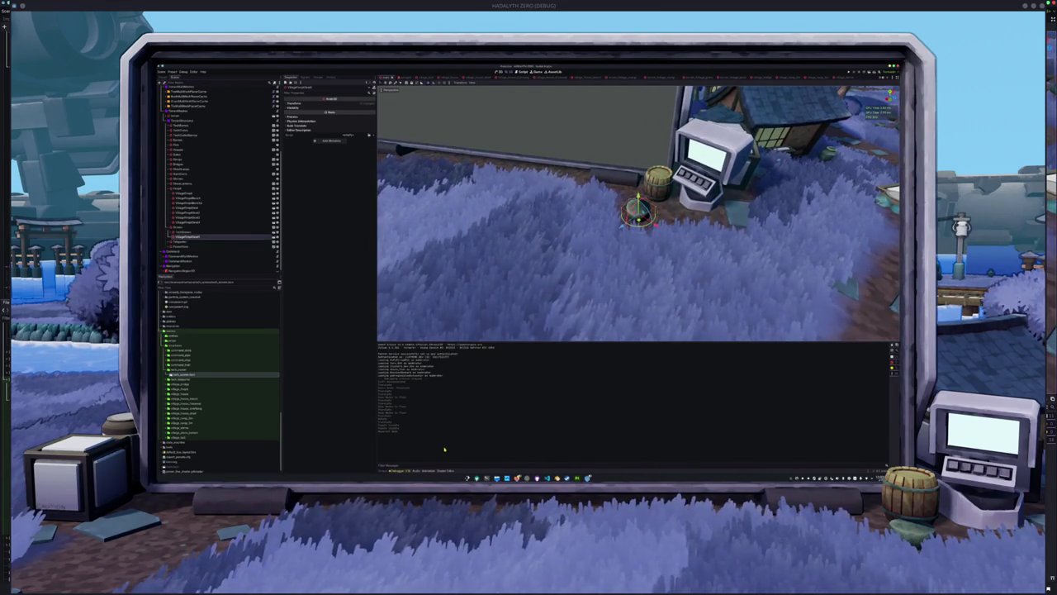
key(super)
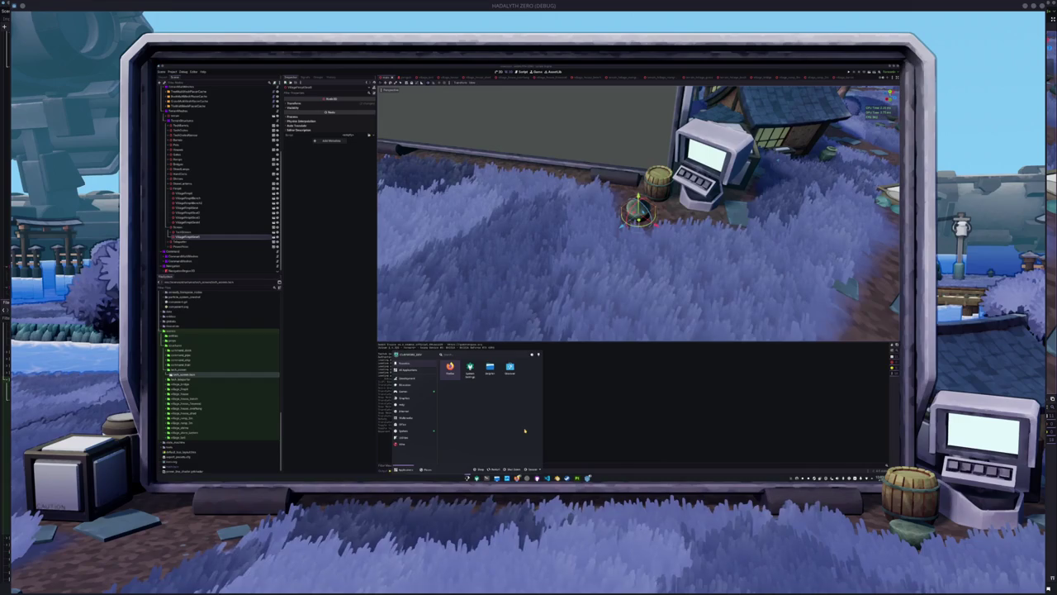
key(Escape)
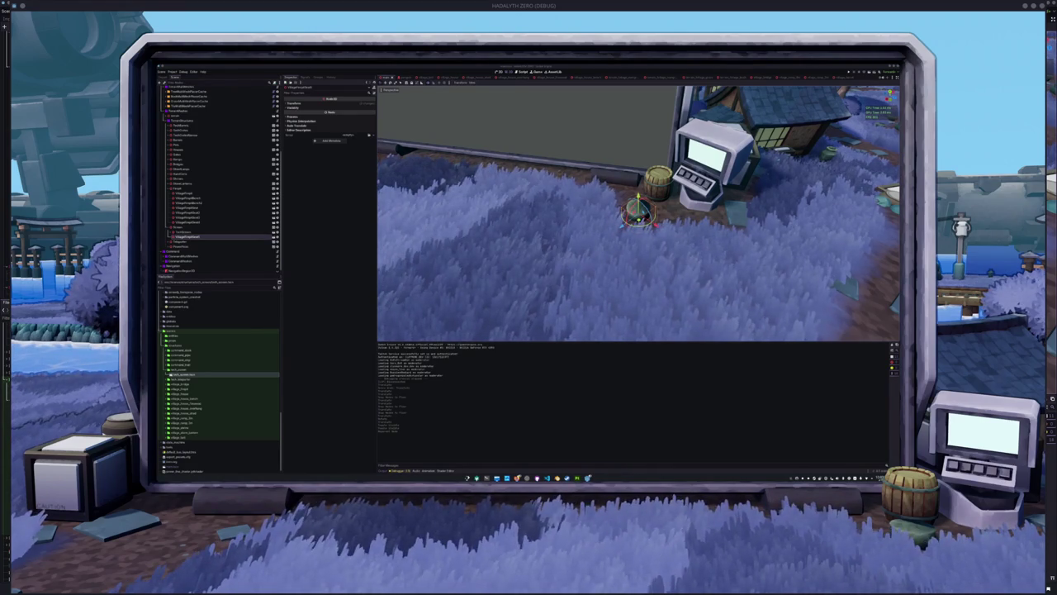
- Open the gameprogrammingpatterns.com website from the Google search results
scroll(628, 249, down, 2)
scroll(515, 283, down, 5)
scroll(515, 282, down, 3)
scroll(515, 283, up, 5)
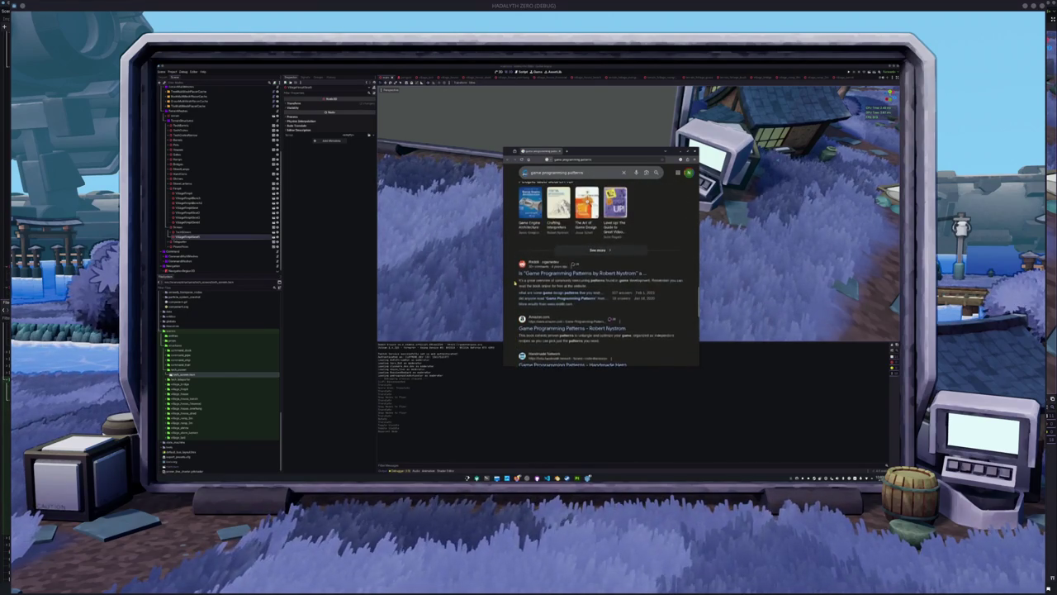
scroll(537, 278, down, 3)
scroll(539, 279, up, 3)
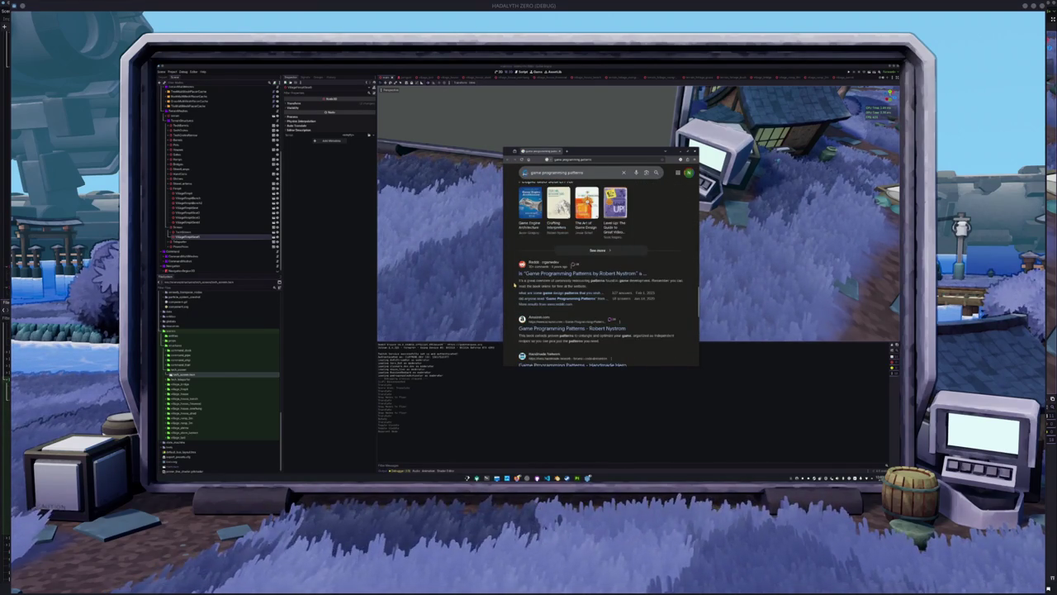
scroll(515, 284, up, 10)
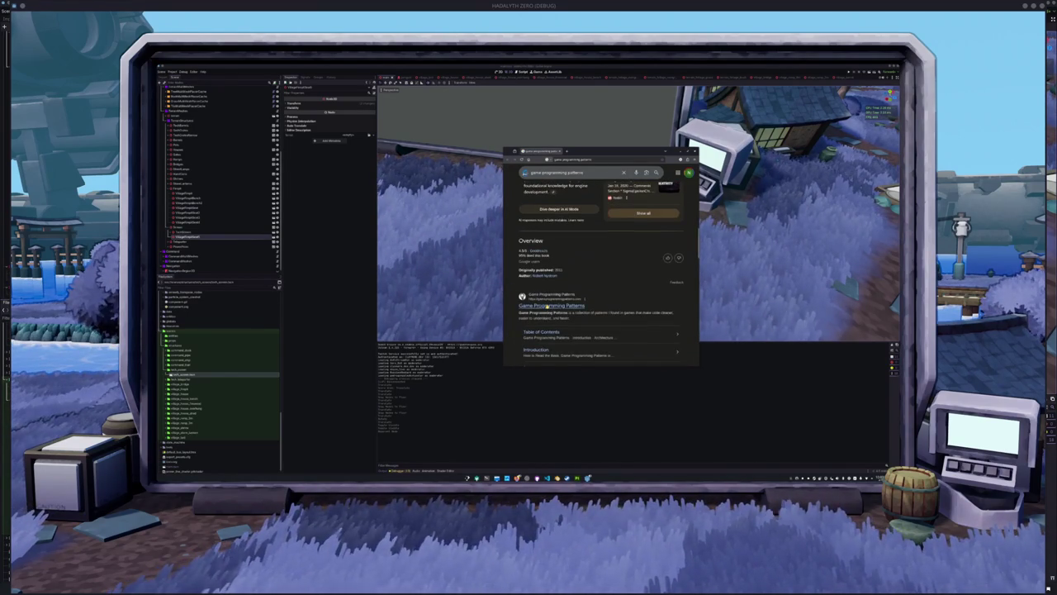
click(576, 295)
- Go from the landing page to the book's online Table of Contents via the Web 'Read Now' link
scroll(550, 282, down, 4)
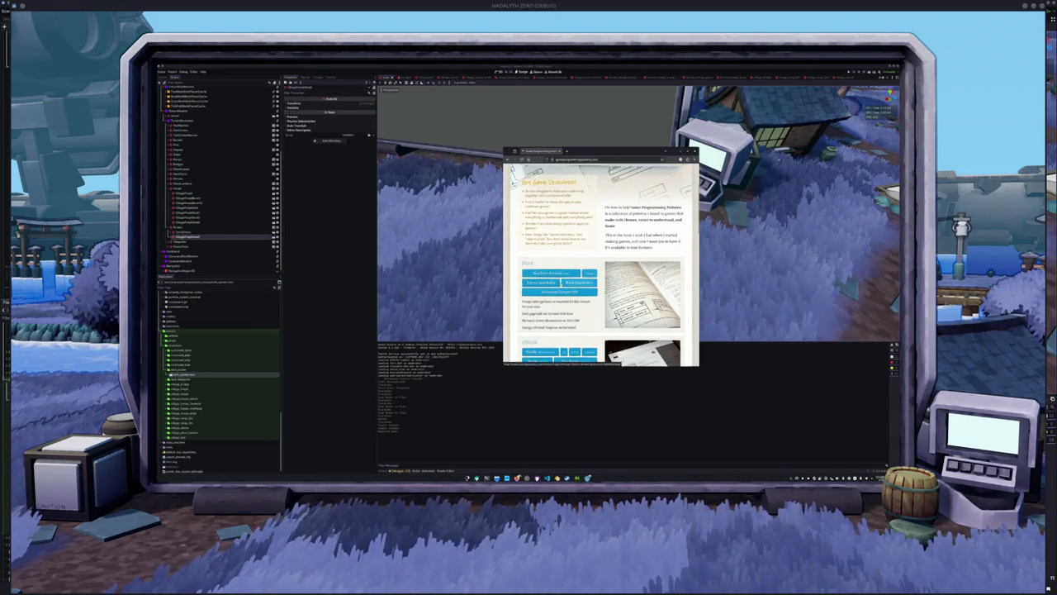
scroll(562, 285, down, 5)
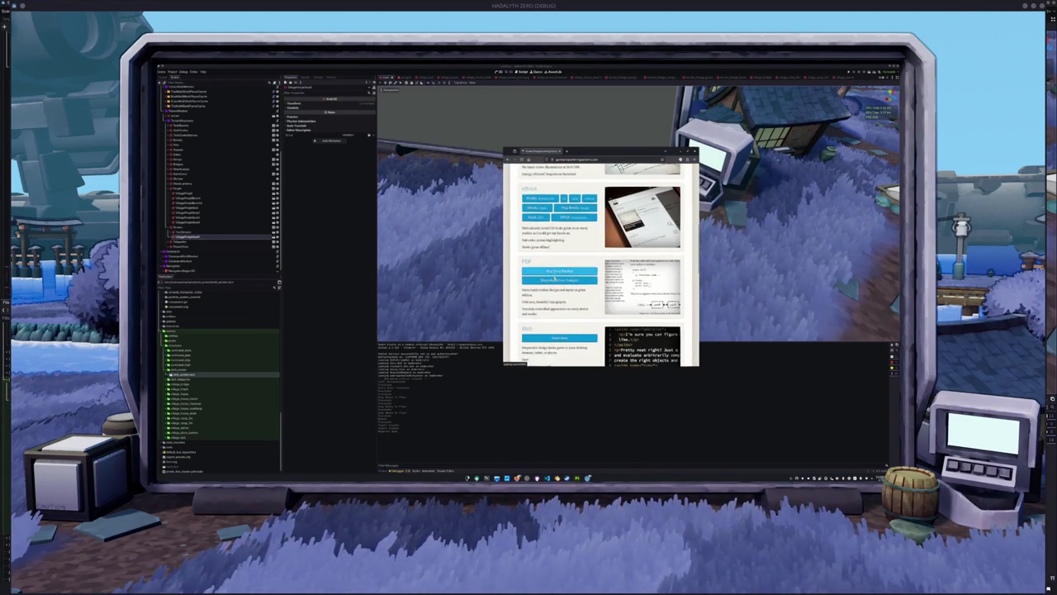
scroll(562, 281, down, 3)
click(559, 261)
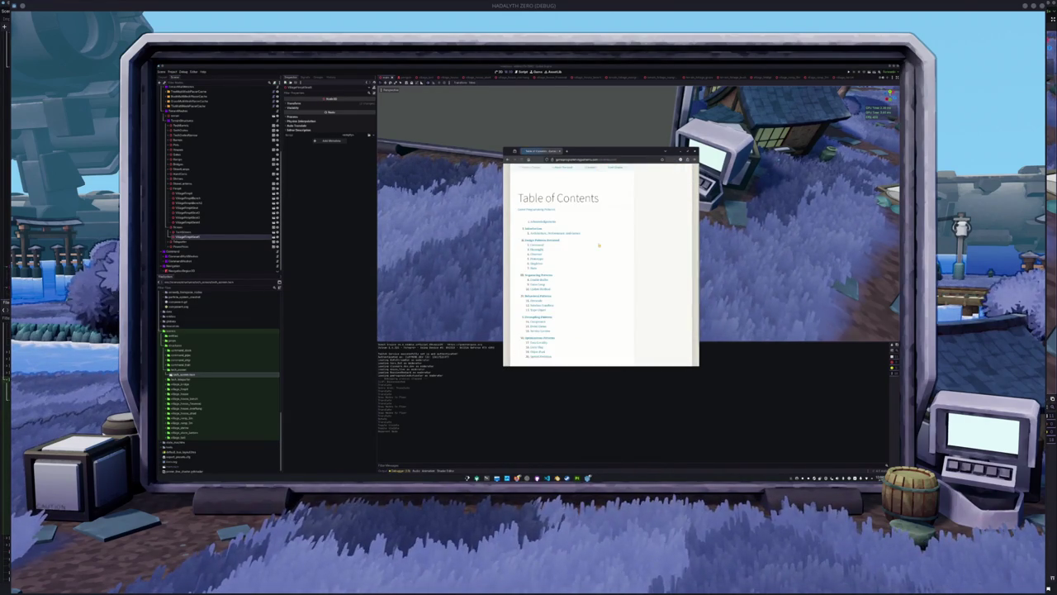
- Zoom in on the Table of Contents, skim the chapter list, then hide the browser
mouse_move(507, 145)
mouse_down()
mouse_move(581, 209)
mouse_move(359, 94)
mouse_up()
key(ctrl+plus)
key(ctrl+plus)
key(ctrl+plus)
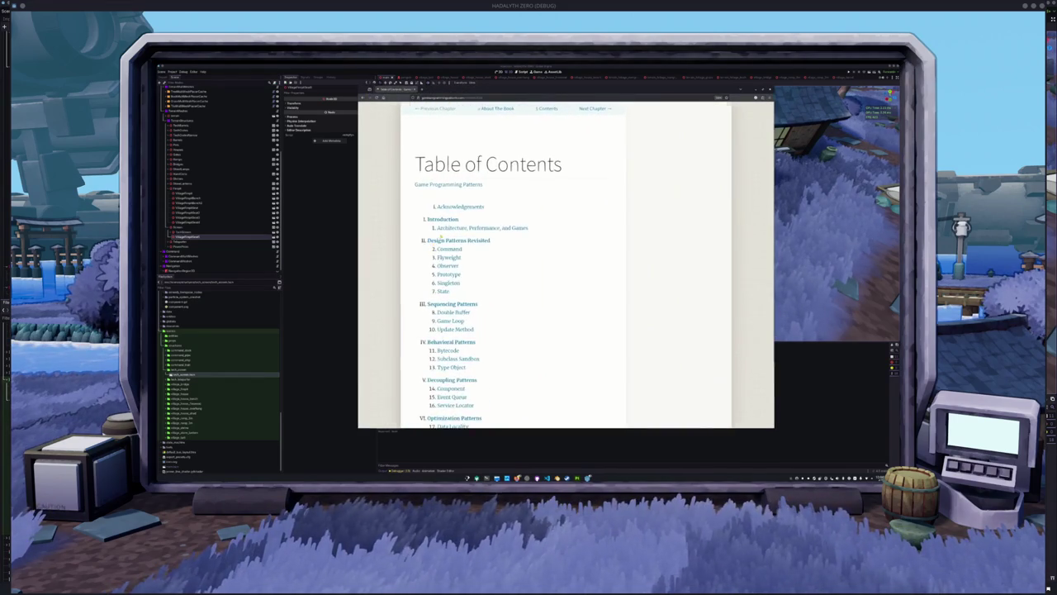
scroll(391, 275, down, 3)
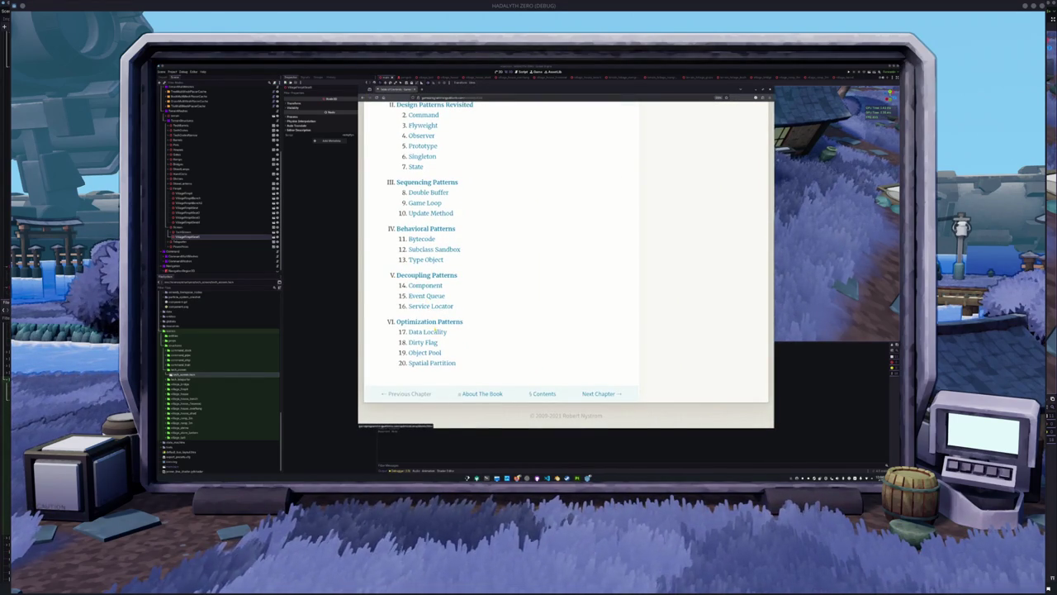
scroll(374, 283, up, 3)
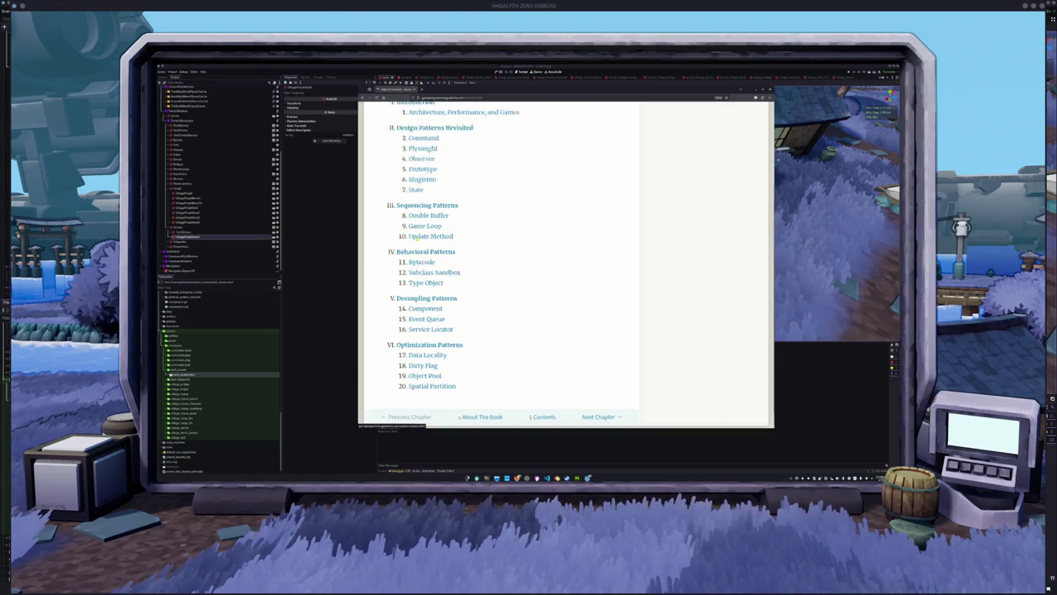
scroll(376, 281, down, 1)
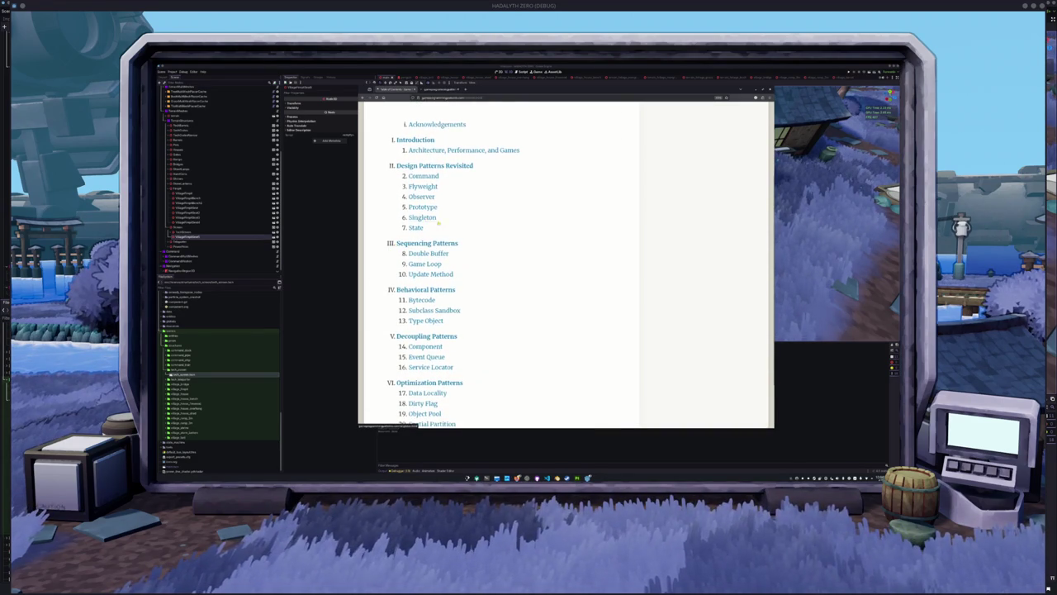
scroll(514, 234, down, 1)
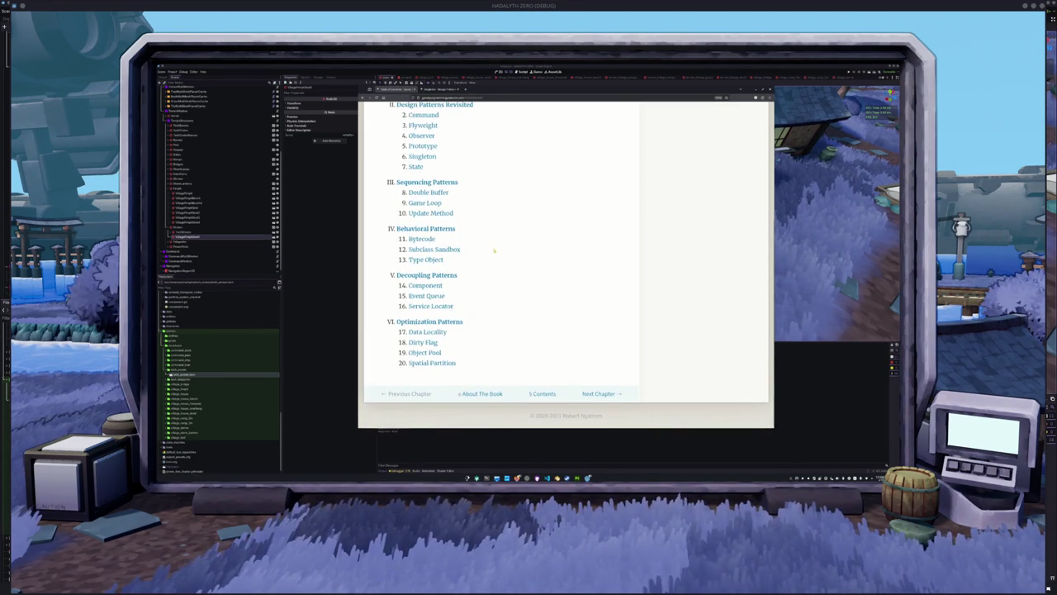
scroll(488, 256, up, 1)
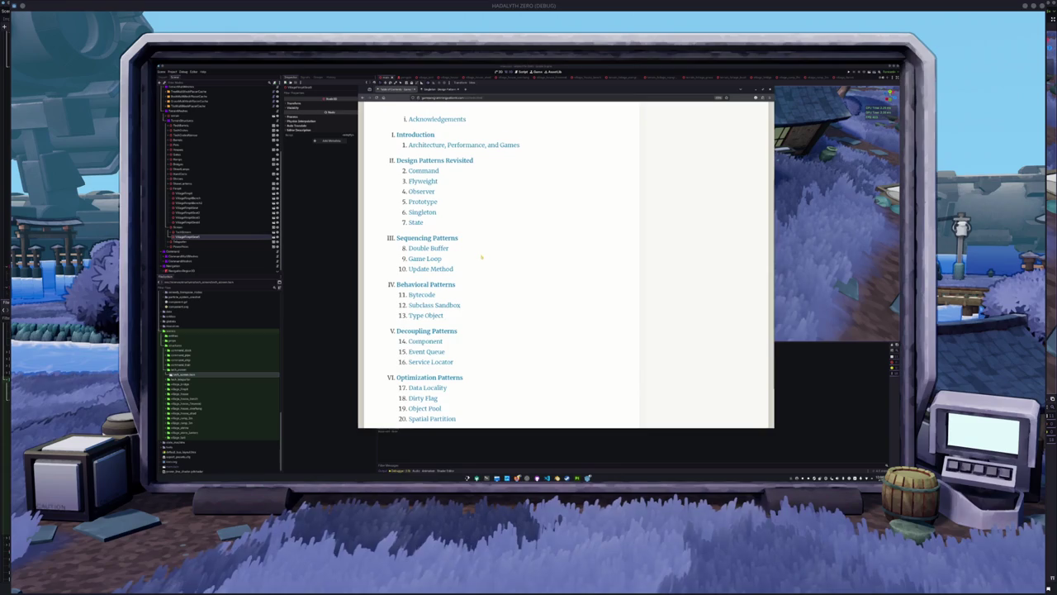
key(alt+Tab)
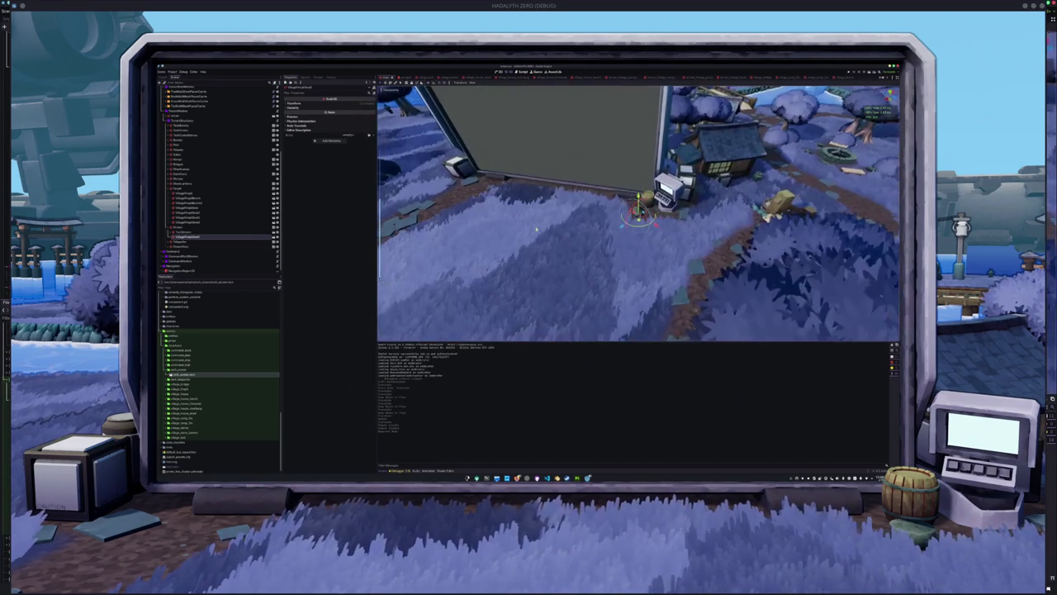
- In Project Settings' Shader Globals, change the global tint colour from purple to teal
click(173, 73)
click(197, 83)
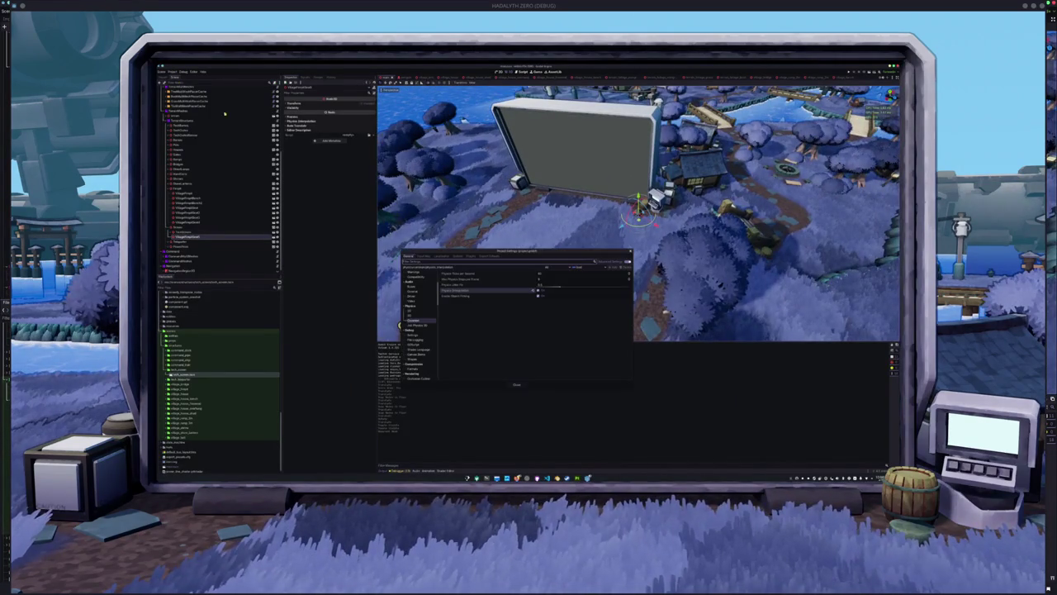
click(463, 256)
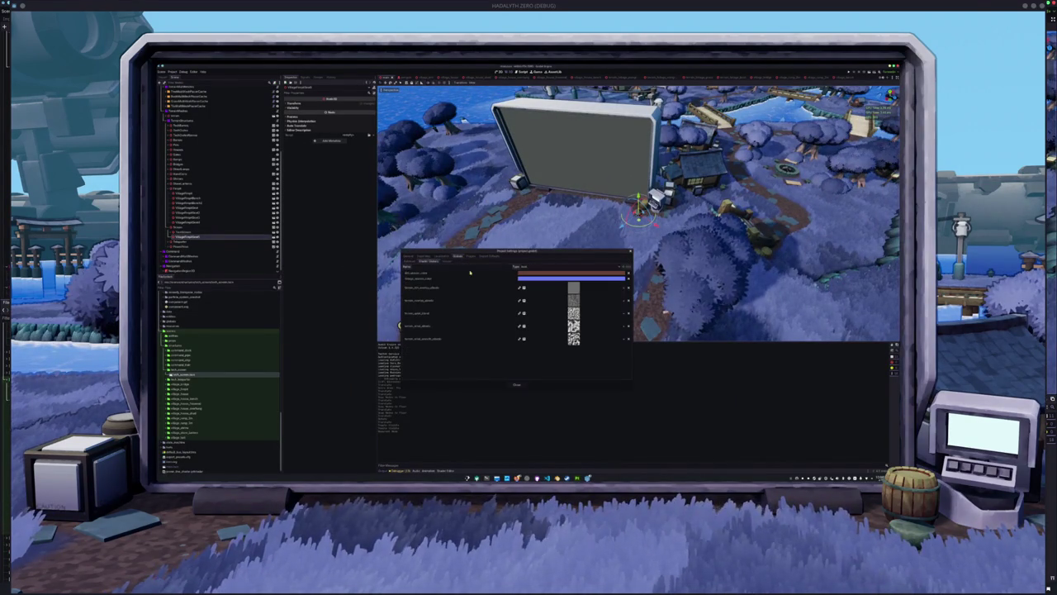
click(537, 280)
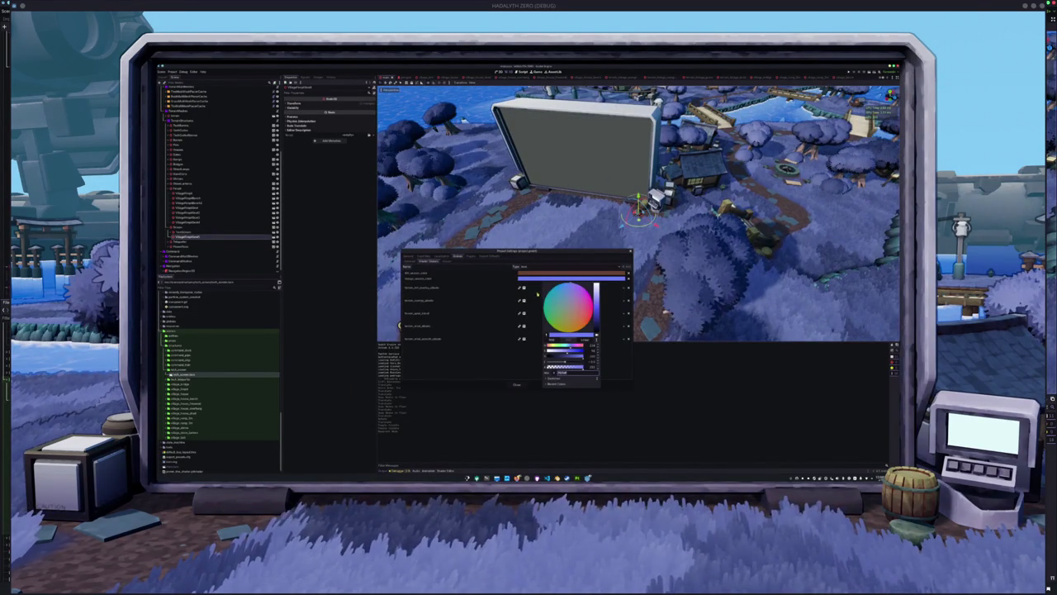
mouse_move(581, 346)
mouse_down()
mouse_move(550, 345)
mouse_move(579, 346)
mouse_up()
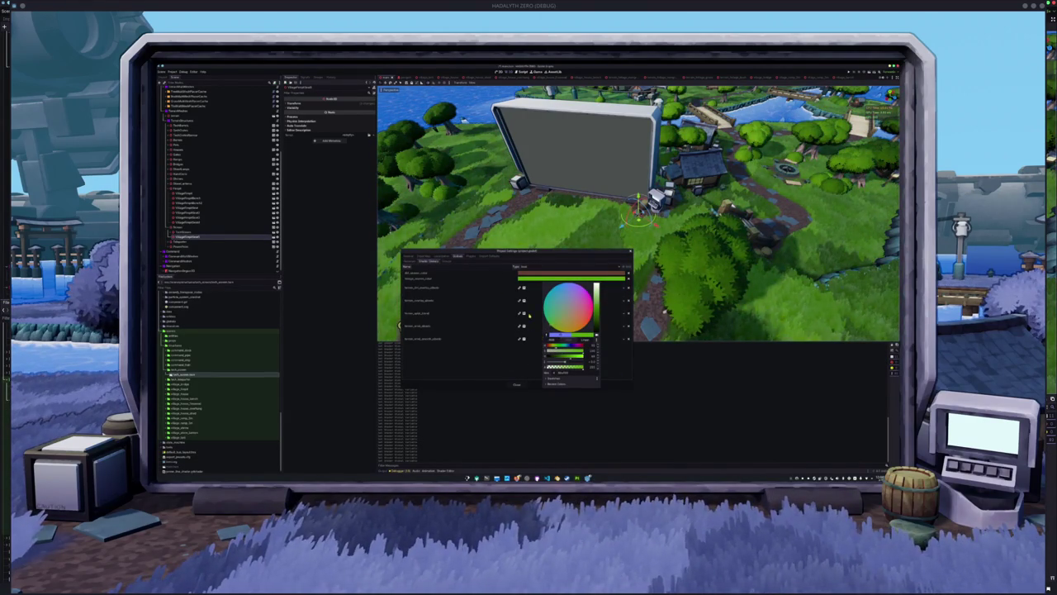
click(539, 372)
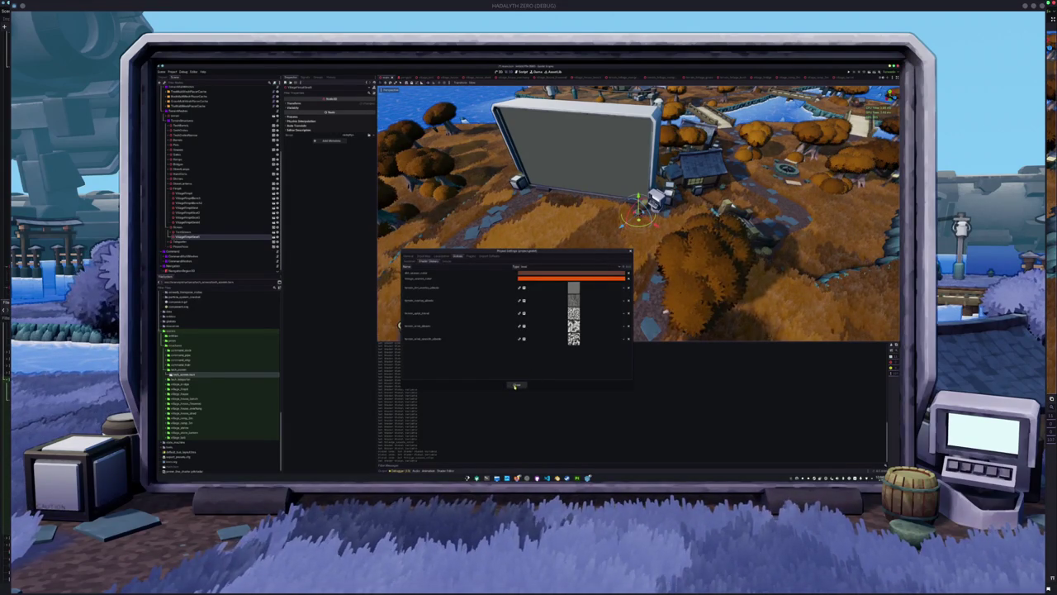
- Set the tint to a vivid purple from the recent colours and close Project Settings
click(574, 278)
click(553, 383)
click(584, 287)
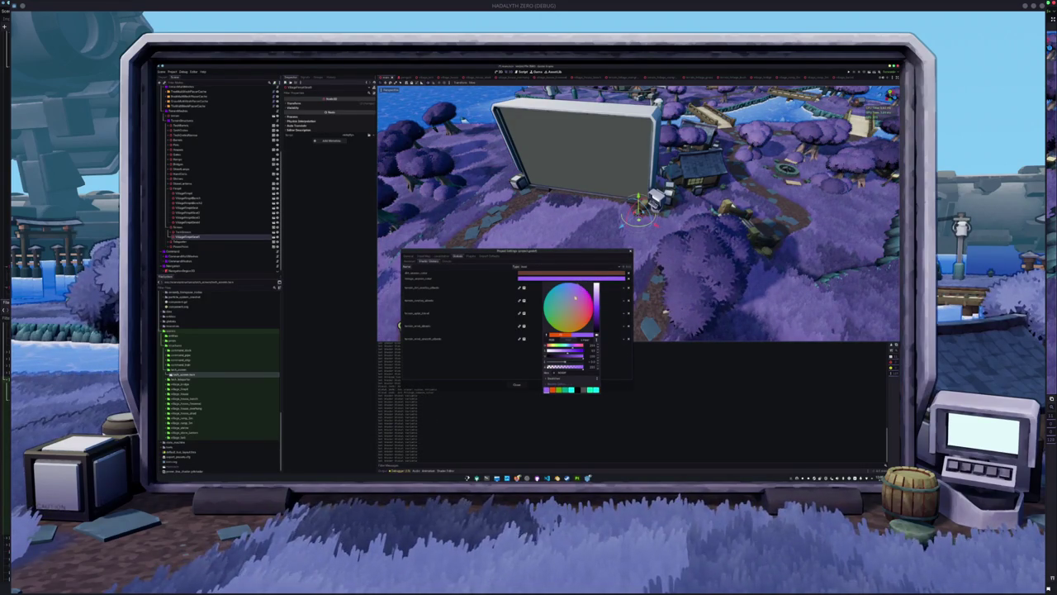
click(520, 375)
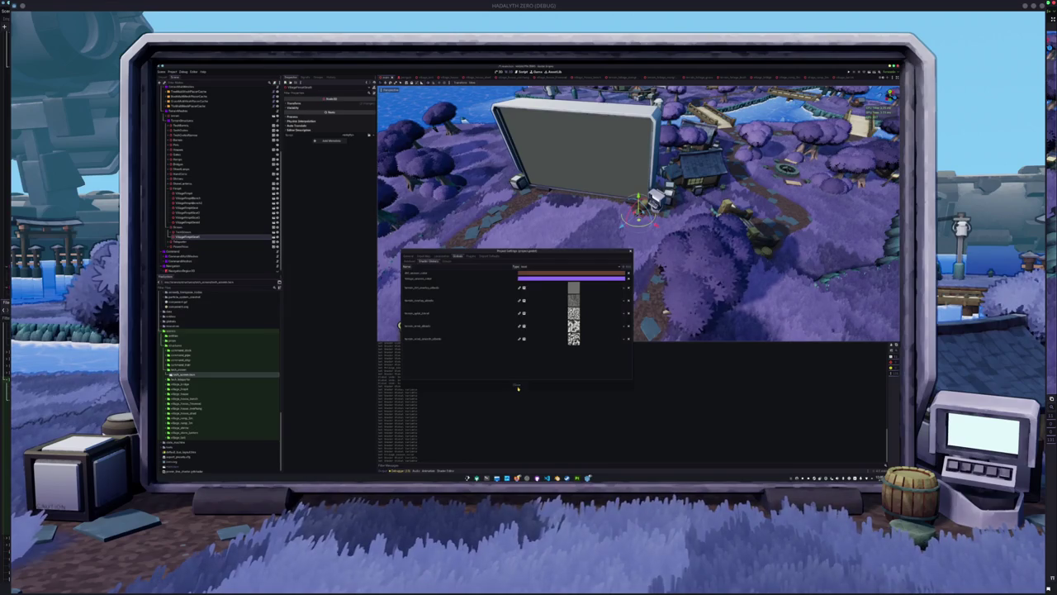
click(517, 384)
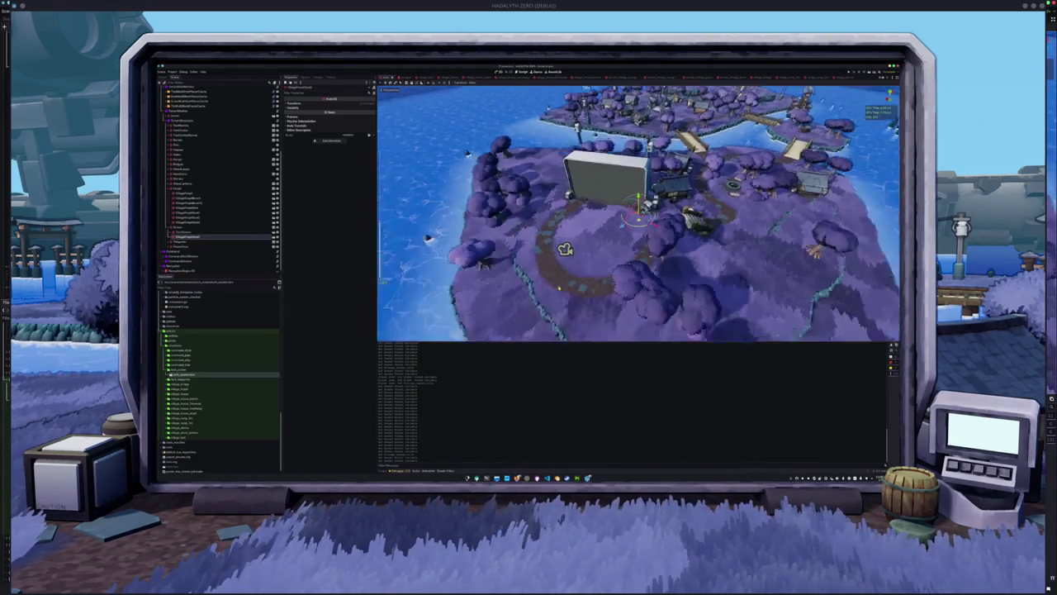
scroll(565, 248, up, 3)
- Orbit and zoom the viewport camera toward the large wall
mouse_move(519, 271)
mouse_down()
mouse_move(554, 290)
mouse_move(596, 276)
mouse_up()
scroll(596, 275, down, 5)
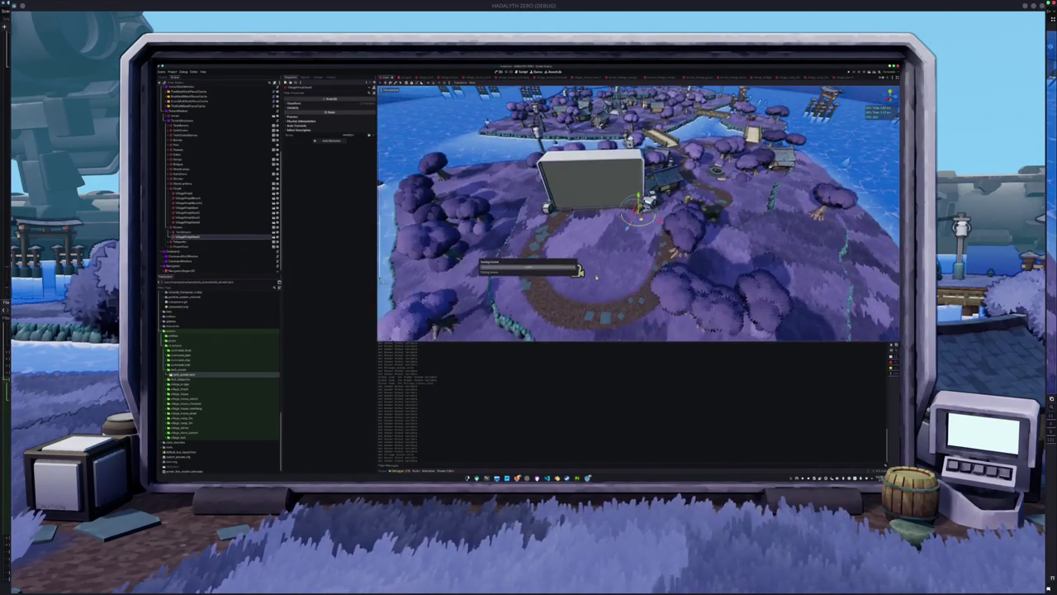
scroll(591, 281, up, 2)
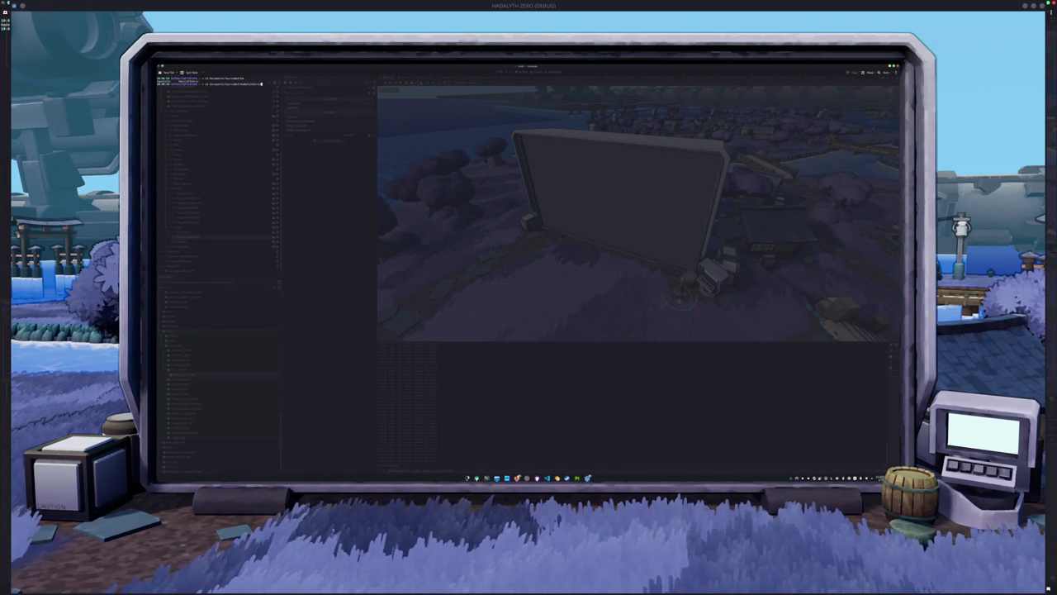
- Run git status, git add ., commit and git push the project, then hide the terminal
key(Return)
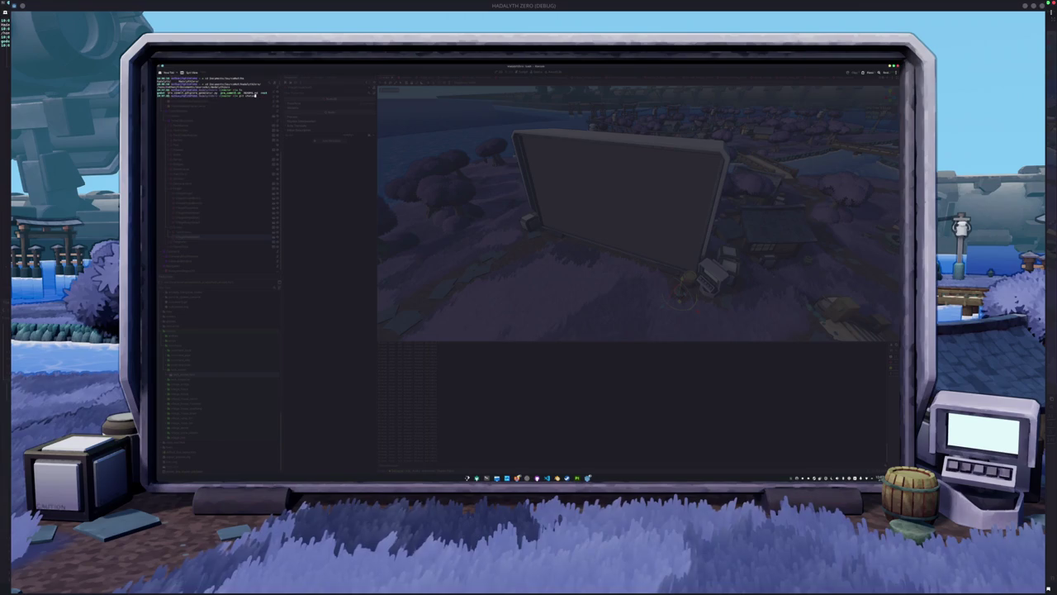
text(git add .)
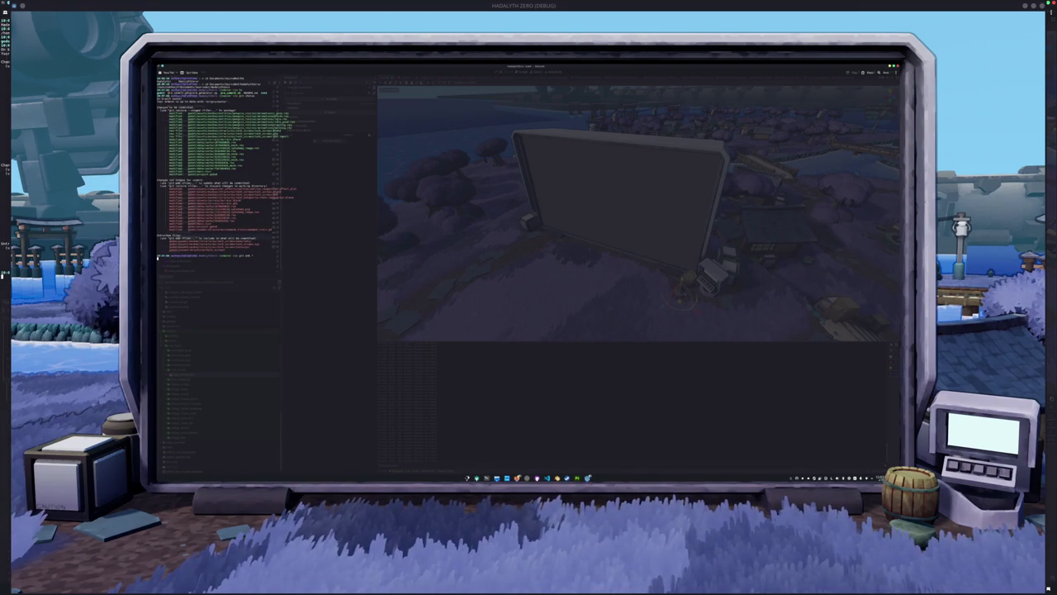
drag(158, 256, 239, 258)
text(.)
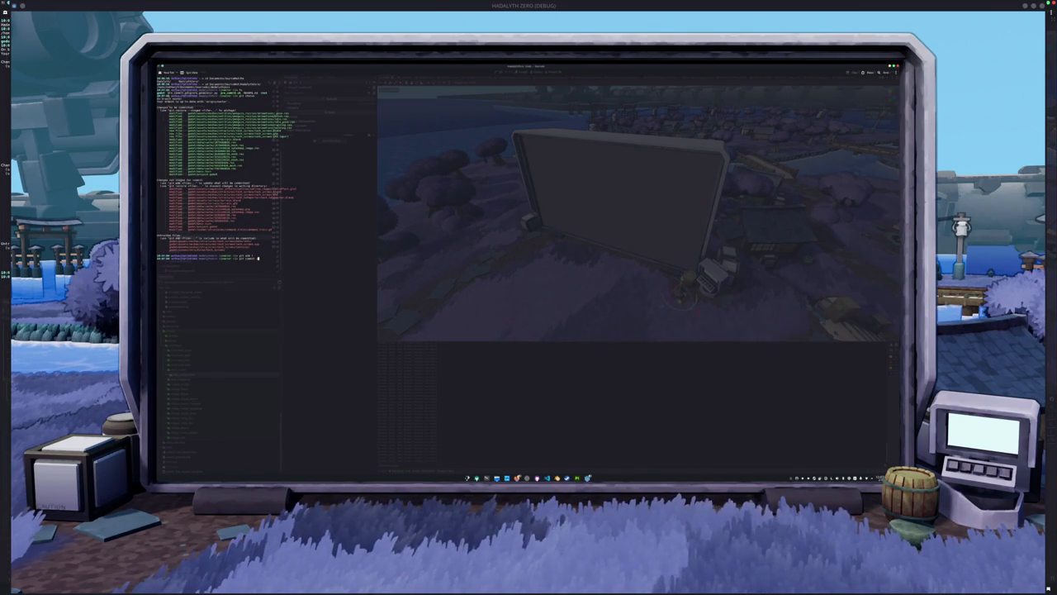
text(Function)
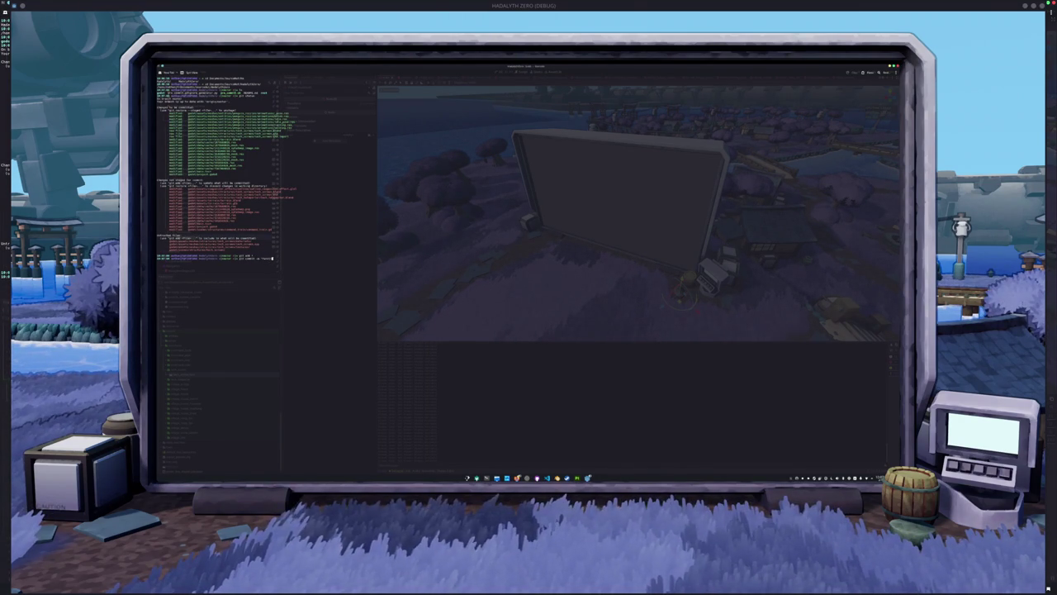
text(en)
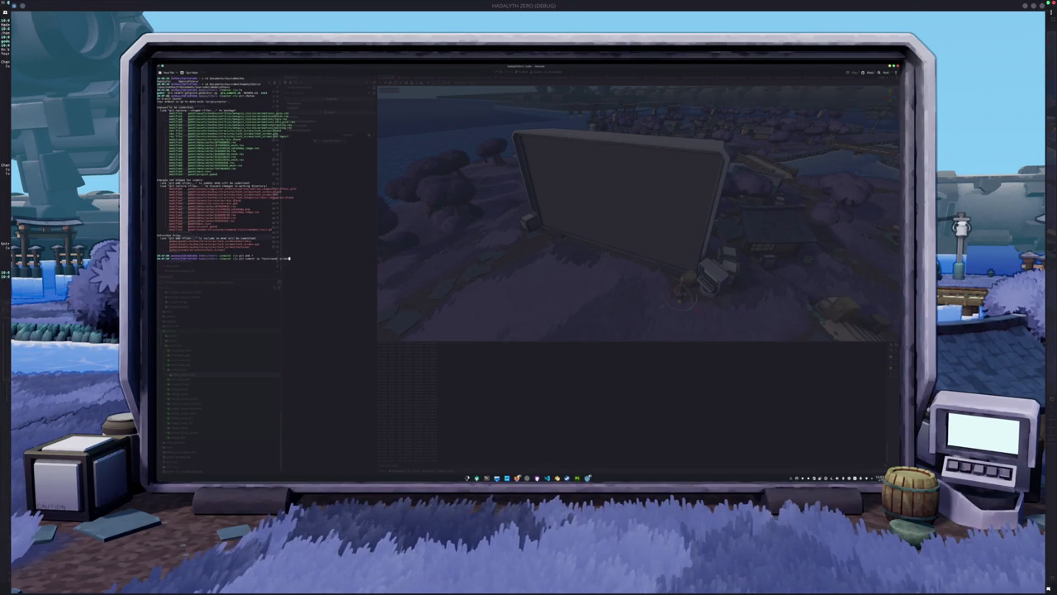
text(git push)
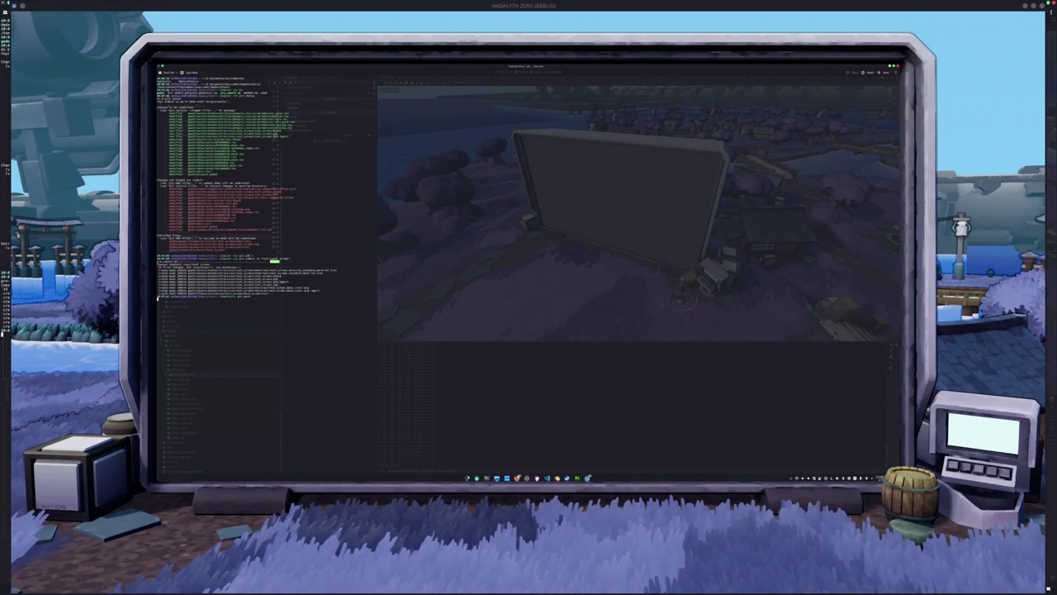
key(F12)
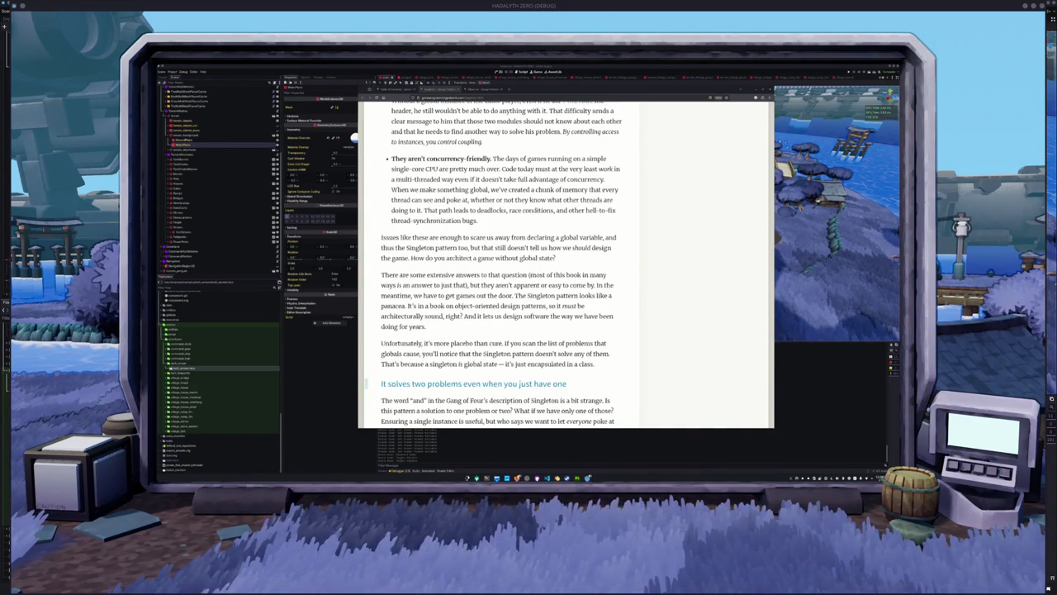
- Scroll down through the Singleton chapter and back up to its title and introduction
scroll(623, 312, down, 4)
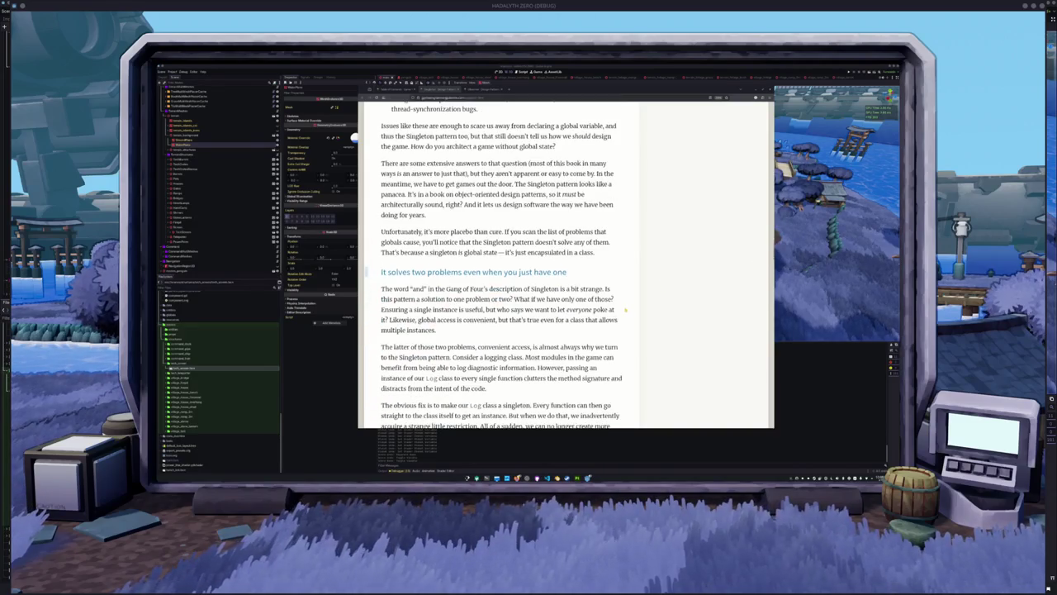
scroll(637, 302, down, 3)
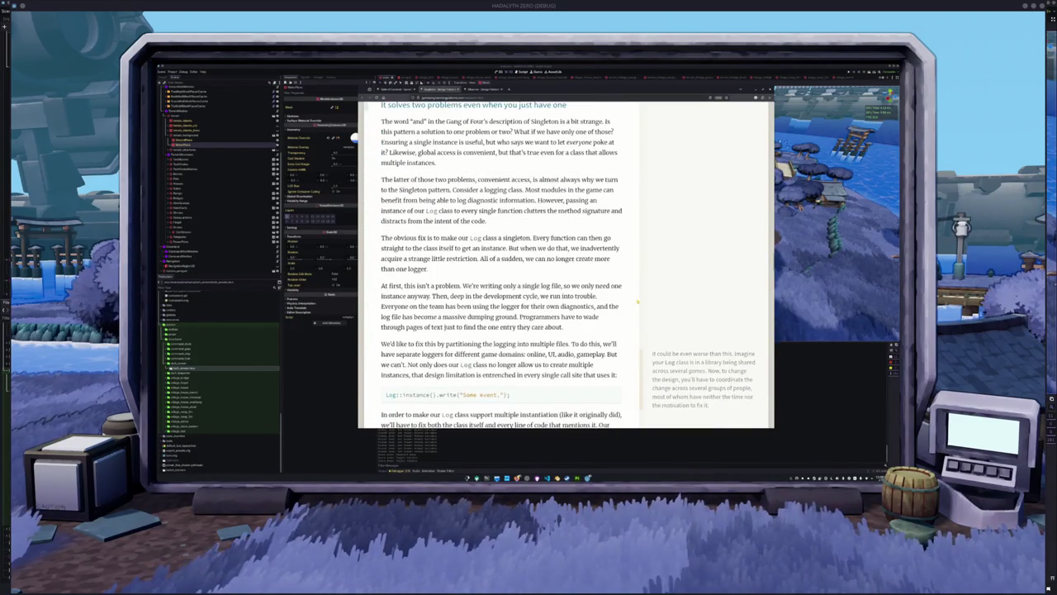
scroll(637, 301, down, 3)
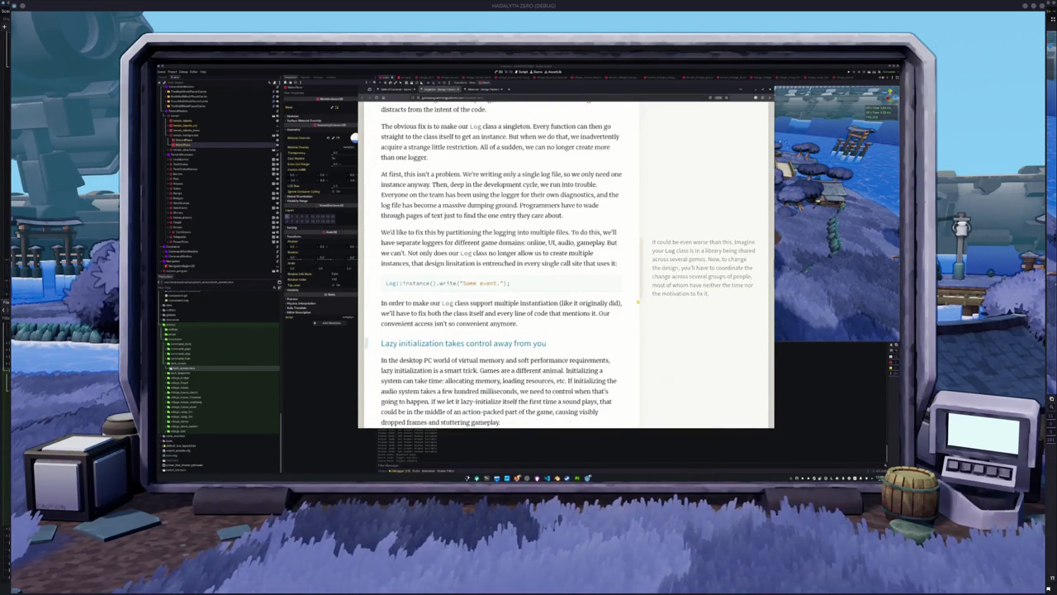
scroll(638, 301, down, 2)
scroll(638, 301, down, 2)
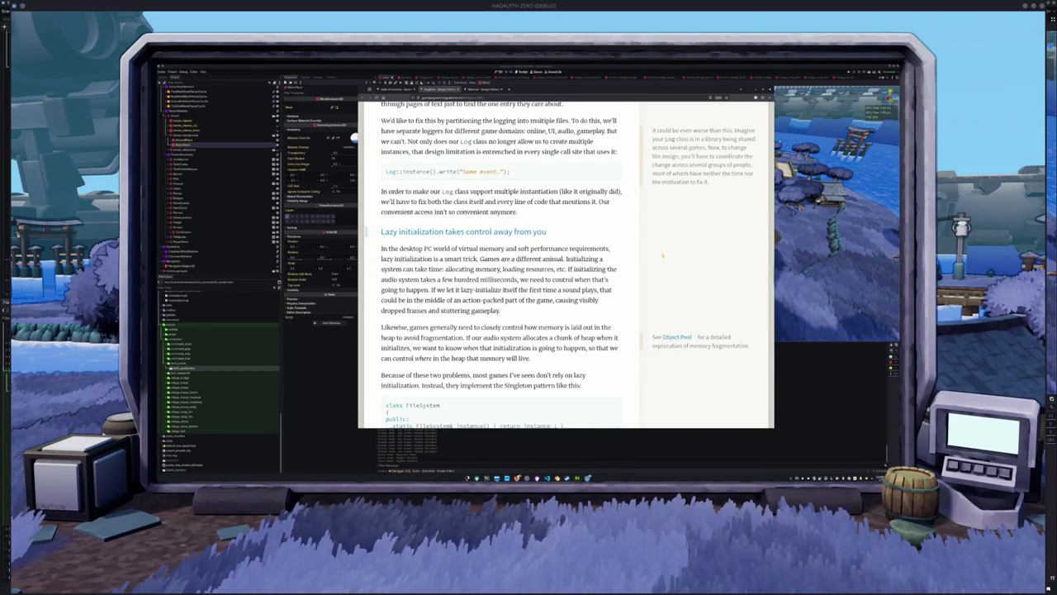
scroll(652, 217, down, 2)
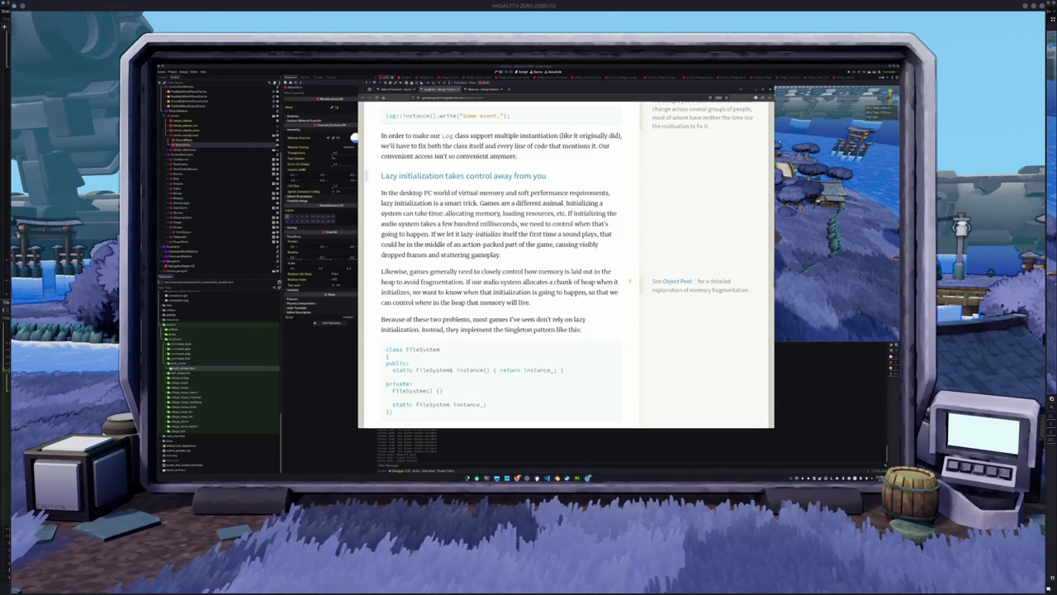
scroll(647, 263, down, 2)
scroll(645, 248, down, 3)
scroll(644, 246, down, 3)
scroll(641, 252, down, 4)
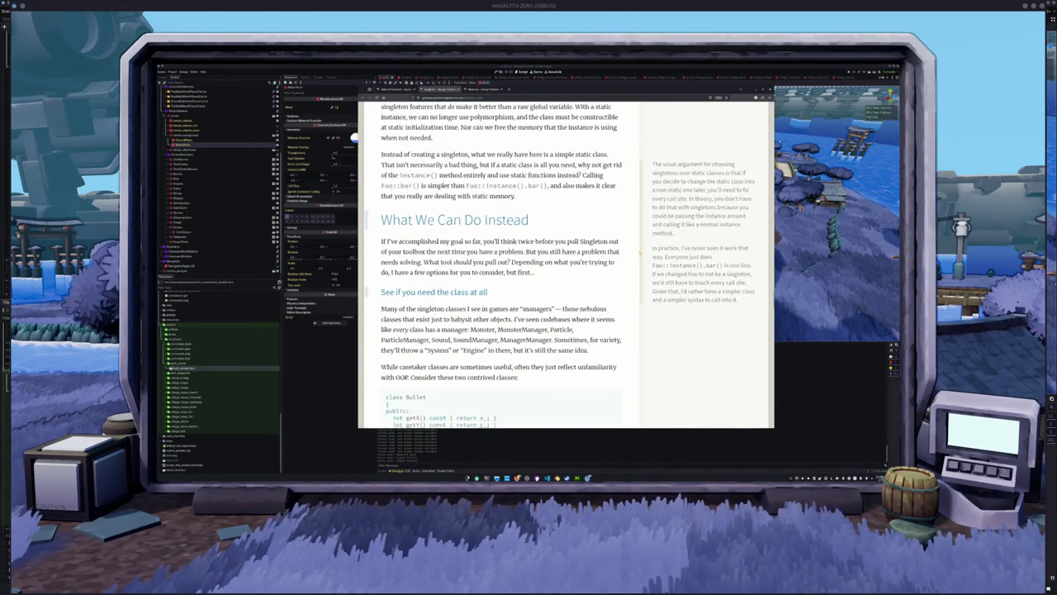
scroll(637, 253, down, 2)
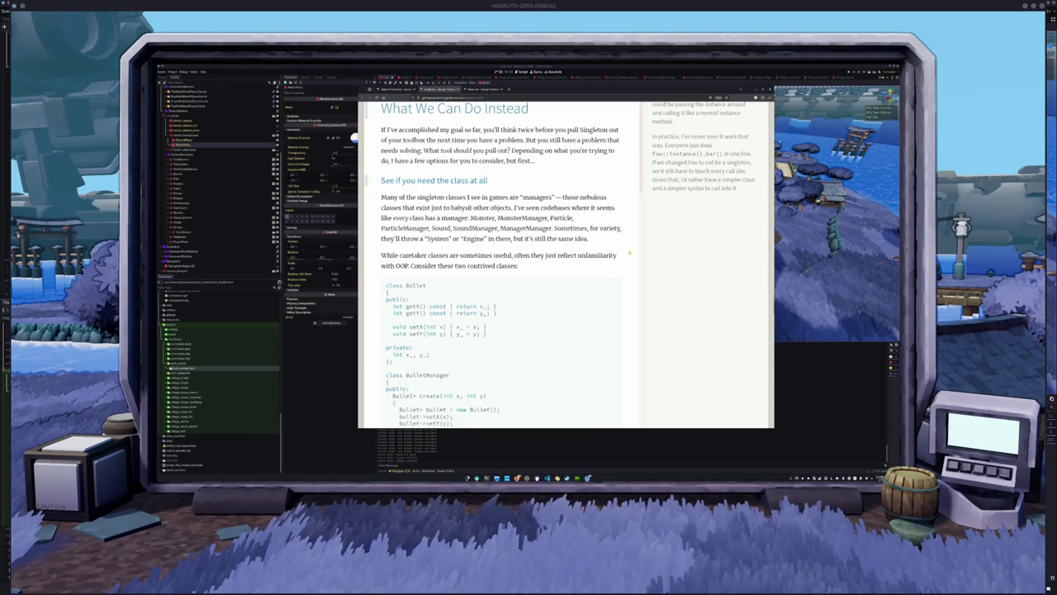
scroll(630, 249, down, 2)
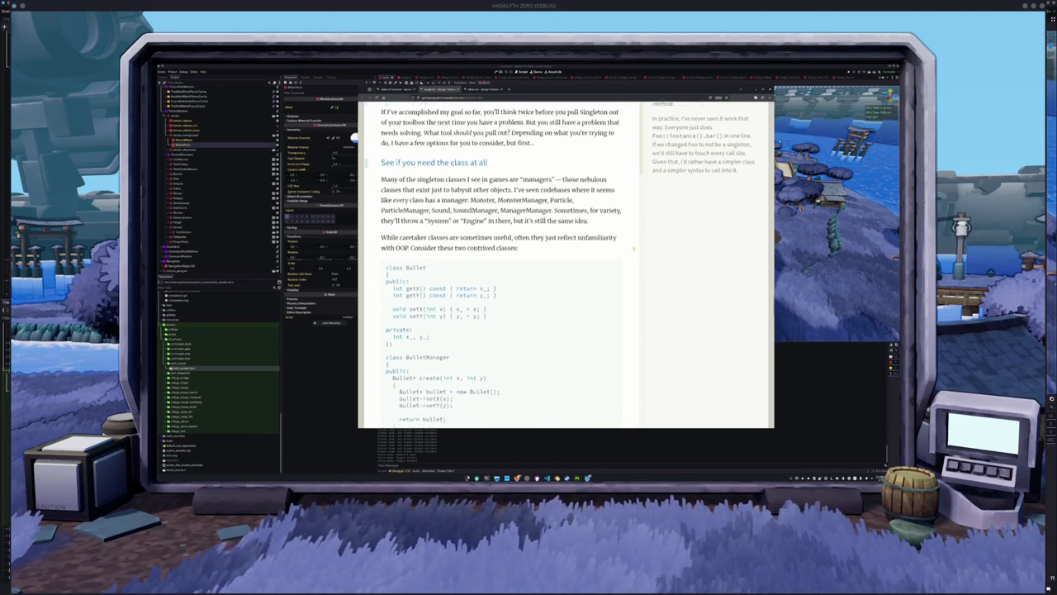
scroll(631, 244, down, 10)
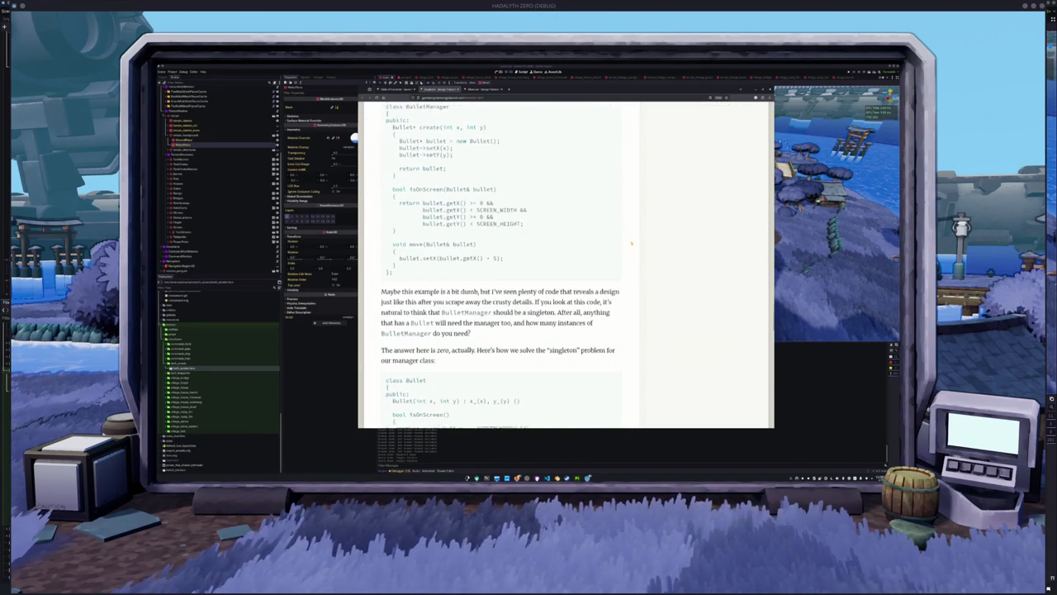
scroll(631, 243, down, 10)
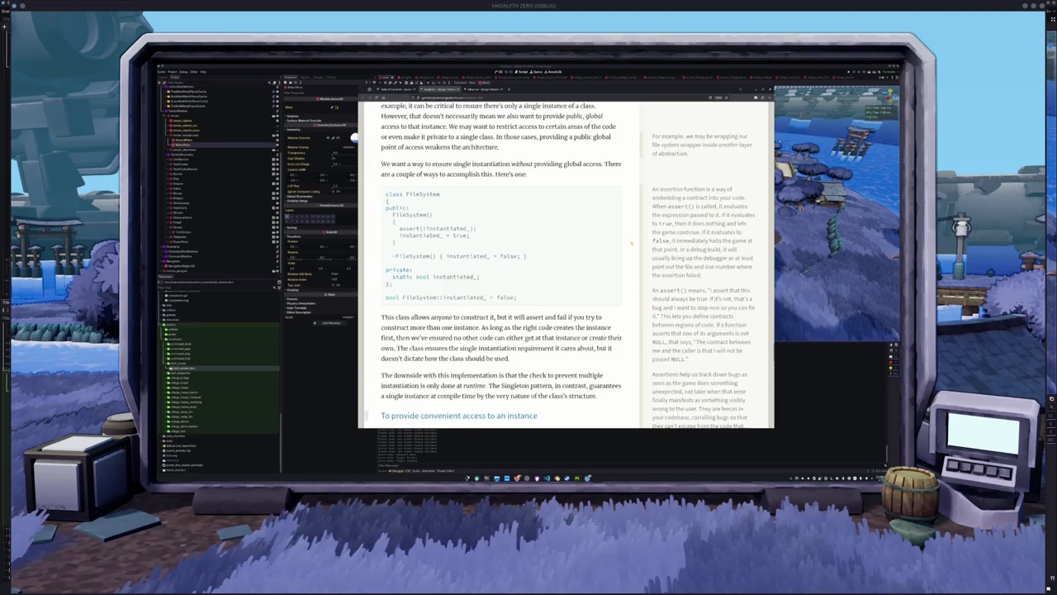
scroll(632, 243, down, 8)
scroll(631, 243, down, 8)
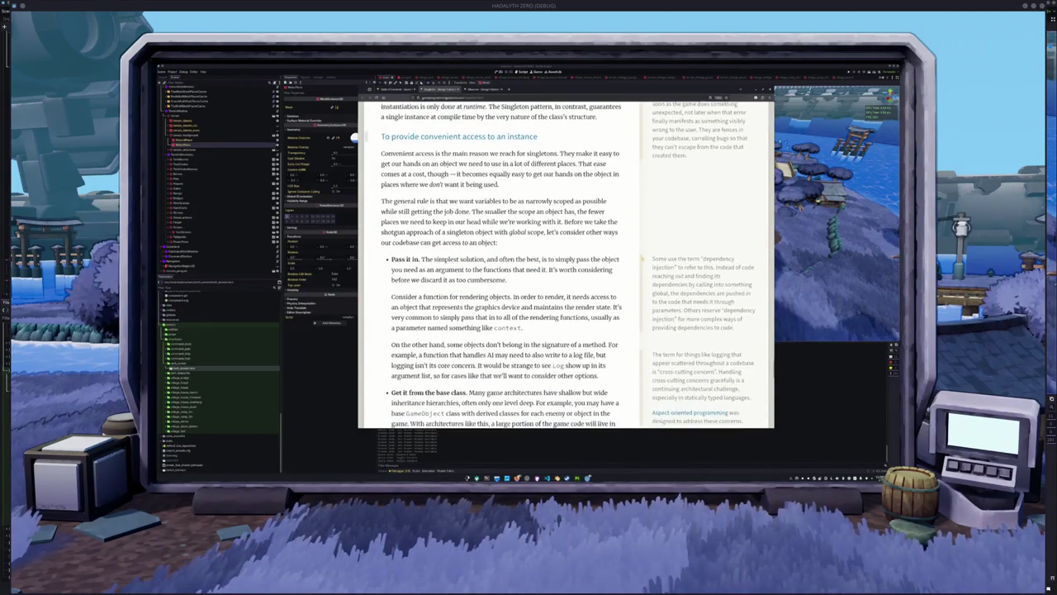
scroll(639, 277, down, 6)
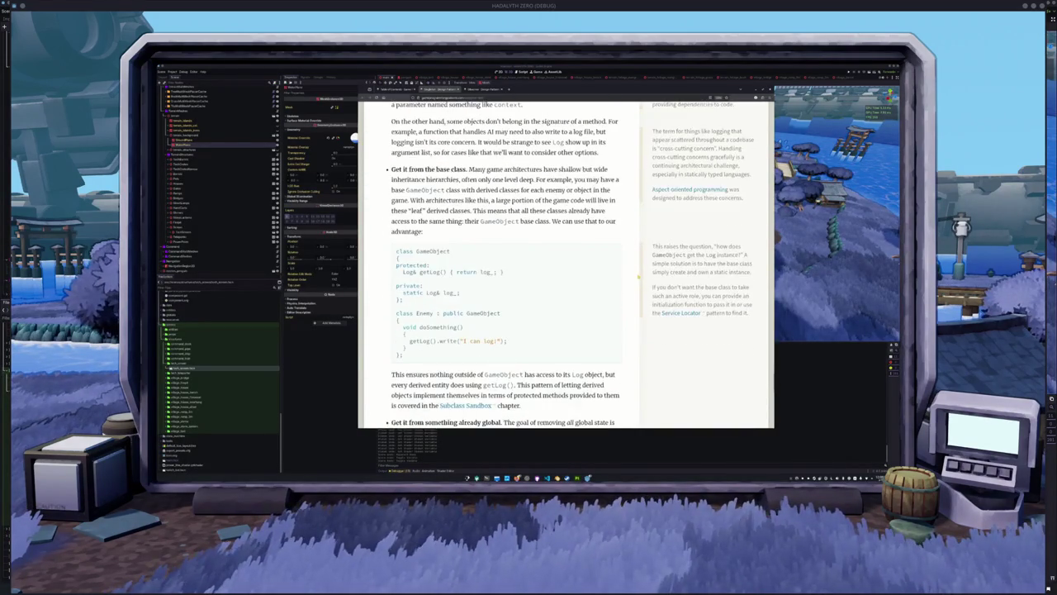
scroll(638, 277, down, 8)
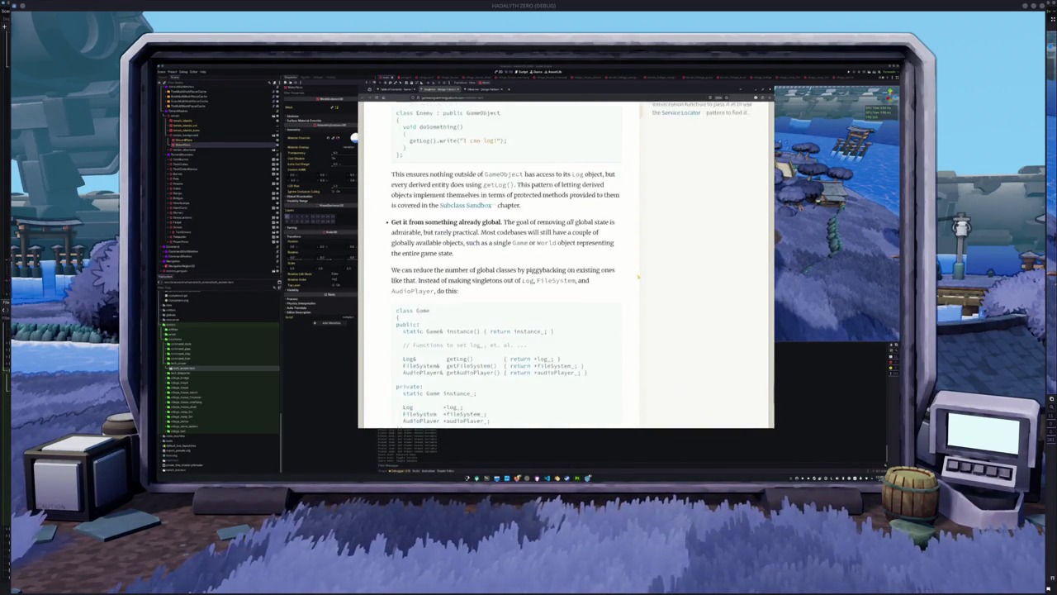
scroll(639, 277, down, 6)
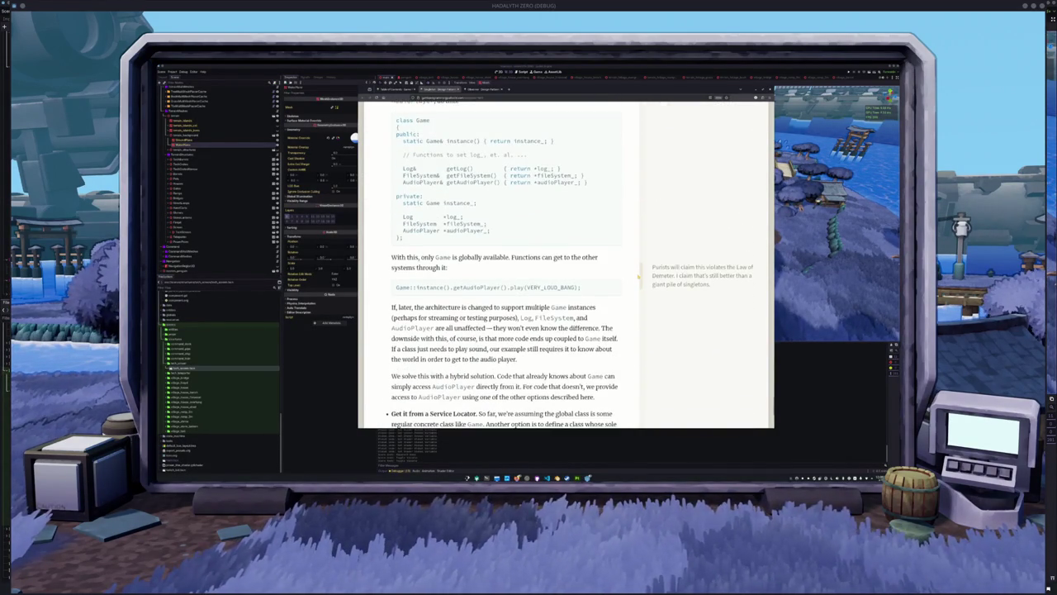
scroll(639, 277, down, 4)
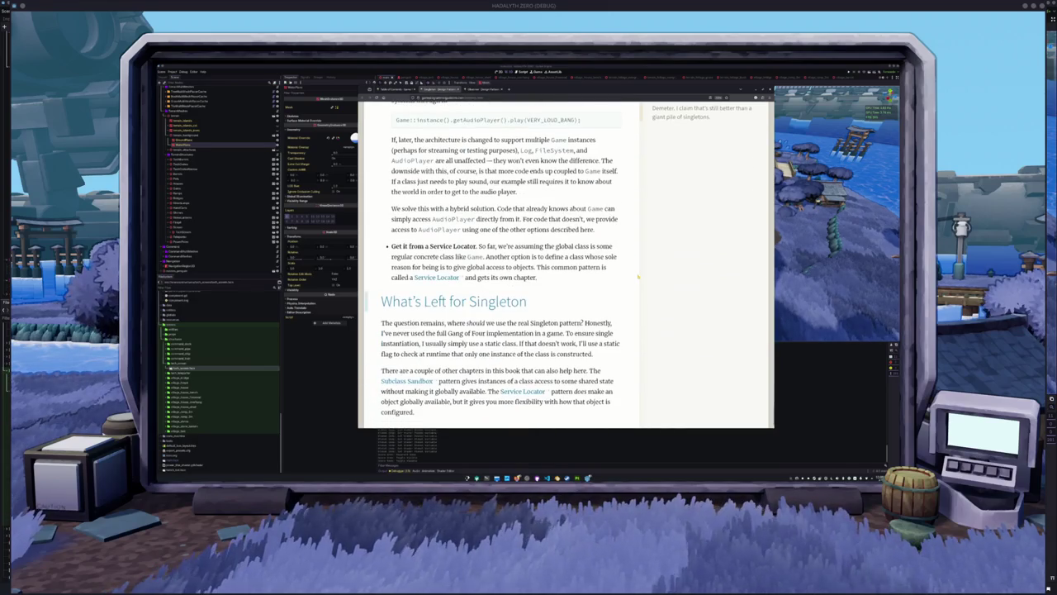
scroll(638, 277, up, 20)
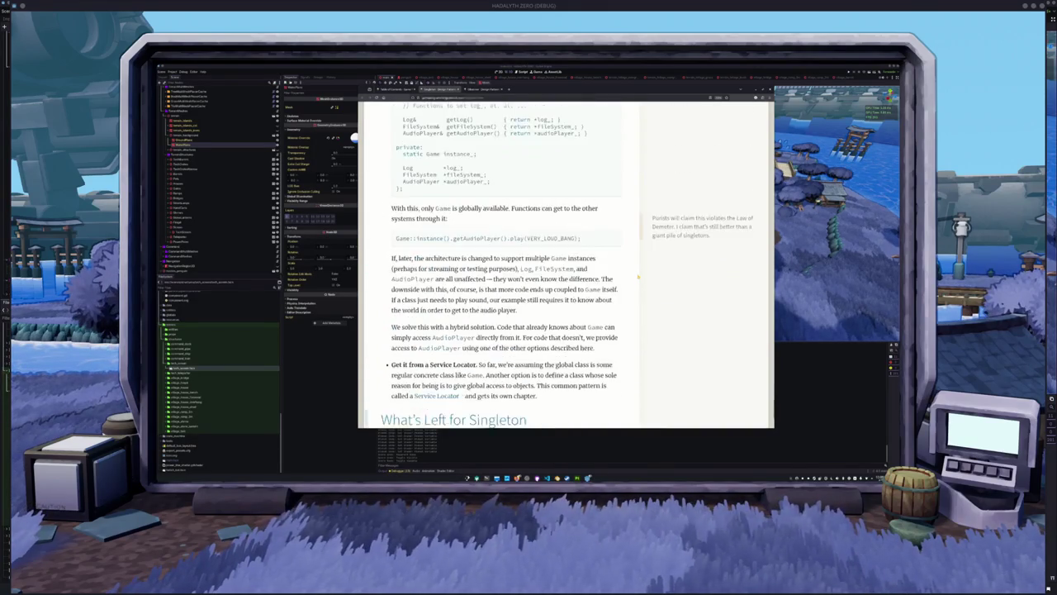
scroll(639, 278, down, 20)
scroll(639, 279, up, 20)
scroll(639, 279, up, 20)
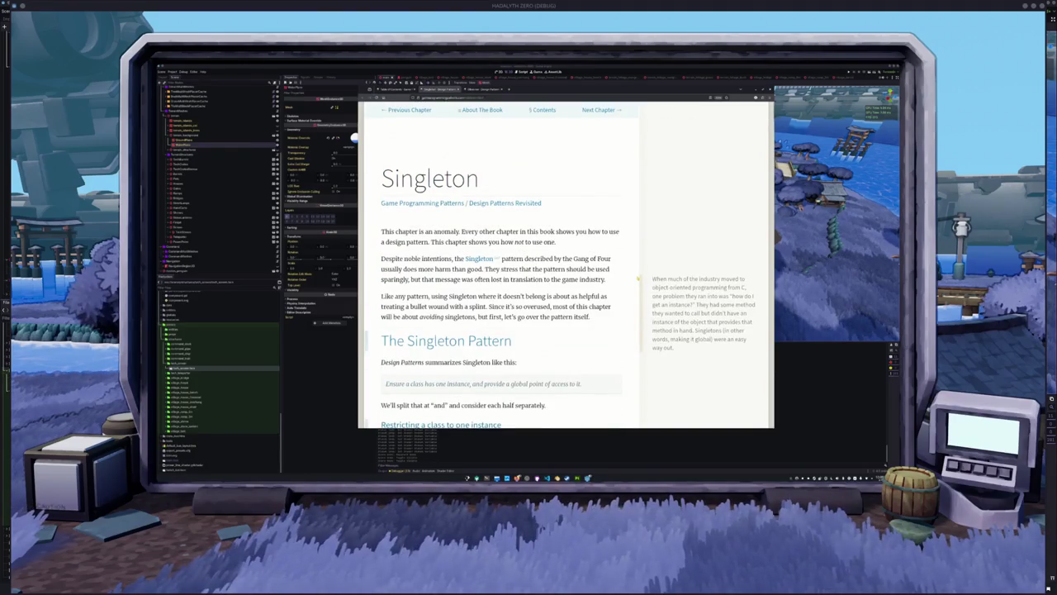
- Return to the book's home page and open its online Table of Contents
click(482, 110)
scroll(576, 244, down, 5)
scroll(556, 259, up, 3)
scroll(556, 258, down, 10)
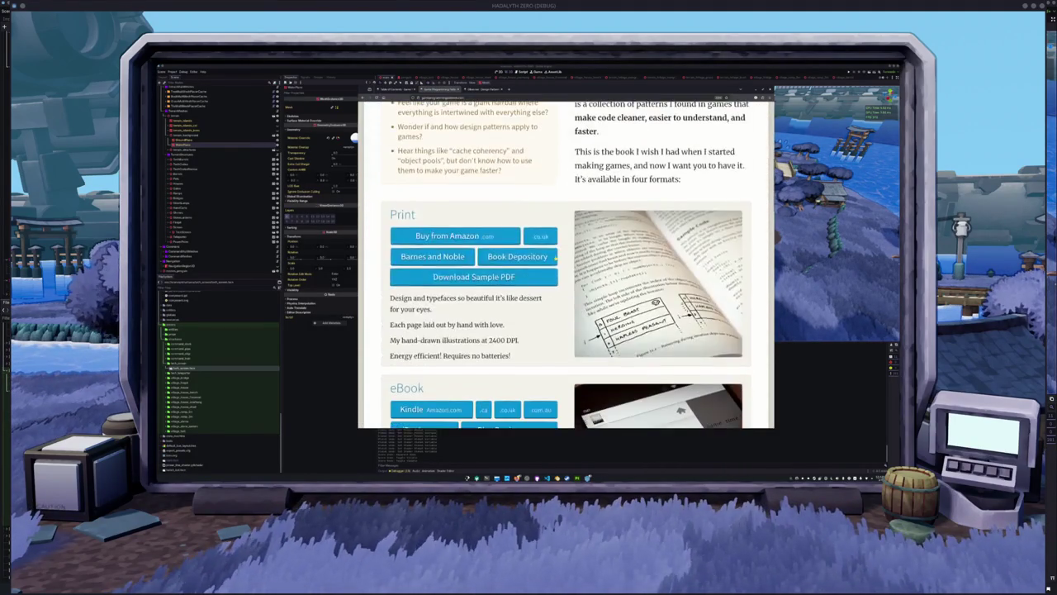
scroll(545, 255, down, 5)
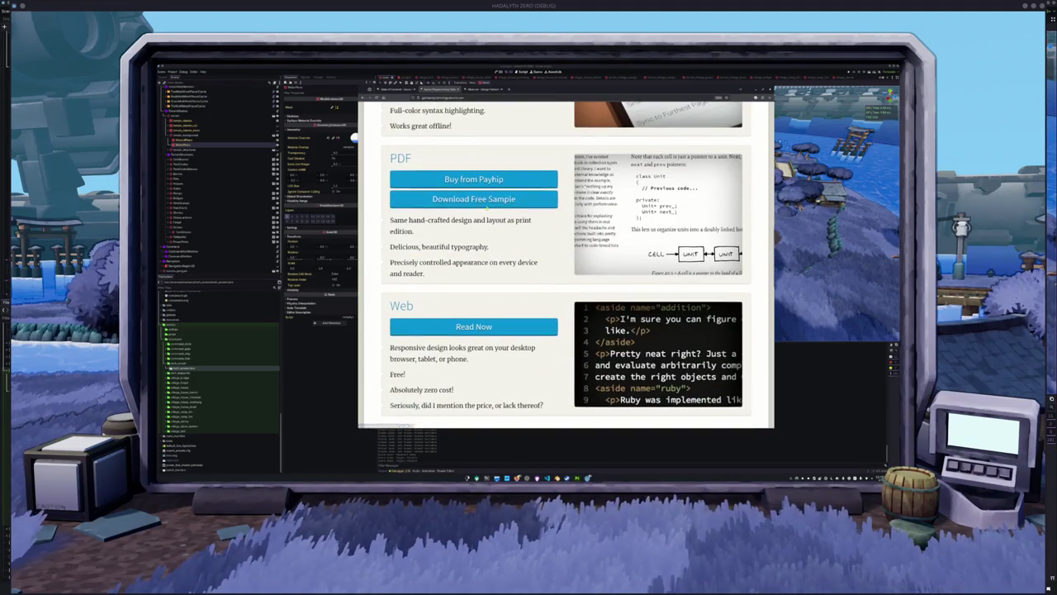
click(473, 327)
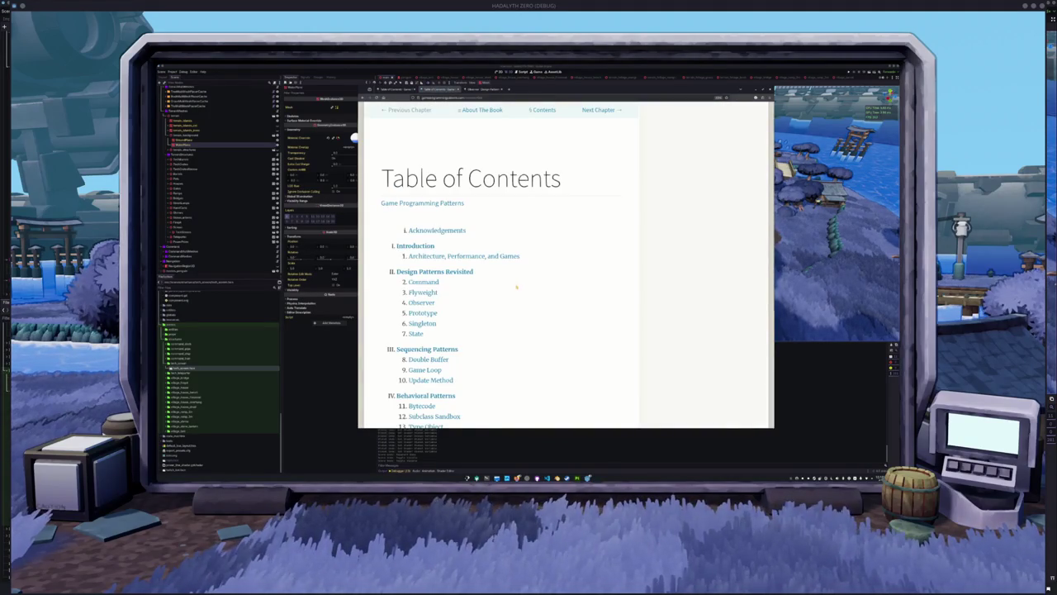
- Open the Service Locator chapter from the contents list
scroll(525, 275, down, 3)
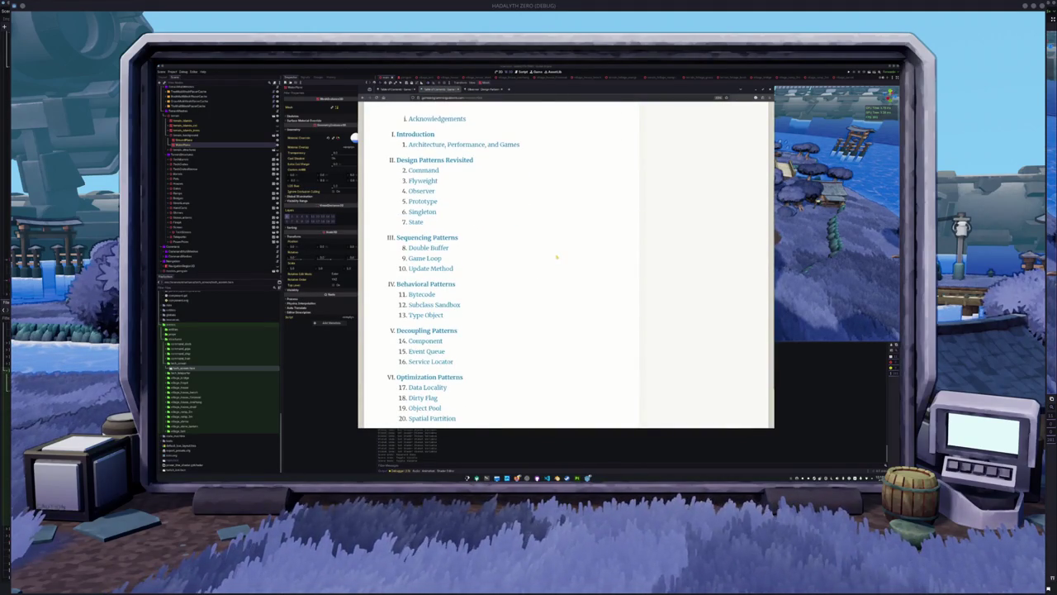
scroll(557, 258, down, 2)
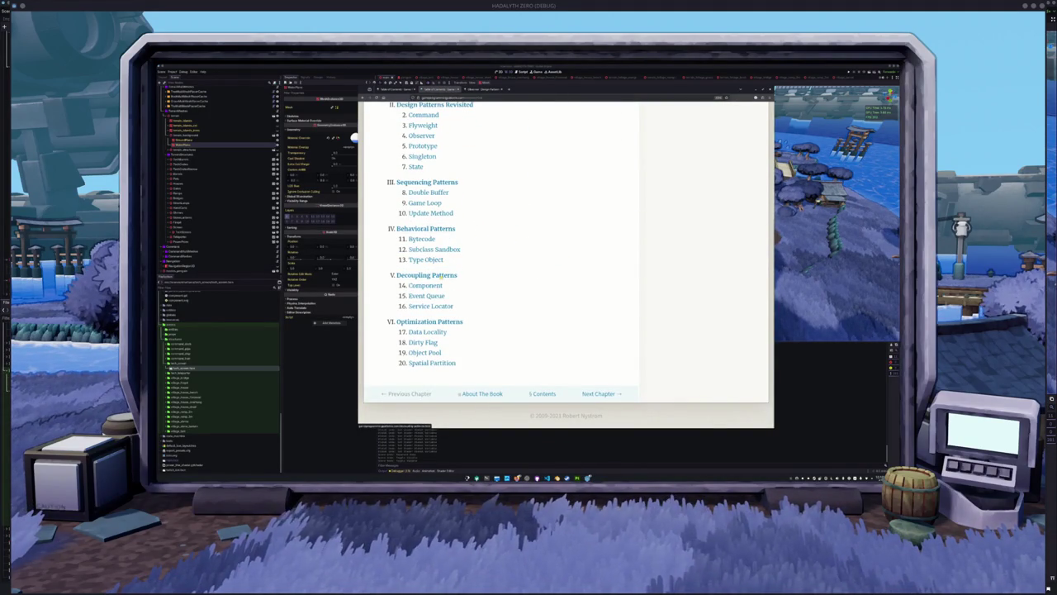
scroll(501, 305, up, 2)
click(443, 362)
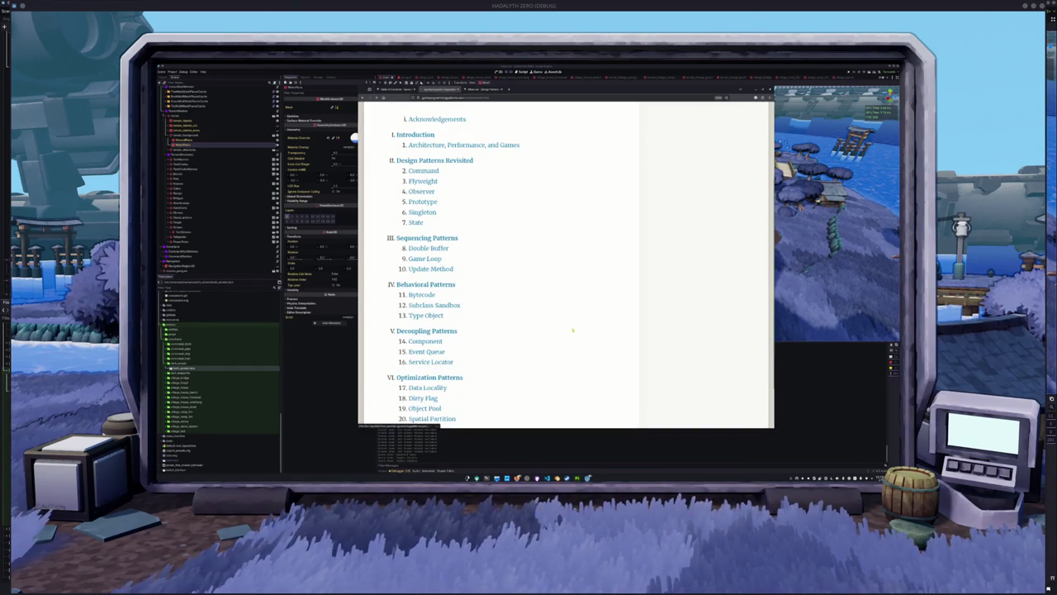
scroll(665, 223, down, 3)
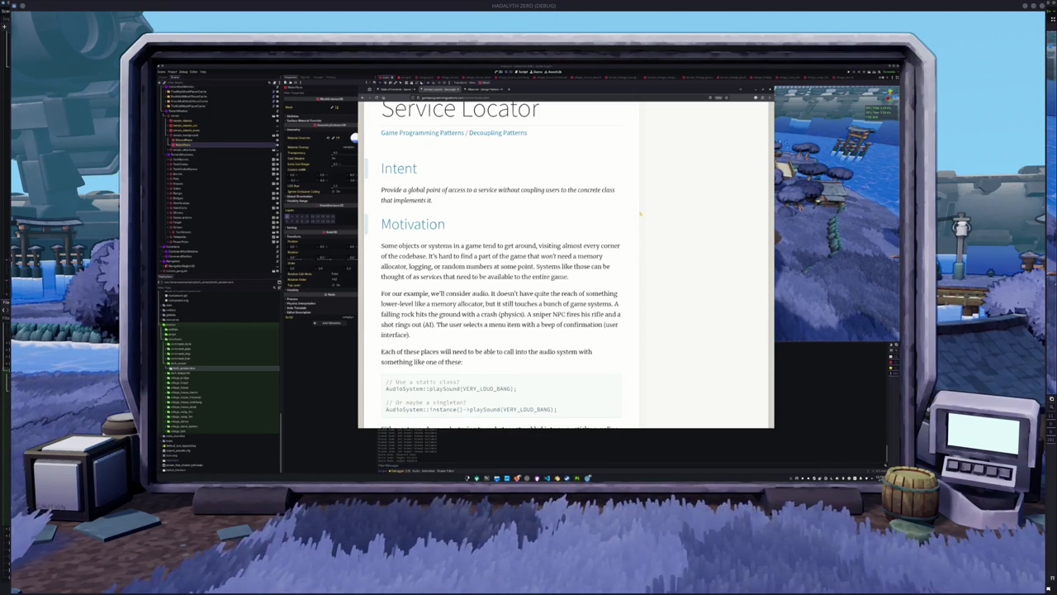
- Scroll the Service Locator chapter down to 'A null service' and its NullAudio code
scroll(641, 214, down, 1)
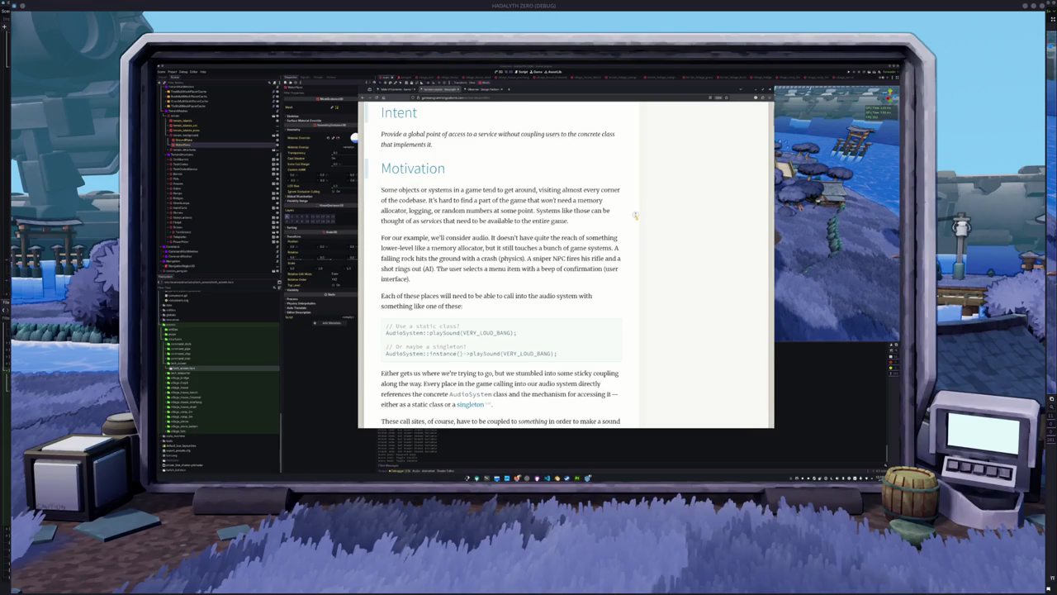
scroll(636, 217, down, 1)
scroll(636, 217, down, 1)
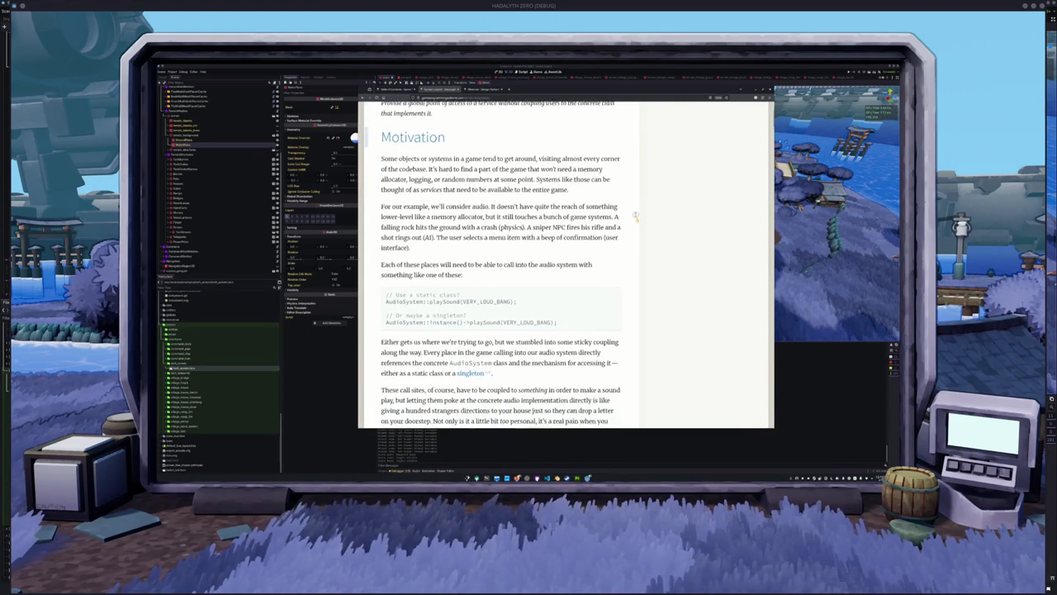
scroll(636, 216, down, 1)
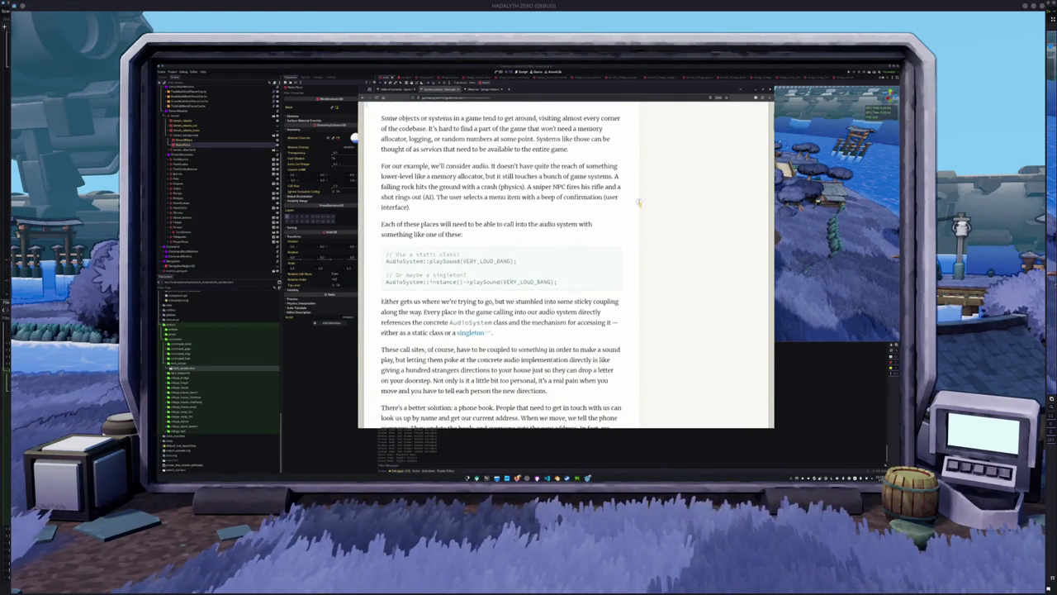
scroll(638, 202, down, 1)
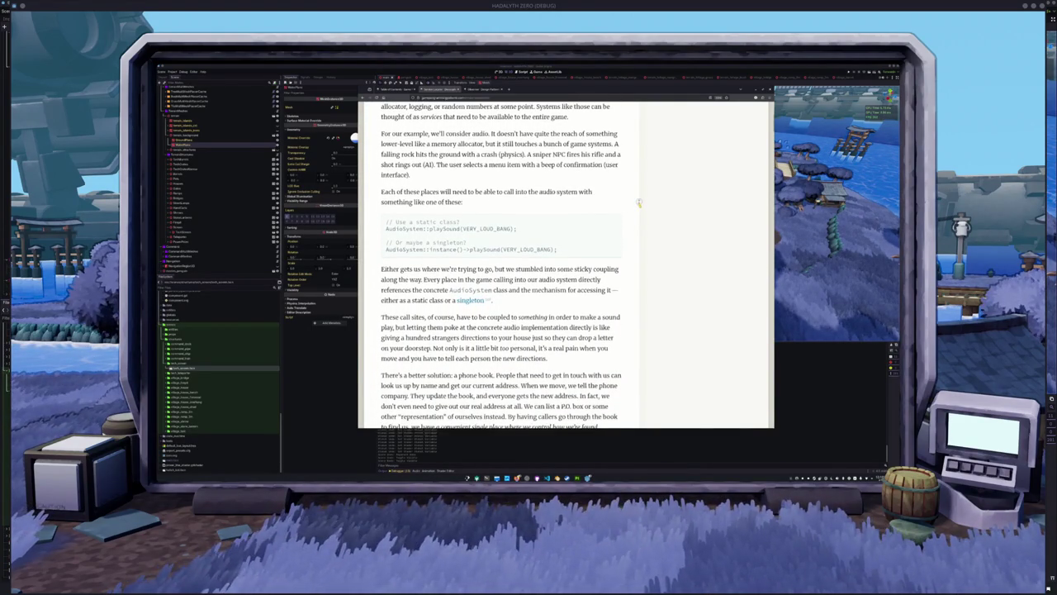
scroll(638, 201, down, 1)
scroll(638, 202, down, 1)
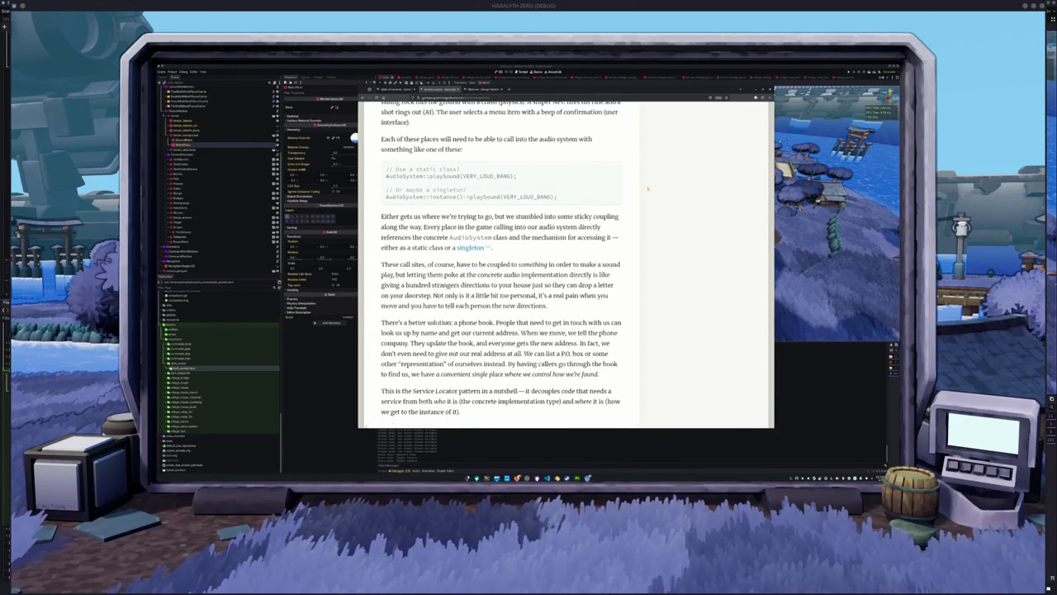
scroll(649, 189, down, 2)
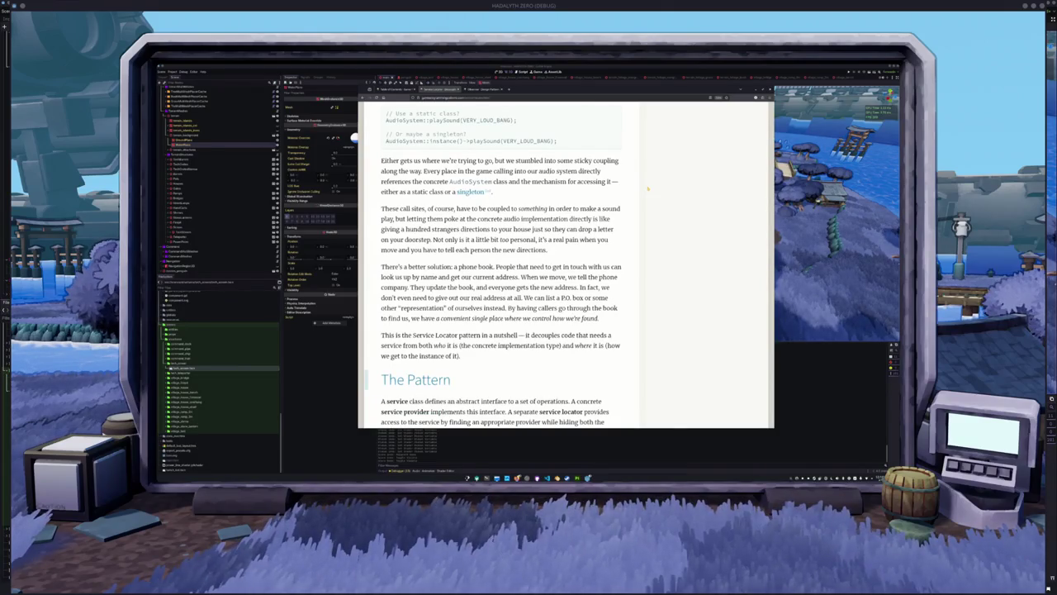
scroll(648, 189, down, 8)
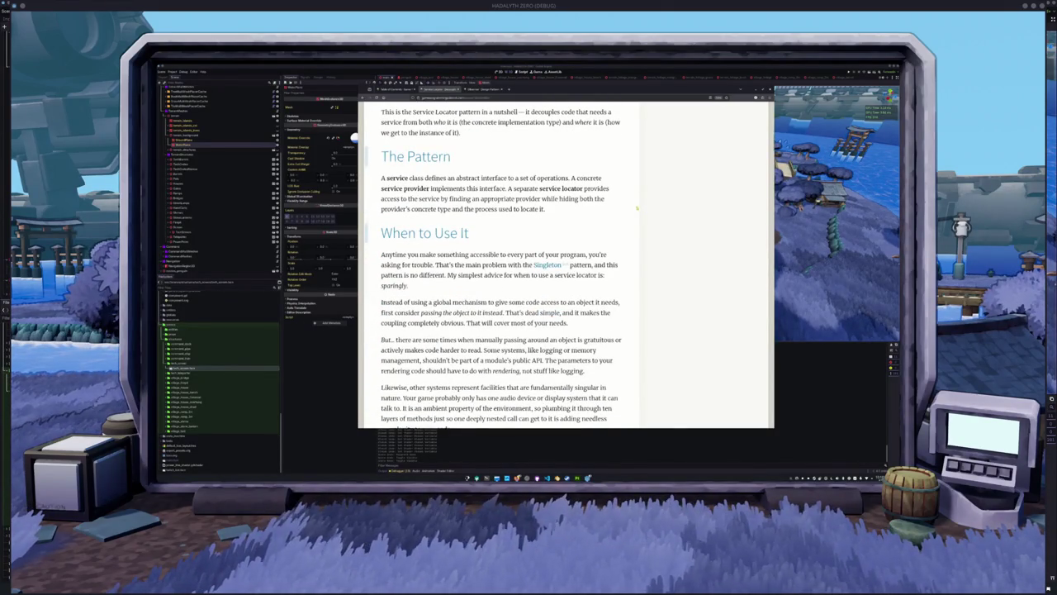
scroll(641, 205, down, 2)
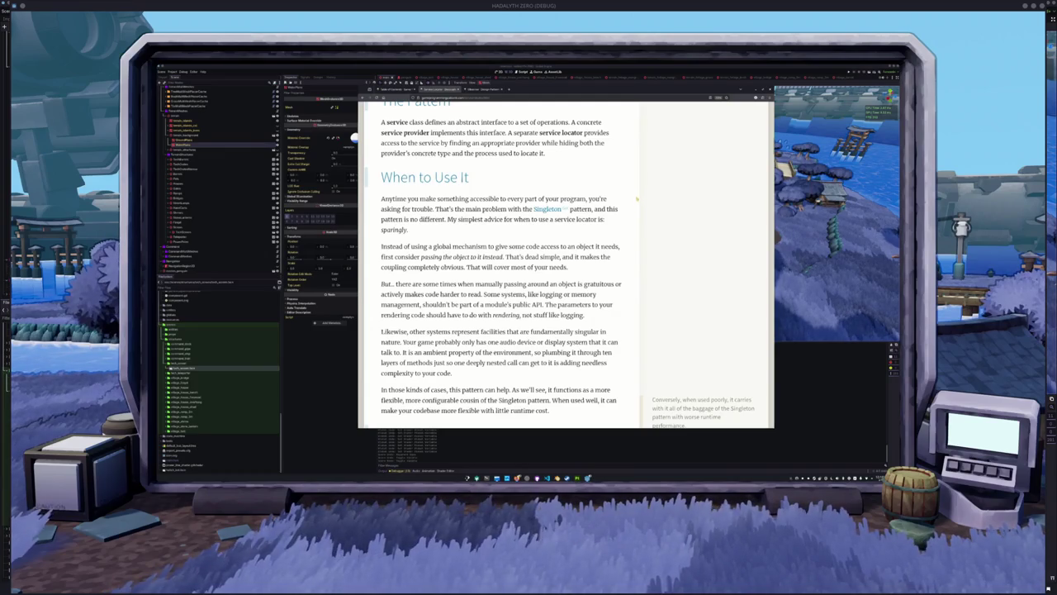
scroll(639, 204, down, 2)
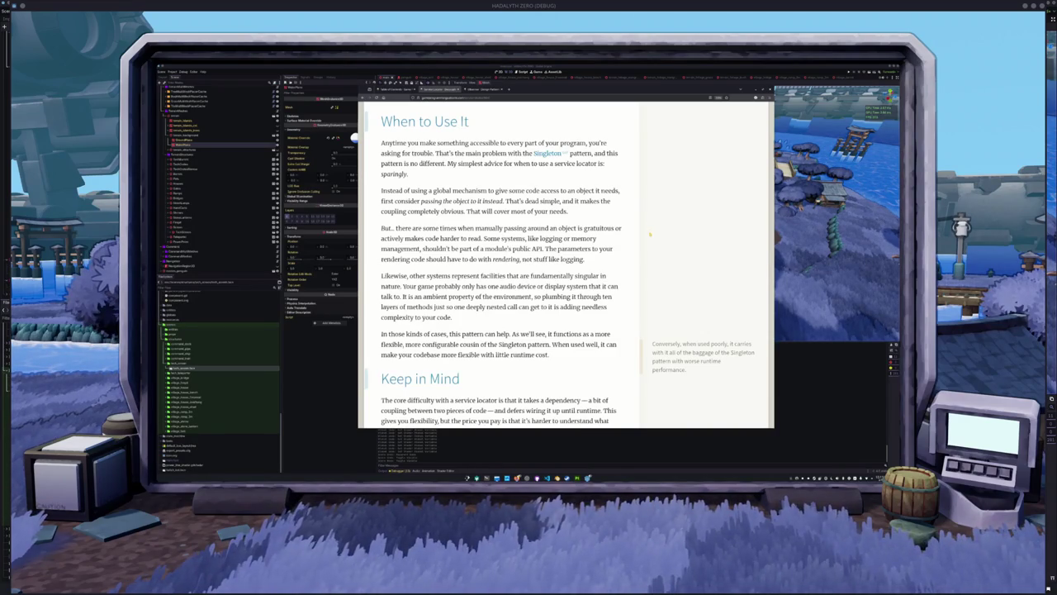
scroll(649, 238, down, 2)
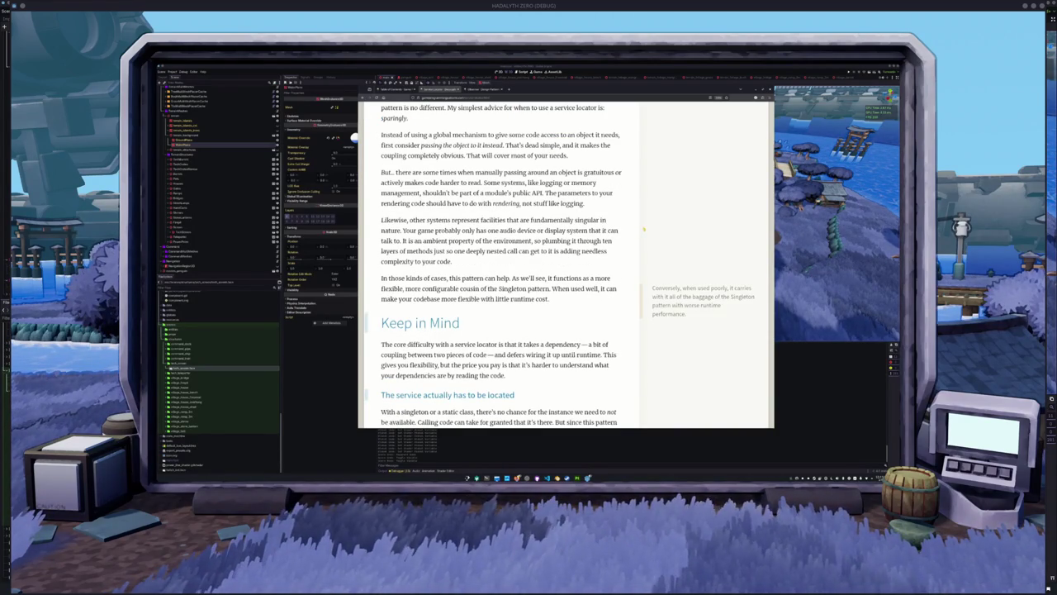
scroll(643, 230, down, 4)
scroll(639, 230, down, 6)
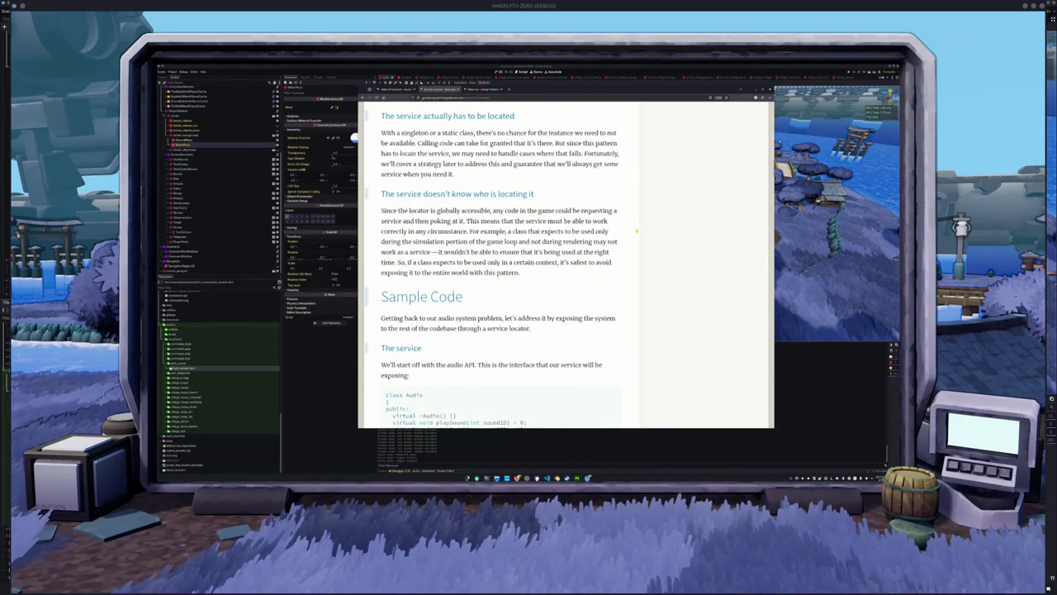
scroll(637, 231, down, 6)
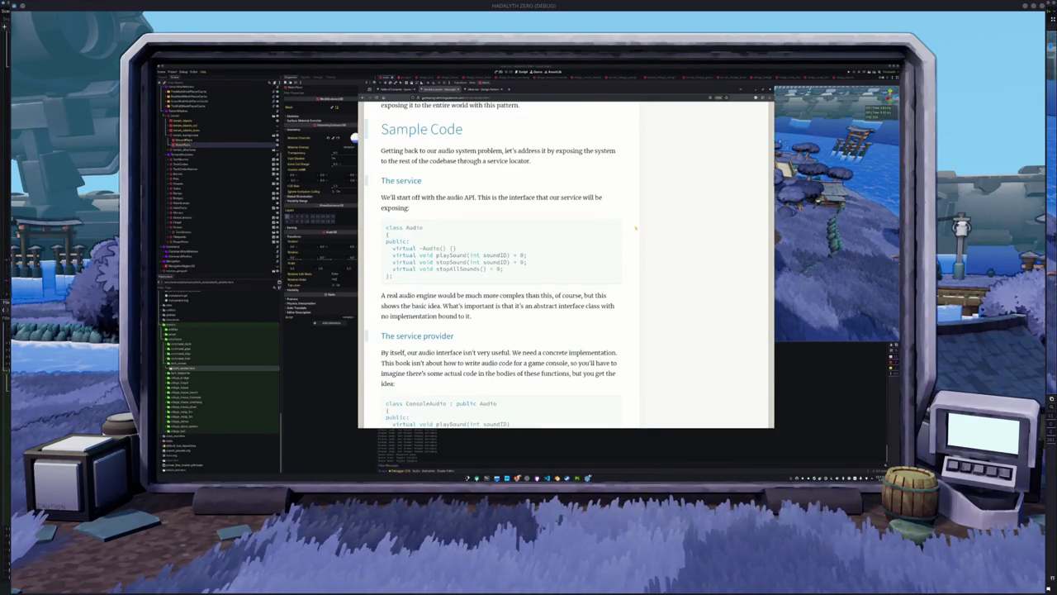
scroll(639, 231, down, 2)
scroll(641, 245, down, 4)
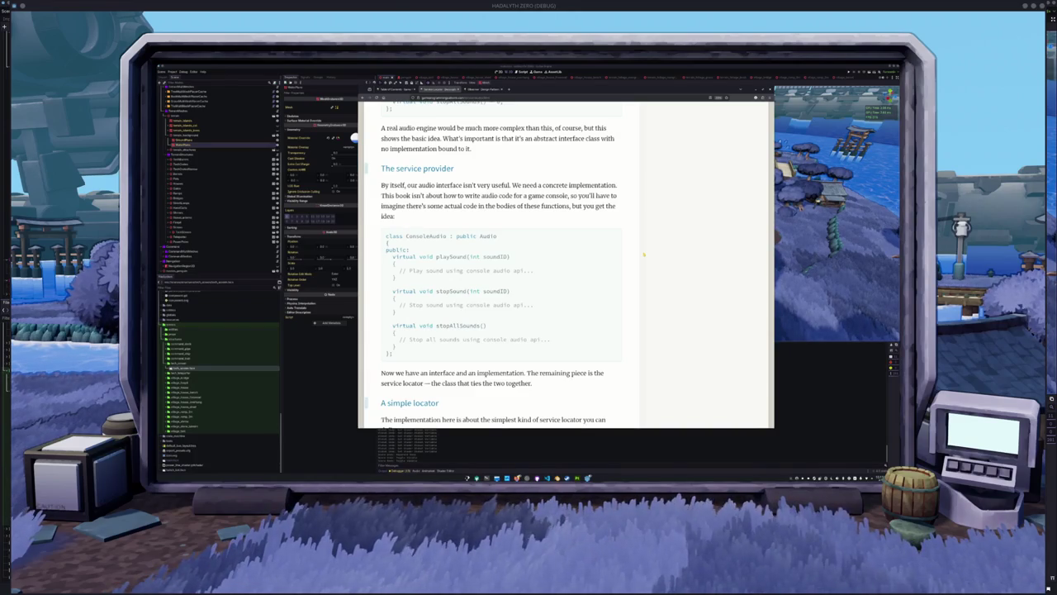
scroll(644, 255, down, 4)
scroll(644, 253, down, 5)
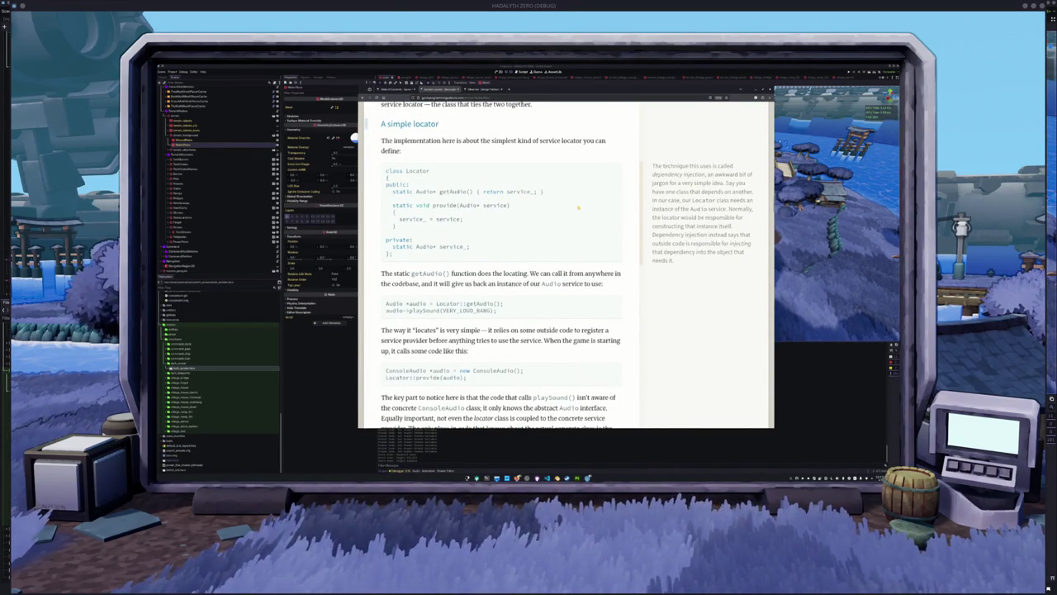
scroll(592, 242, down, 14)
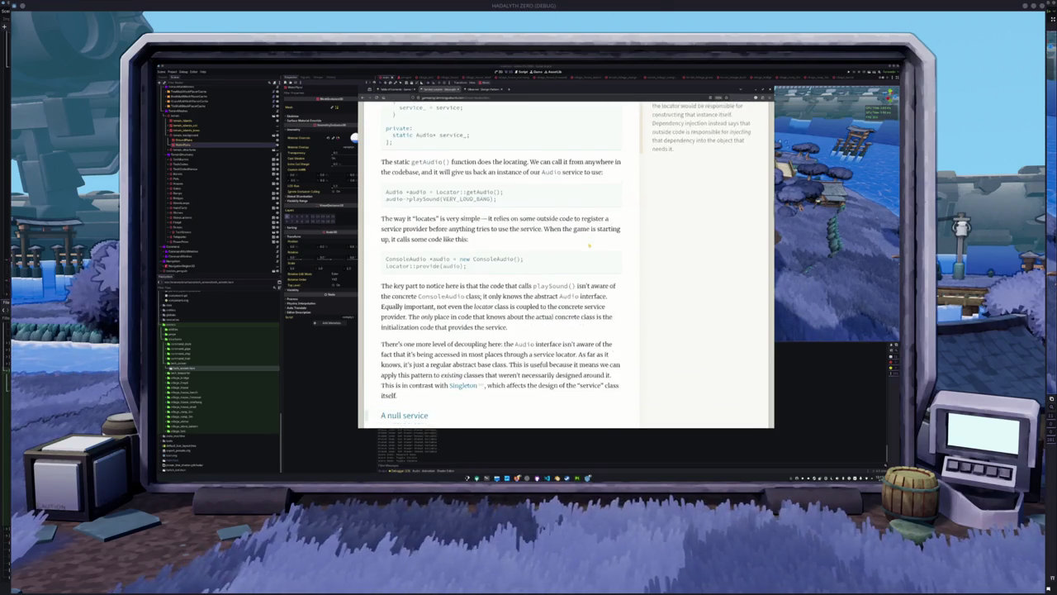
scroll(590, 245, down, 7)
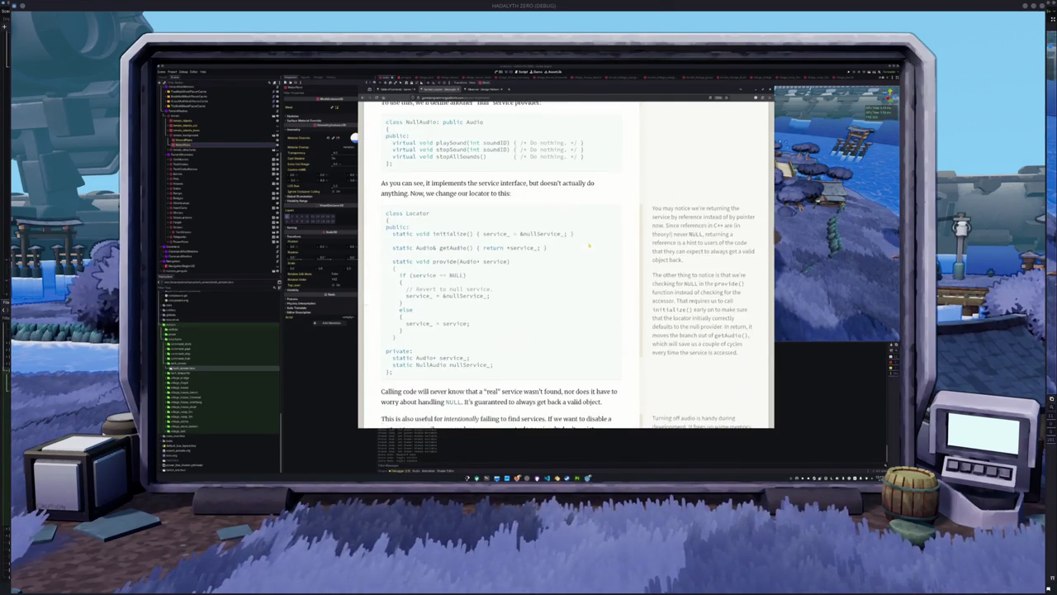
- Search Google for 'godot steam' in a new tab
click(510, 89)
text(godot smart)
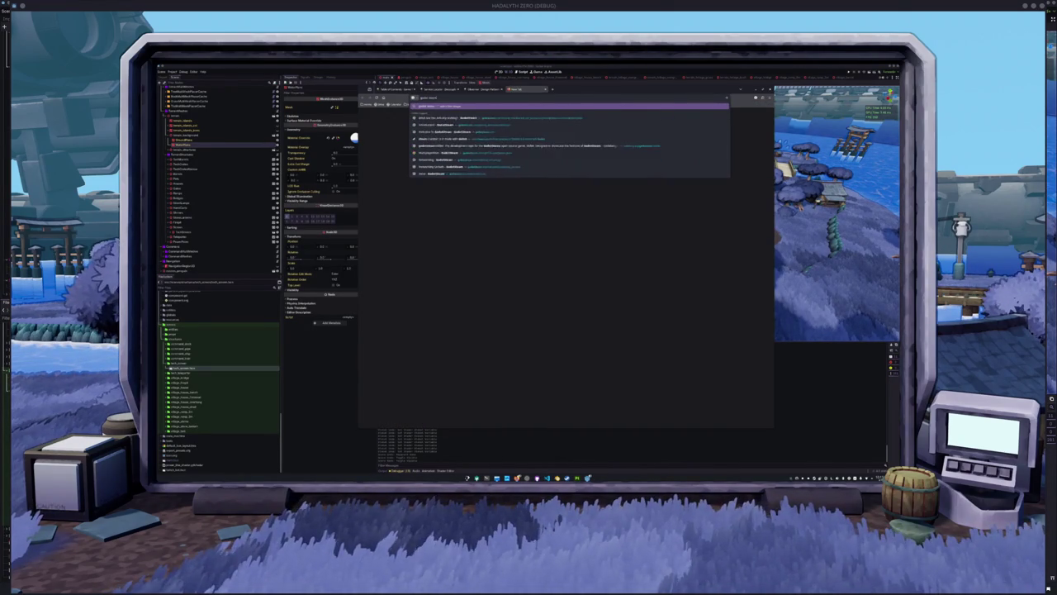
key(Return)
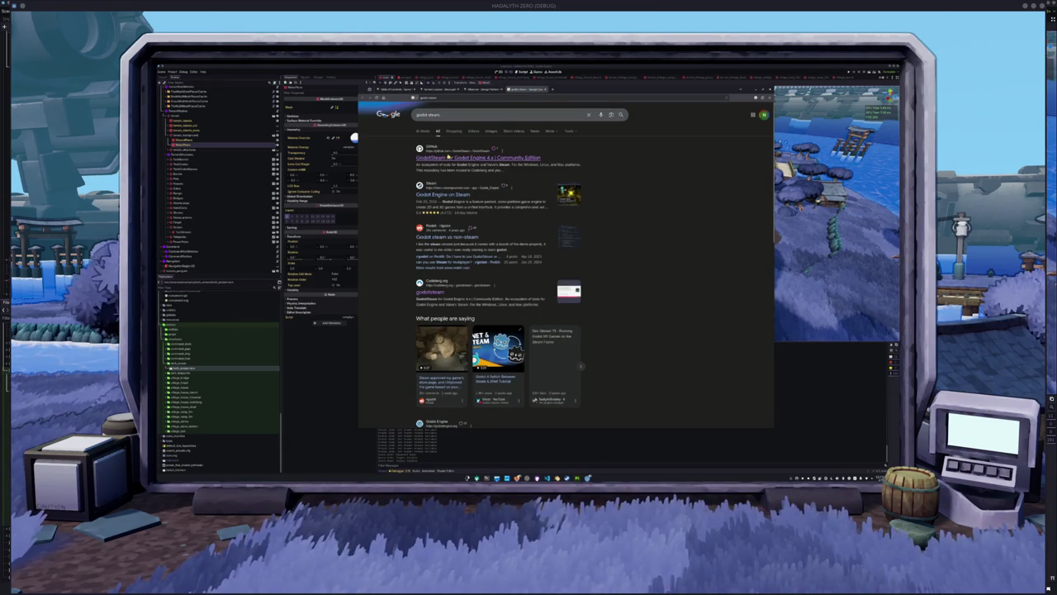
- Open the GodotSteam result, go to its Codeberg repository, and follow the README link
click(462, 157)
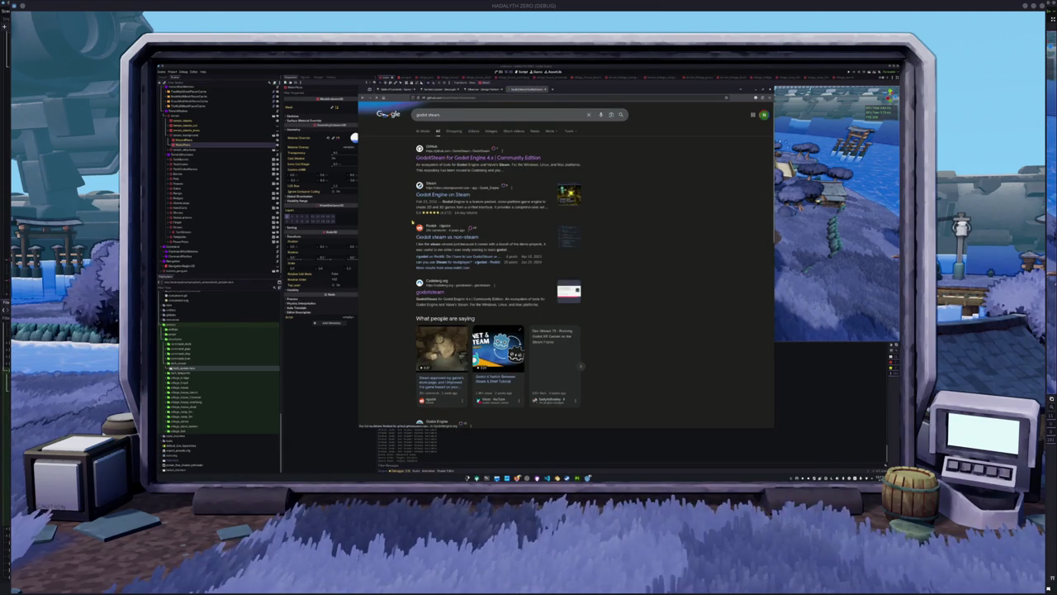
click(497, 231)
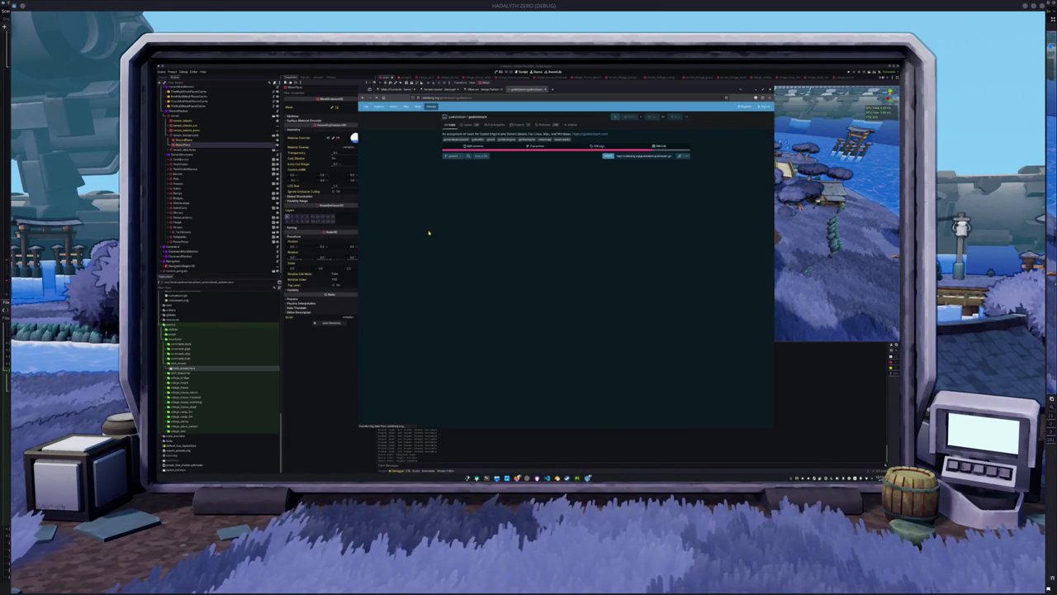
scroll(431, 225, down, 3)
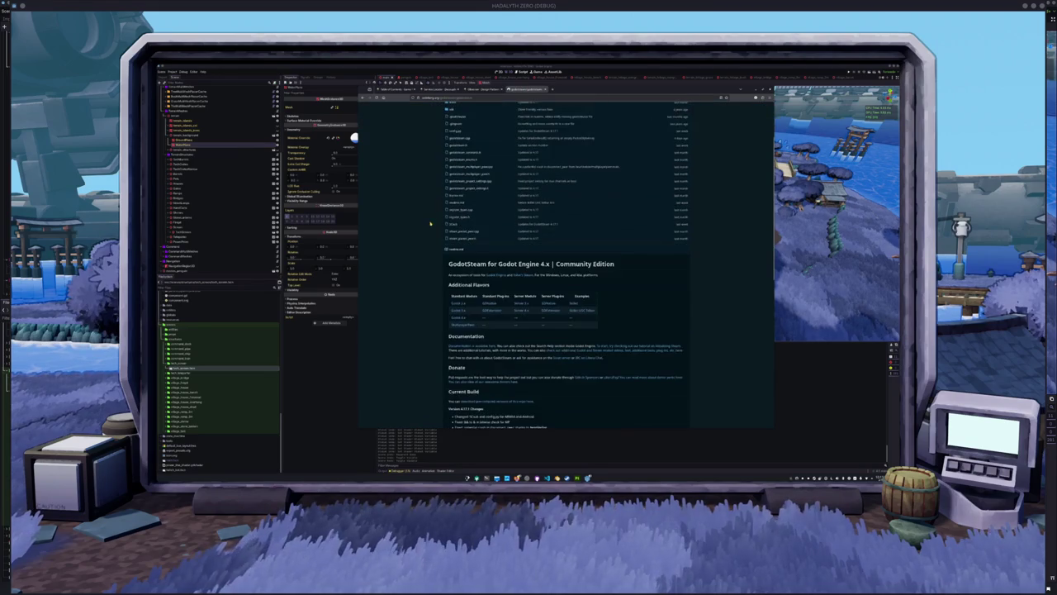
scroll(430, 225, down, 2)
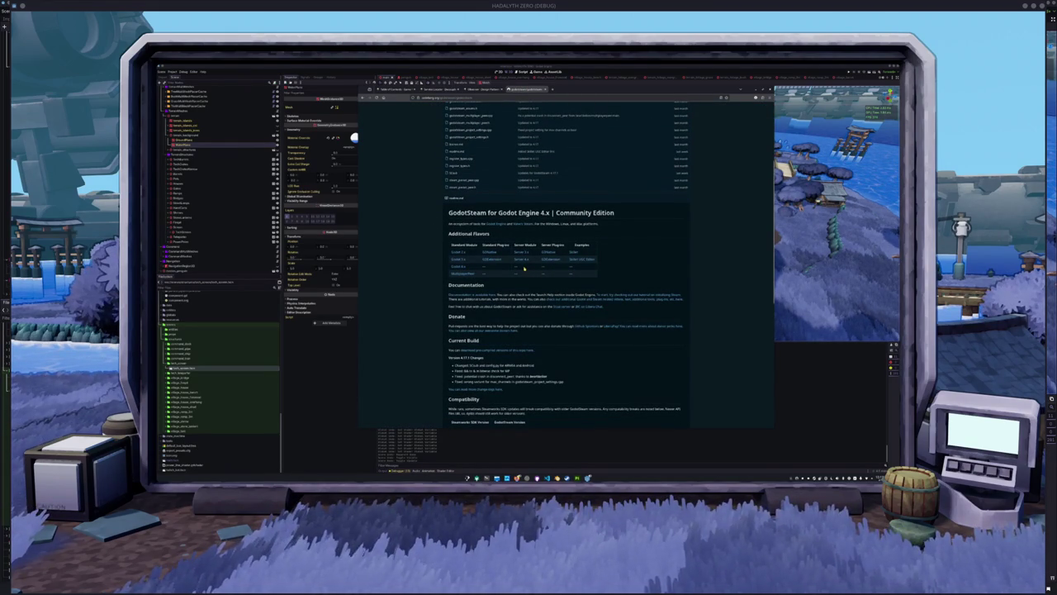
click(460, 267)
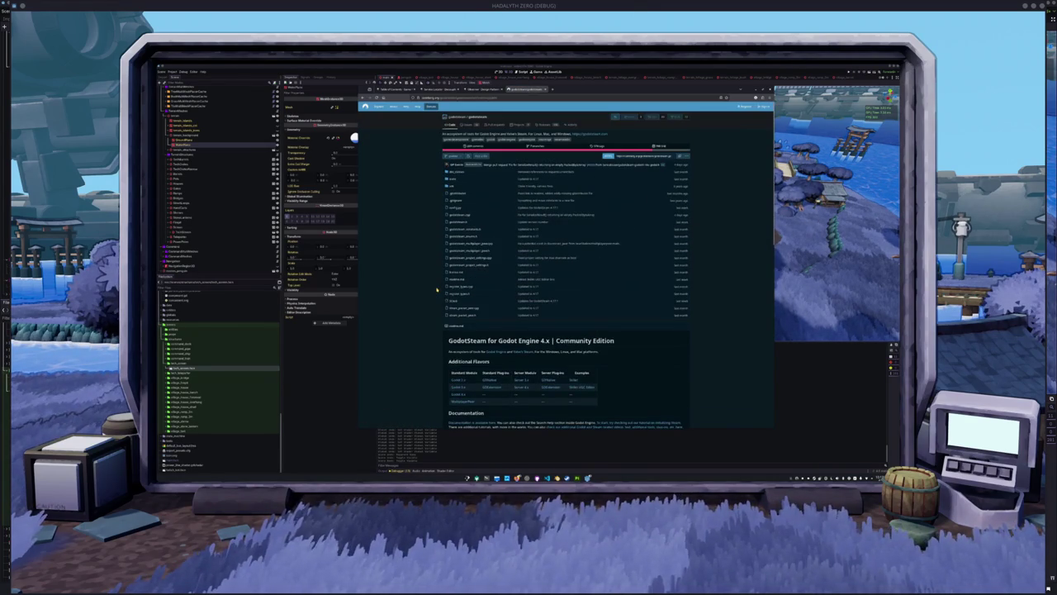
- Open godotsteam.com's Getting Started docs, visit the GDExtension download page, then close that tab
click(595, 134)
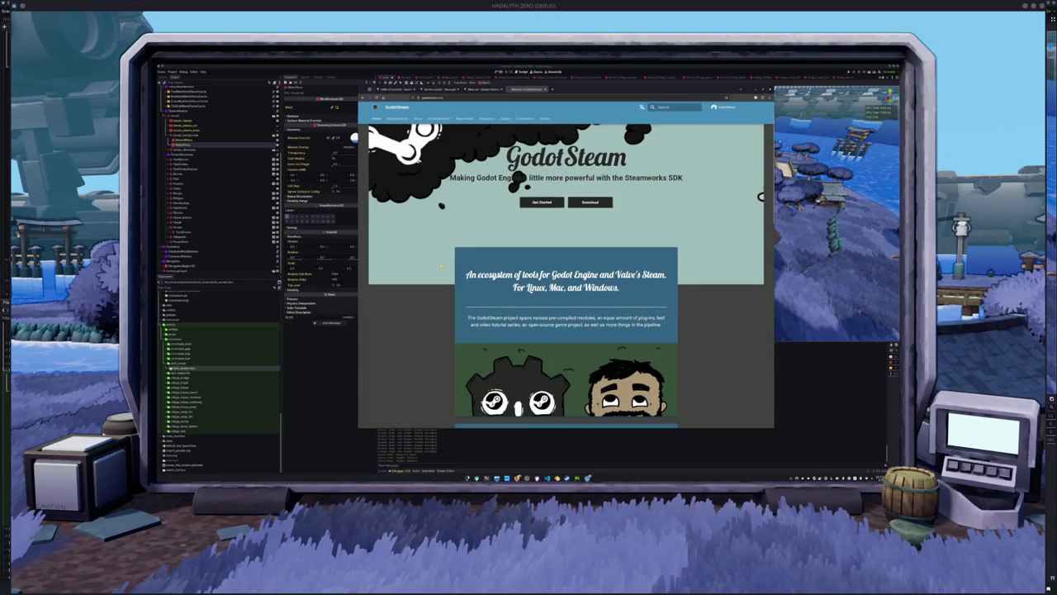
scroll(450, 281, down, 2)
scroll(463, 246, down, 5)
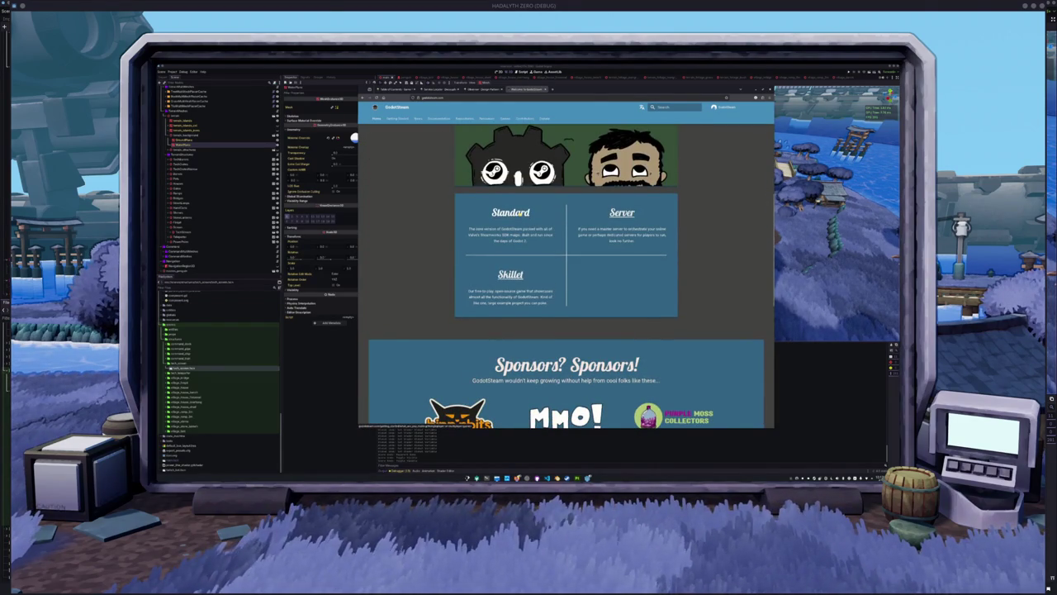
click(520, 213)
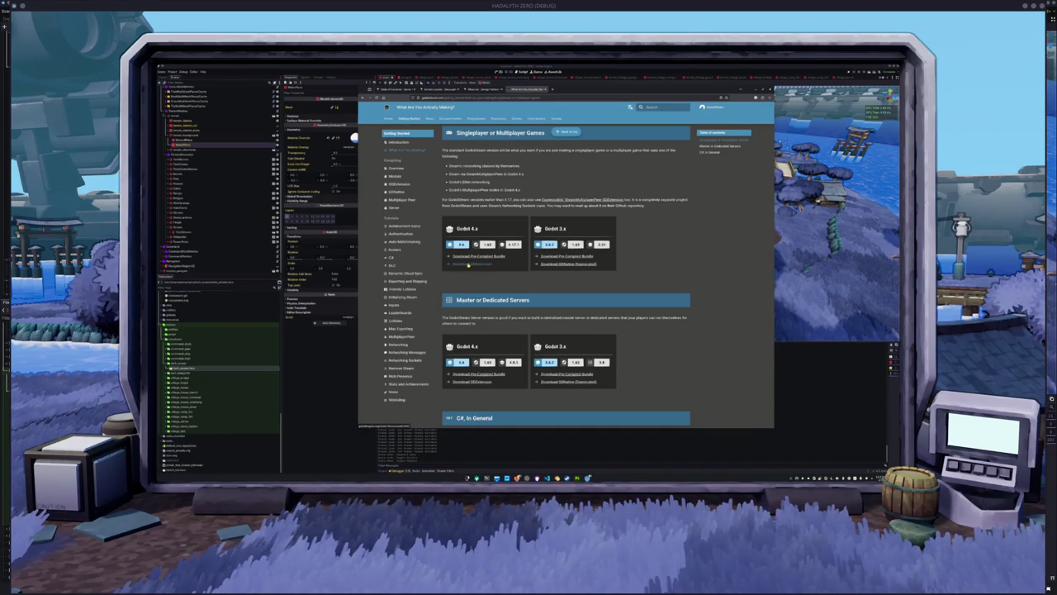
click(469, 263)
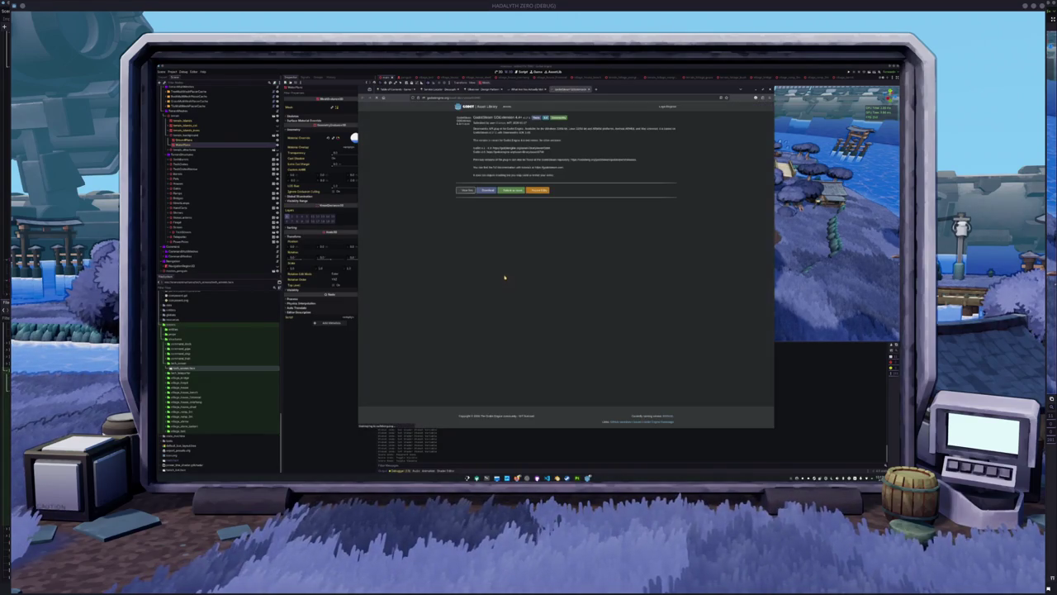
click(487, 191)
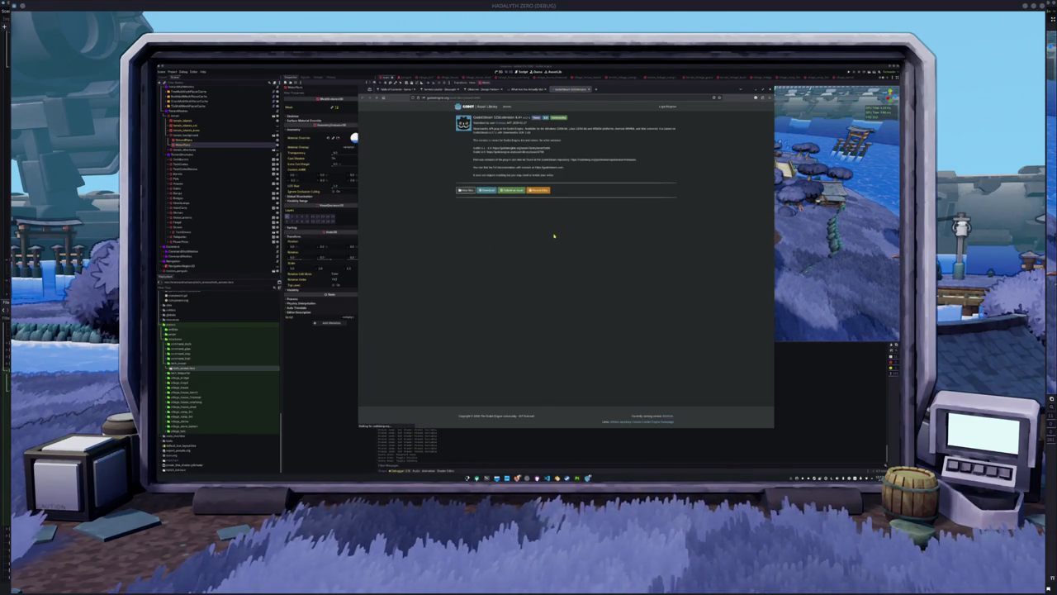
key(ctrl+w)
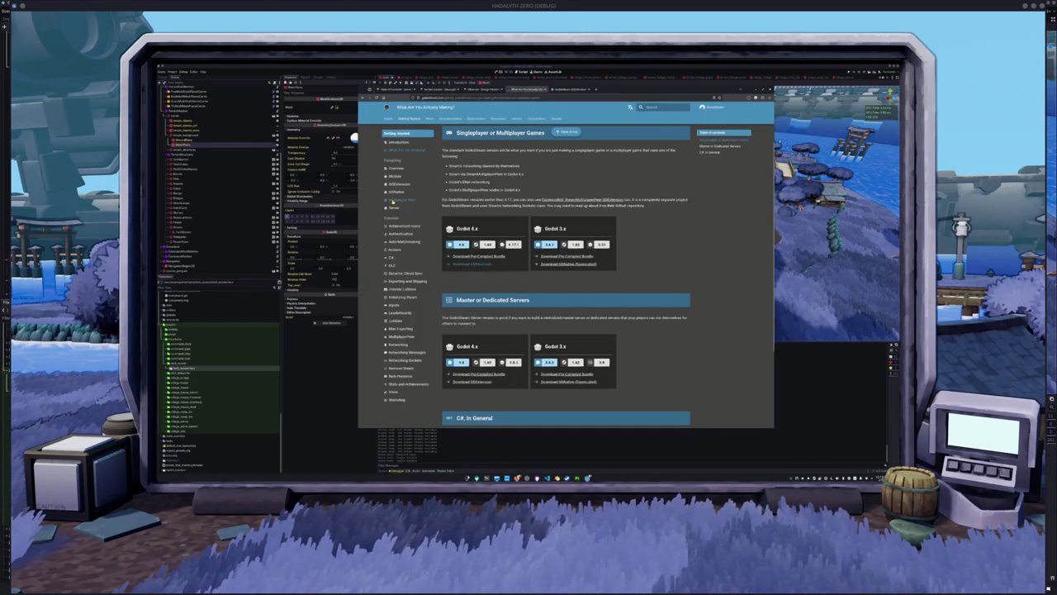
- Browse the Multiplayer Peer and Avatars docs, ending on the MultiplayerPeer tutorial
click(399, 200)
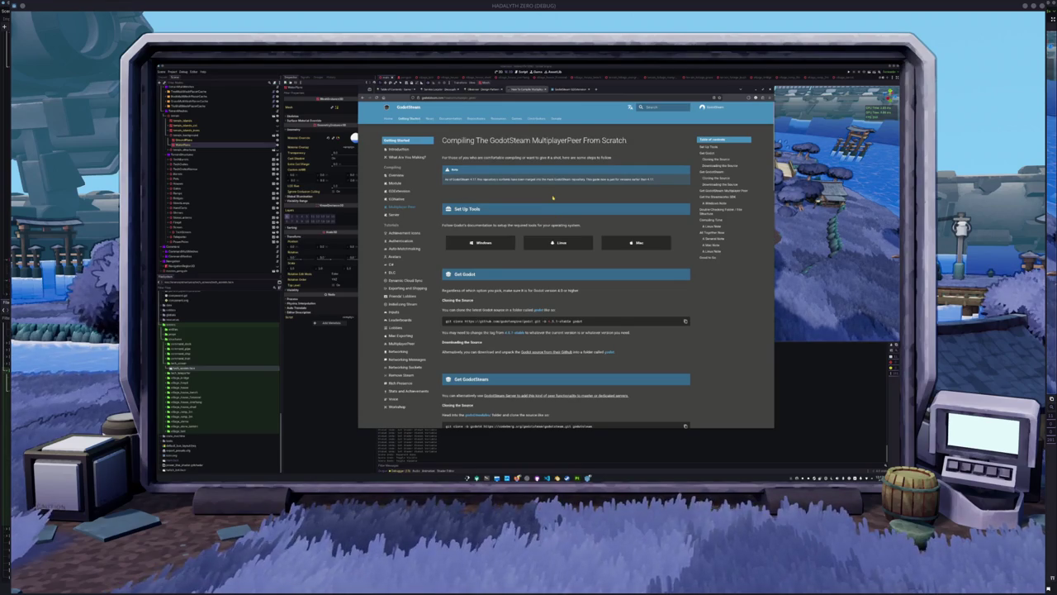
scroll(548, 192, down, 5)
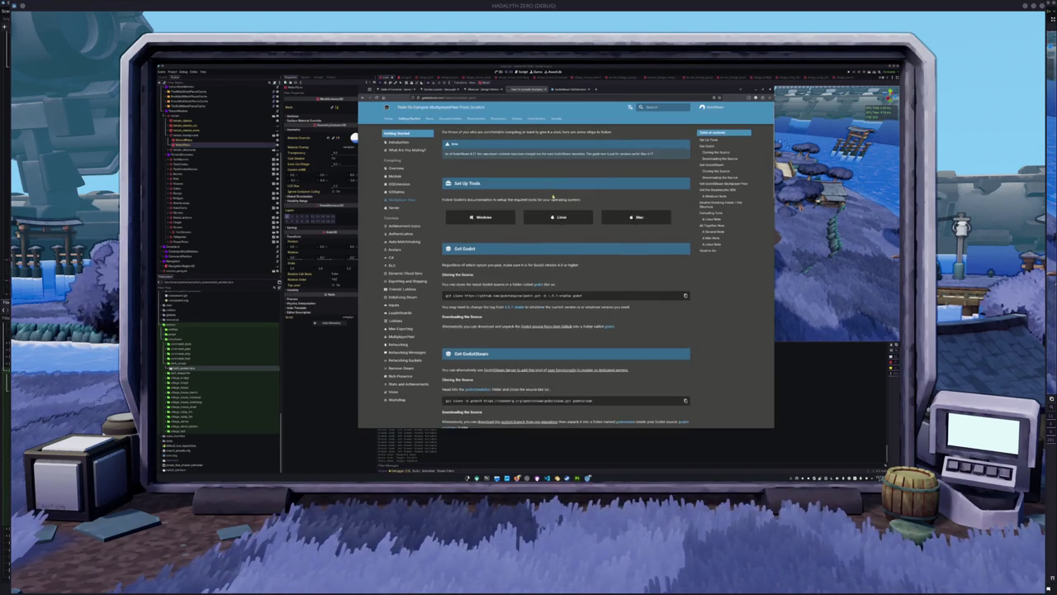
click(400, 248)
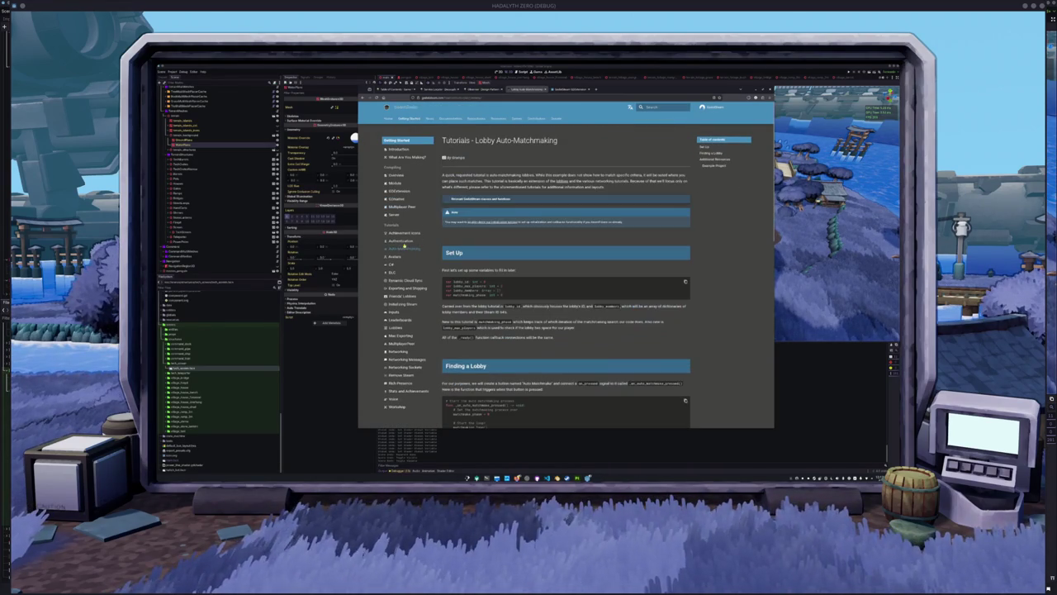
scroll(400, 289, down, 1)
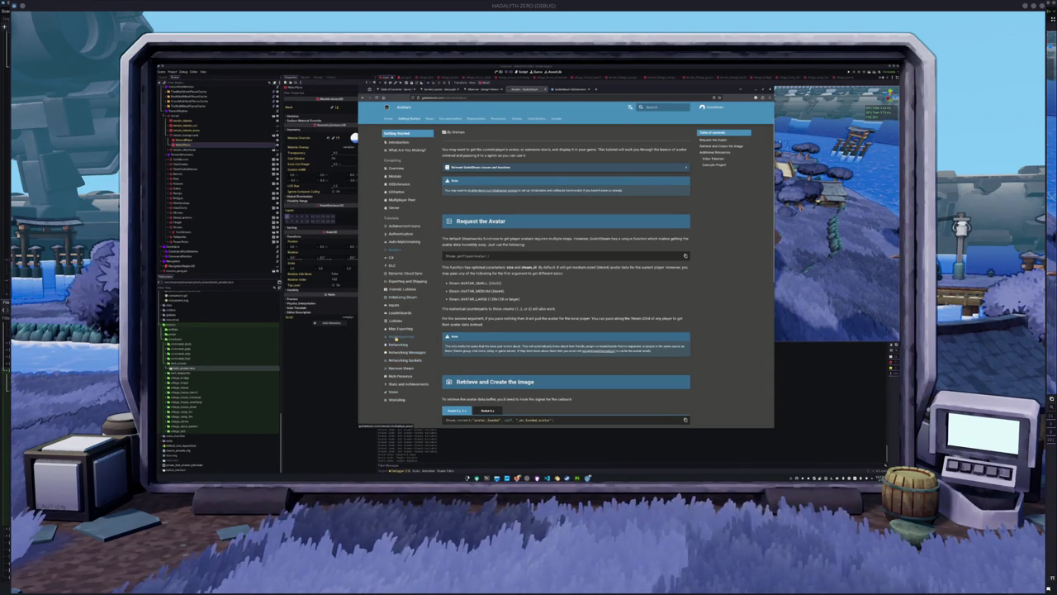
click(395, 336)
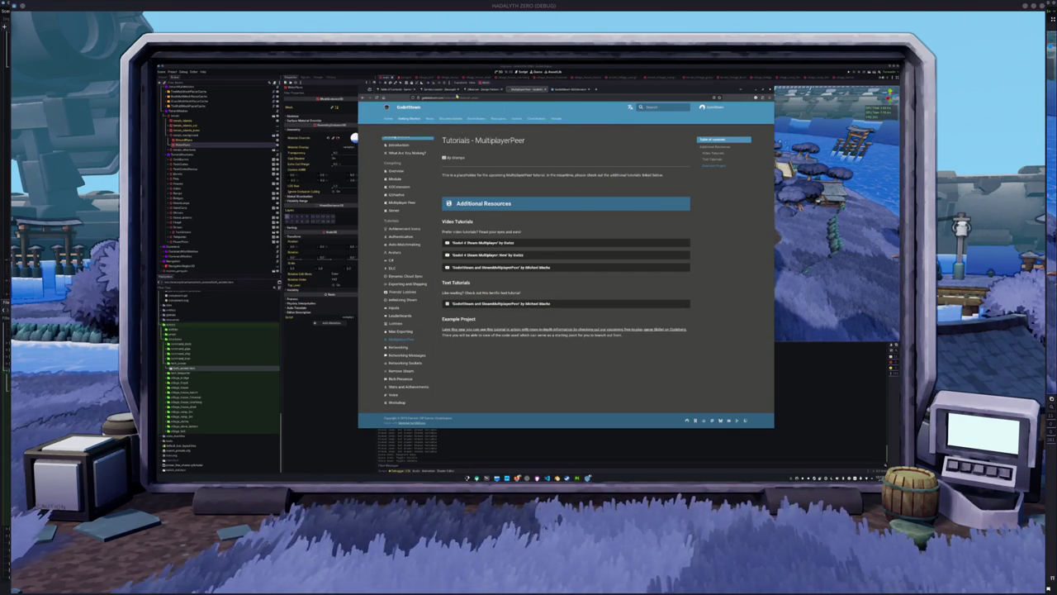
- Go back to the GodotSteam GitHub repo and view doc_classes/SteamMultiplayerPeer.xml's method descriptions
right_click(363, 98)
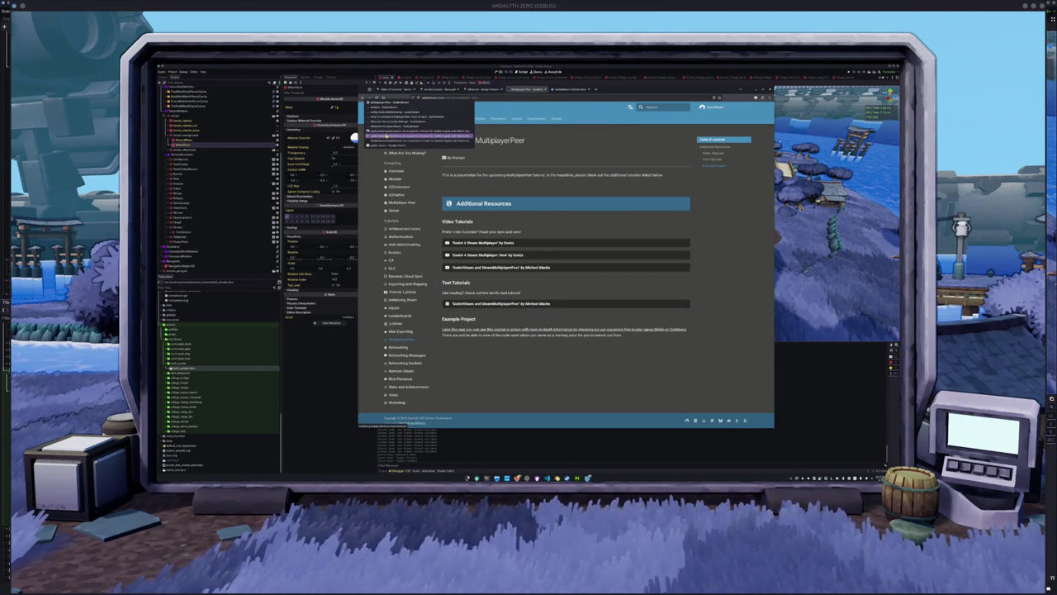
click(387, 133)
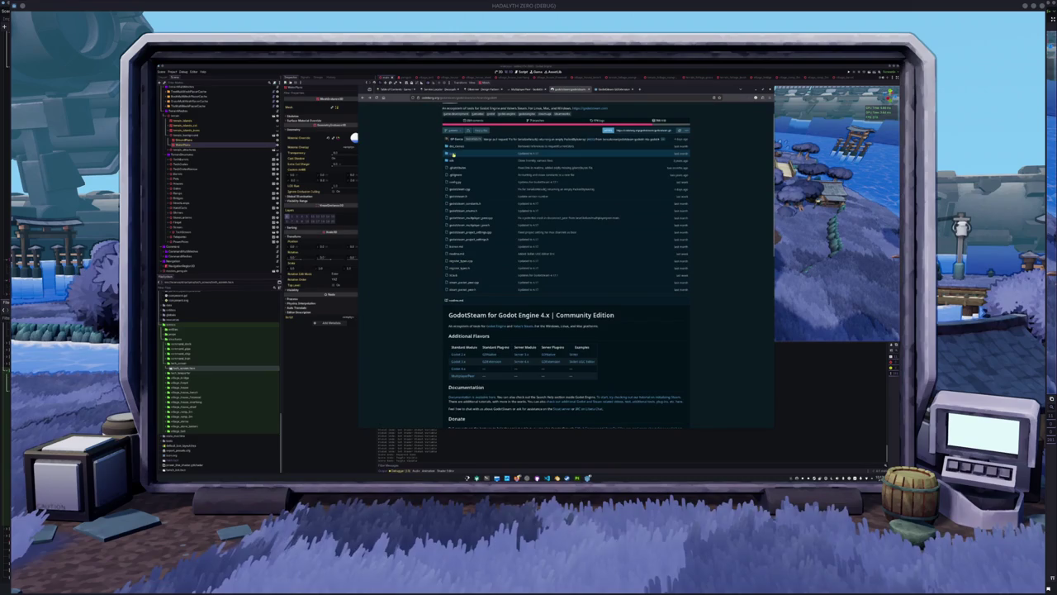
click(453, 152)
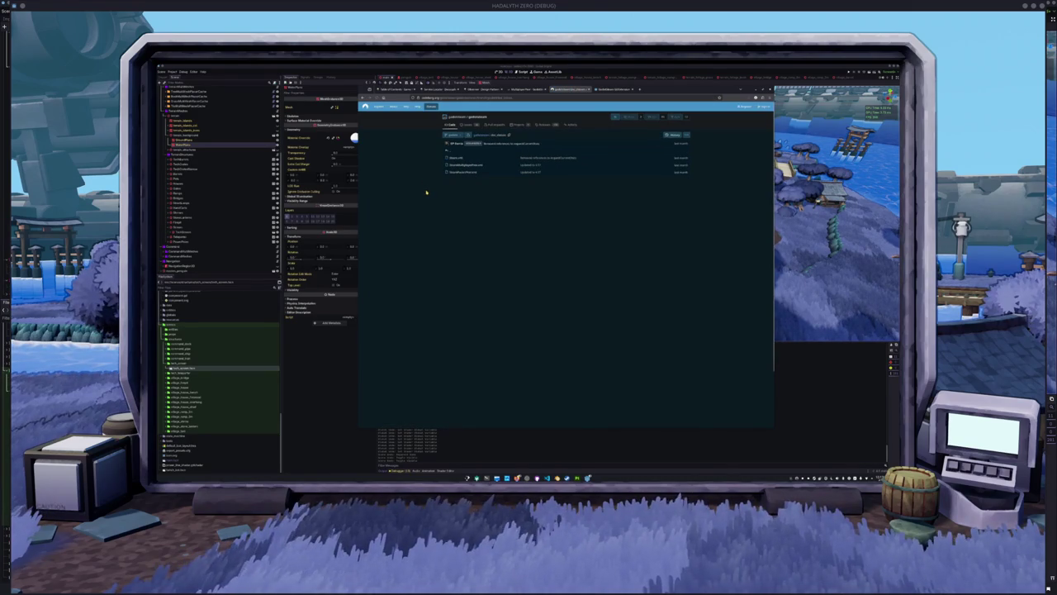
click(459, 172)
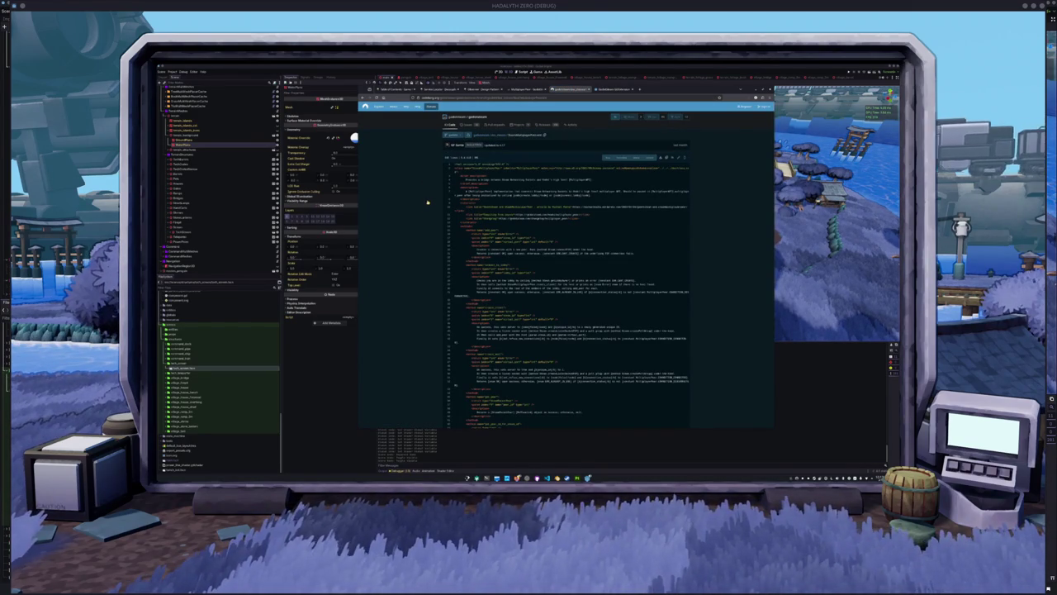
scroll(427, 202, up, 3)
scroll(427, 205, down, 1)
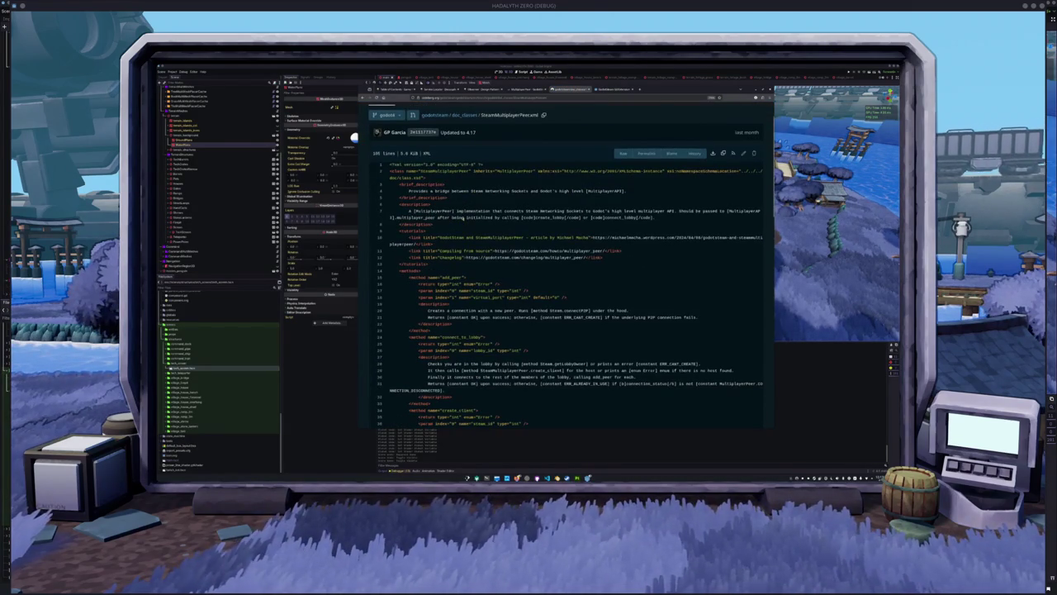
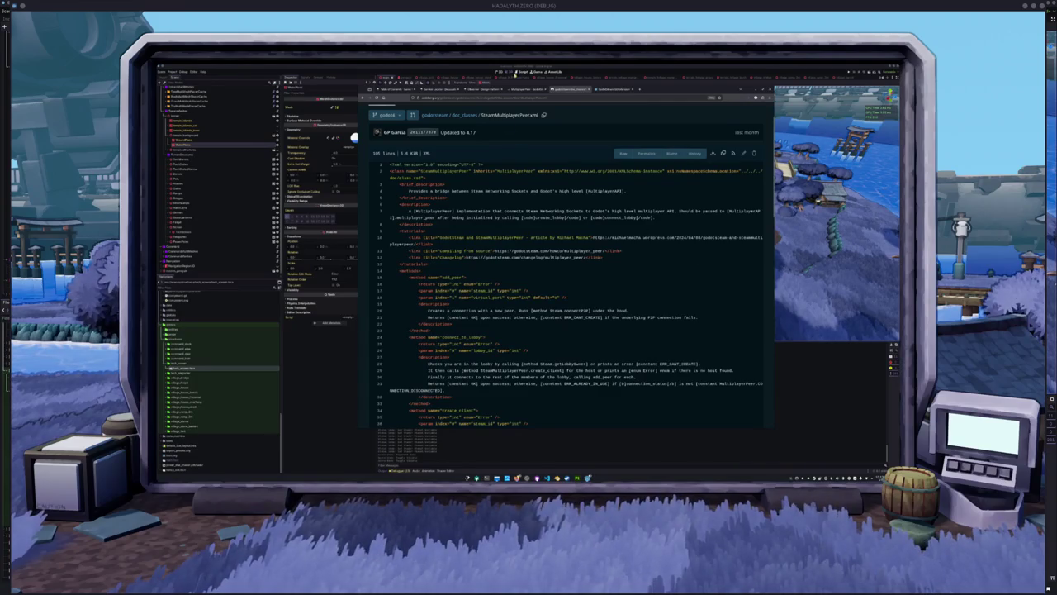
- Go from the MultiplayerPeer tutorial through Authentication and Friends' Lobbies to the Lobbies tutorial
click(533, 88)
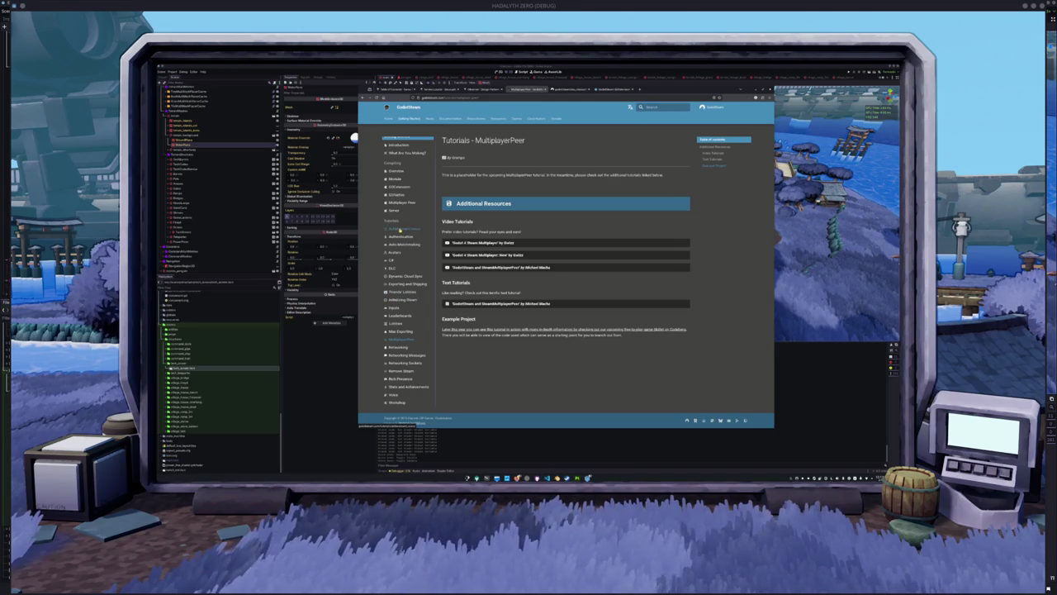
click(400, 237)
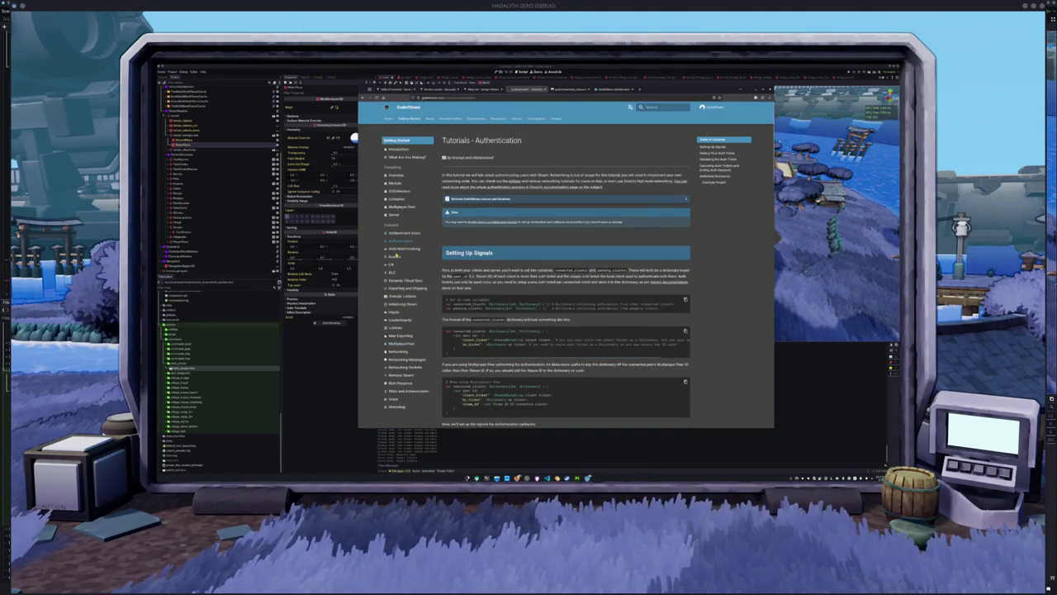
click(394, 281)
click(394, 295)
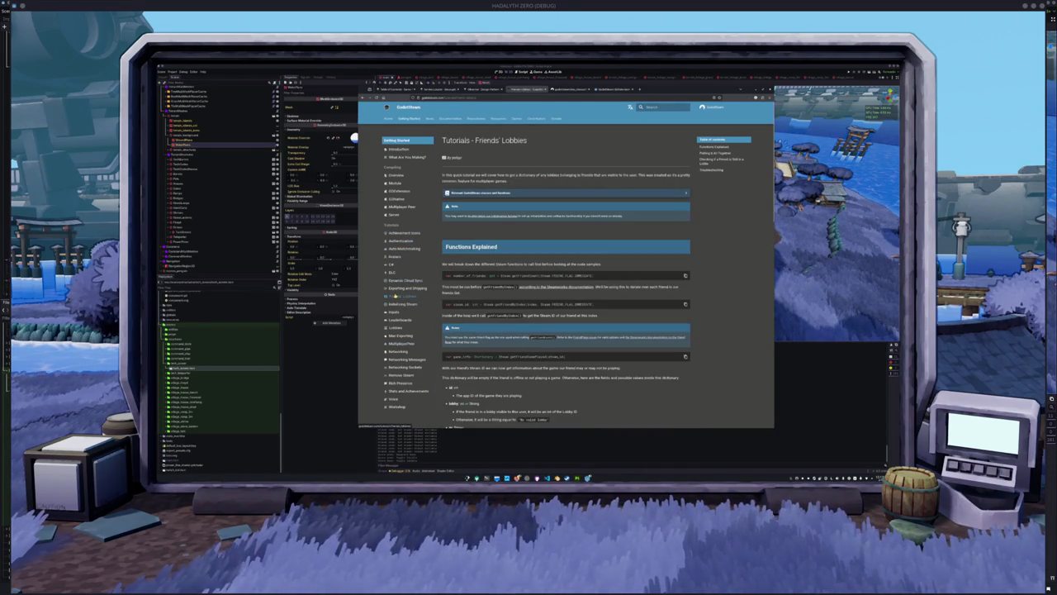
scroll(442, 259, down, 1)
scroll(443, 259, up, 1)
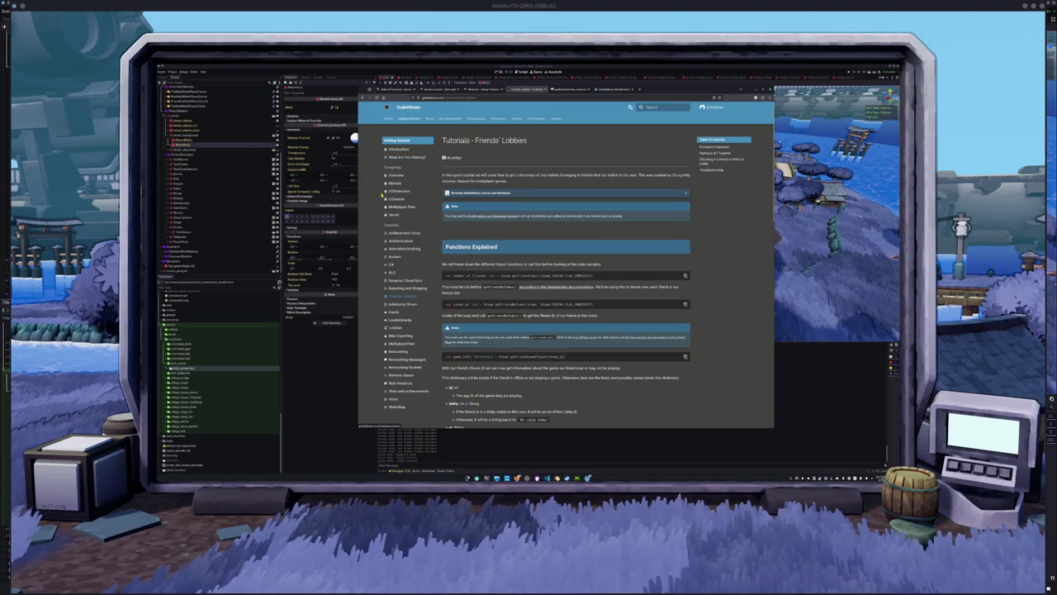
click(395, 328)
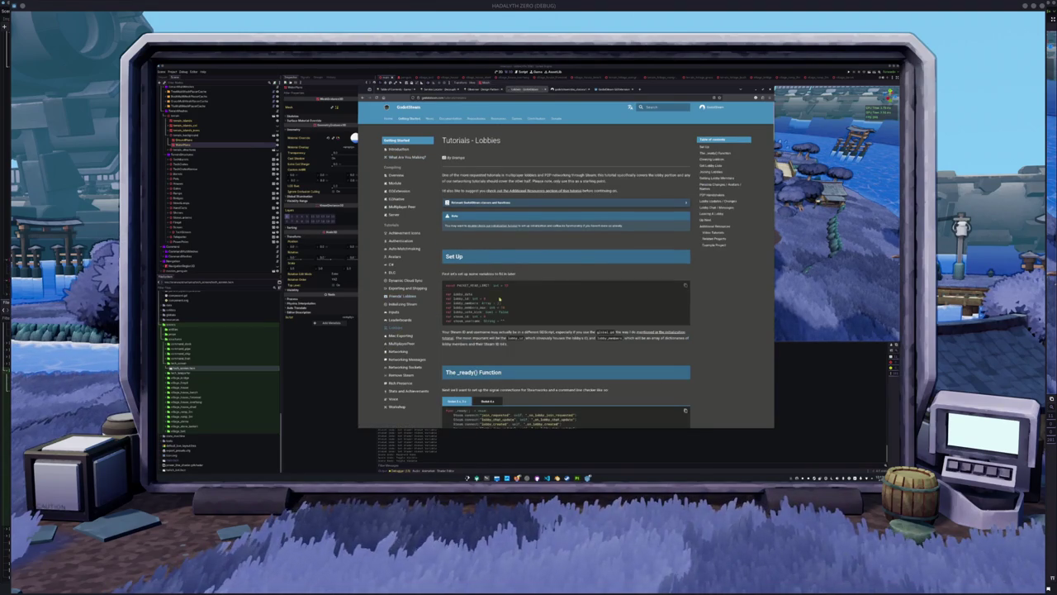
- Read the Lobbies tutorial from The _ready() Function down to Up Next and Additional Resources
scroll(578, 264, down, 5)
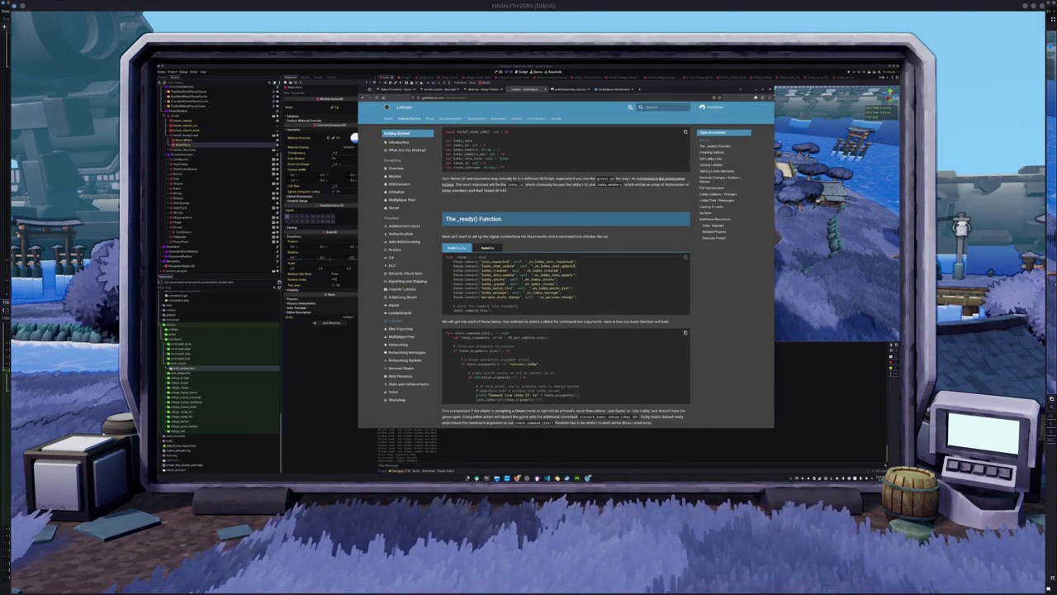
scroll(607, 258, down, 5)
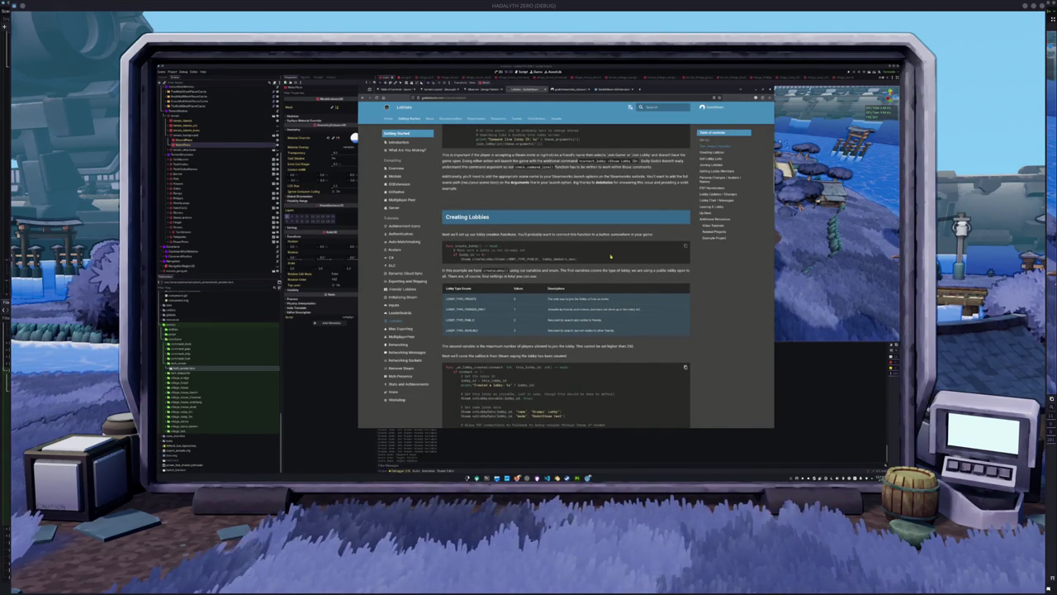
scroll(611, 257, down, 1)
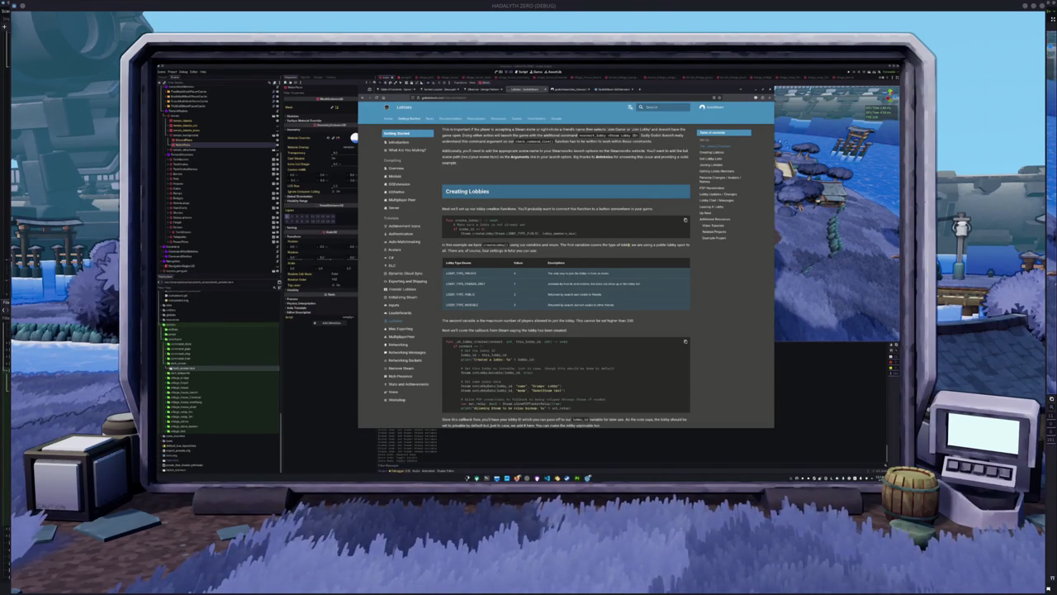
scroll(628, 245, down, 5)
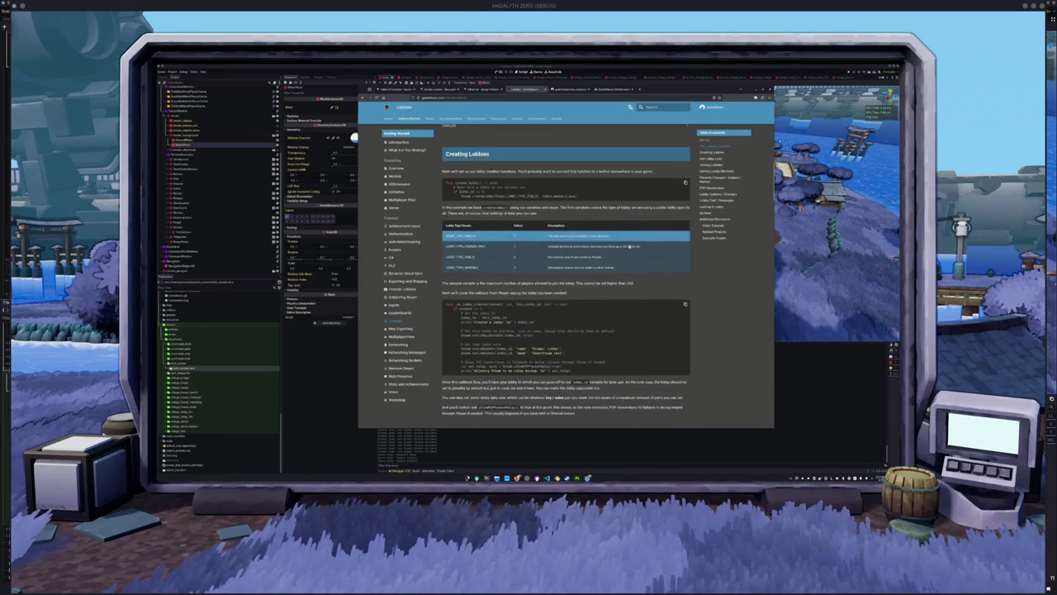
scroll(628, 246, down, 3)
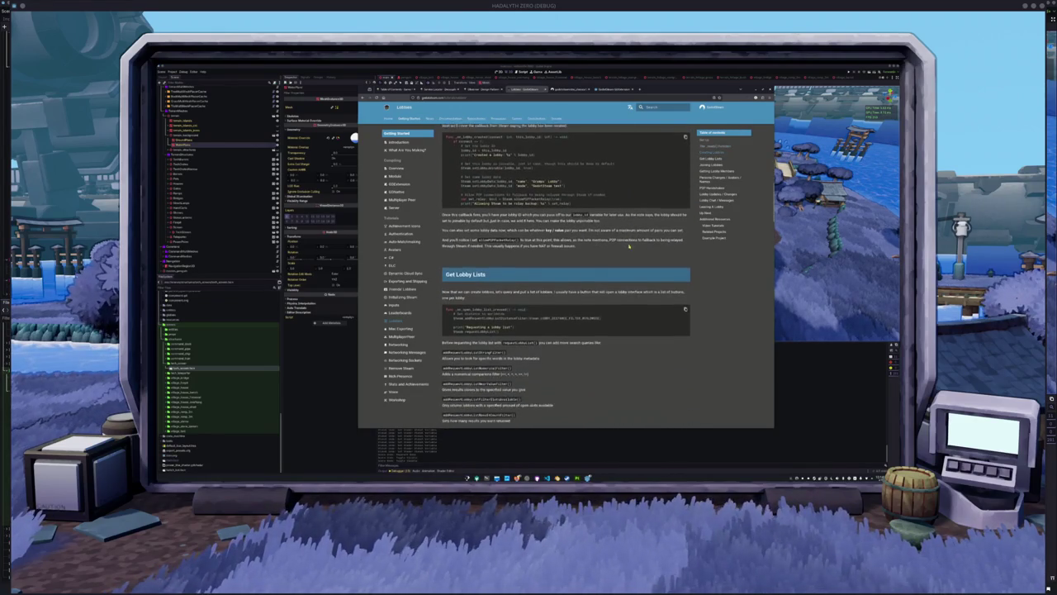
scroll(629, 245, down, 3)
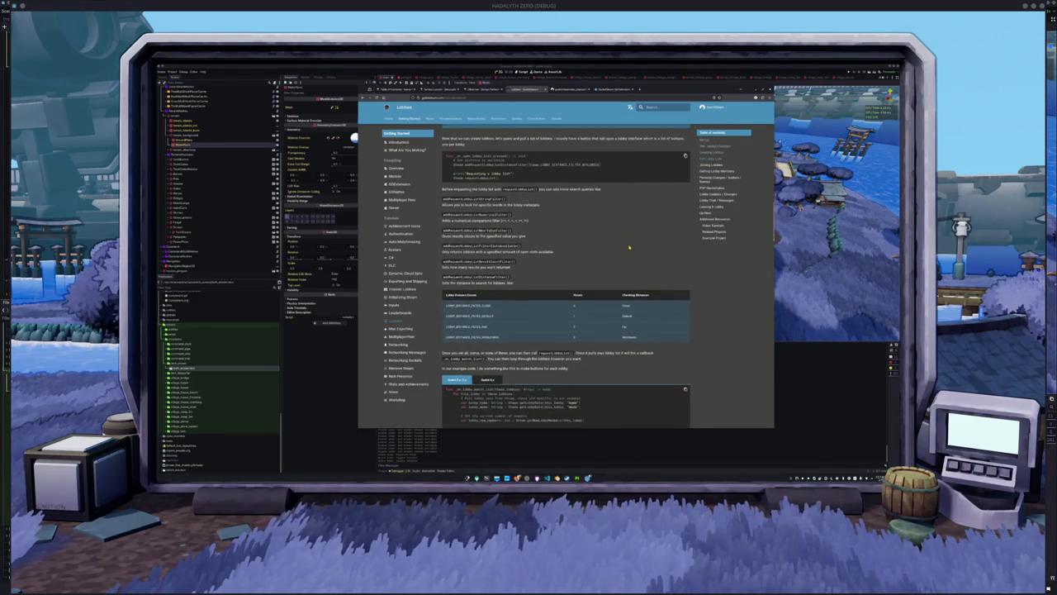
scroll(629, 245, down, 4)
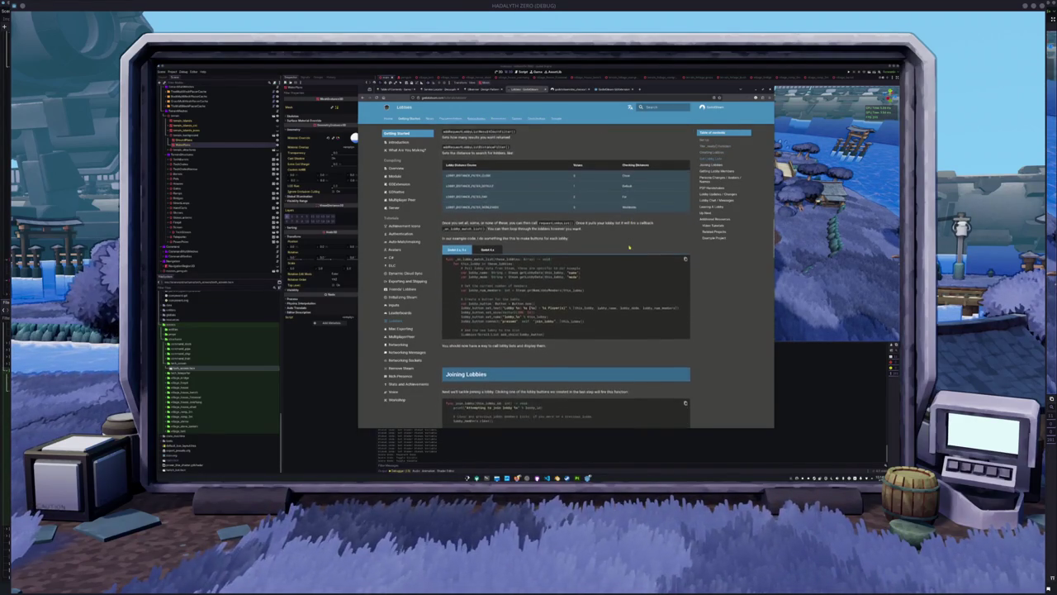
scroll(628, 245, down, 1)
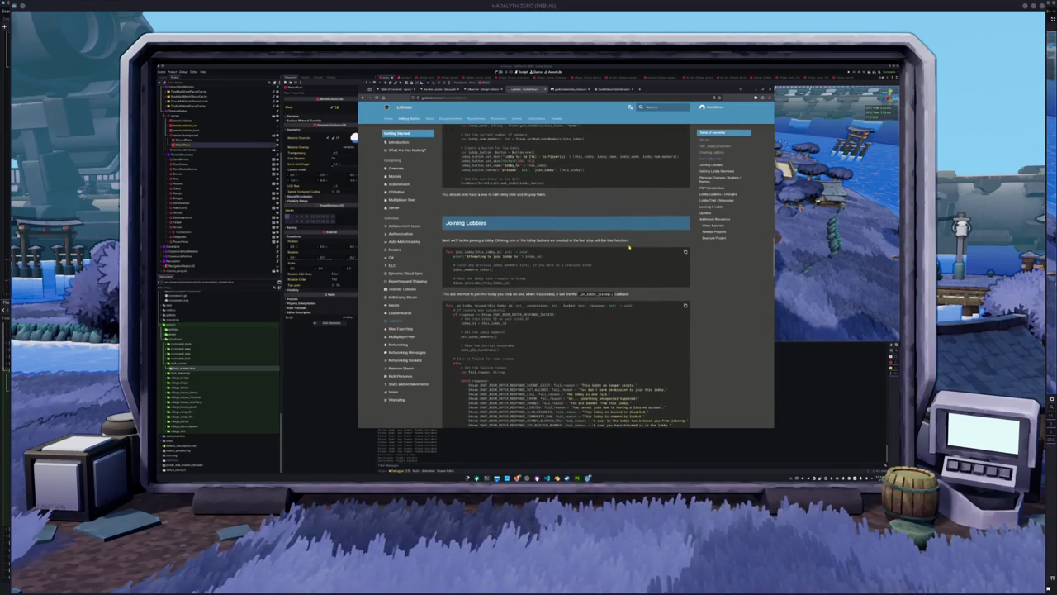
scroll(628, 246, down, 3)
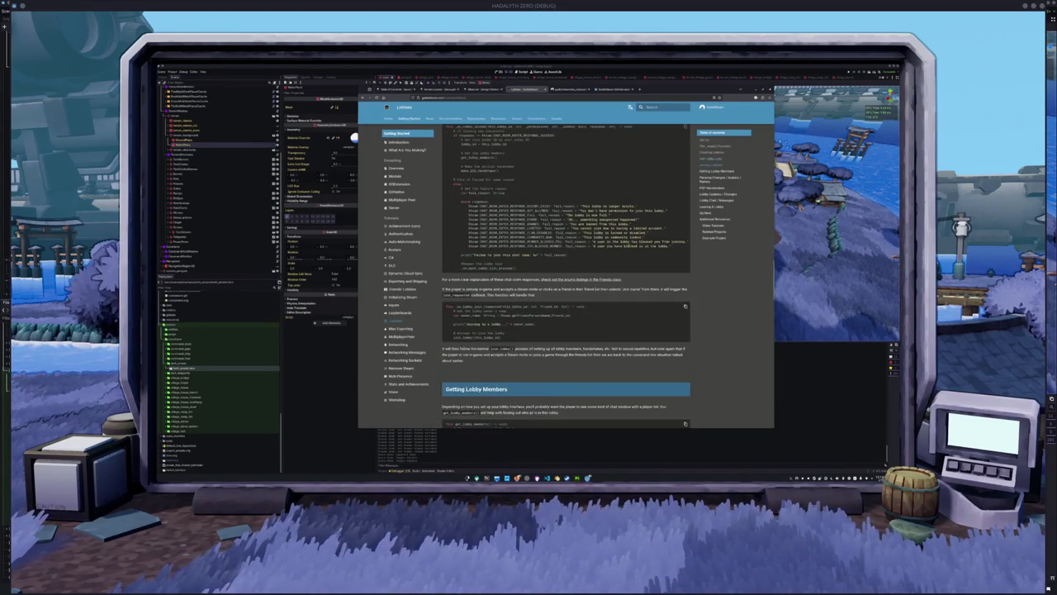
scroll(629, 246, down, 4)
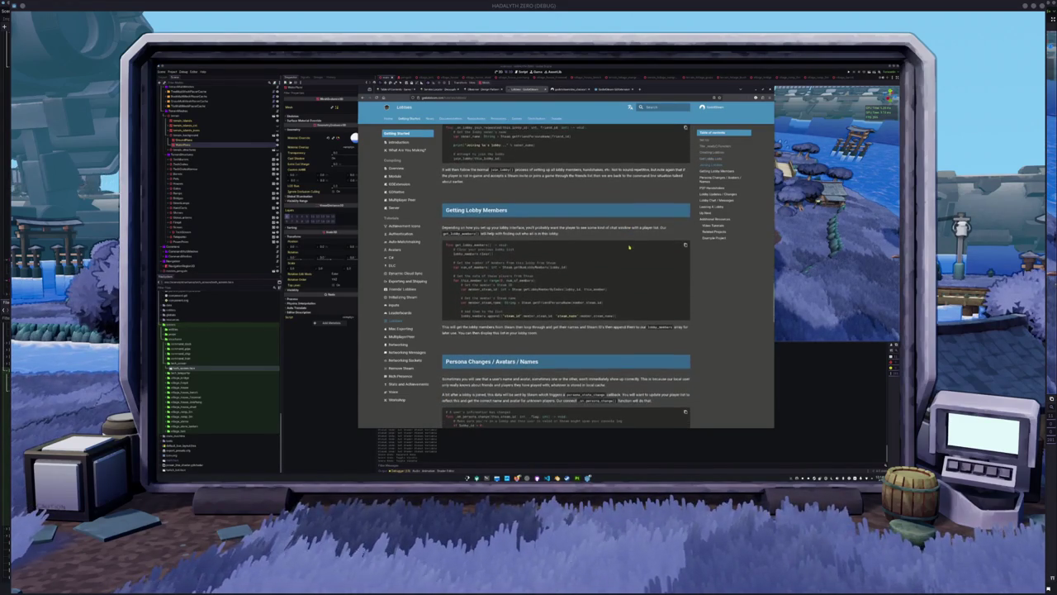
scroll(662, 279, down, 4)
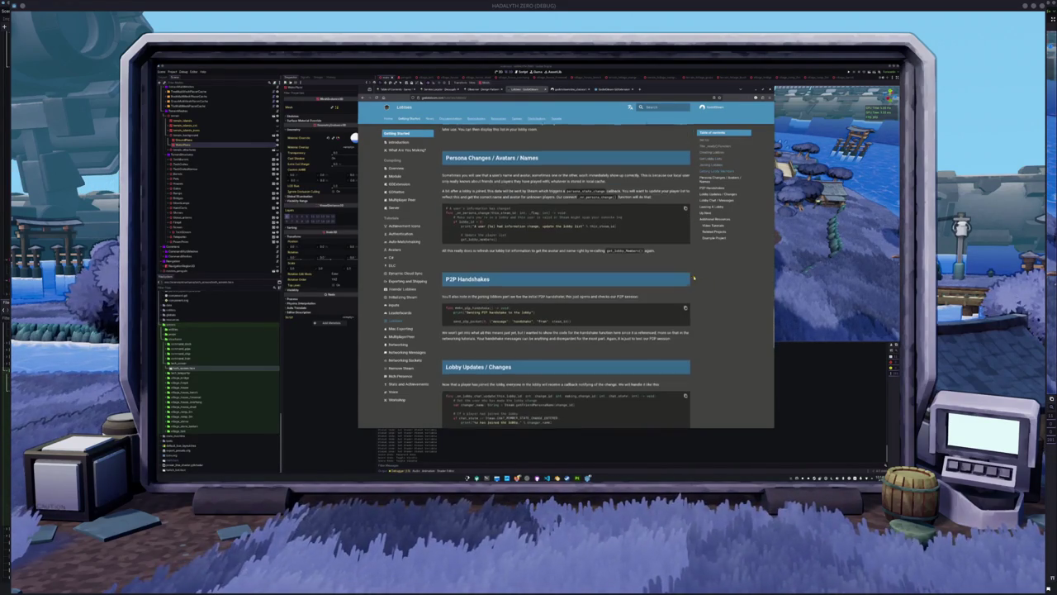
scroll(681, 311, down, 5)
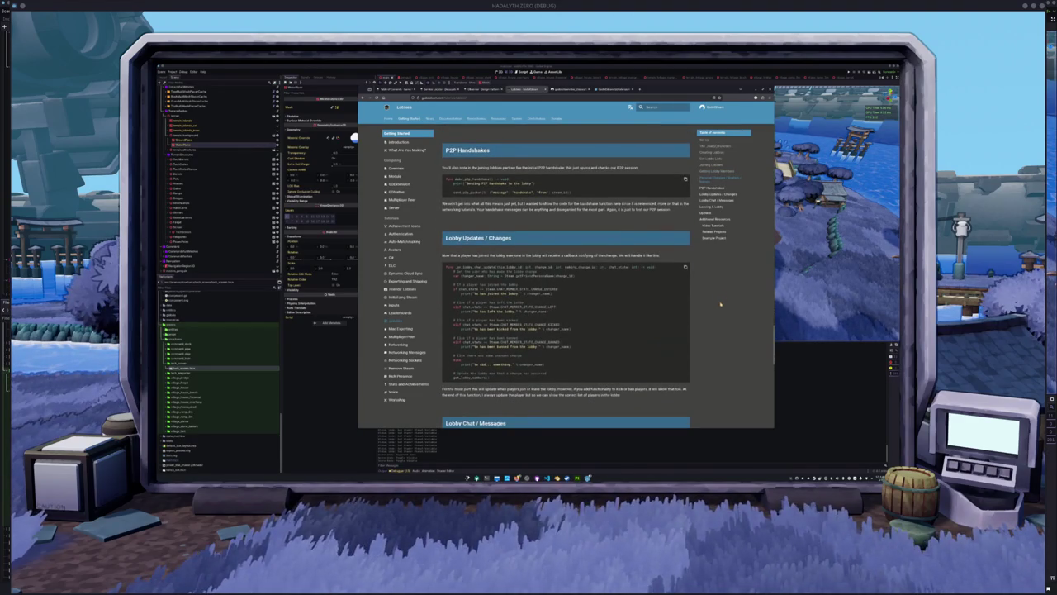
scroll(721, 303, down, 6)
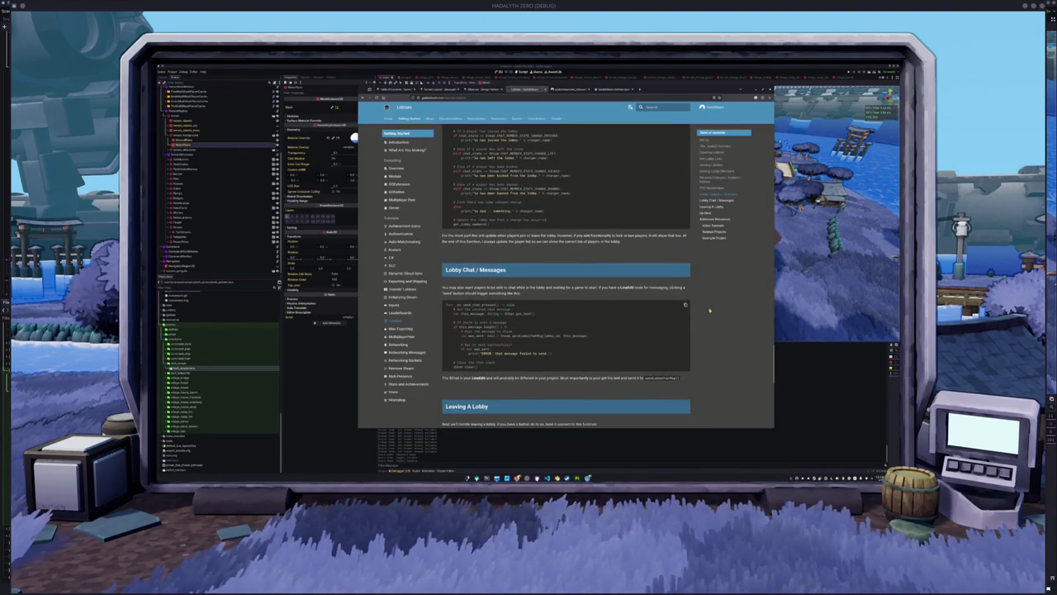
scroll(709, 310, down, 2)
scroll(700, 313, down, 6)
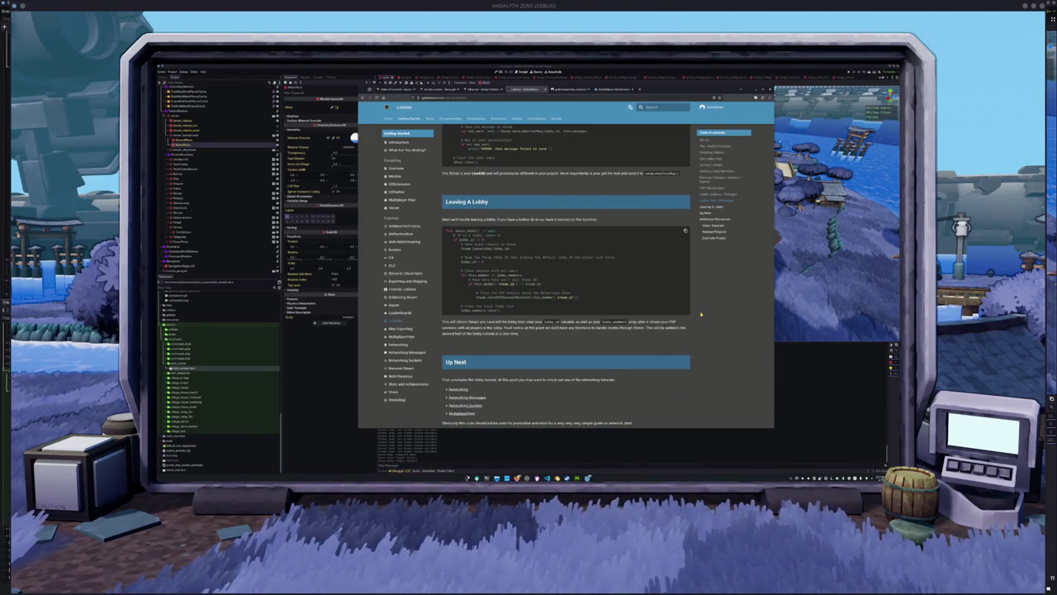
scroll(701, 313, down, 4)
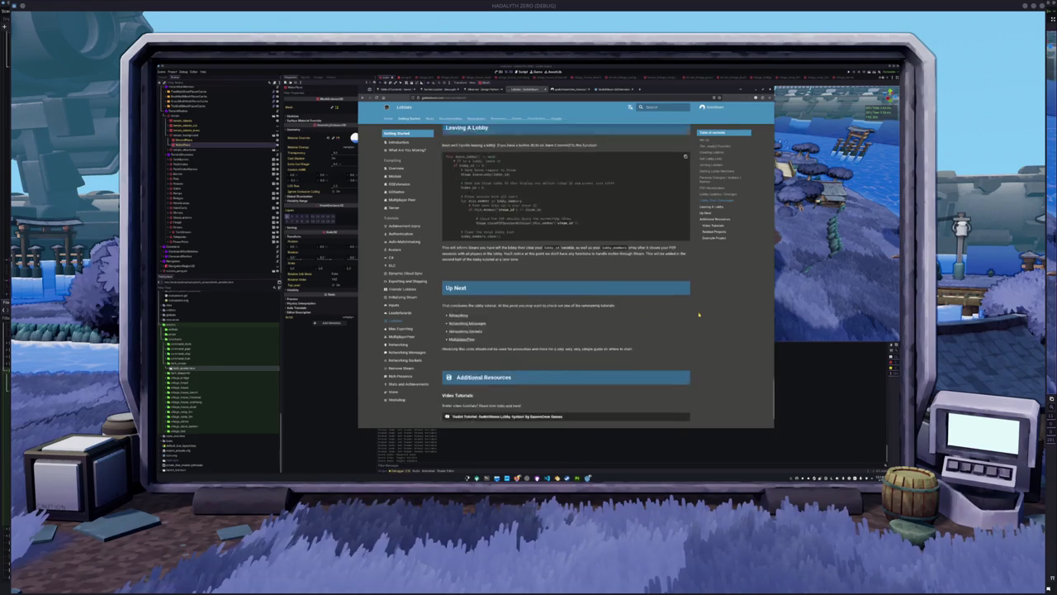
scroll(698, 313, down, 1)
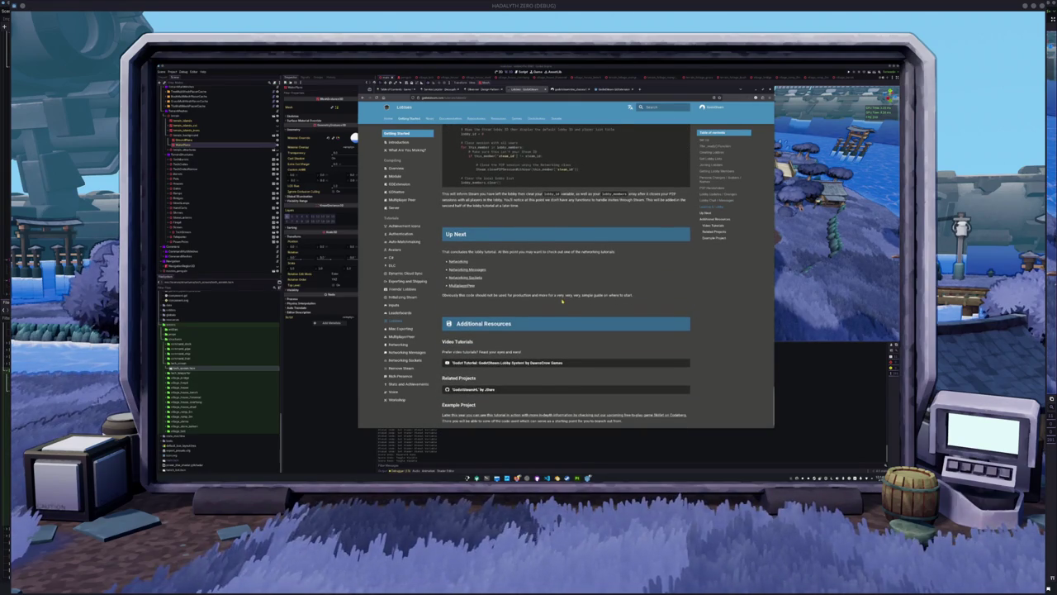
scroll(653, 309, down, 1)
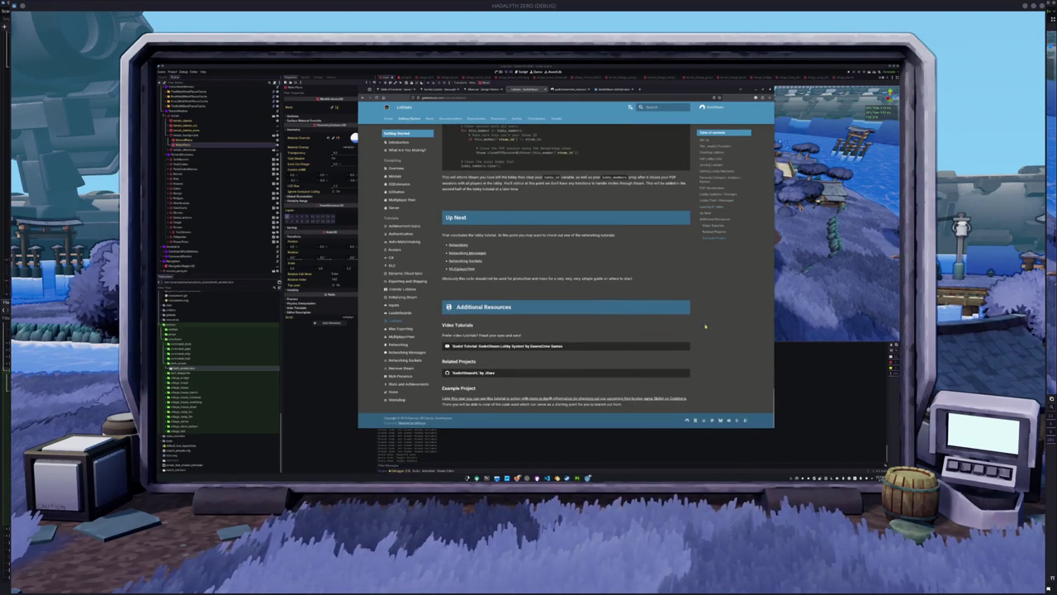
- Check the Godot editor behind the browser and game, return to the Lobbies tutorial, and open the launcher
key(alt+Tab)
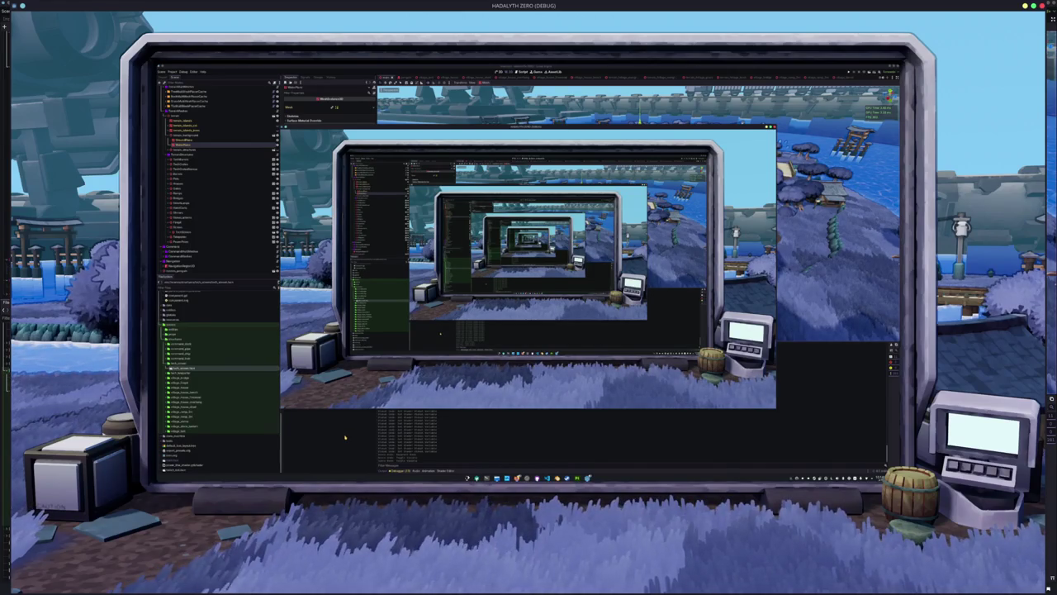
key(alt+Tab)
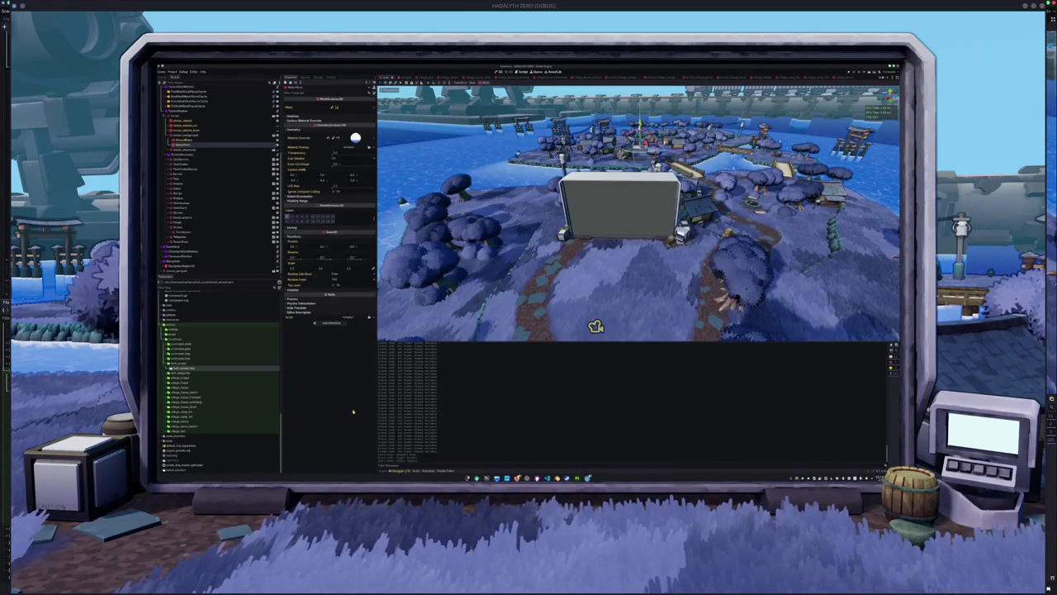
key(alt+Tab)
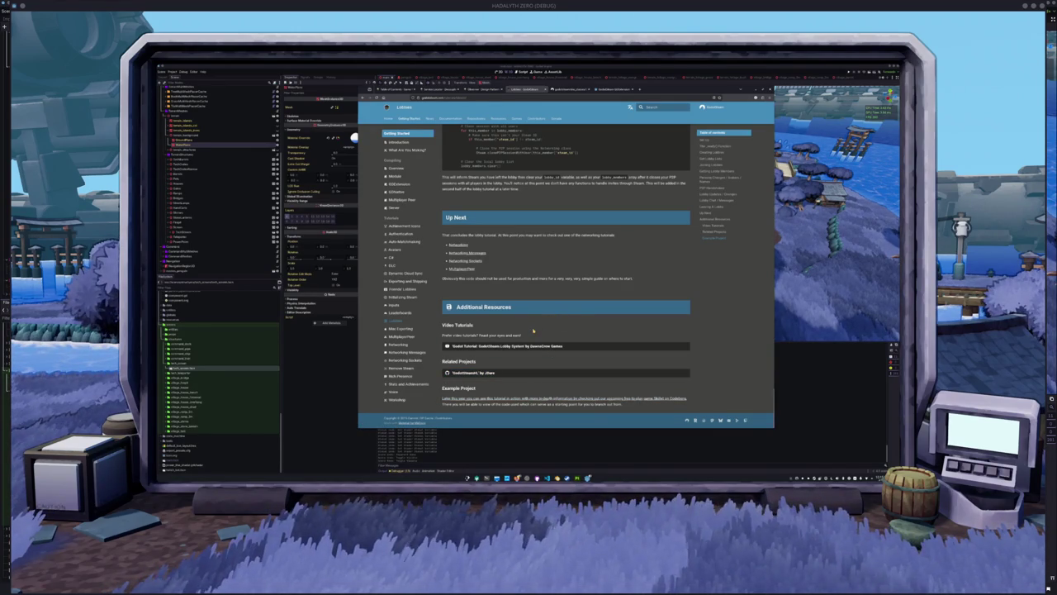
key(super)
- Launch Paint and sketch the puffin's body outline and belly, undoing the stray tail strokes
text(urpaint)
key(Return)
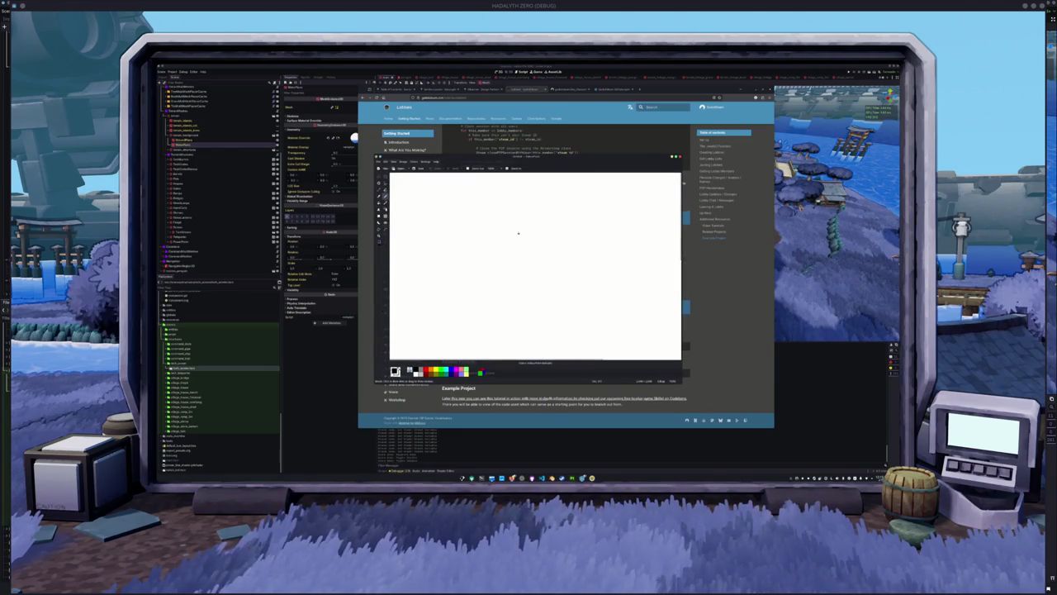
mouse_move(583, 229)
mouse_down()
mouse_move(525, 220)
mouse_move(523, 234)
mouse_move(542, 248)
mouse_move(588, 242)
mouse_move(586, 228)
mouse_move(583, 256)
mouse_move(555, 261)
mouse_move(537, 262)
mouse_move(578, 254)
mouse_move(526, 250)
mouse_up()
key(ctrl+z)
key(ctrl+z)
mouse_move(522, 214)
mouse_down()
mouse_move(487, 212)
mouse_move(463, 236)
mouse_move(475, 266)
mouse_up()
mouse_move(539, 261)
mouse_down()
mouse_move(541, 276)
mouse_move(516, 301)
mouse_move(447, 308)
mouse_move(435, 286)
mouse_move(465, 276)
mouse_move(481, 309)
mouse_move(446, 306)
mouse_move(475, 284)
mouse_move(497, 326)
mouse_move(510, 326)
mouse_move(499, 340)
mouse_move(479, 334)
mouse_move(490, 321)
mouse_move(507, 331)
mouse_move(485, 338)
mouse_move(500, 312)
mouse_move(518, 321)
mouse_move(499, 325)
mouse_up()
key(ctrl+z)
key(ctrl+z)
key(ctrl+z)
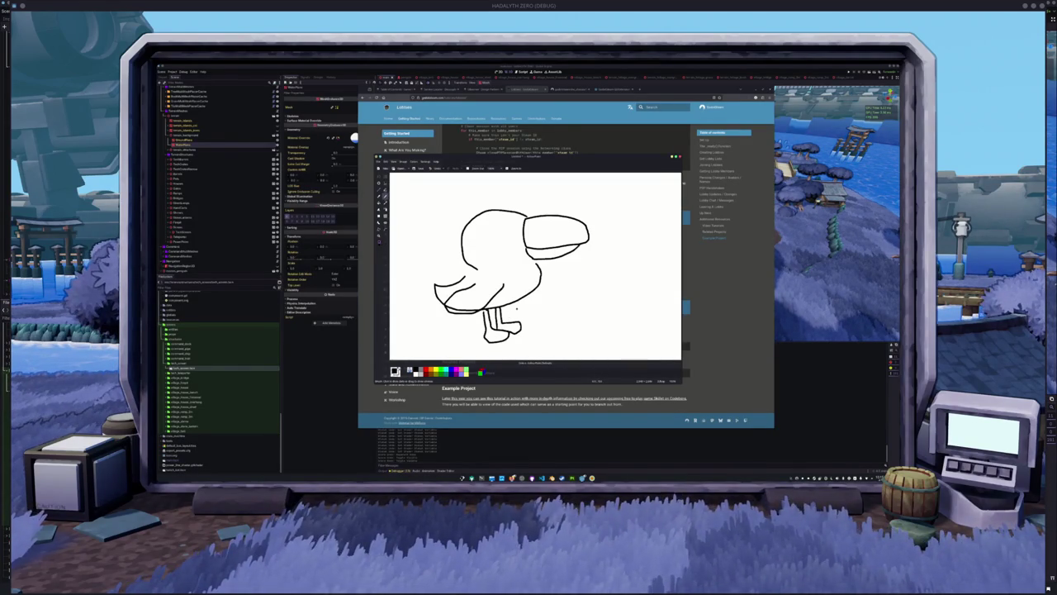
- Add the puffin's hooked tail, eye and handwritten 'Puffbin' label, then hide the drawing
click(442, 311)
mouse_move(467, 271)
mouse_down()
mouse_move(413, 286)
mouse_move(414, 304)
mouse_move(442, 299)
mouse_up()
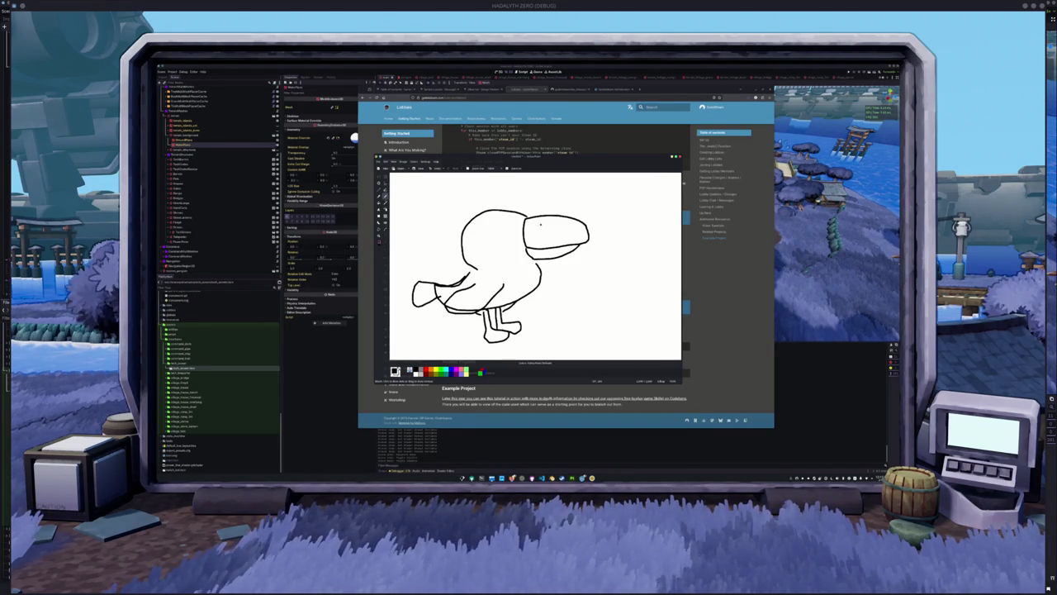
mouse_move(499, 224)
mouse_down()
mouse_move(481, 243)
mouse_move(499, 224)
mouse_up()
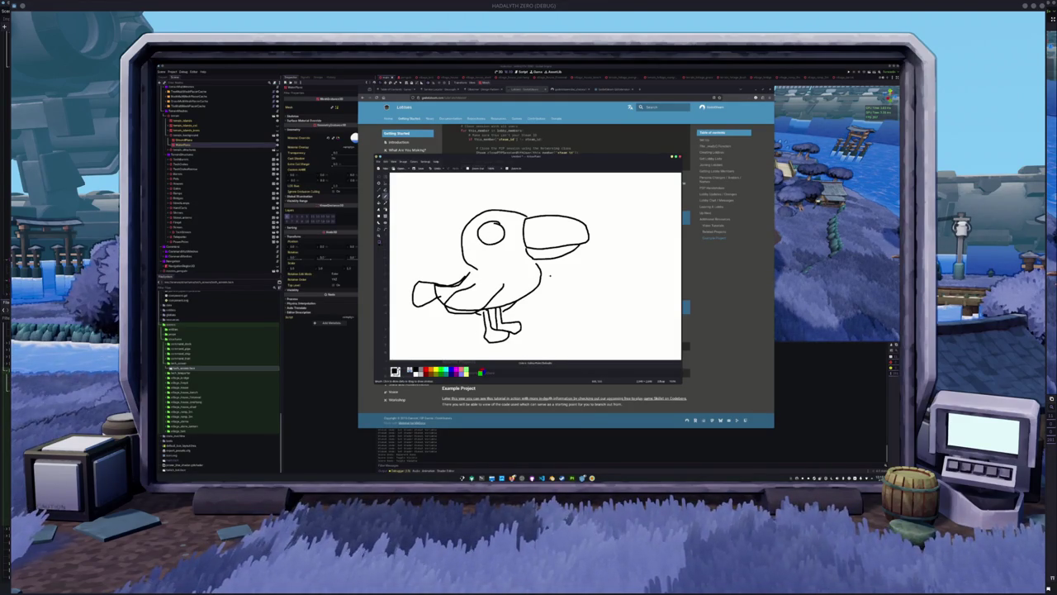
mouse_move(564, 283)
mouse_down()
mouse_move(562, 311)
mouse_move(565, 290)
mouse_move(584, 302)
mouse_move(593, 281)
mouse_move(596, 306)
mouse_move(643, 277)
mouse_up()
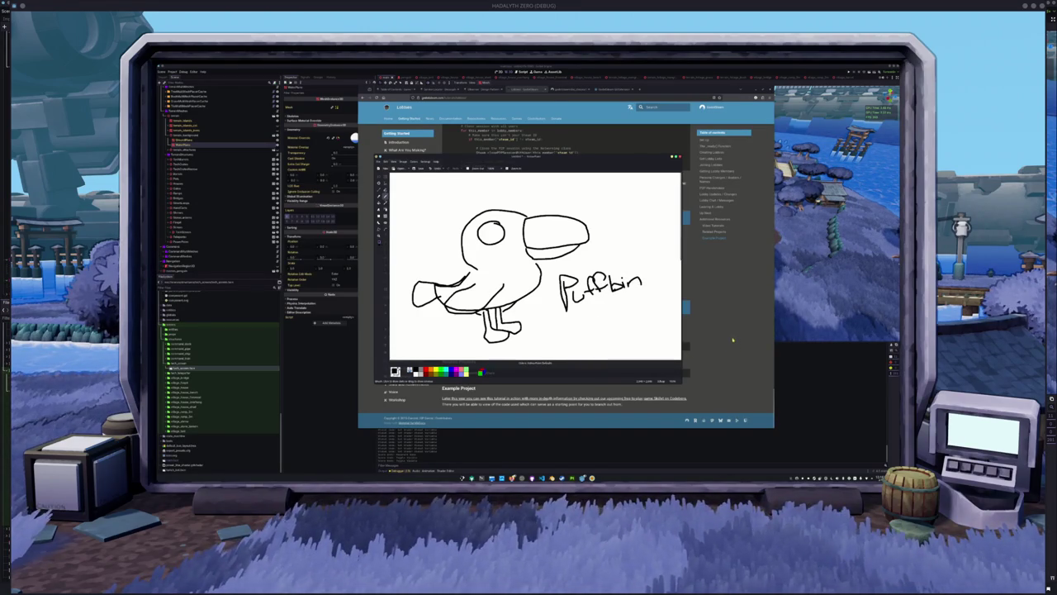
key(Escape)
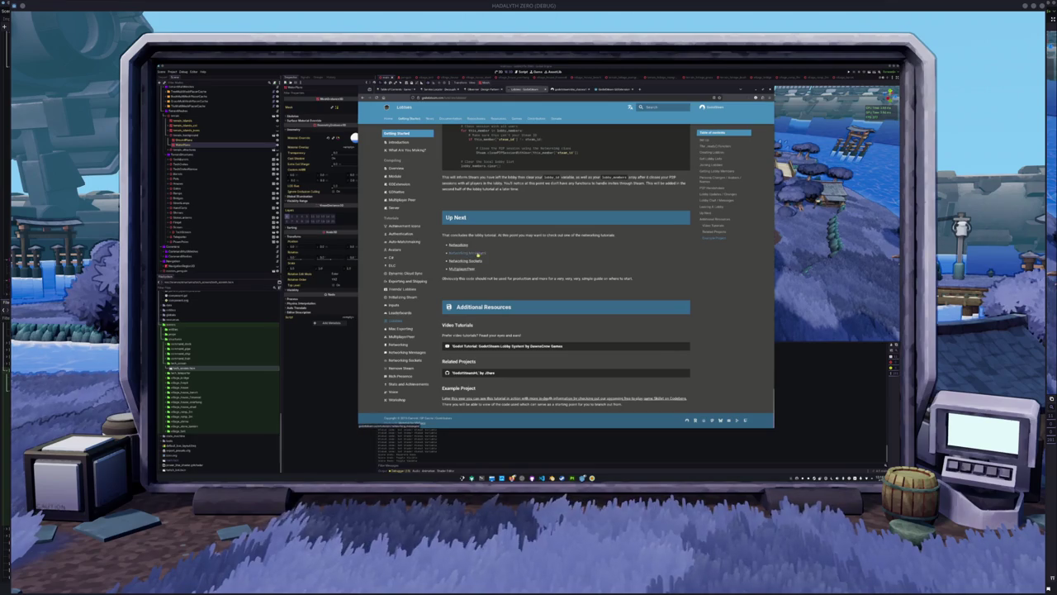
click(582, 478)
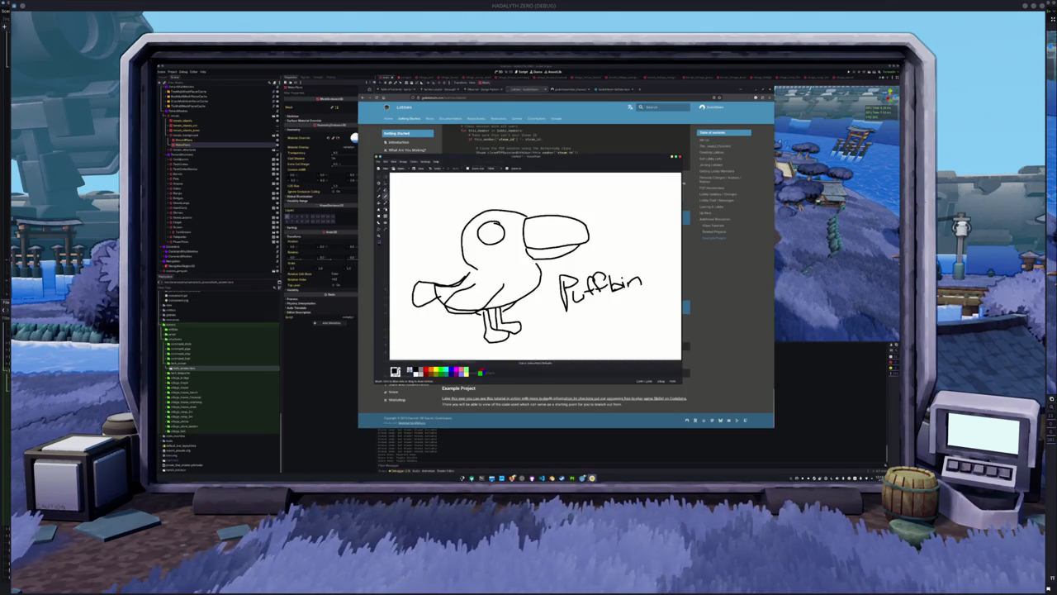
key(Escape)
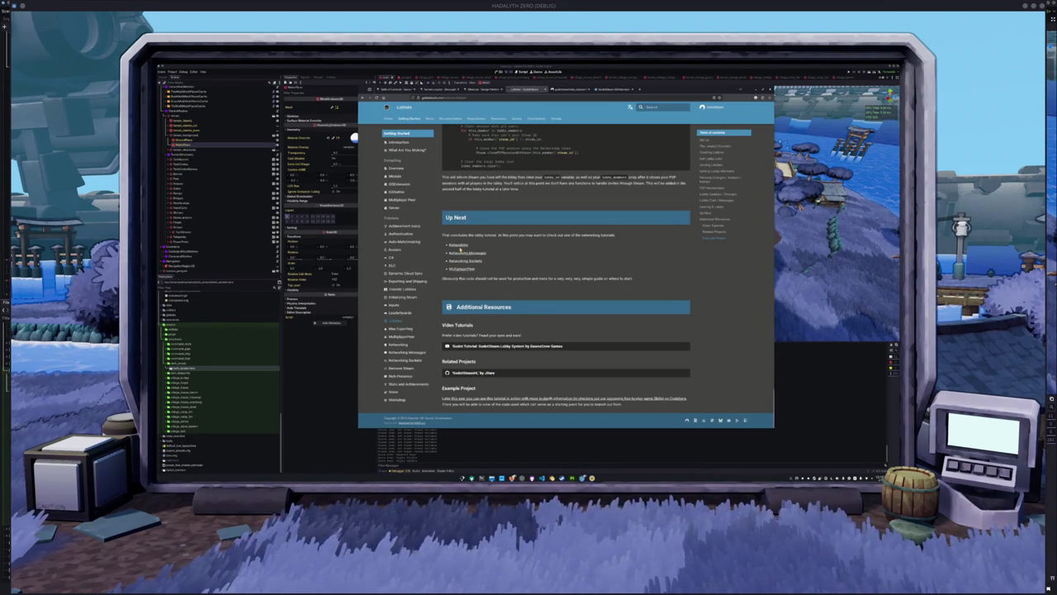
- Open the Networking tutorial in a new tab and read to the P2P packet sections, highlighting send_p2p_handshake()
middle_click(457, 245)
click(571, 89)
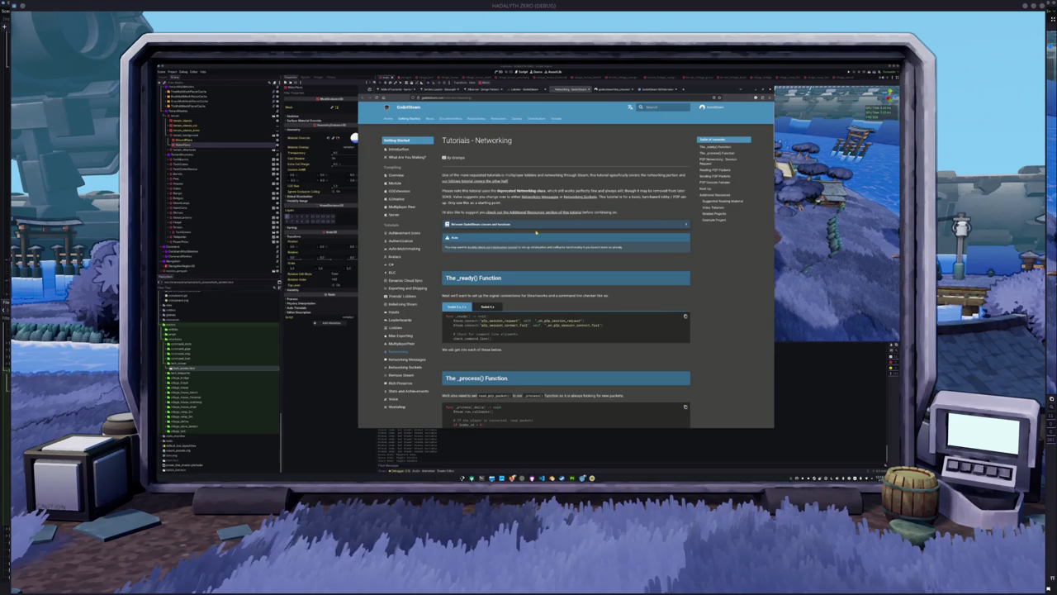
scroll(541, 236, down, 3)
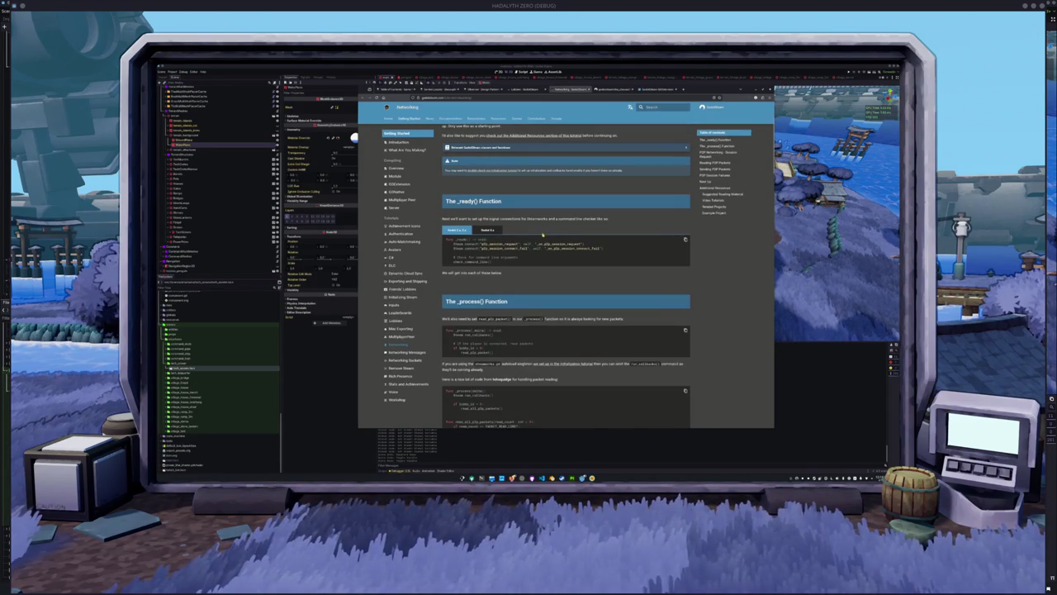
scroll(686, 201, down, 1)
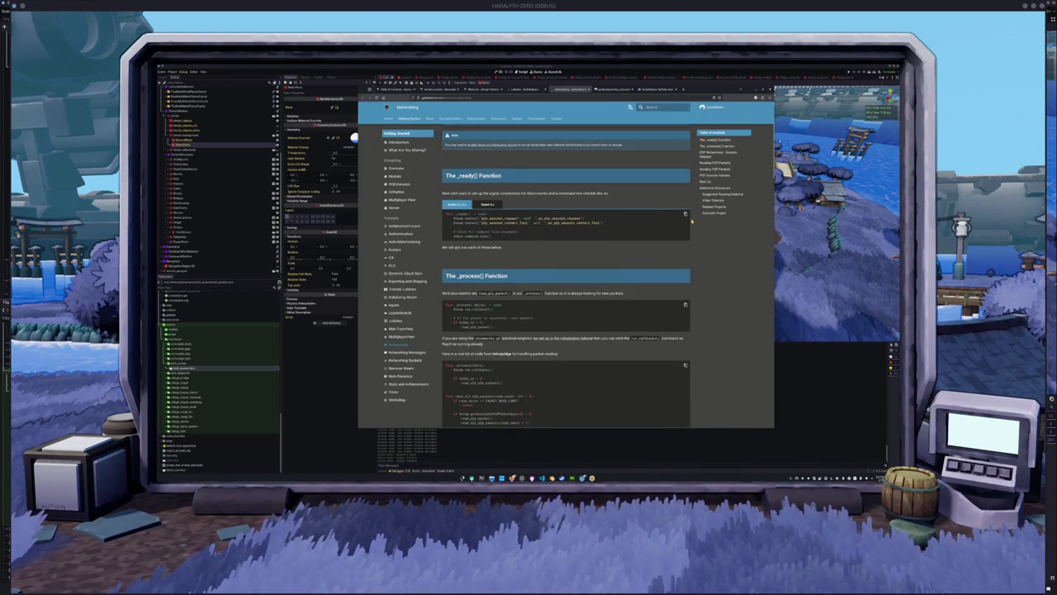
scroll(692, 220, down, 7)
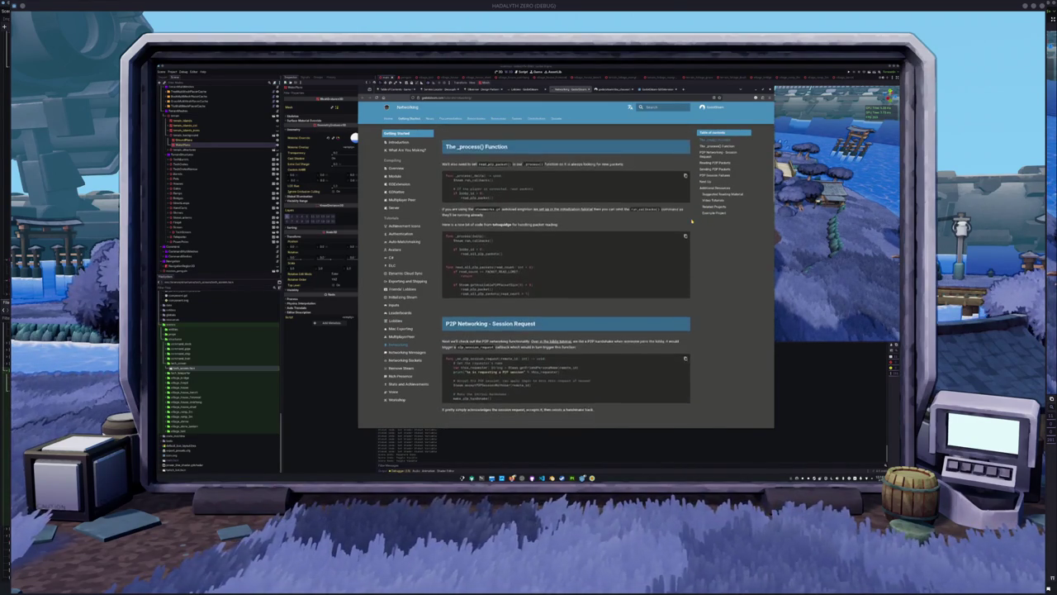
scroll(692, 221, down, 4)
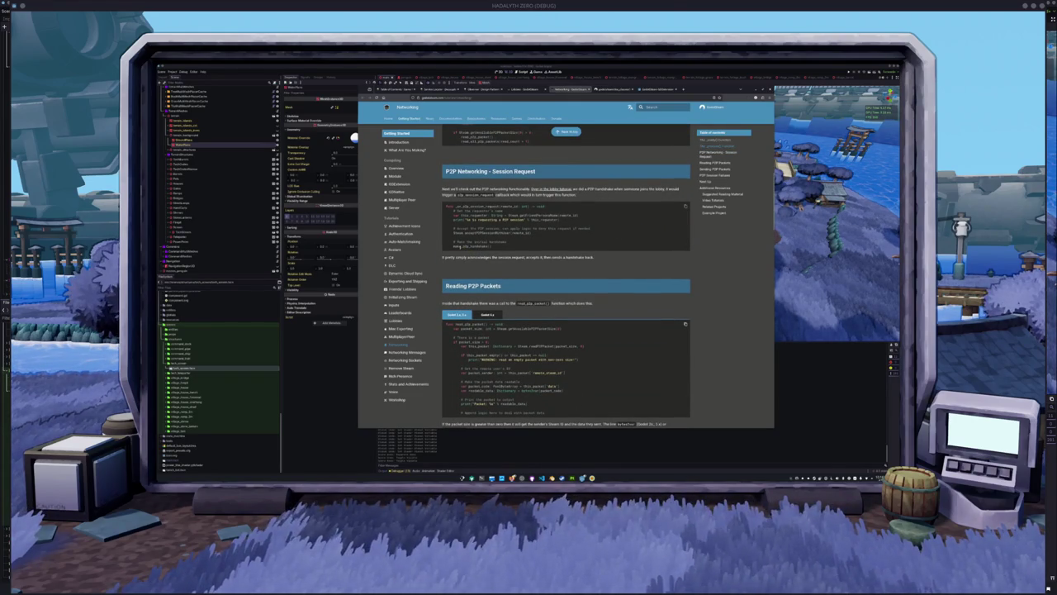
drag(451, 246, 501, 247)
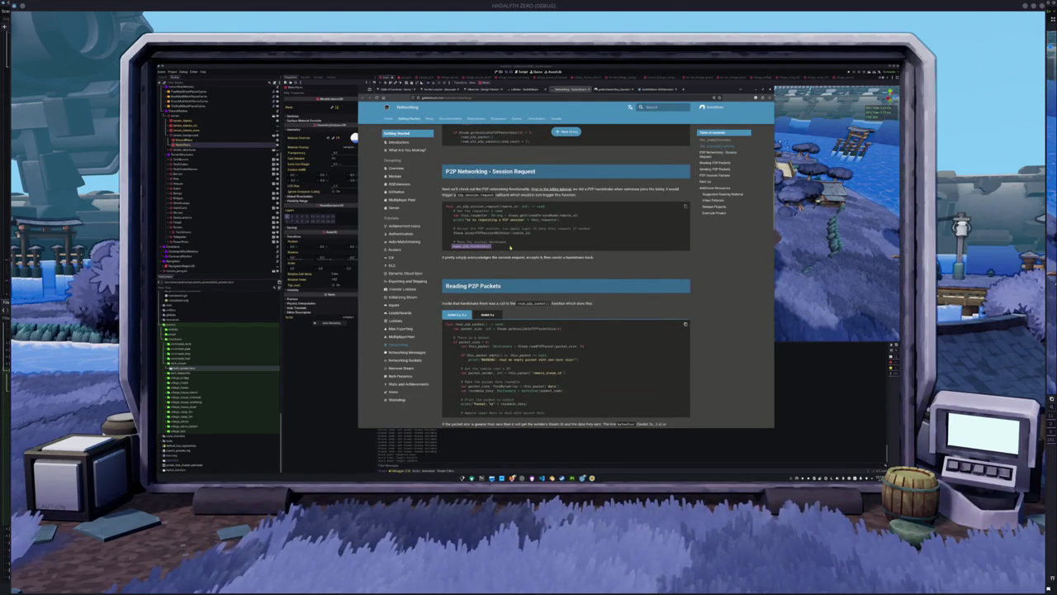
scroll(506, 247, up, 3)
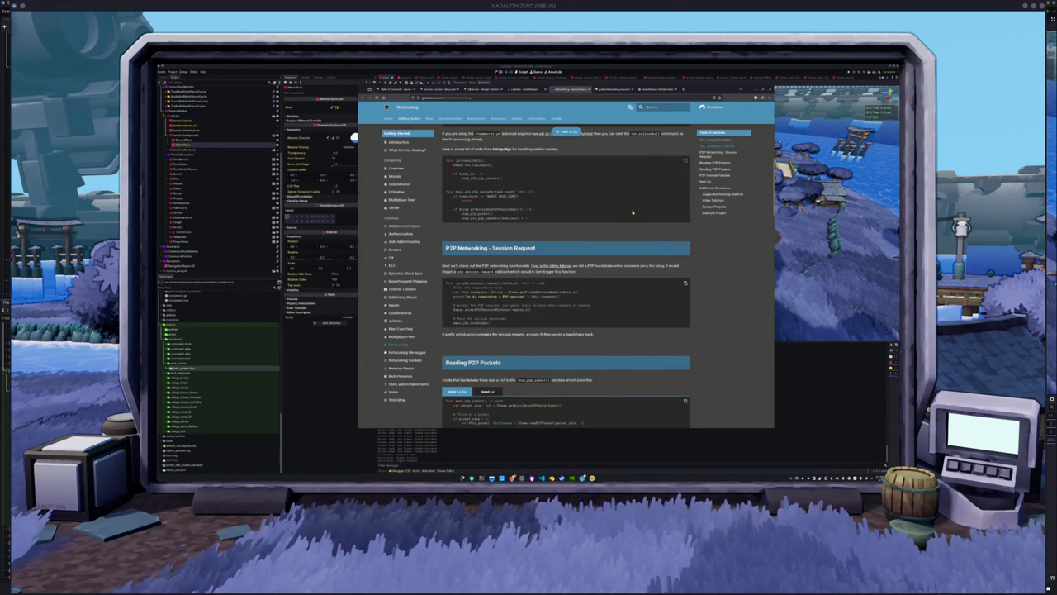
scroll(633, 213, down, 8)
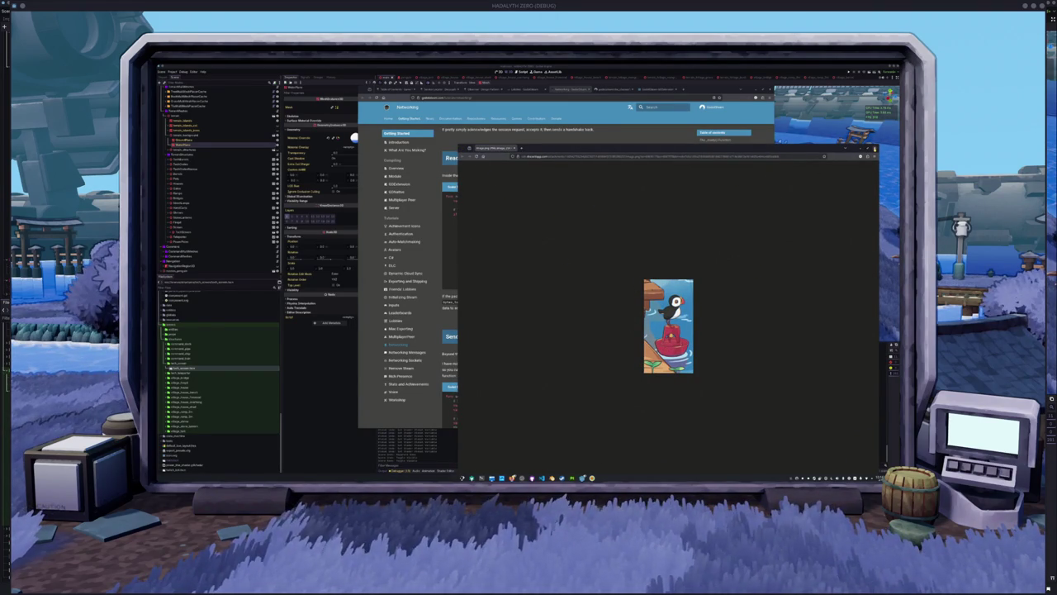
- Save the puffin picture over the existing image.png, then close the image window
right_click(667, 324)
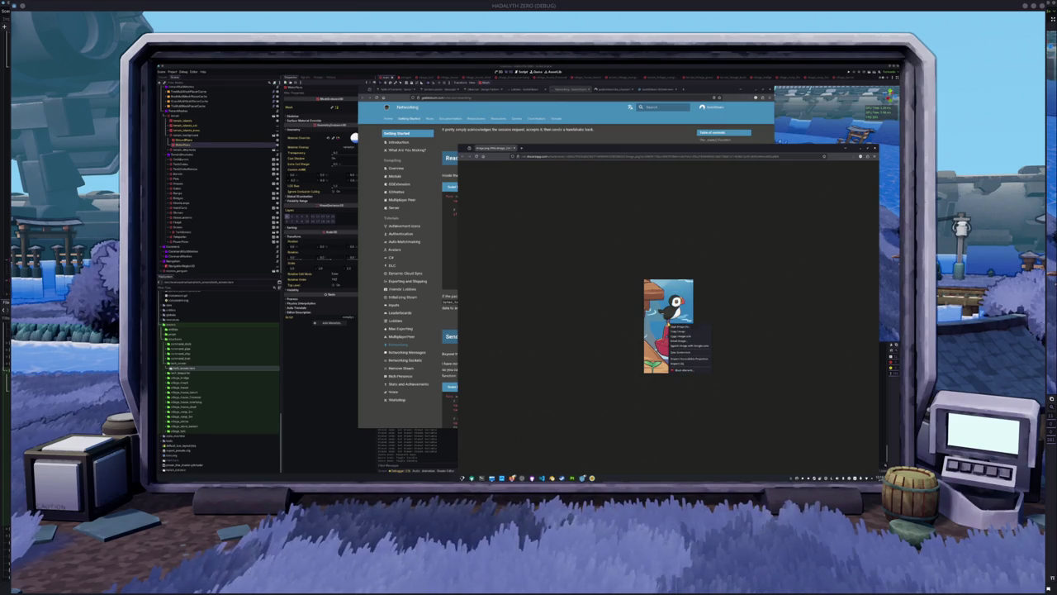
click(682, 331)
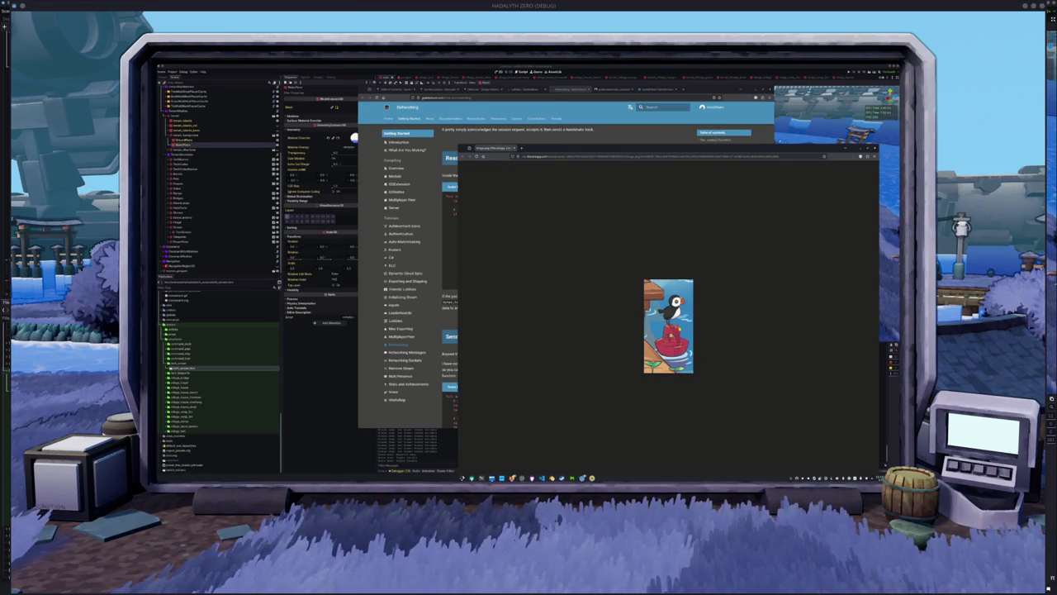
click(768, 239)
click(694, 331)
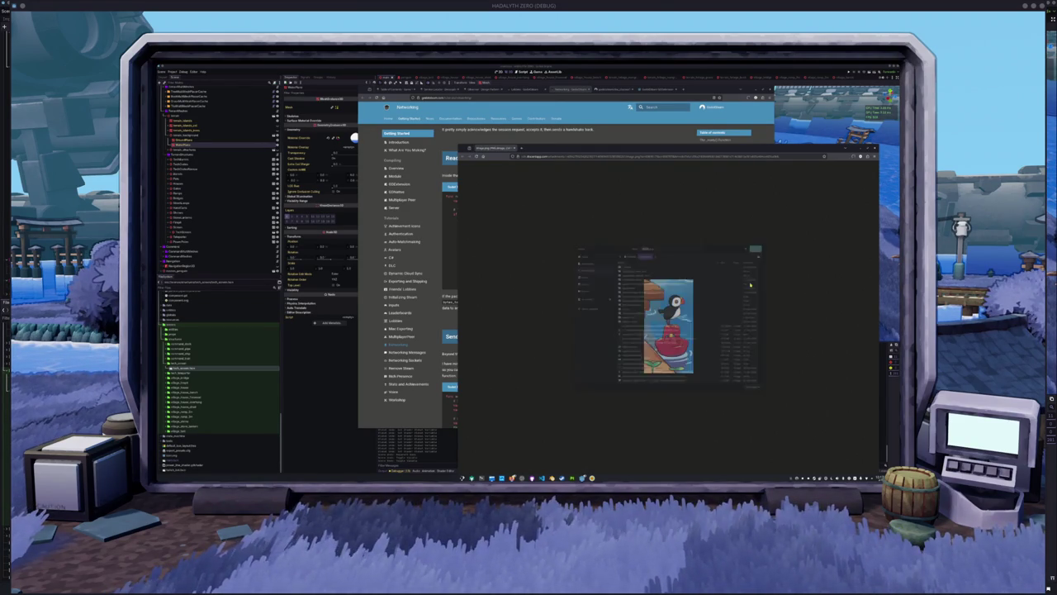
click(875, 149)
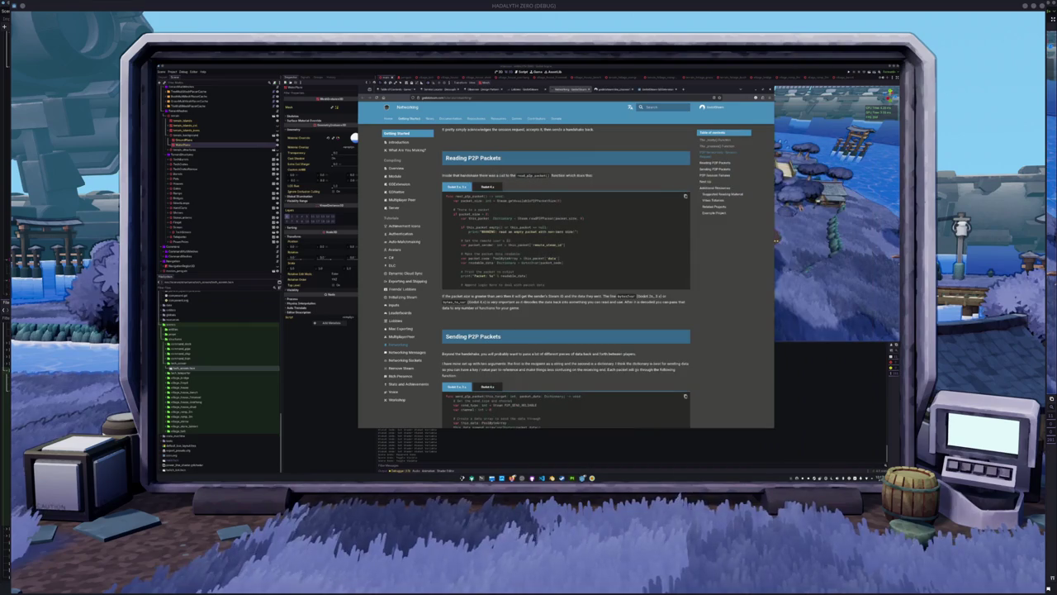
- Scroll to the bottom of the Networking tutorial to its Additional Resources list
scroll(711, 276, down, 4)
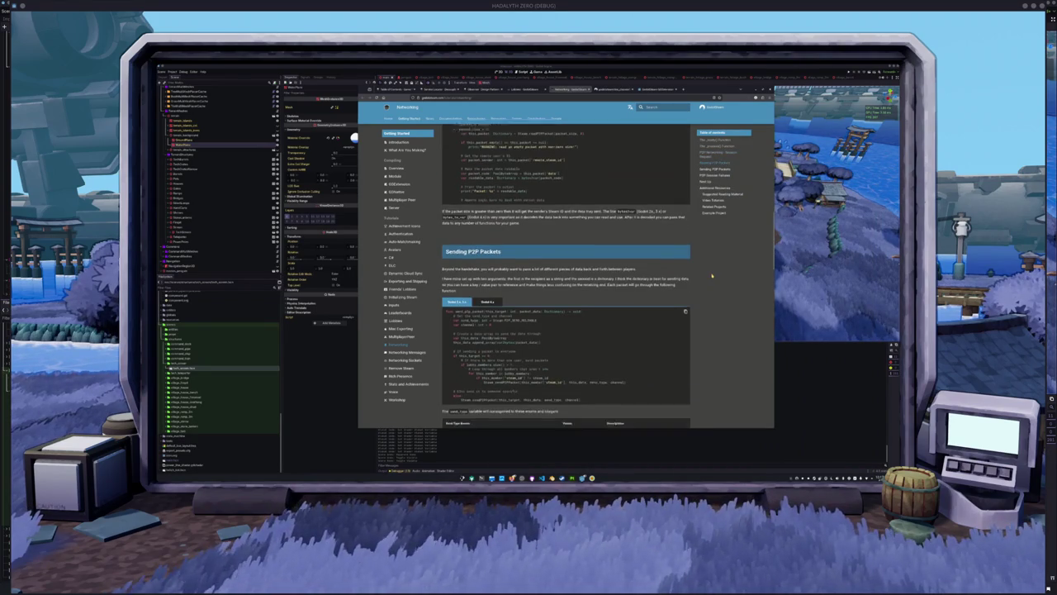
scroll(712, 276, down, 3)
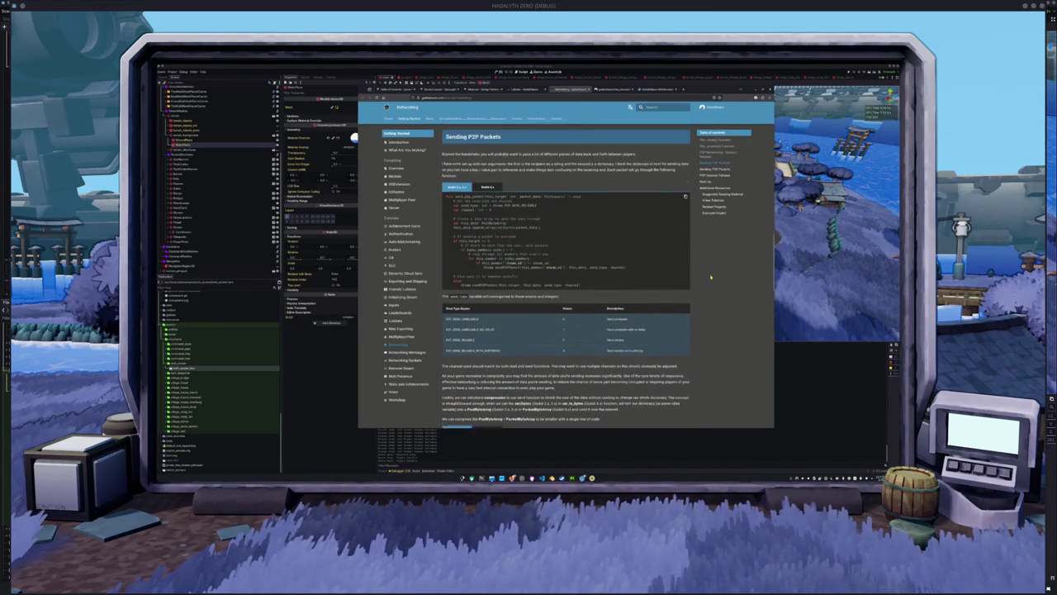
scroll(711, 279, down, 5)
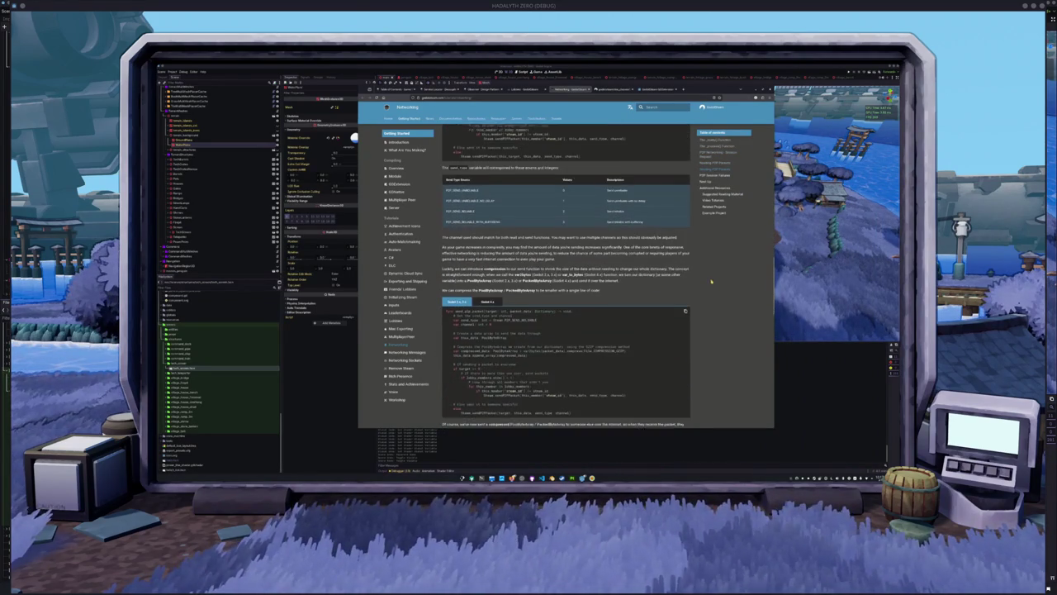
scroll(711, 279, down, 4)
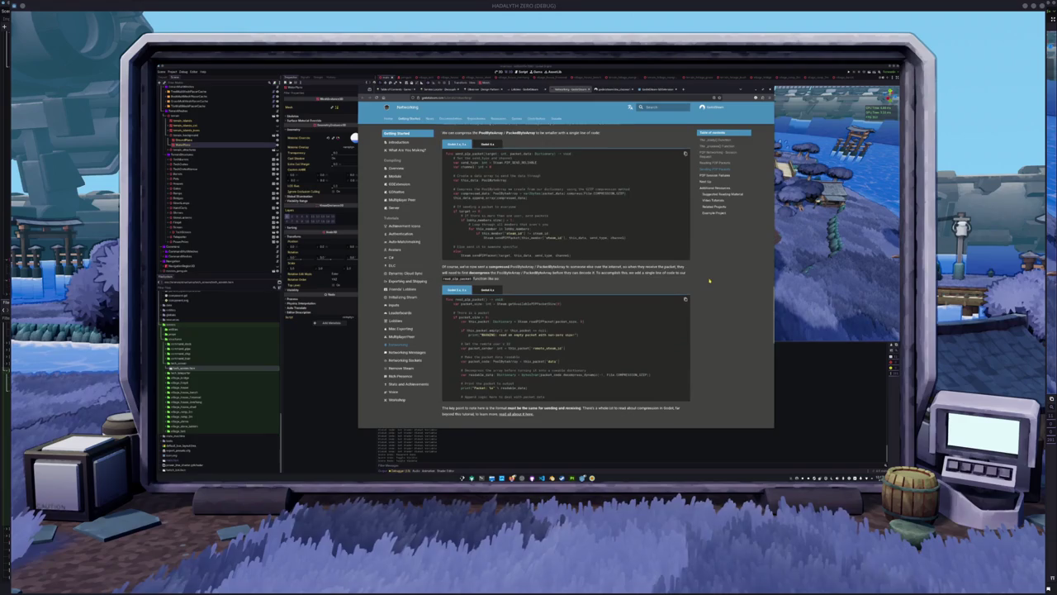
scroll(708, 283, down, 7)
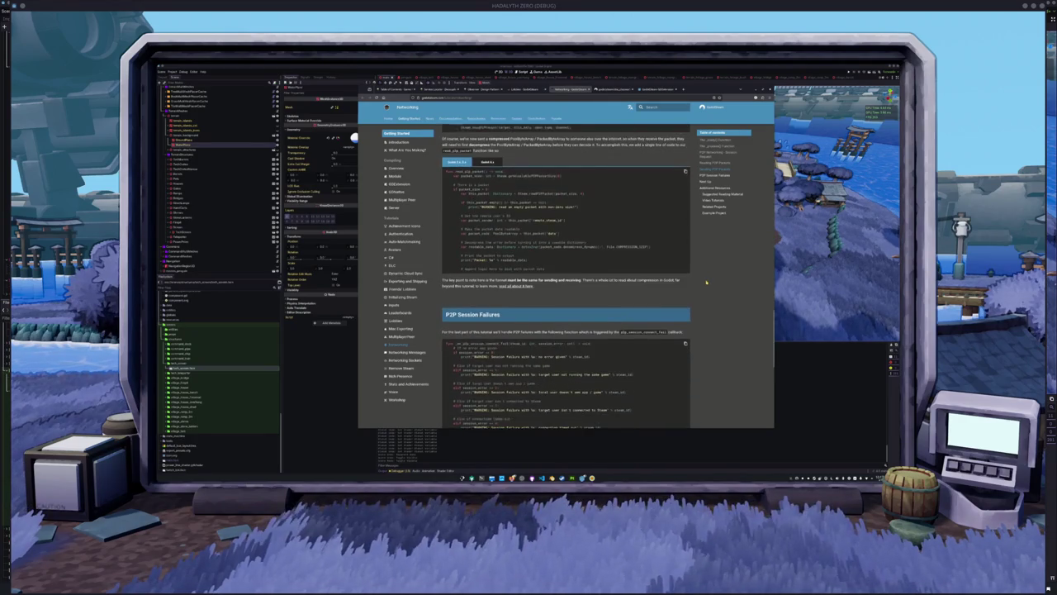
scroll(703, 283, down, 3)
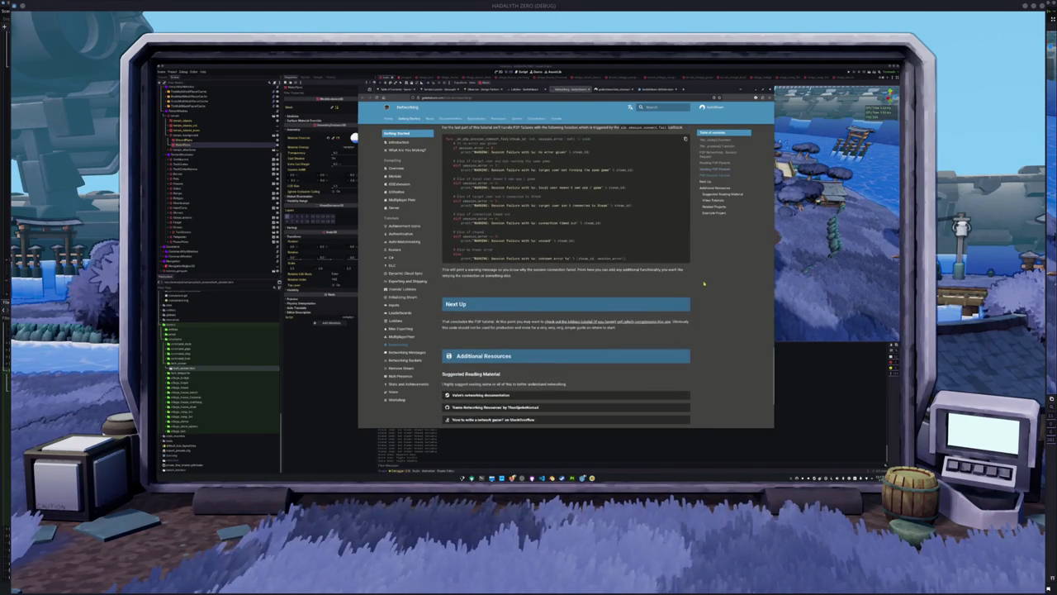
scroll(704, 283, down, 2)
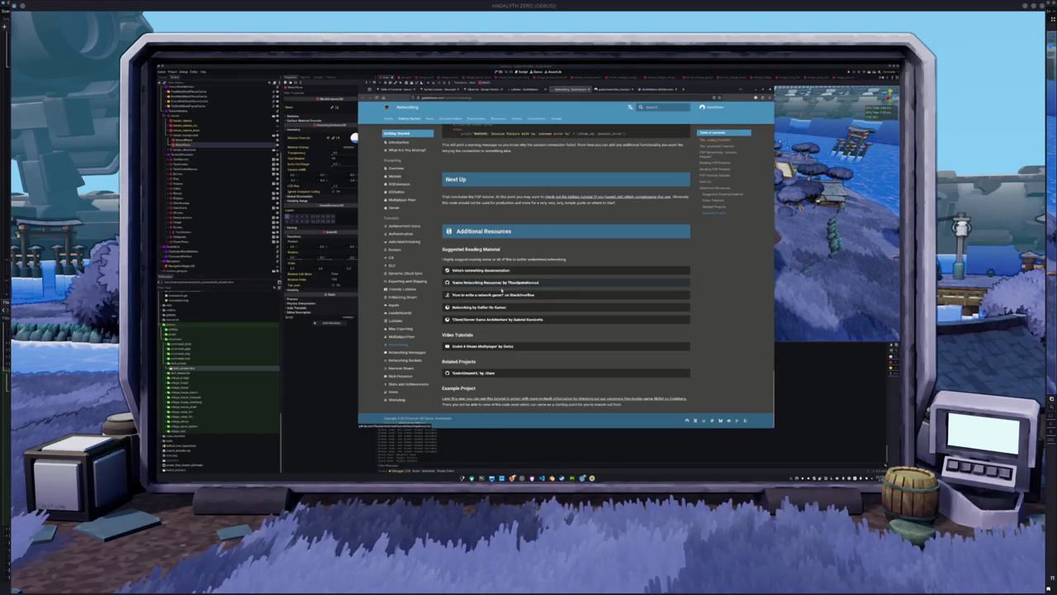
- Open the seven resource links, from Valve's networking docs to the Godot 4 Steam video, in new tabs
middle_click(542, 273)
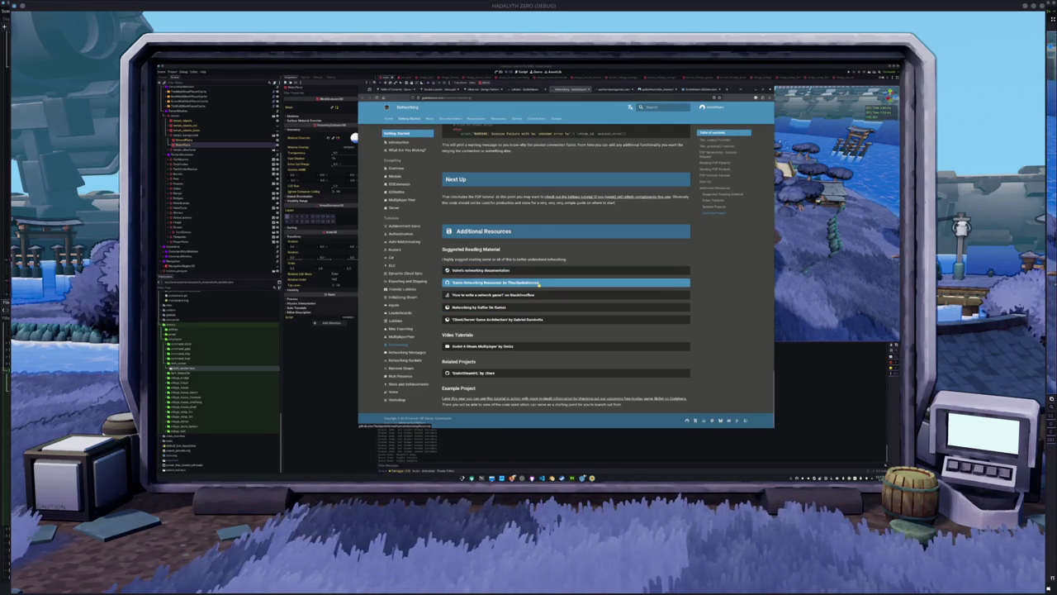
middle_click(538, 285)
middle_click(508, 295)
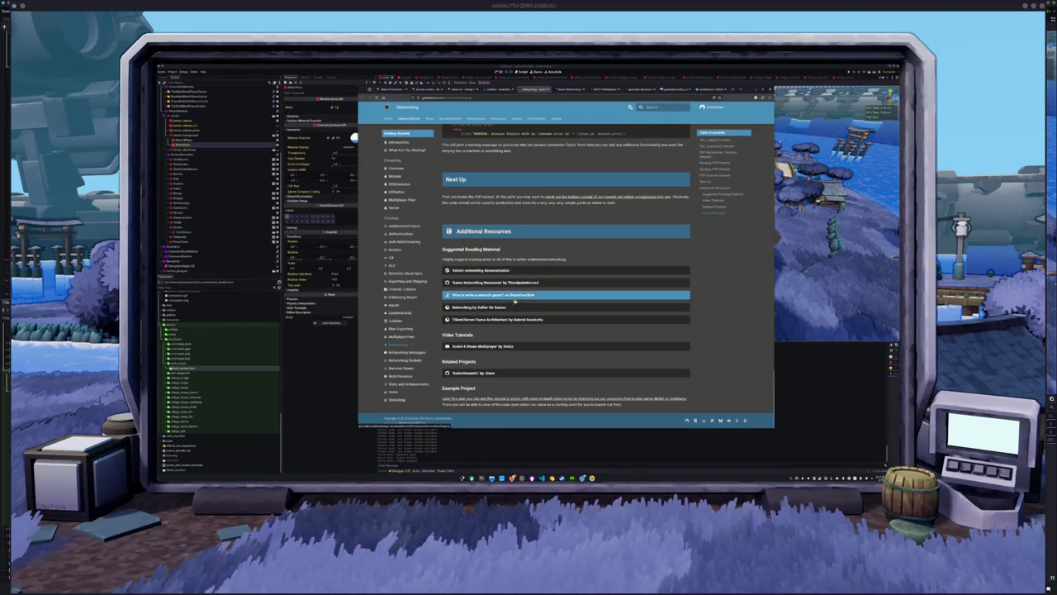
middle_click(491, 308)
middle_click(496, 319)
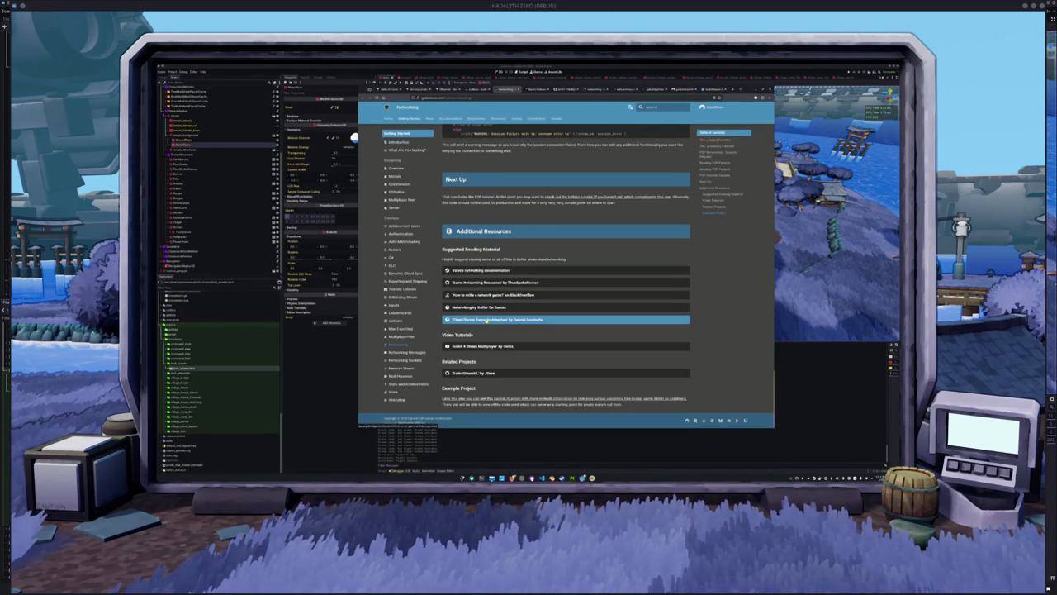
middle_click(509, 346)
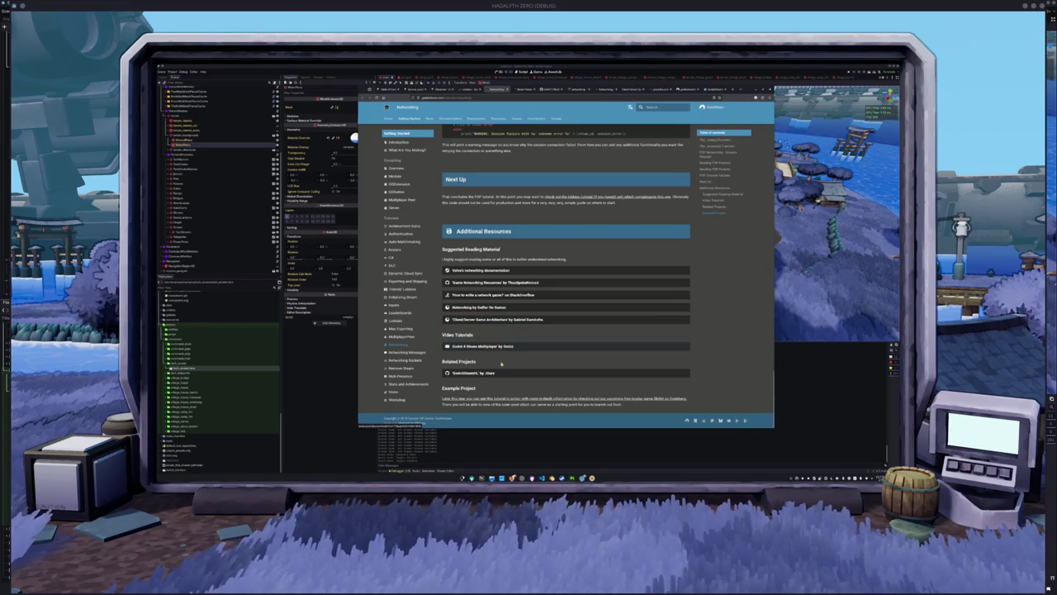
middle_click(487, 374)
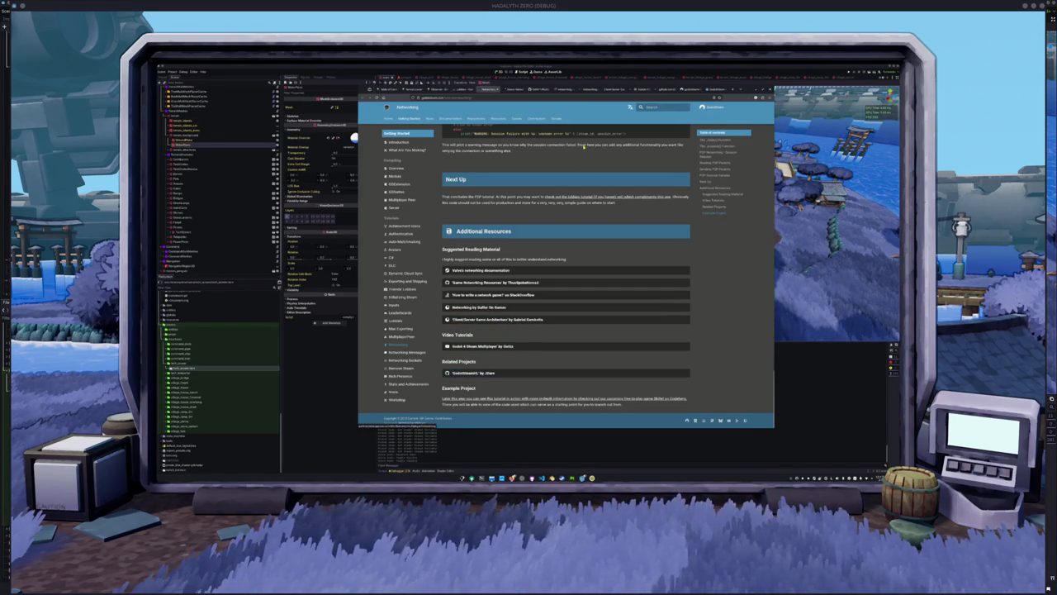
click(512, 88)
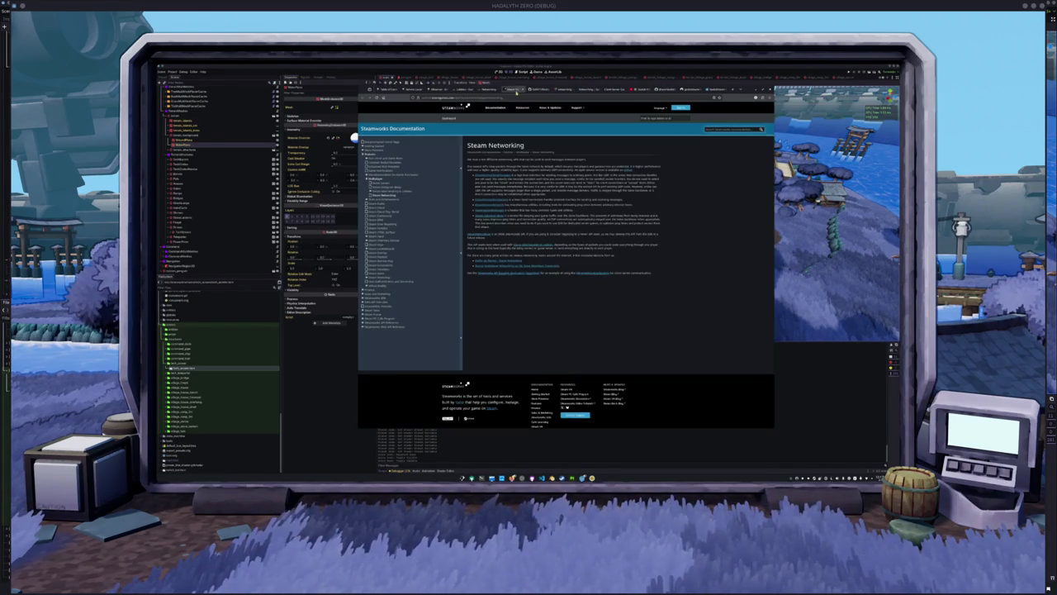
key(ctrl+plus)
key(ctrl+plus)
key(ctrl+plus)
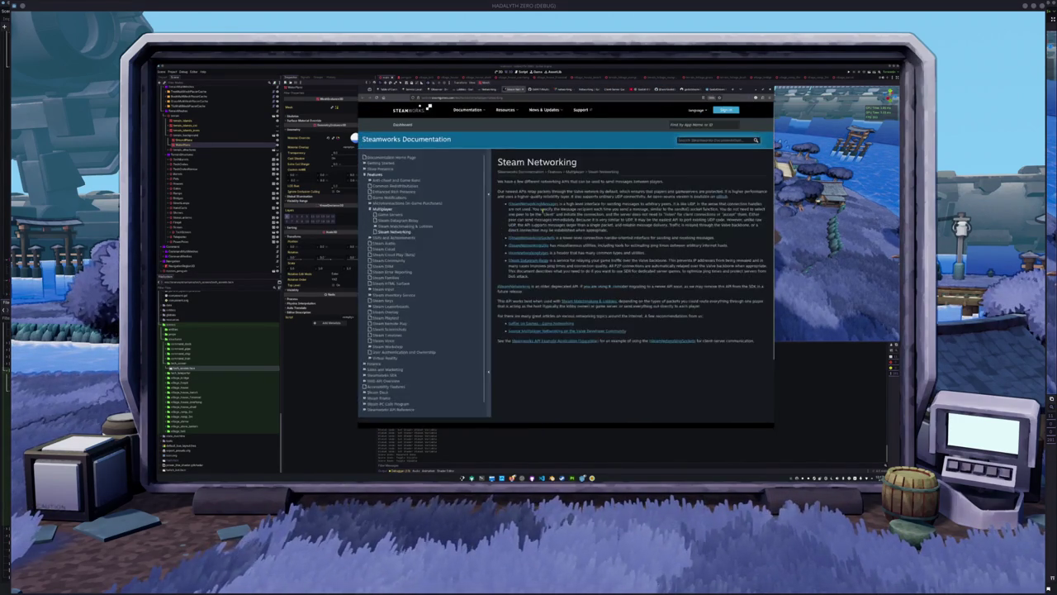
scroll(565, 265, down, 1)
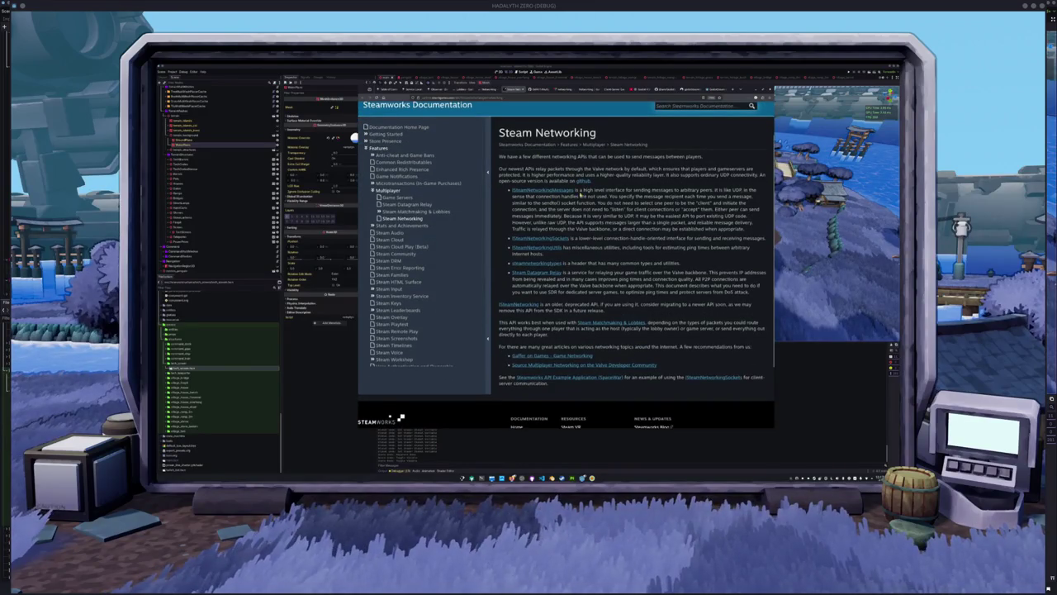
scroll(573, 195, up, 1)
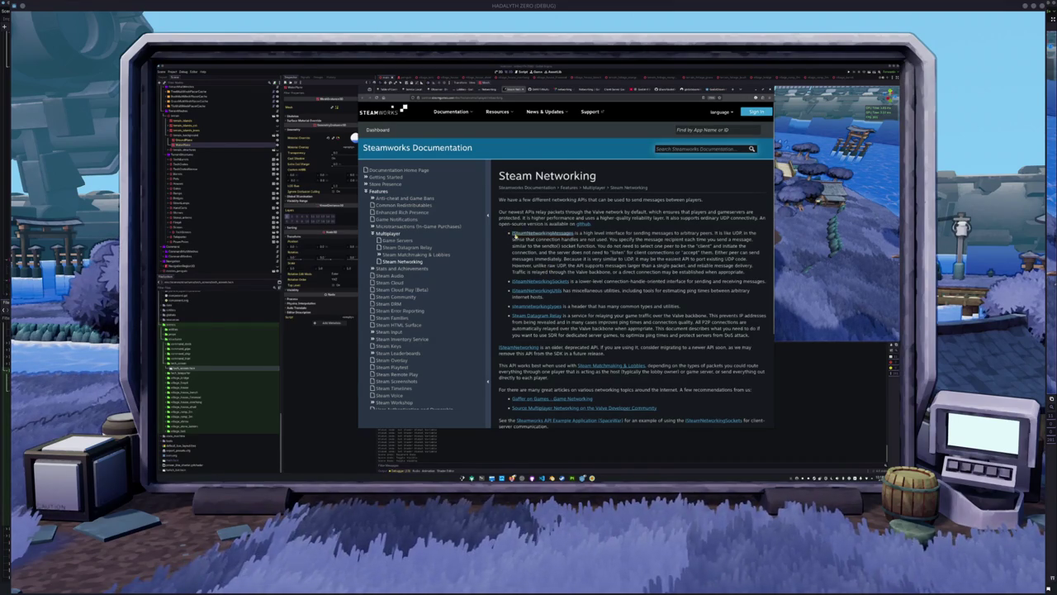
mouse_move(748, 271)
mouse_down()
mouse_move(564, 252)
mouse_move(499, 223)
mouse_up()
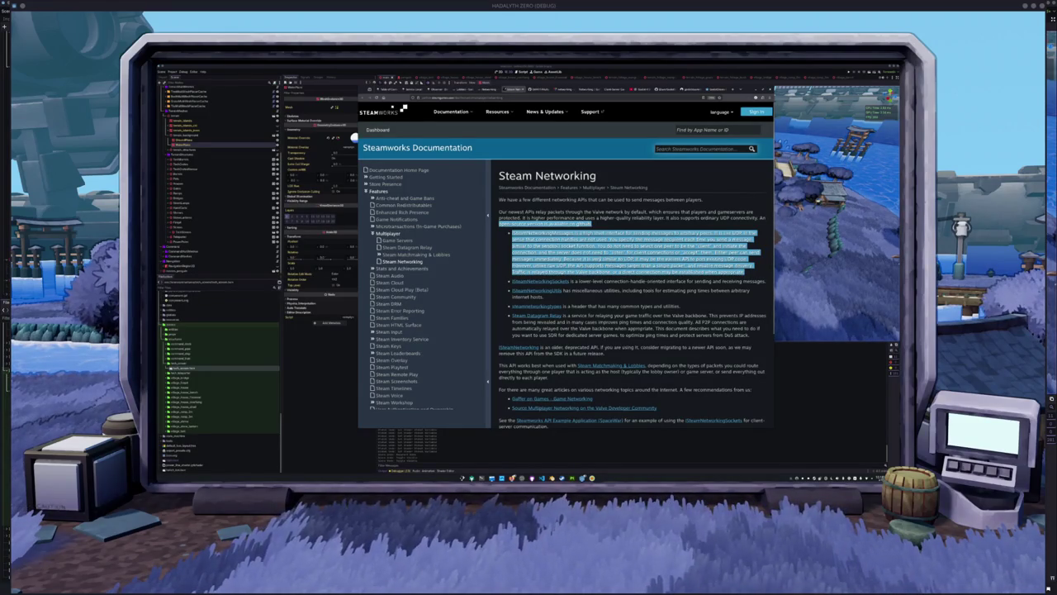
click(593, 282)
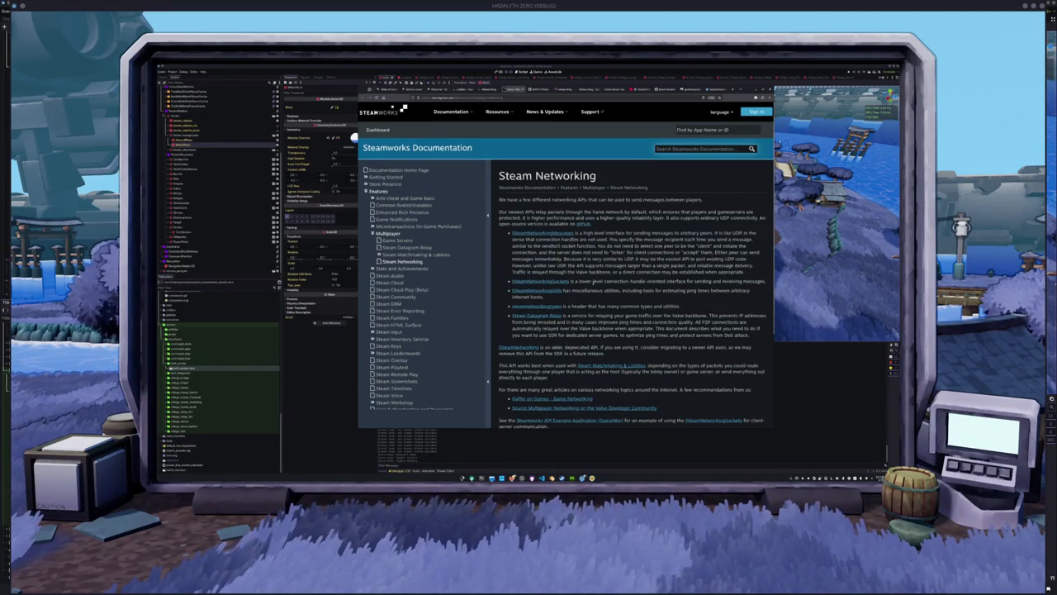
scroll(643, 281, down, 1)
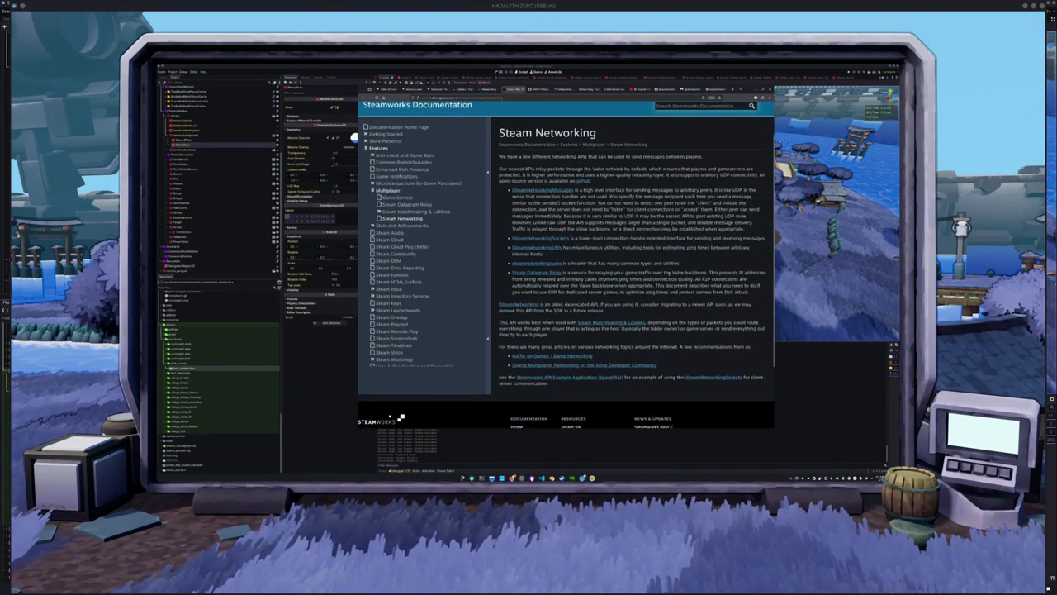
scroll(644, 263, down, 1)
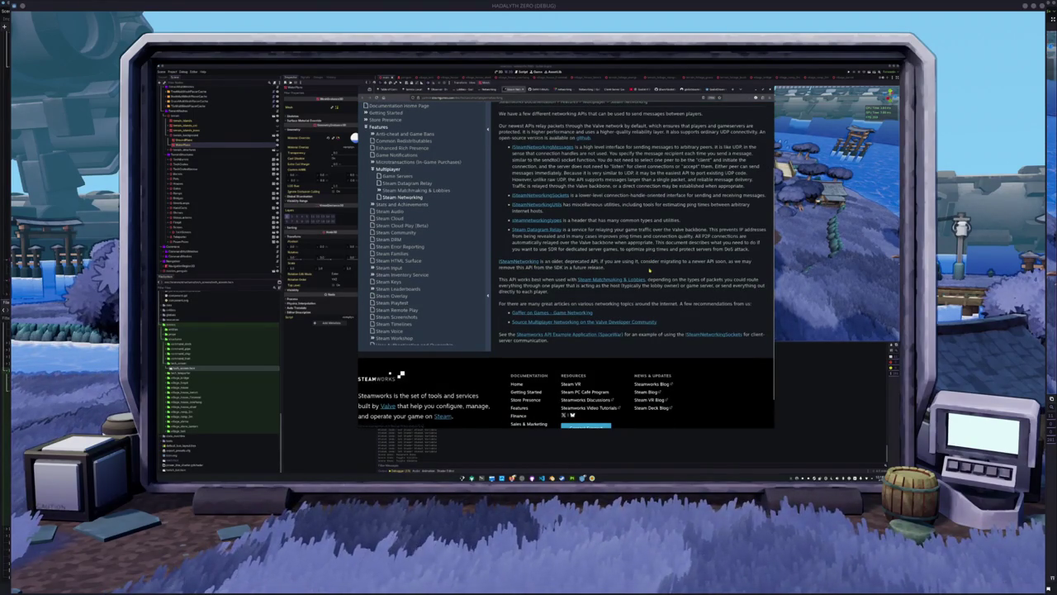
scroll(710, 266, down, 1)
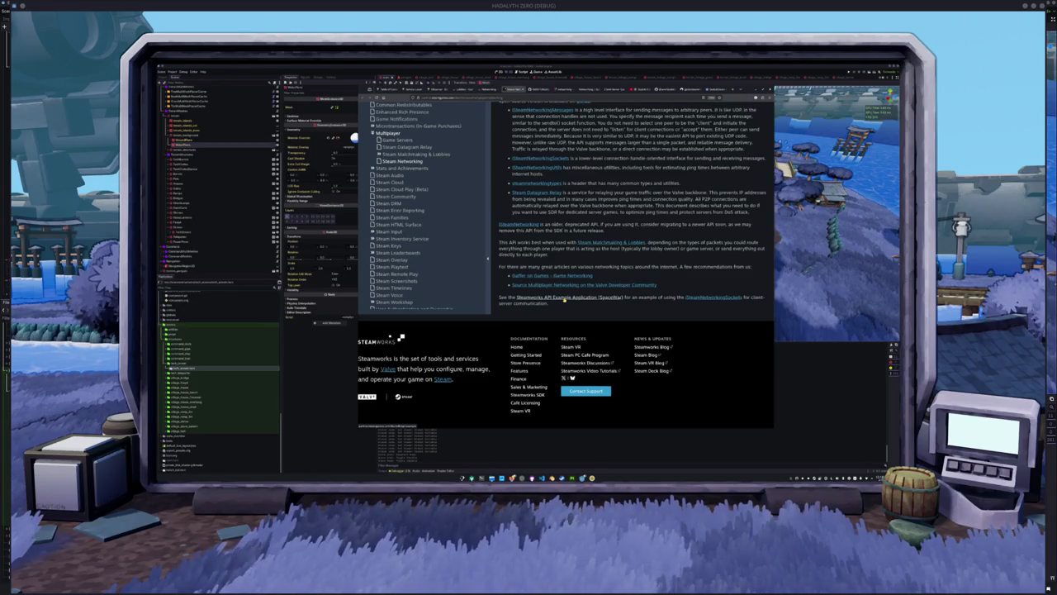
scroll(721, 305, up, 3)
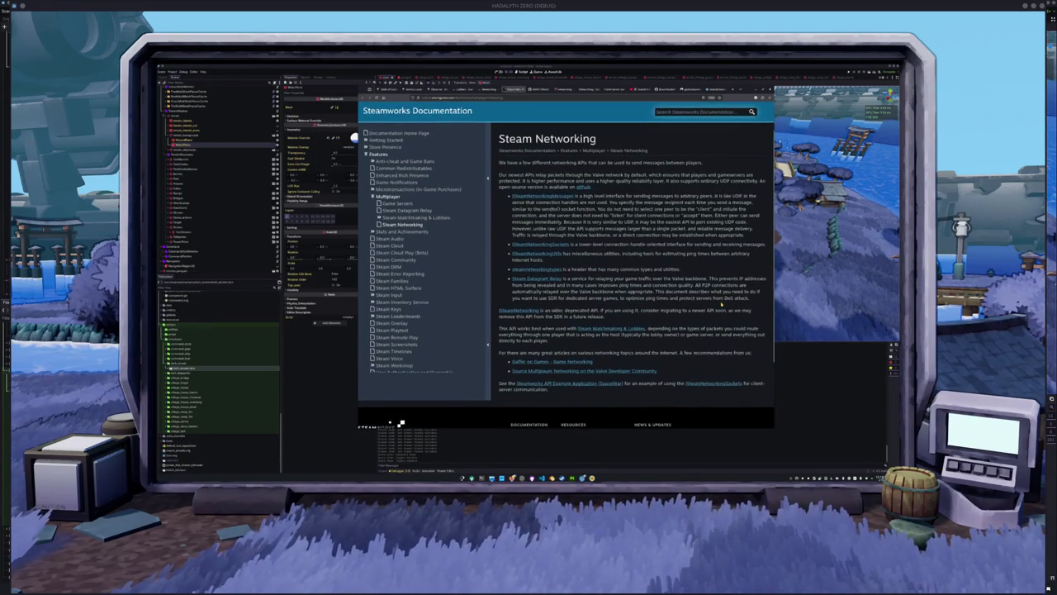
scroll(721, 305, down, 3)
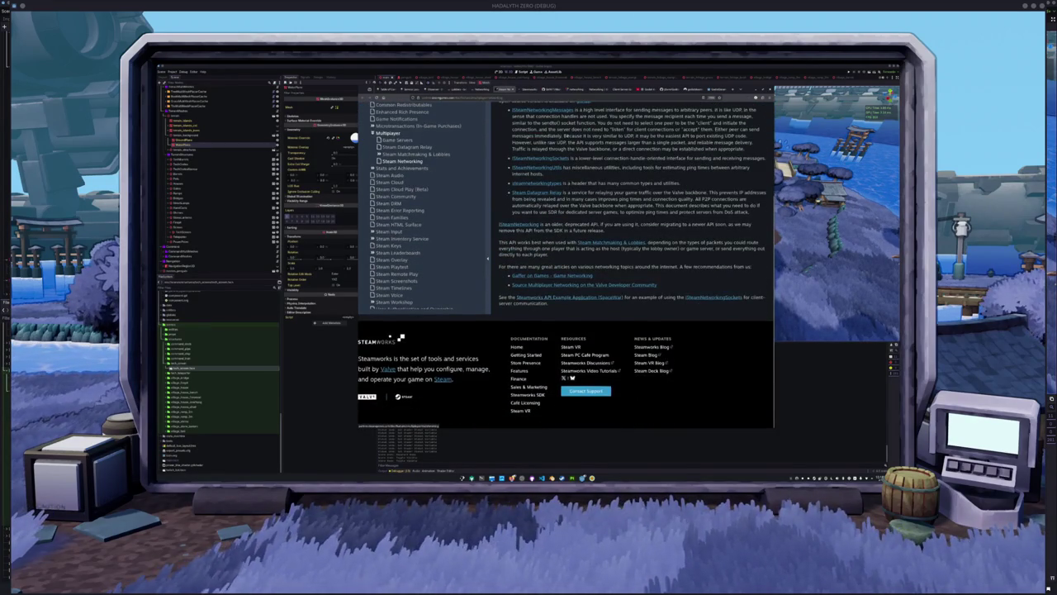
click(578, 296)
- Read through the Steamworks SpaceWar example application documentation
scroll(722, 275, down, 2)
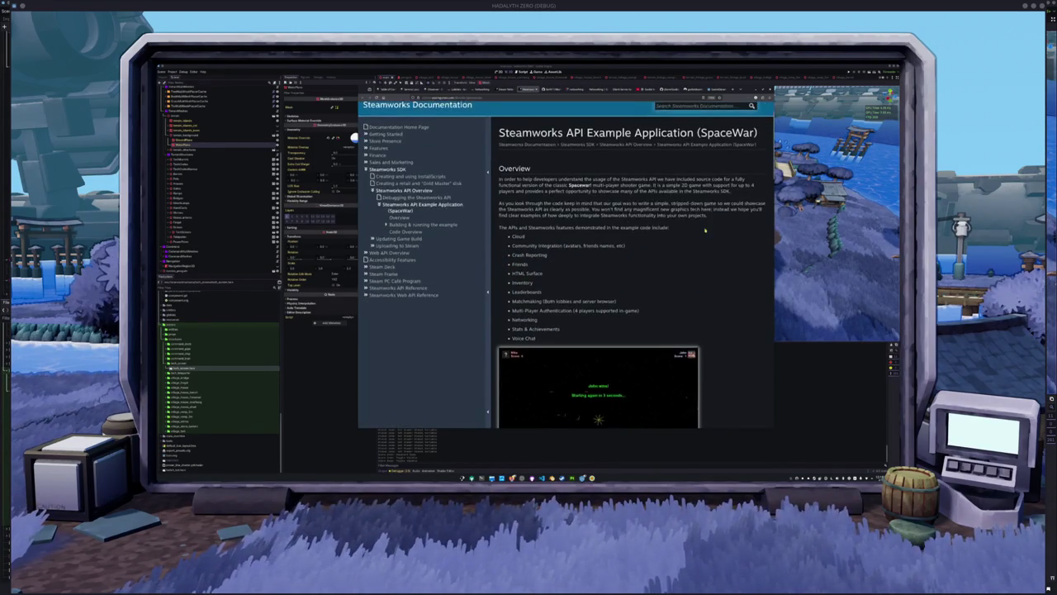
scroll(722, 275, down, 3)
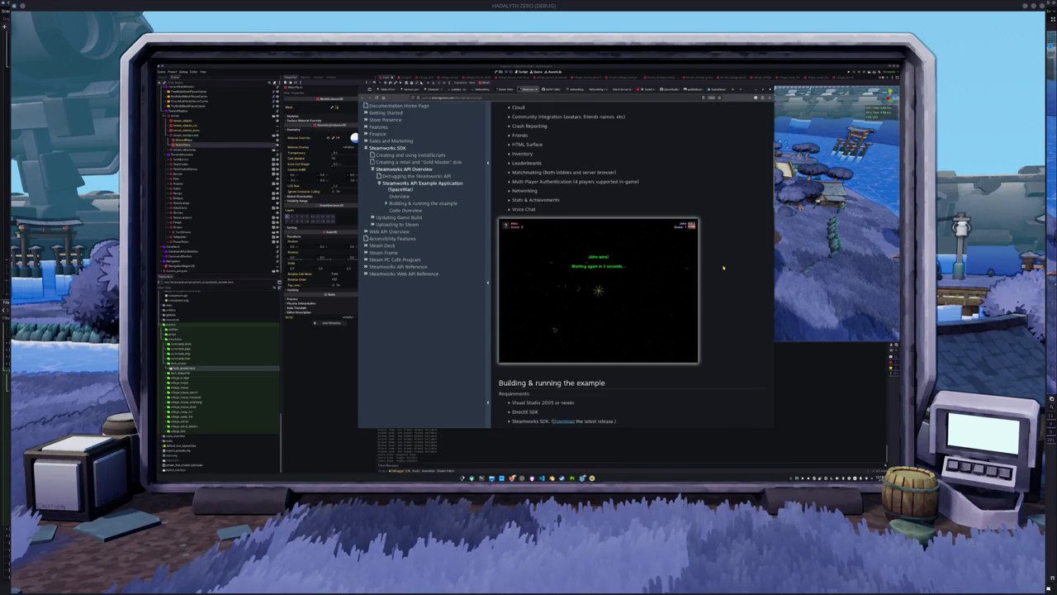
scroll(724, 268, down, 4)
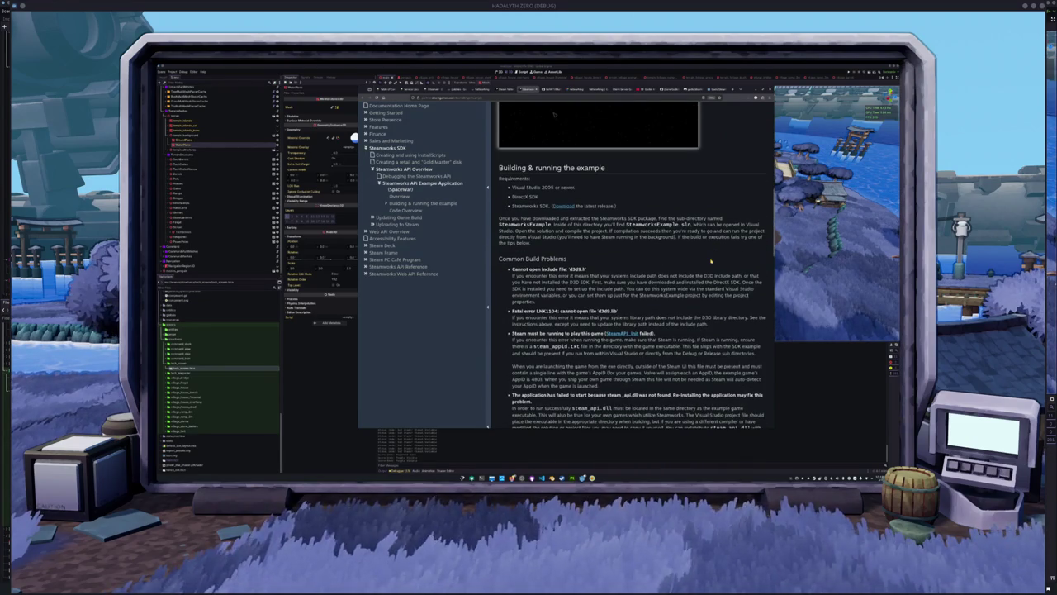
scroll(564, 203, up, 8)
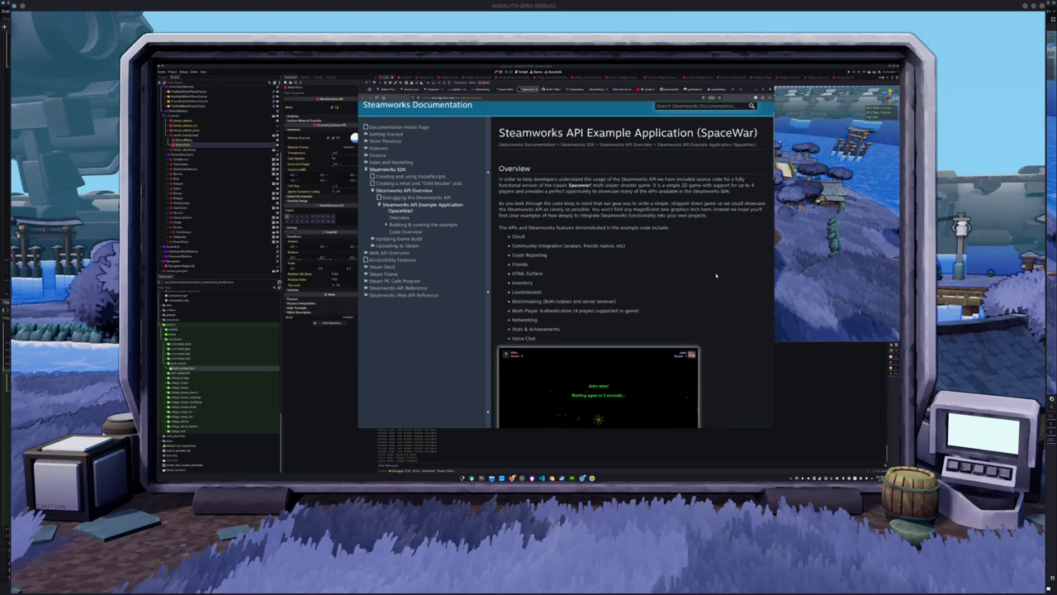
scroll(723, 270, down, 1)
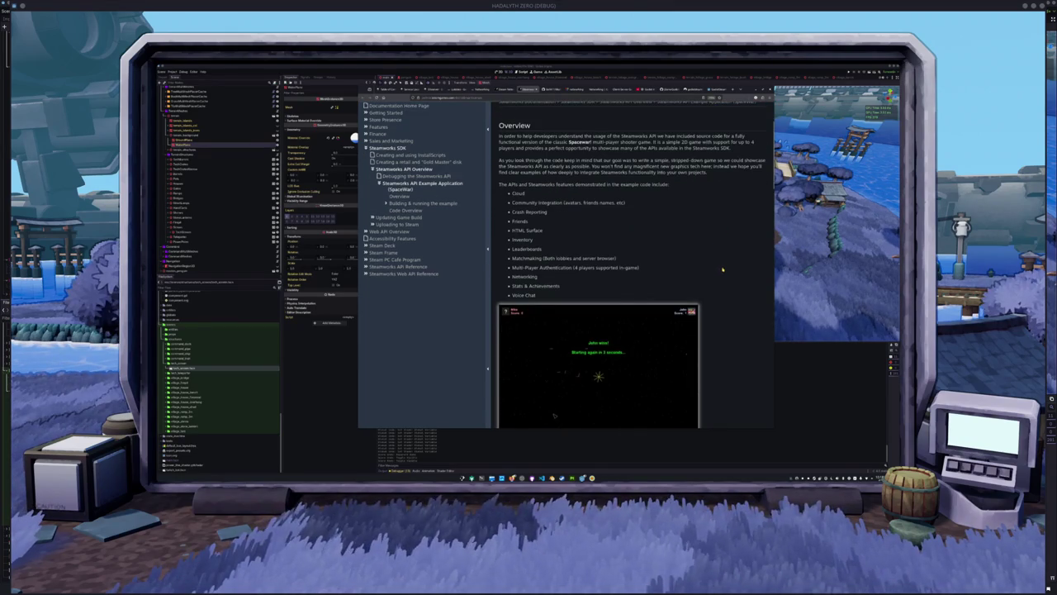
scroll(723, 270, down, 5)
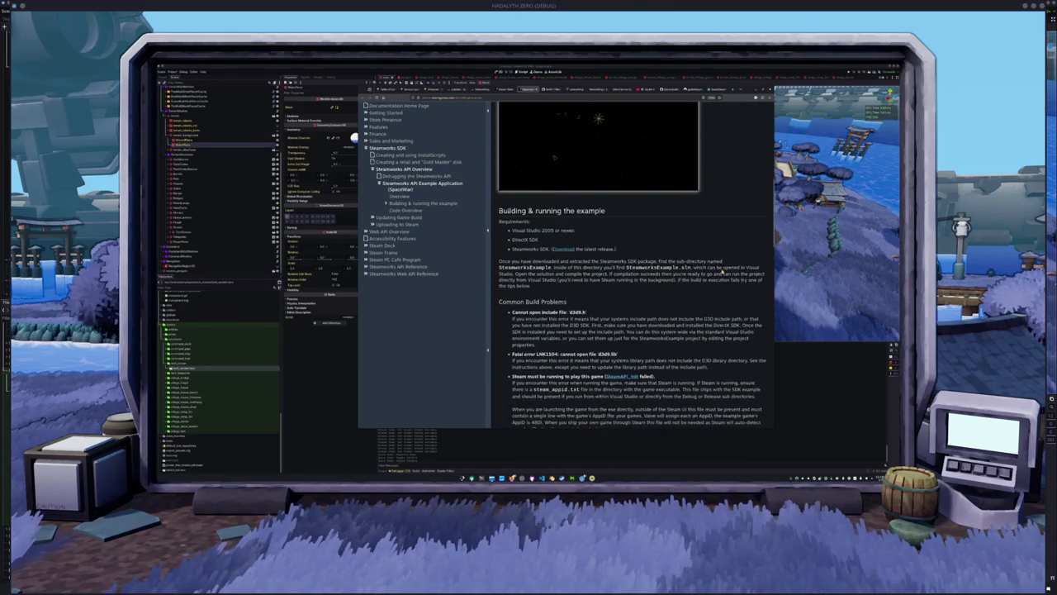
scroll(723, 269, down, 2)
scroll(724, 269, down, 1)
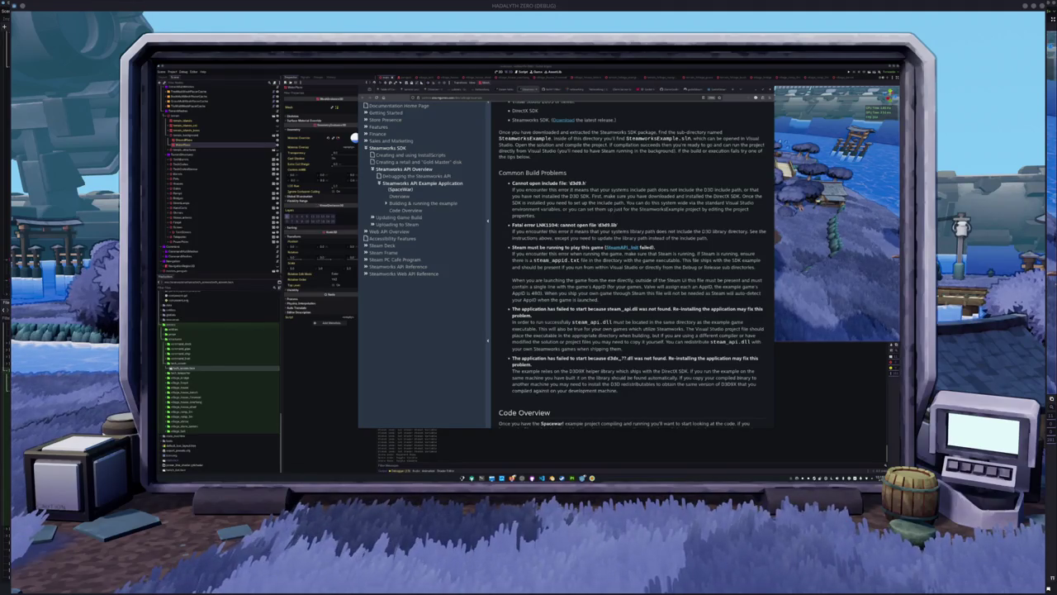
drag(708, 191, 733, 122)
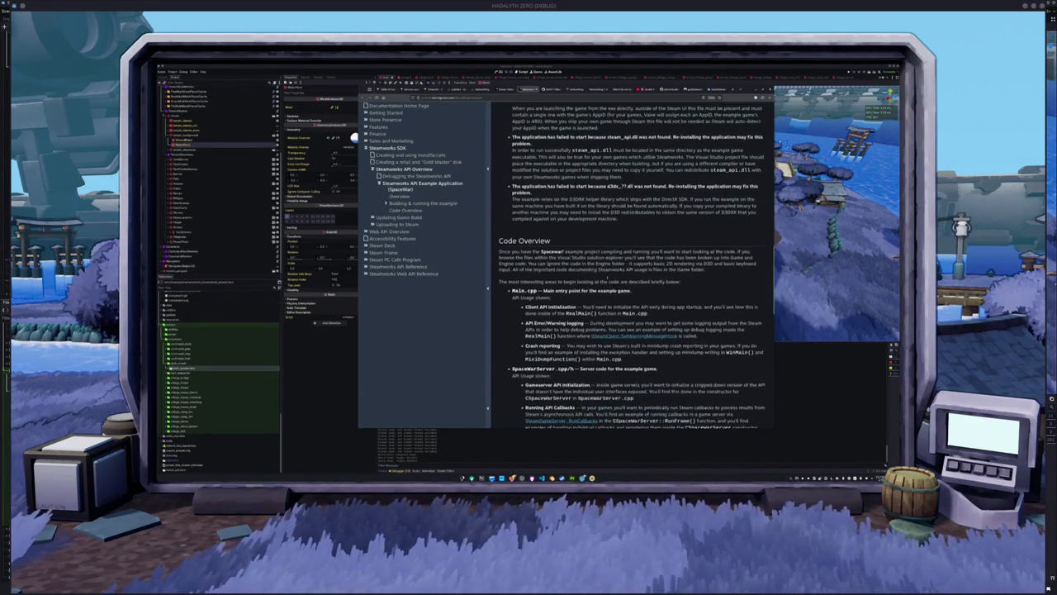
- Finish SpaceWar's Code Overview and bring up the Multiplayer Networking Resources GitHub page
scroll(506, 281, down, 1)
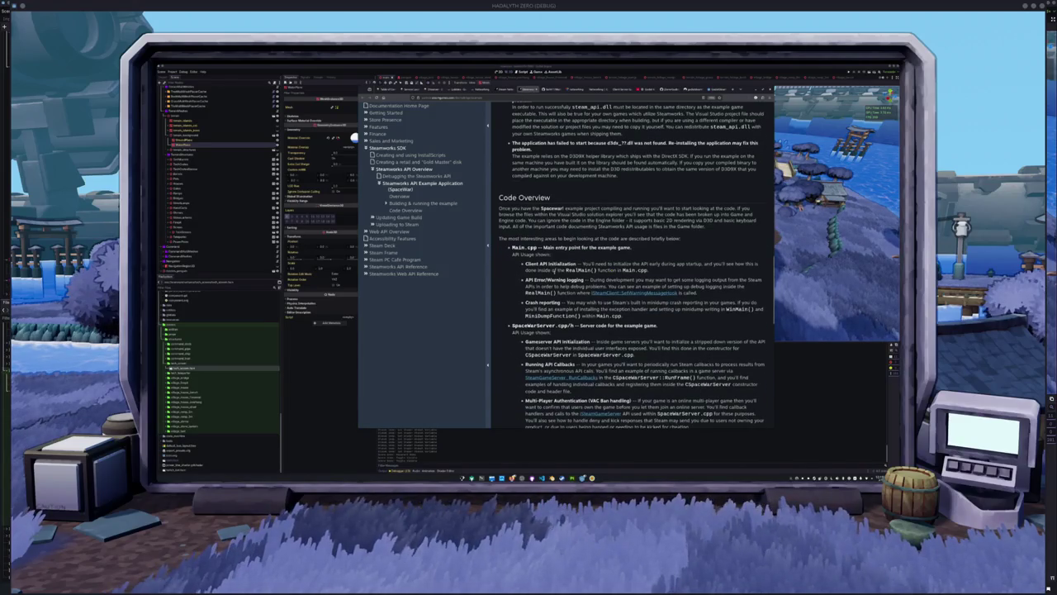
scroll(502, 280, down, 3)
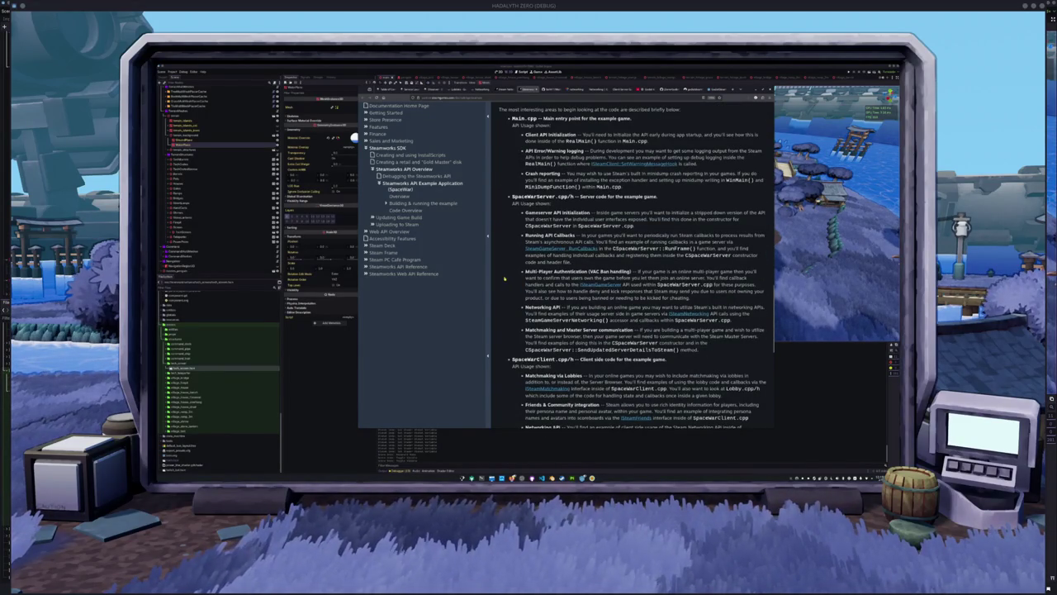
scroll(503, 281, down, 3)
scroll(504, 281, down, 5)
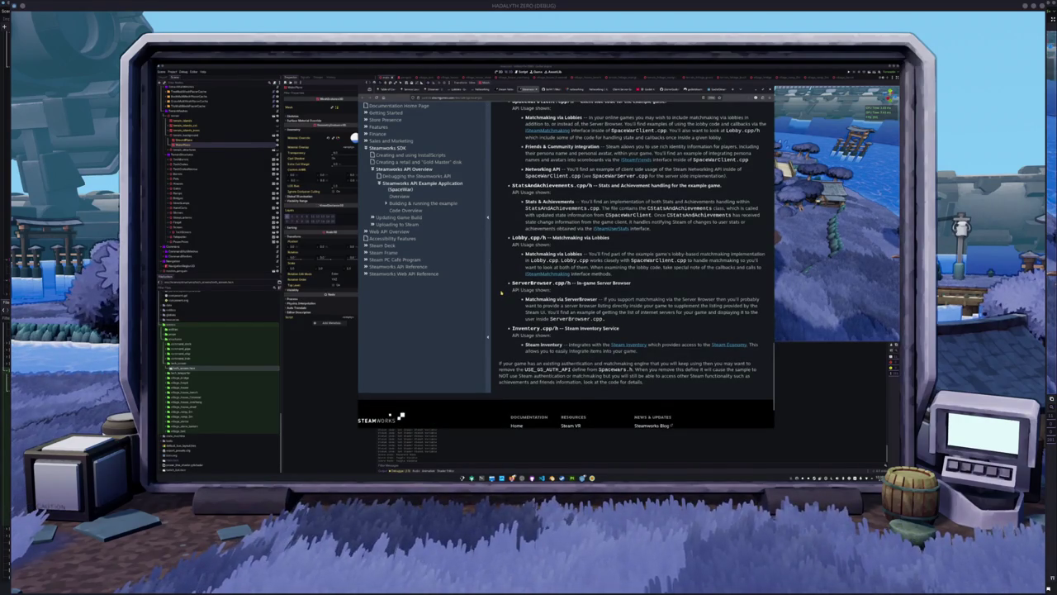
scroll(504, 273, up, 4)
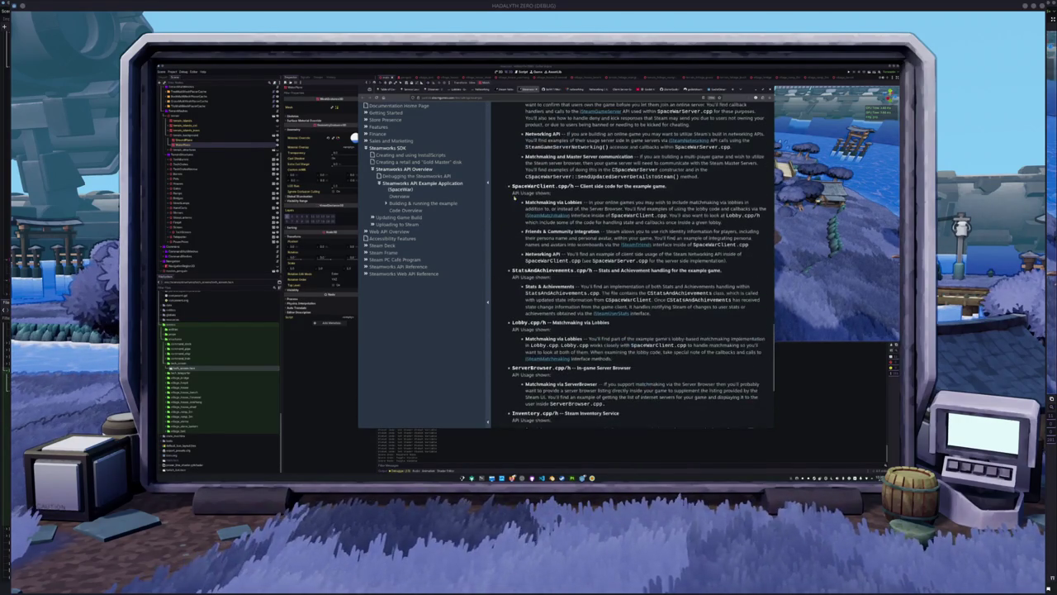
click(547, 90)
scroll(435, 220, down, 2)
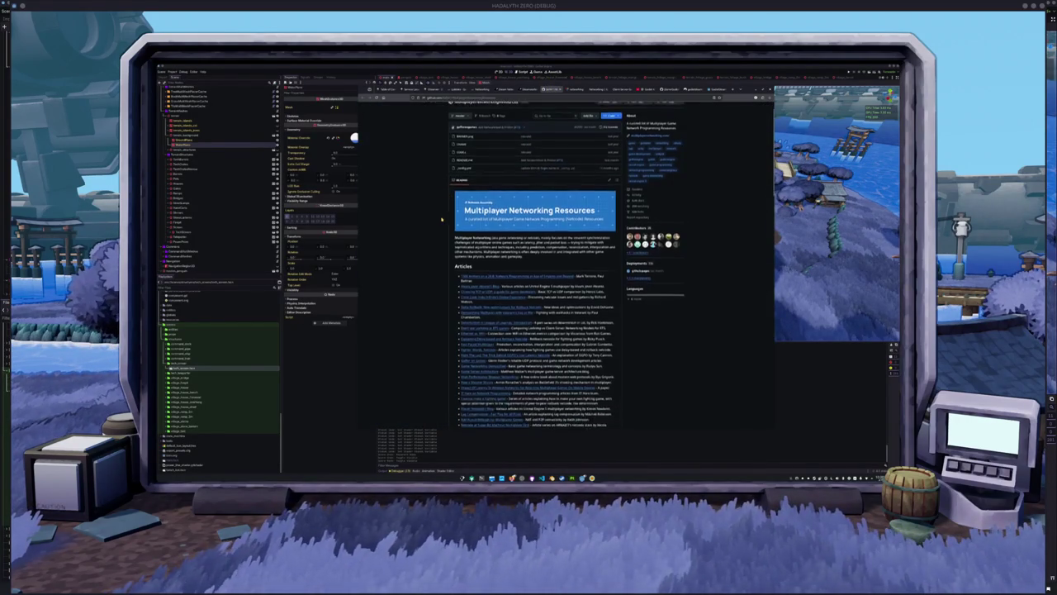
scroll(436, 220, up, 2)
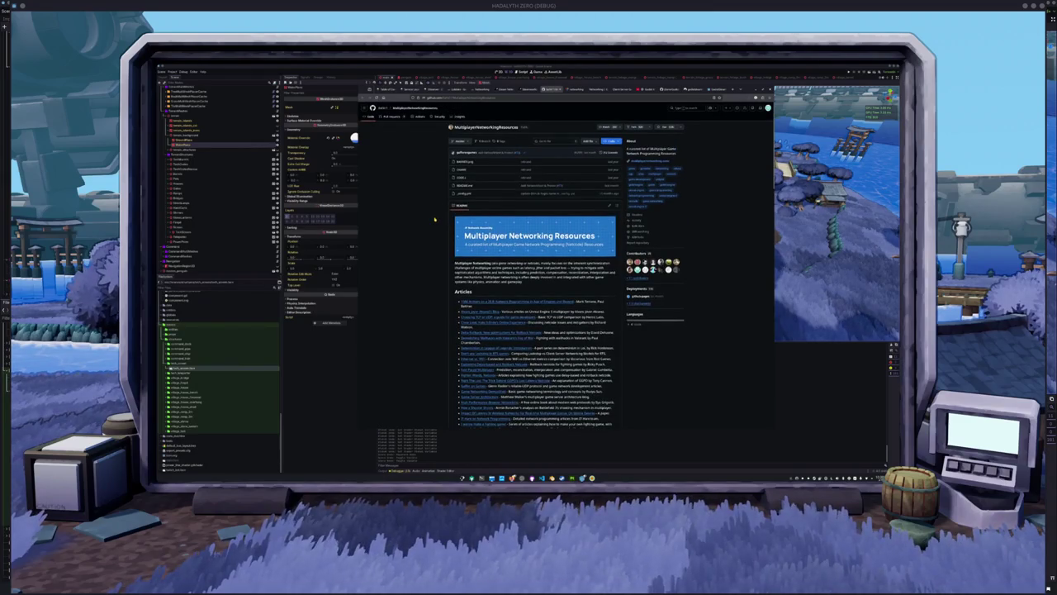
scroll(435, 219, down, 5)
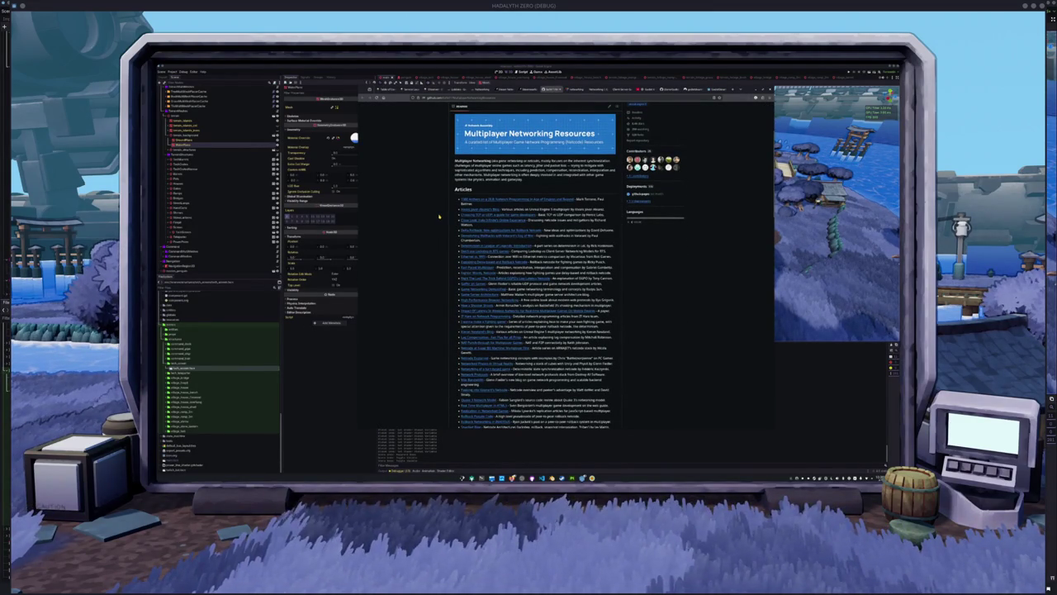
scroll(439, 217, down, 4)
scroll(439, 217, down, 5)
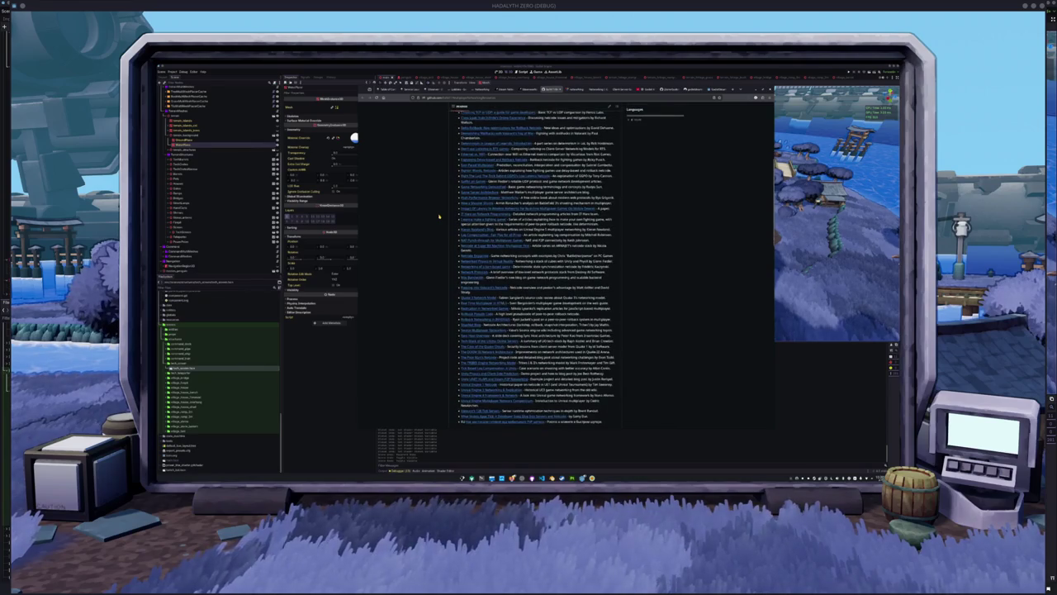
scroll(437, 215, down, 9)
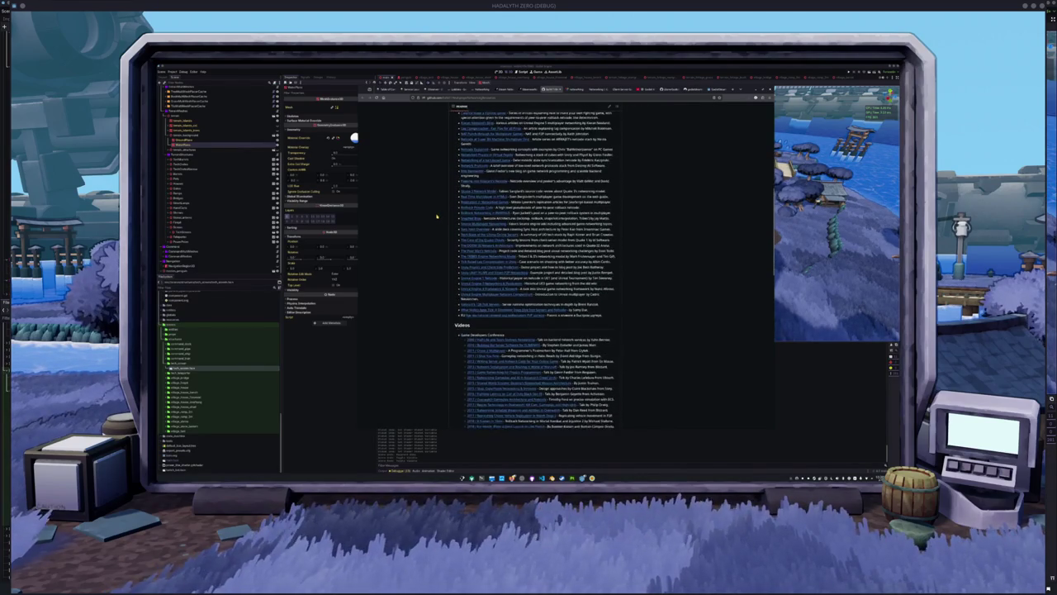
scroll(437, 218, down, 8)
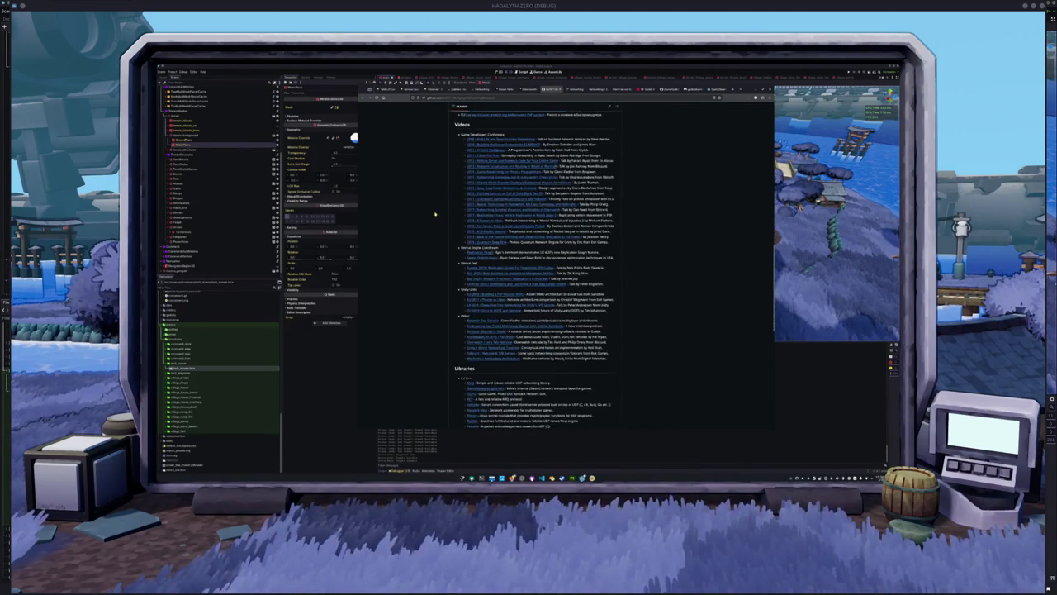
scroll(435, 215, down, 1)
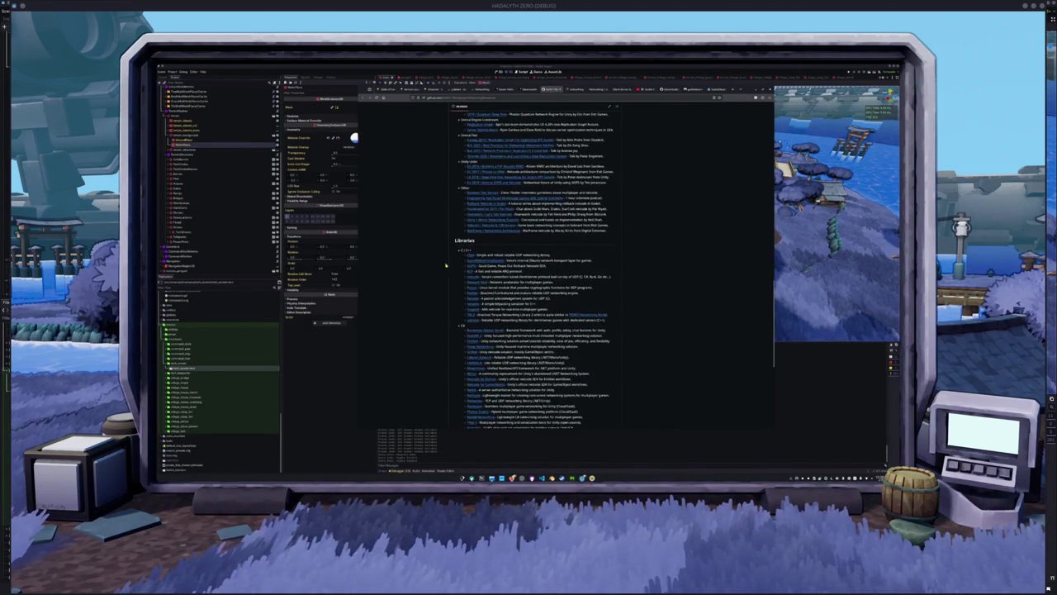
scroll(534, 273, down, 4)
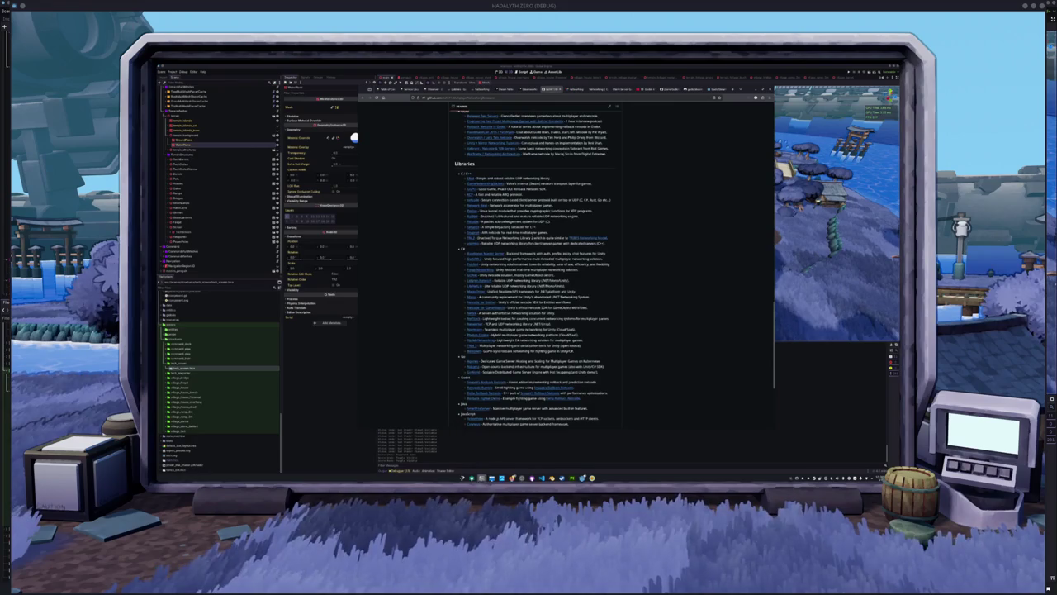
key(alt+Tab)
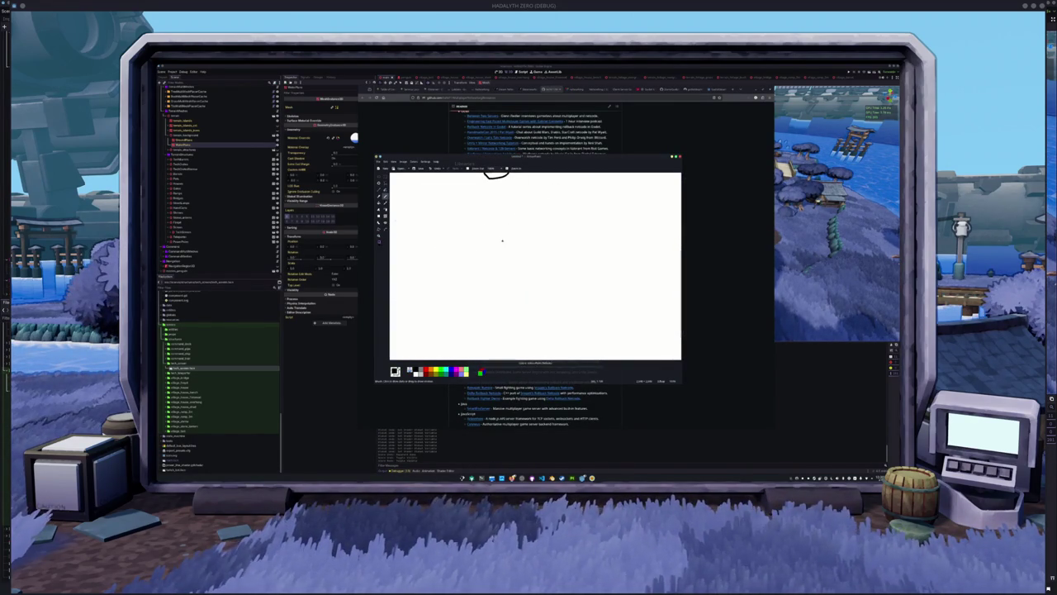
- Sketch the tall 'state' box with a 'writer' arrow into it and an arrow down to a small rectangle
mouse_move(555, 248)
mouse_down()
mouse_move(525, 249)
mouse_move(519, 329)
mouse_move(560, 333)
mouse_move(565, 261)
mouse_move(535, 202)
mouse_move(546, 209)
mouse_up()
drag(539, 200, 575, 204)
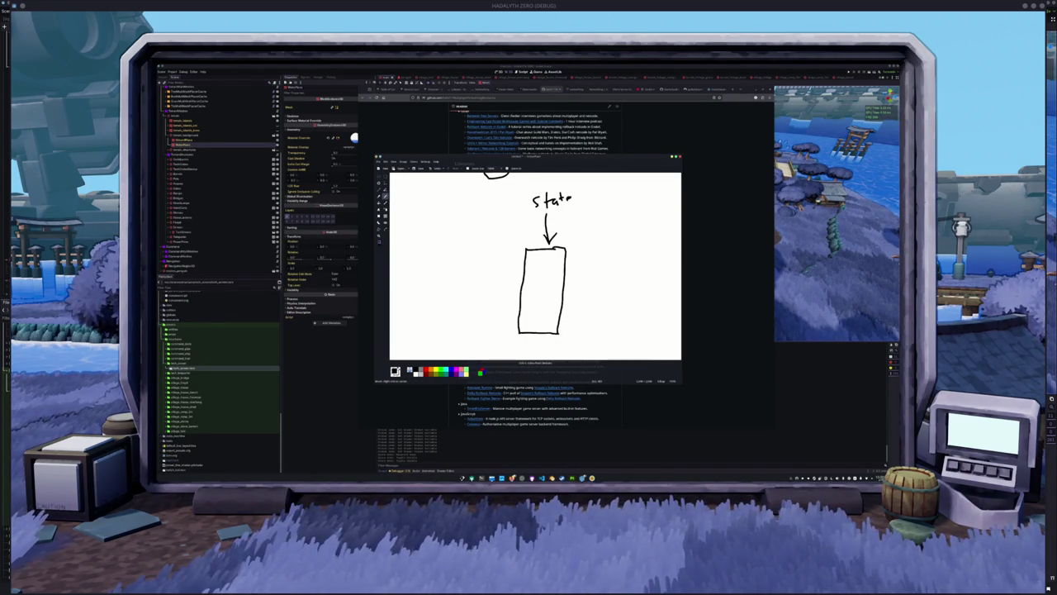
drag(525, 259, 563, 259)
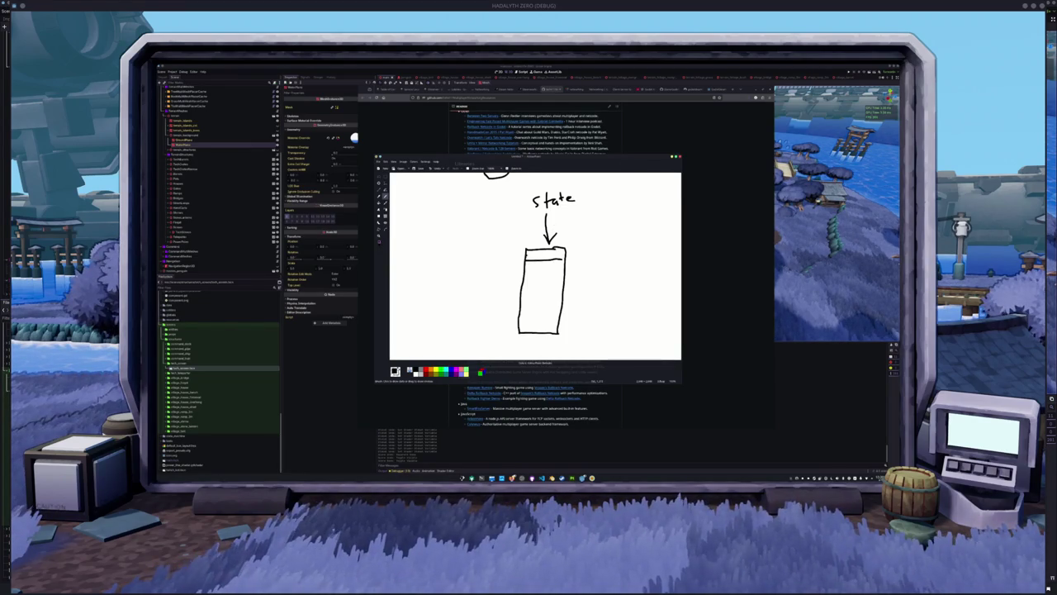
mouse_move(514, 251)
mouse_down()
mouse_move(514, 261)
mouse_move(432, 265)
mouse_move(472, 262)
mouse_move(446, 242)
mouse_move(463, 240)
mouse_up()
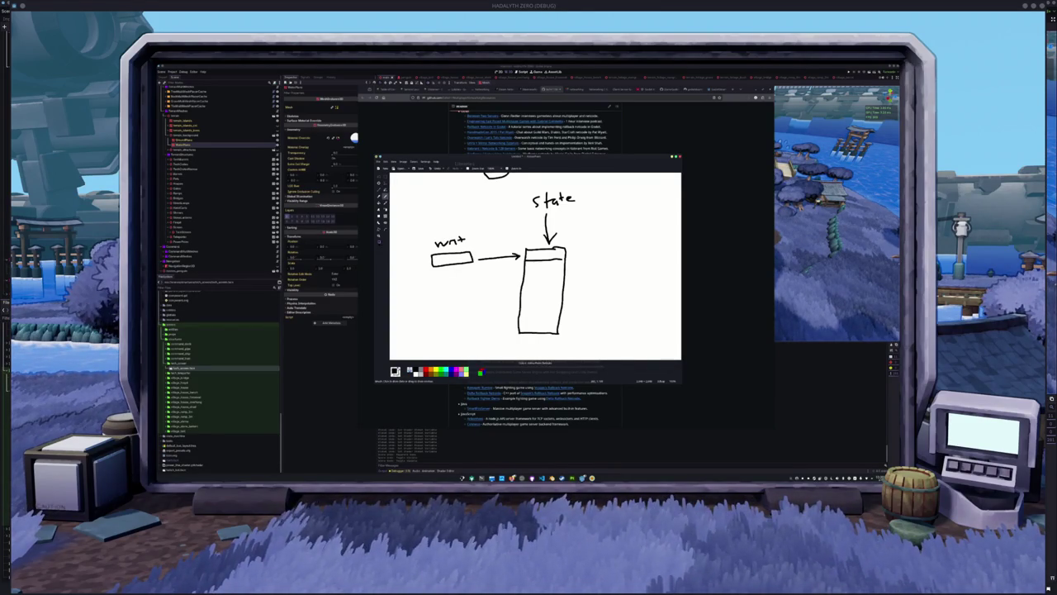
drag(466, 240, 477, 237)
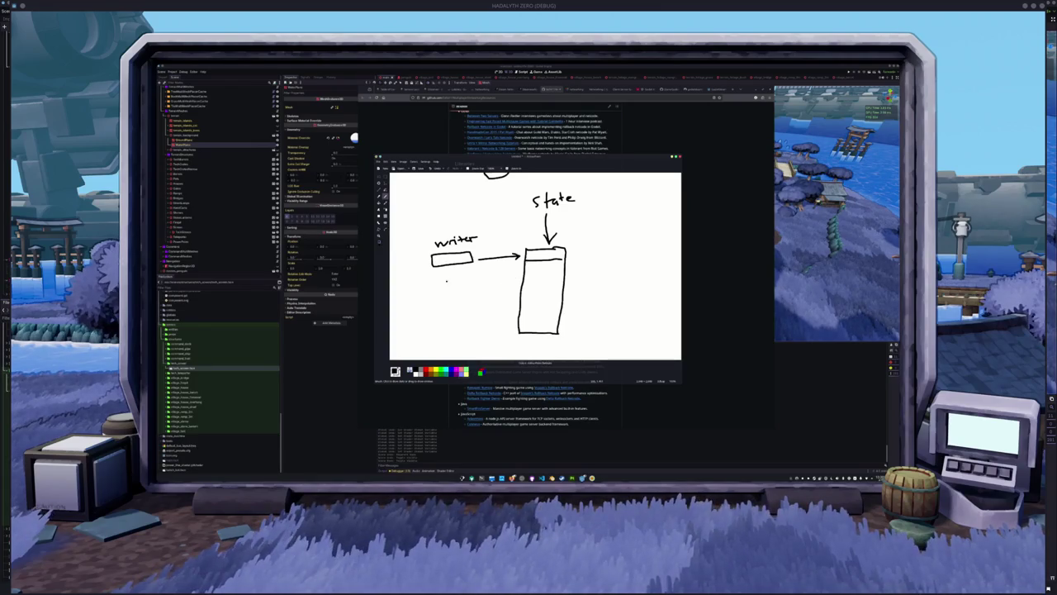
mouse_move(431, 272)
mouse_down()
mouse_move(433, 284)
mouse_move(471, 284)
mouse_move(435, 271)
mouse_up()
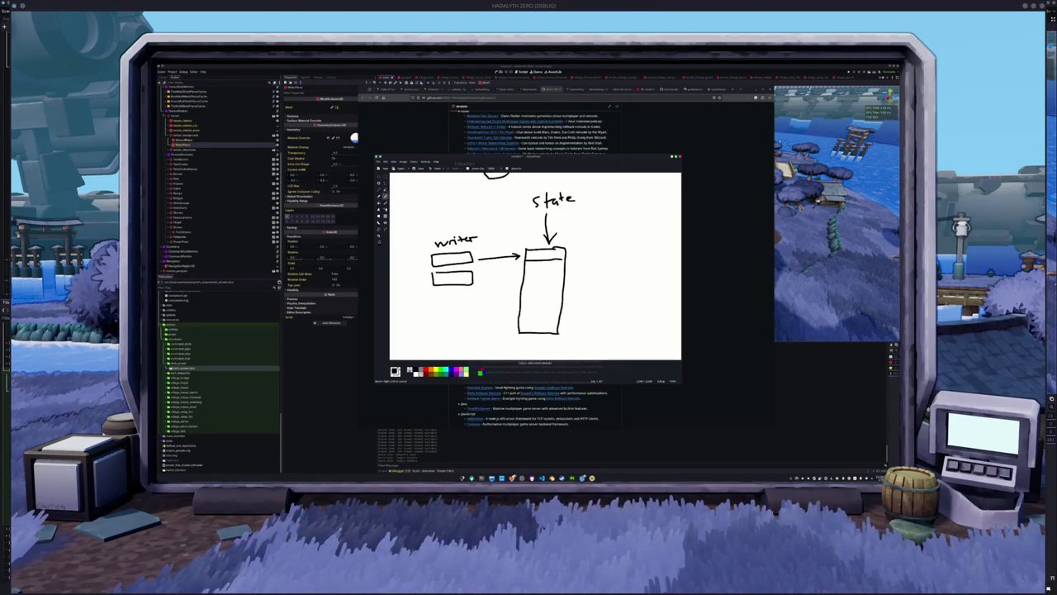
mouse_move(519, 276)
mouse_down()
mouse_move(475, 276)
mouse_move(487, 283)
mouse_up()
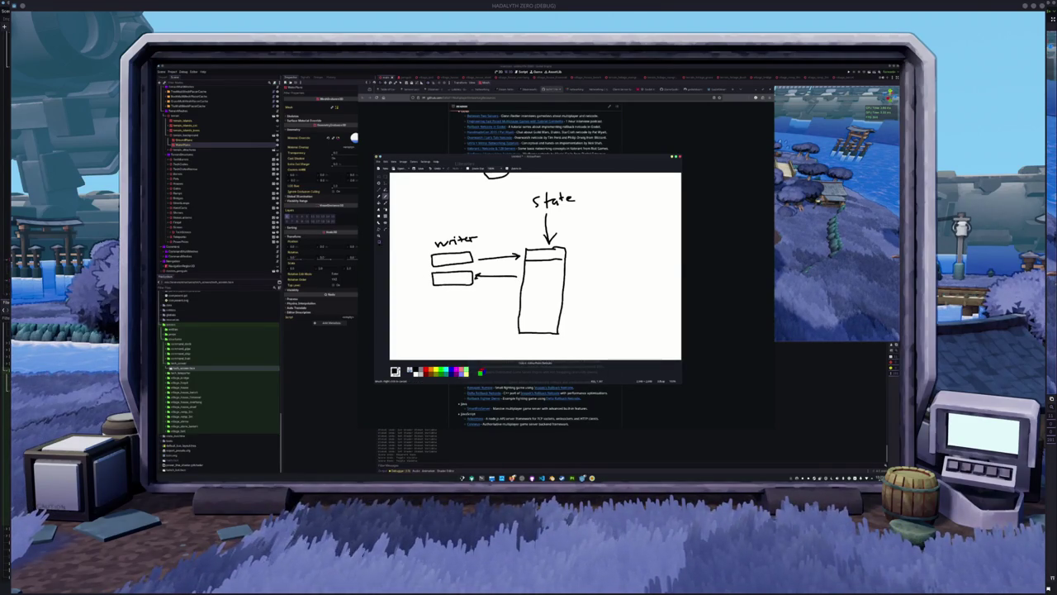
- Draw an arrow right from the state box into a new second box
scroll(390, 219, down, 1)
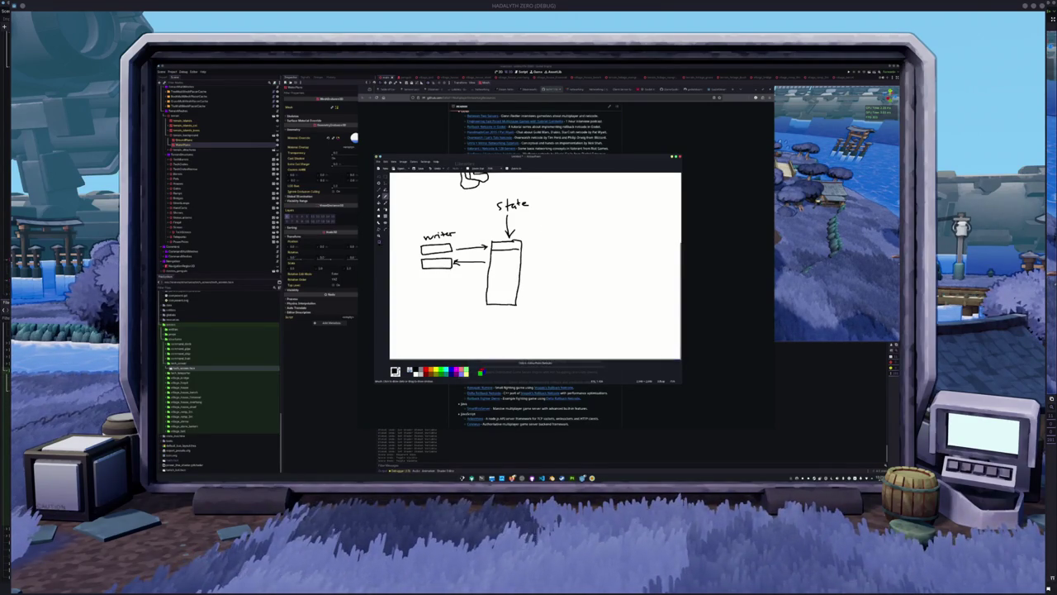
scroll(535, 264, up, 1)
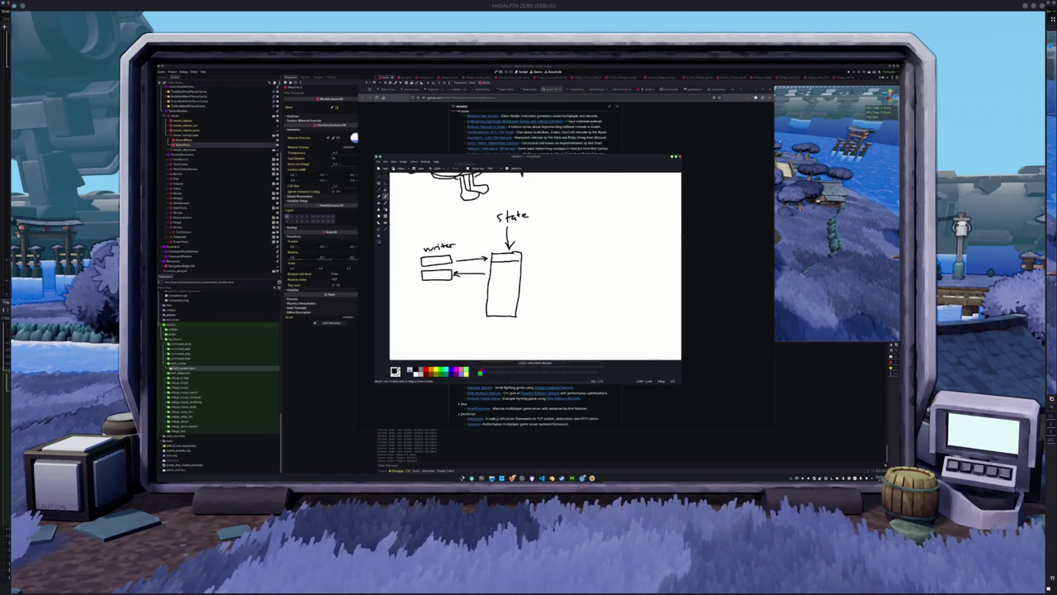
mouse_move(521, 256)
mouse_down()
mouse_move(565, 256)
mouse_move(577, 268)
mouse_move(576, 319)
mouse_move(618, 317)
mouse_move(615, 252)
mouse_move(580, 252)
mouse_move(591, 247)
mouse_up()
mouse_move(586, 242)
mouse_down()
mouse_move(578, 221)
mouse_move(608, 219)
mouse_up()
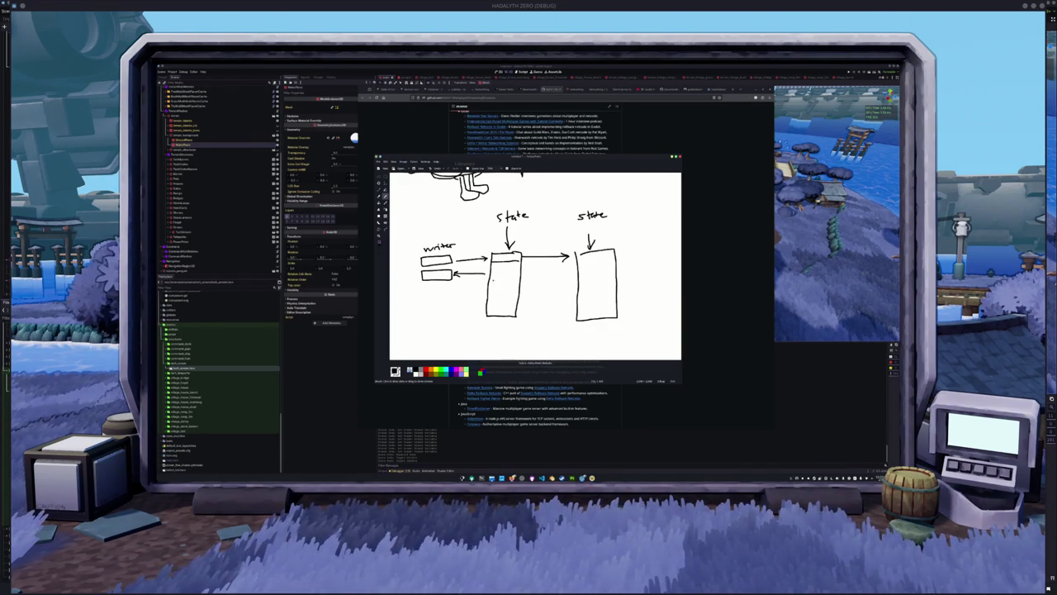
- Retrace the left state box edge, draw a header line and write '#1' above the right box
scroll(460, 316, down, 1)
scroll(459, 317, up, 1)
scroll(453, 320, down, 1)
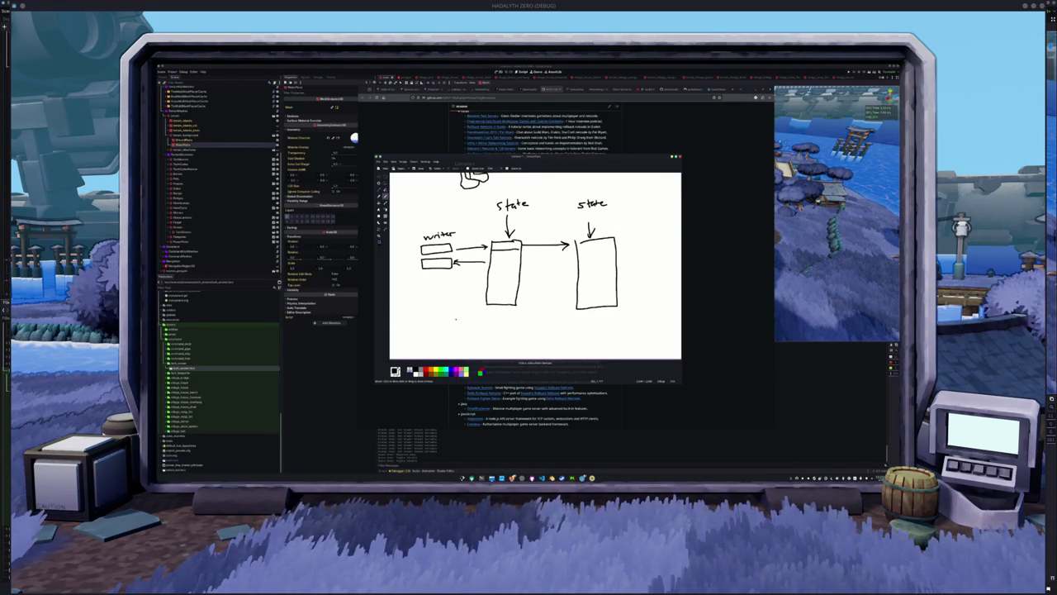
scroll(457, 313, up, 1)
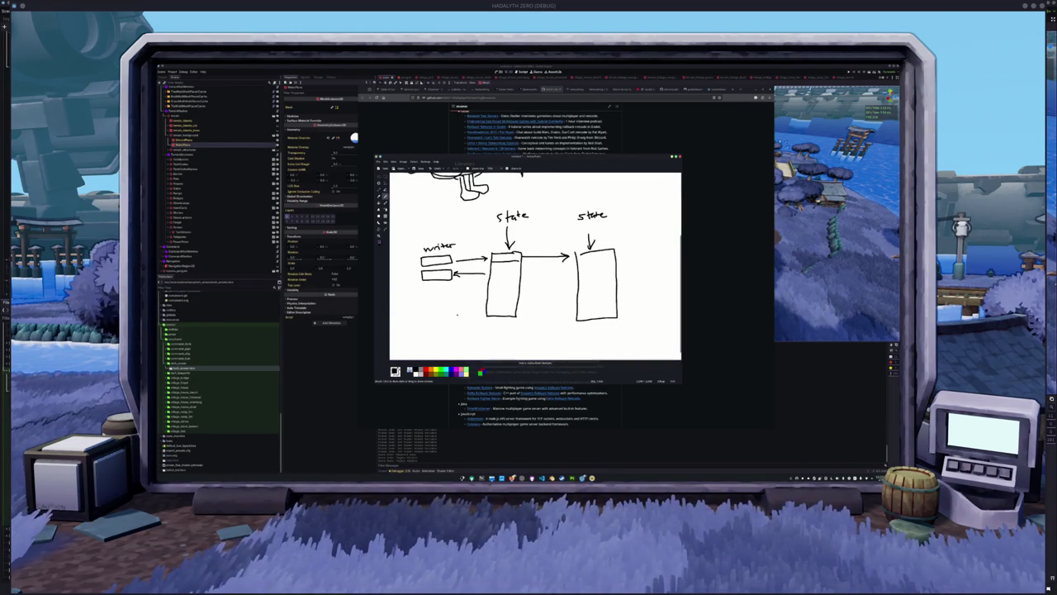
scroll(474, 312, down, 1)
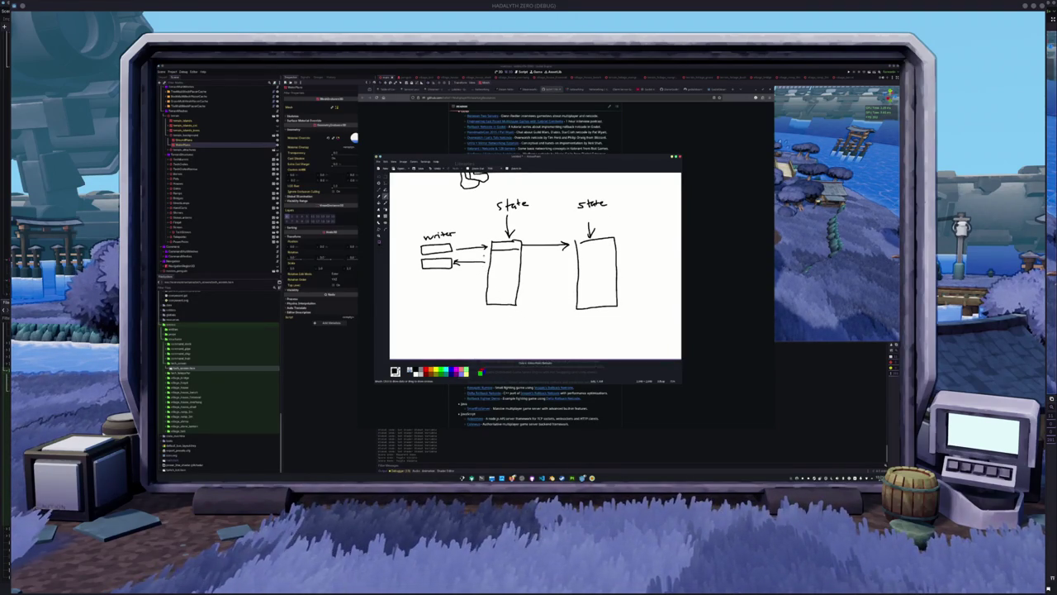
drag(492, 248, 490, 304)
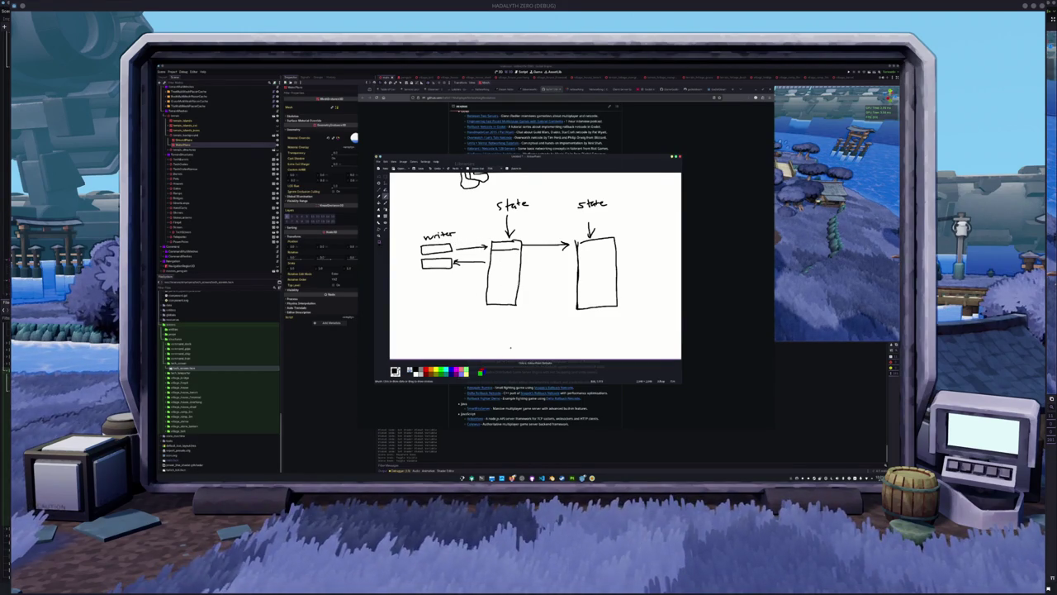
scroll(528, 318, up, 1)
scroll(544, 292, down, 1)
scroll(544, 291, up, 1)
drag(502, 221, 586, 224)
drag(590, 218, 595, 228)
- Write 'render' under the writer boxes and bring the browser back in front
scroll(545, 307, down, 3)
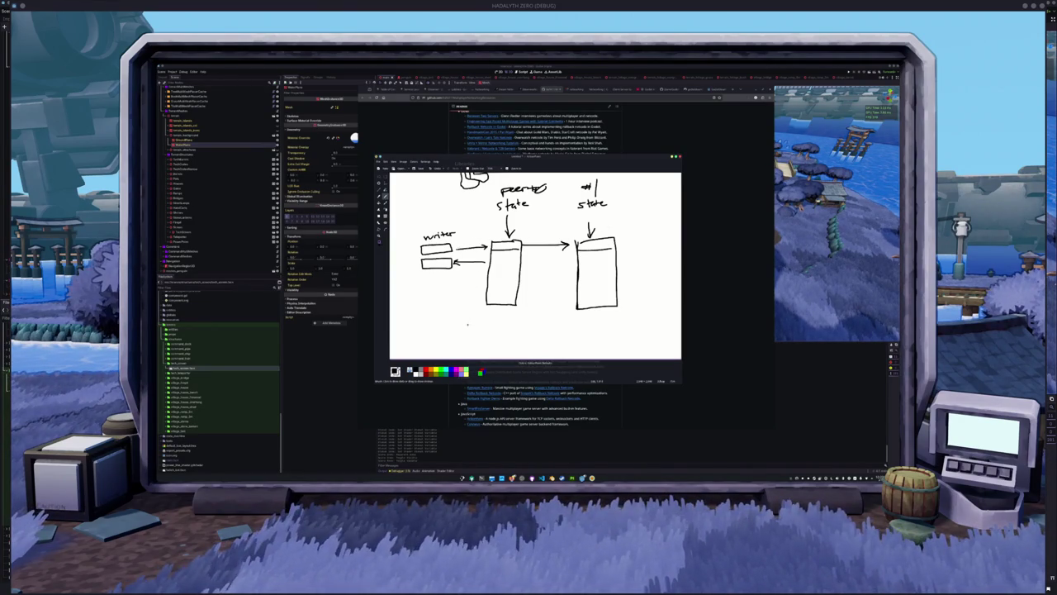
drag(422, 275, 434, 281)
click(436, 281)
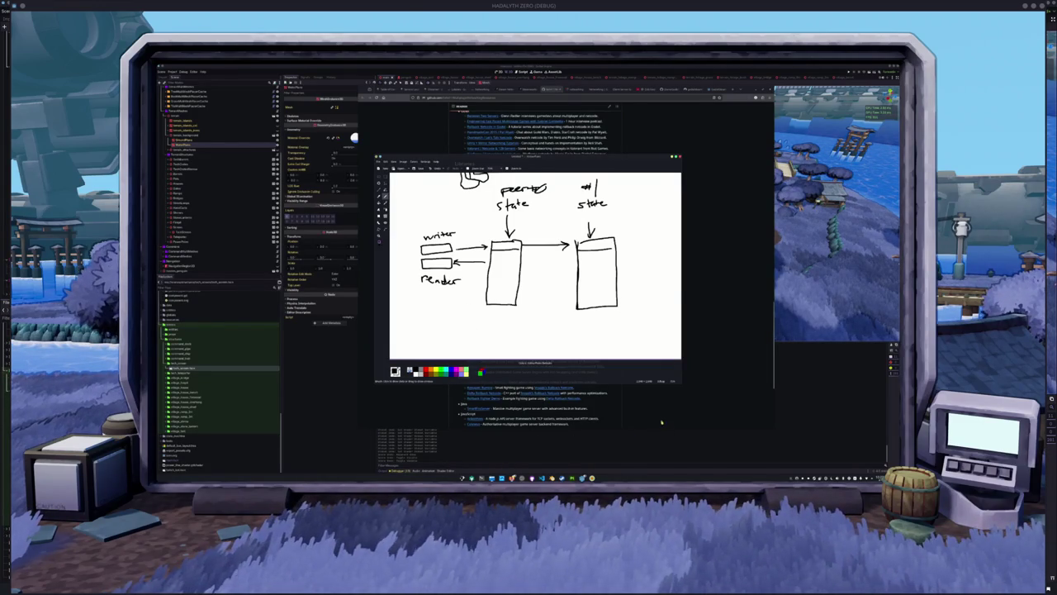
click(593, 122)
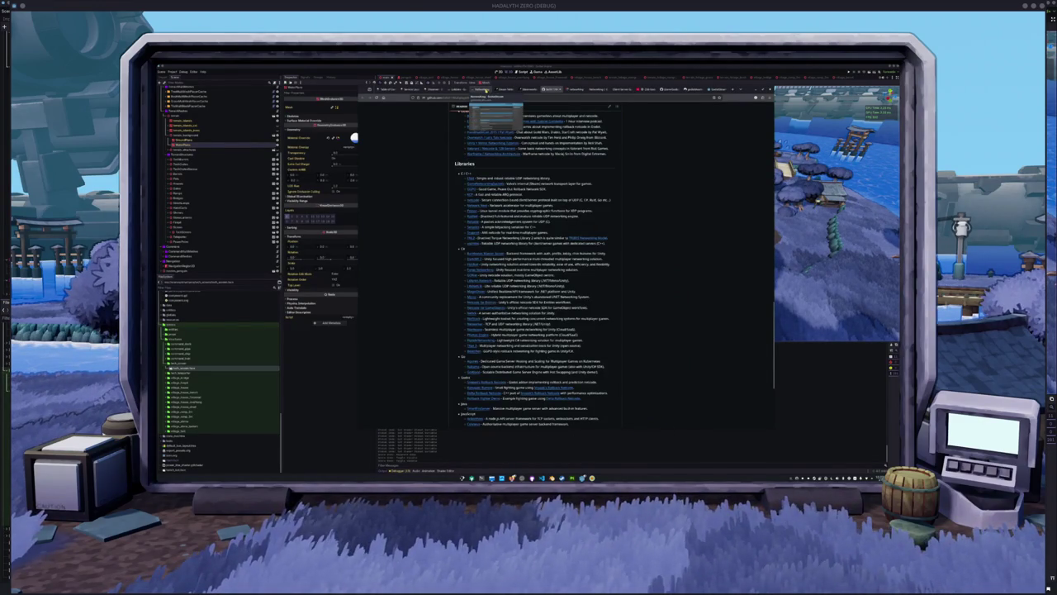
- Look over the Lobbies and Observer pattern pages, scrolling through the Observer pattern article
click(459, 88)
click(431, 88)
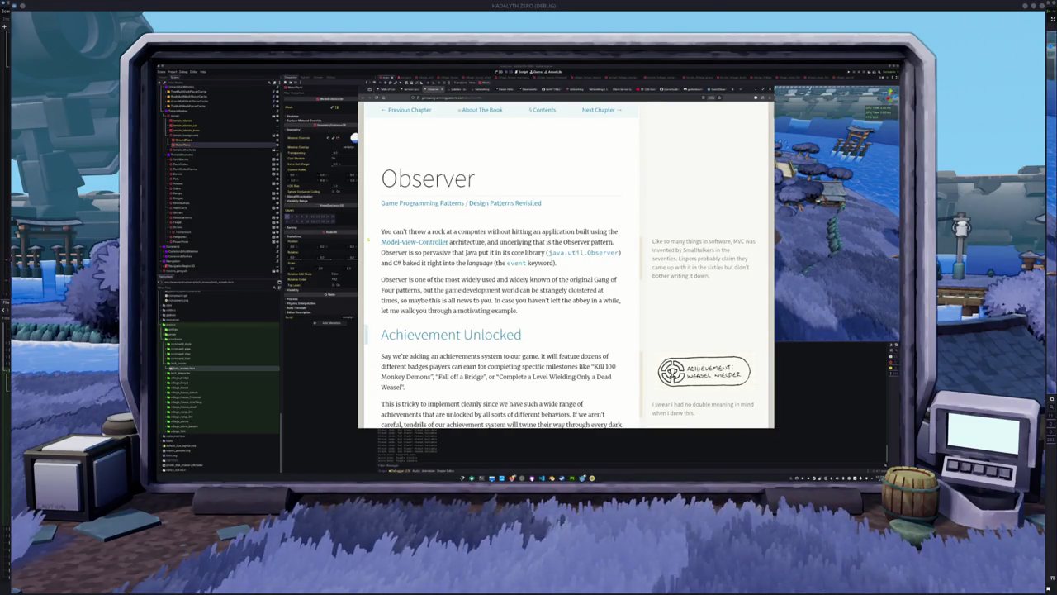
scroll(370, 236, down, 1)
scroll(371, 238, down, 3)
scroll(380, 234, down, 2)
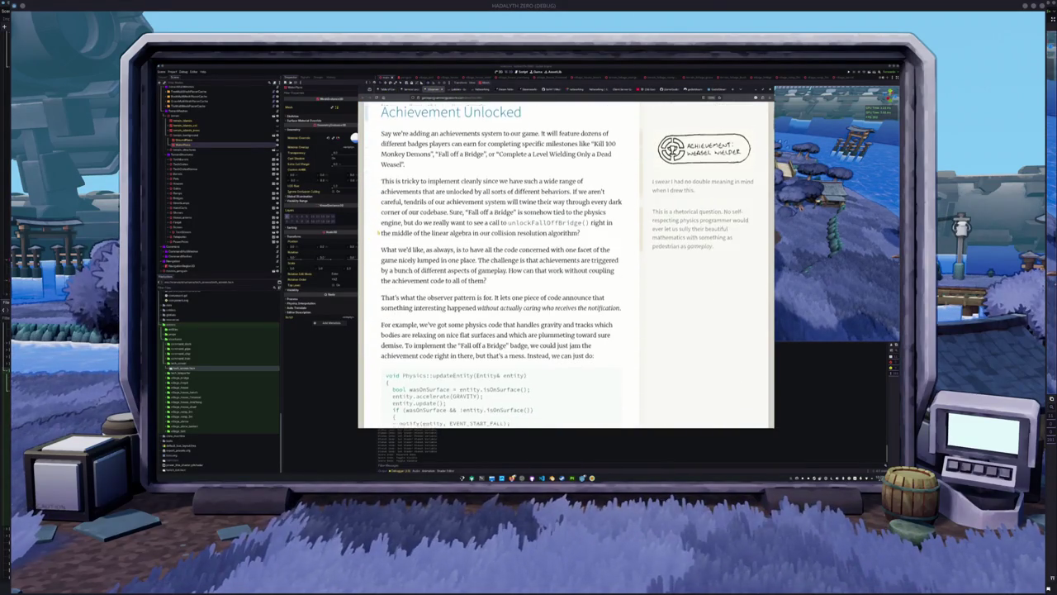
scroll(380, 235, up, 6)
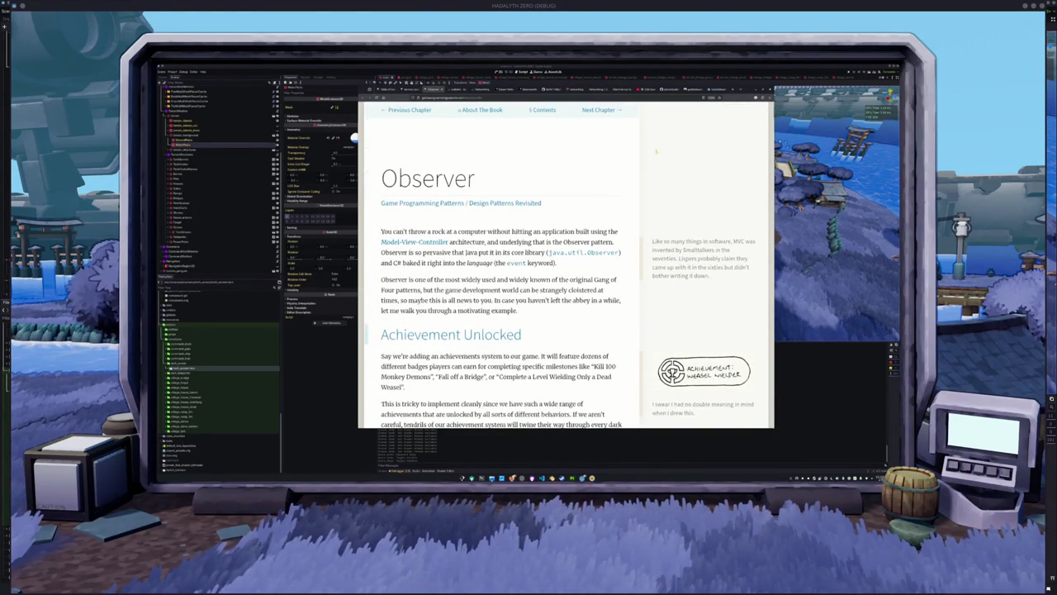
- In a new tab, search Google for 'godot github' and search the godotengine/godot repository files for 'player'
click(733, 90)
text(godot)
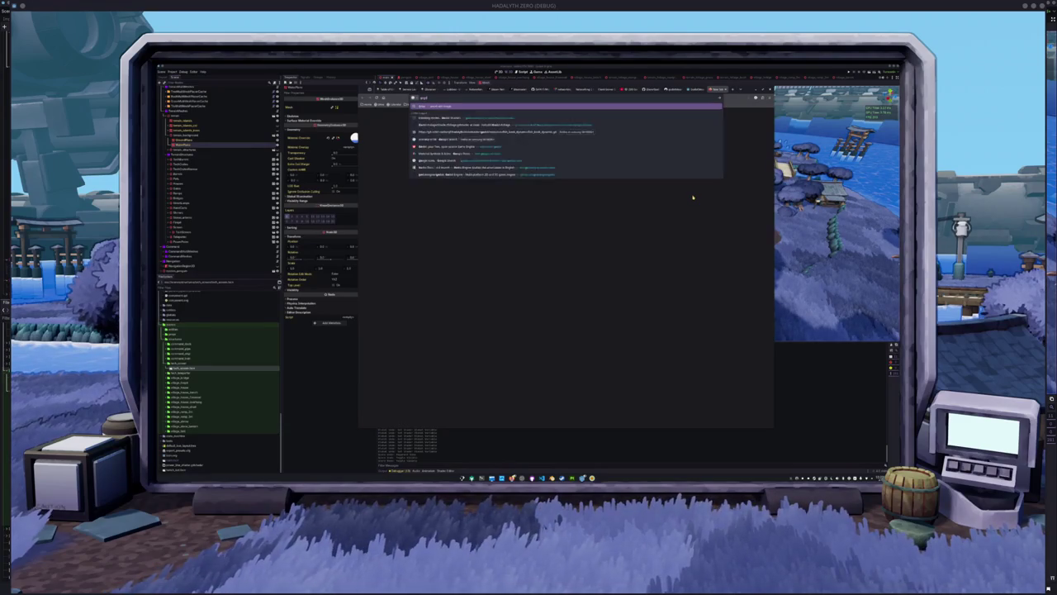
text( github)
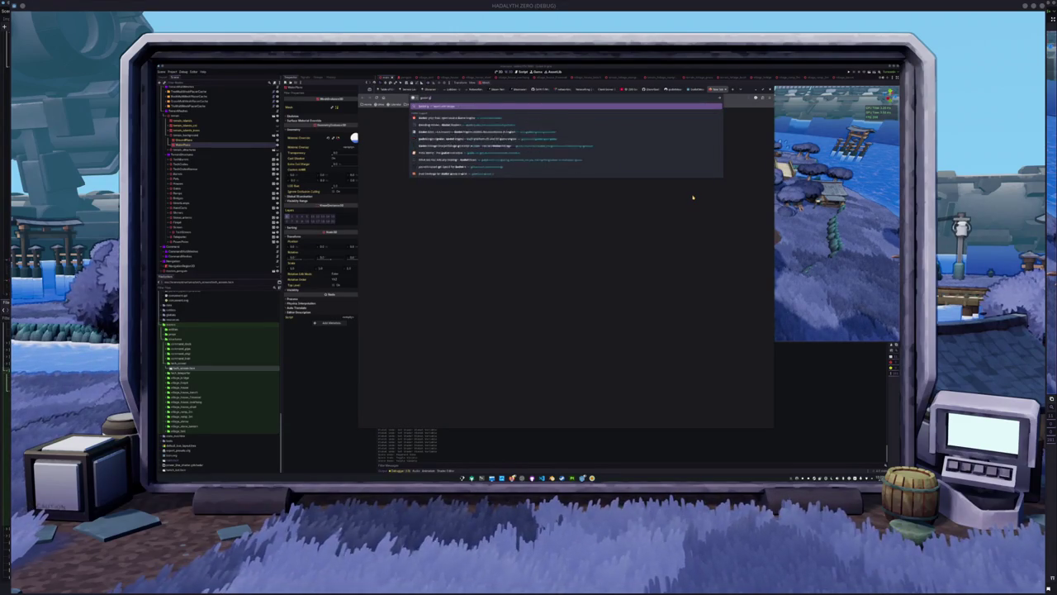
key(Return)
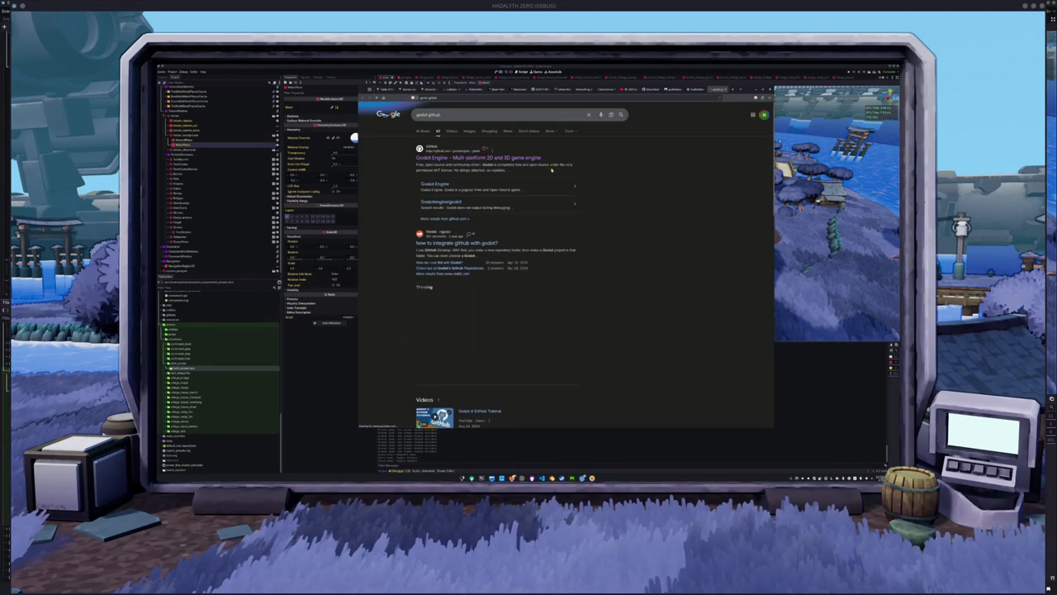
click(502, 200)
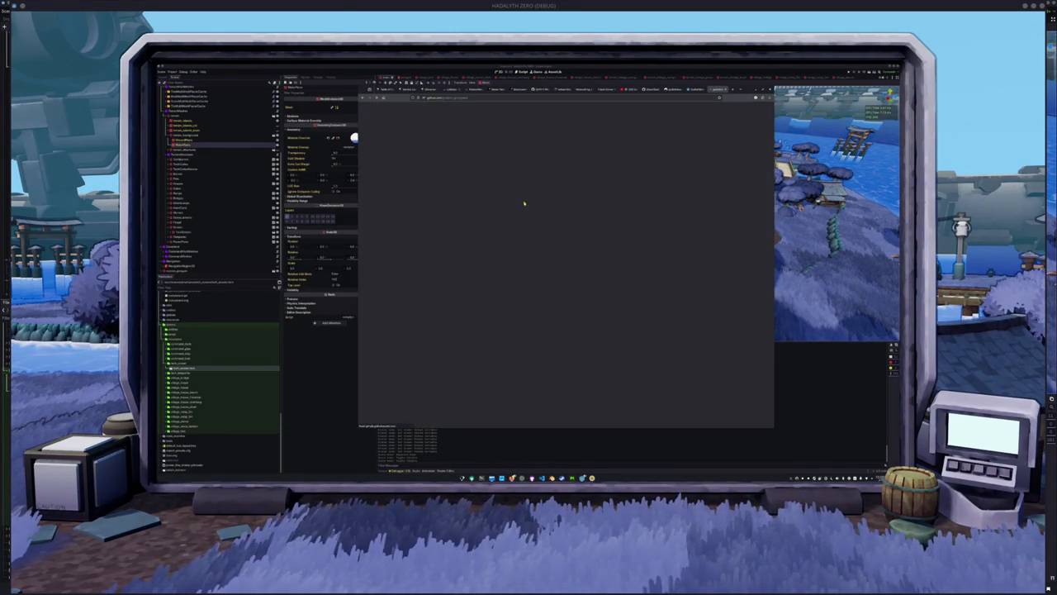
click(553, 142)
text(player)
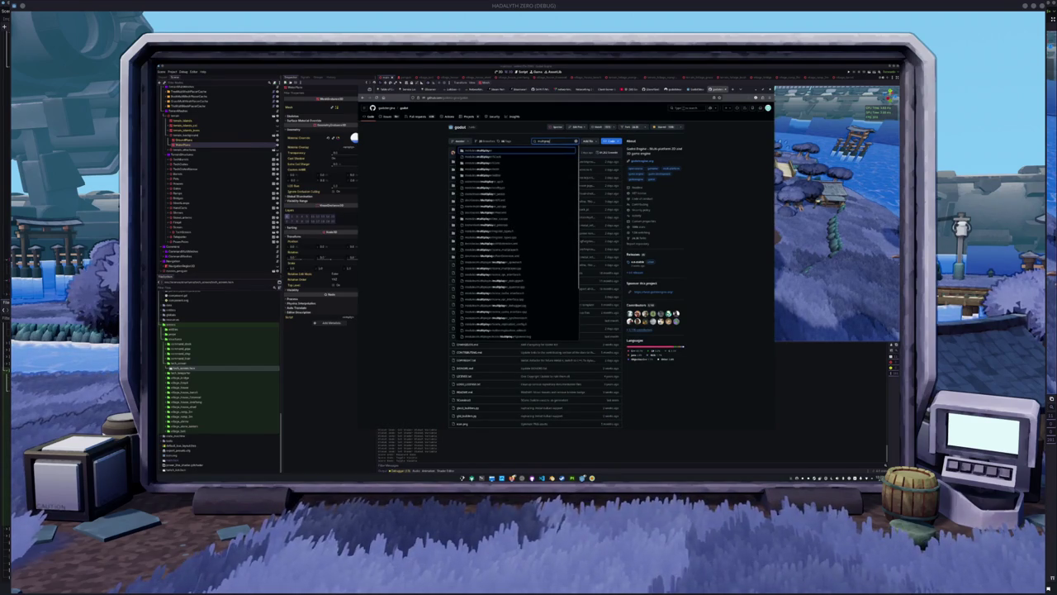
- Search the web for 'docs godot' and open the Godot Docs 4.6 branch home page
click(517, 193)
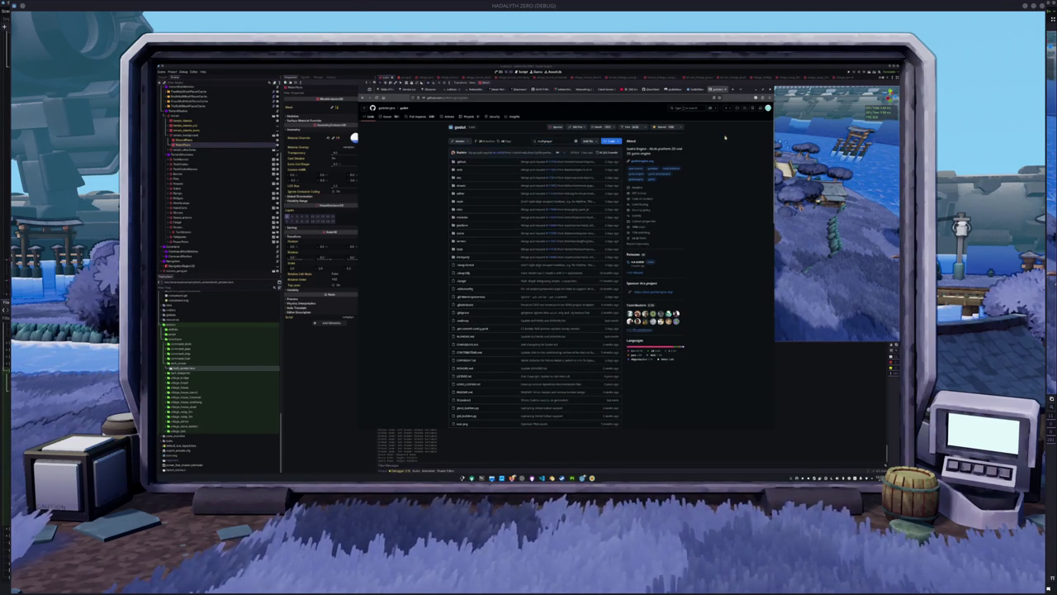
key(ctrl+l)
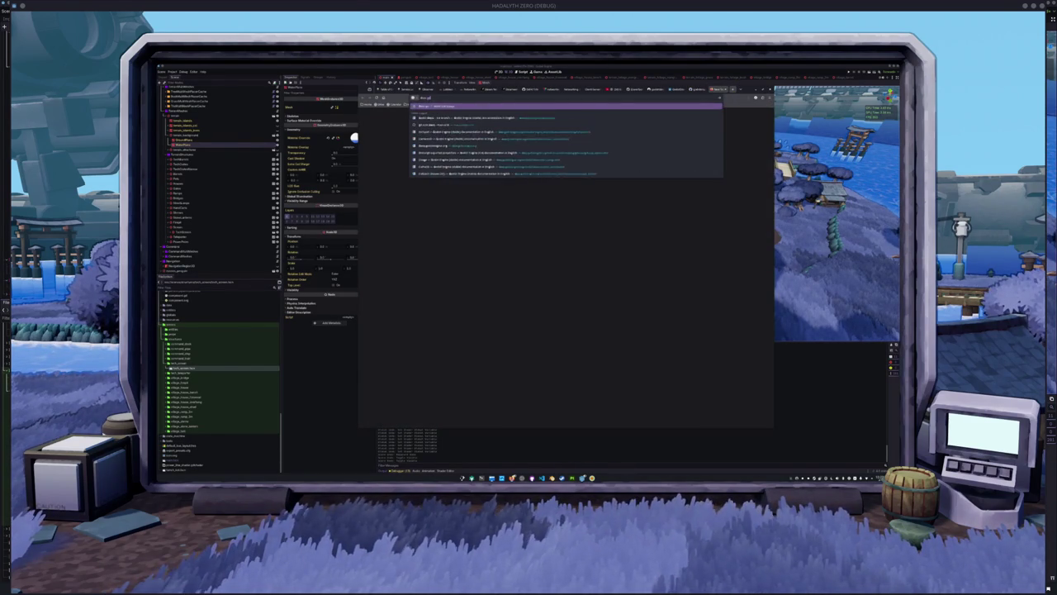
key(Return)
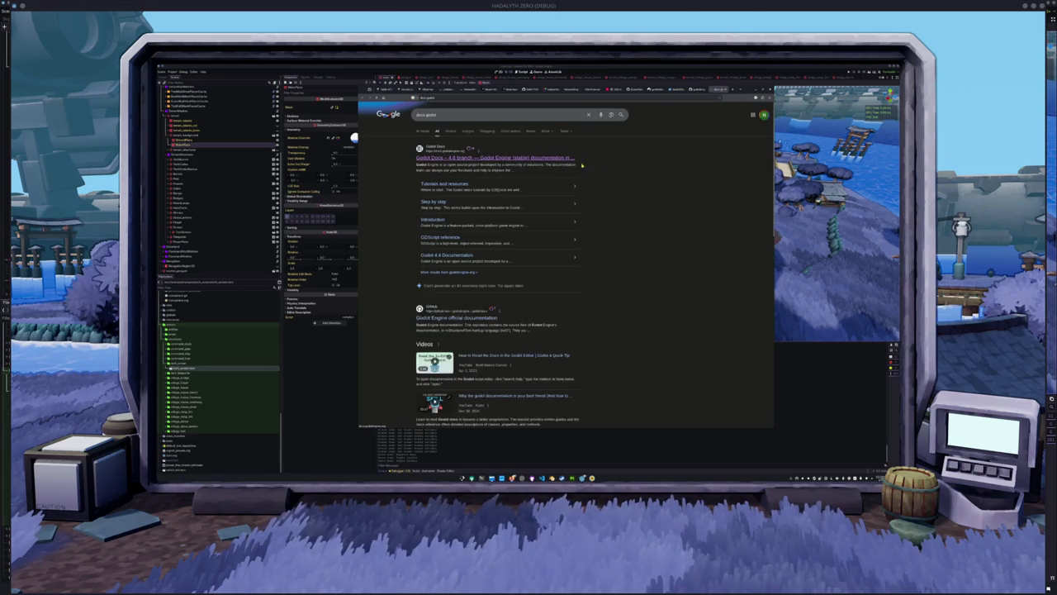
click(567, 157)
click(442, 130)
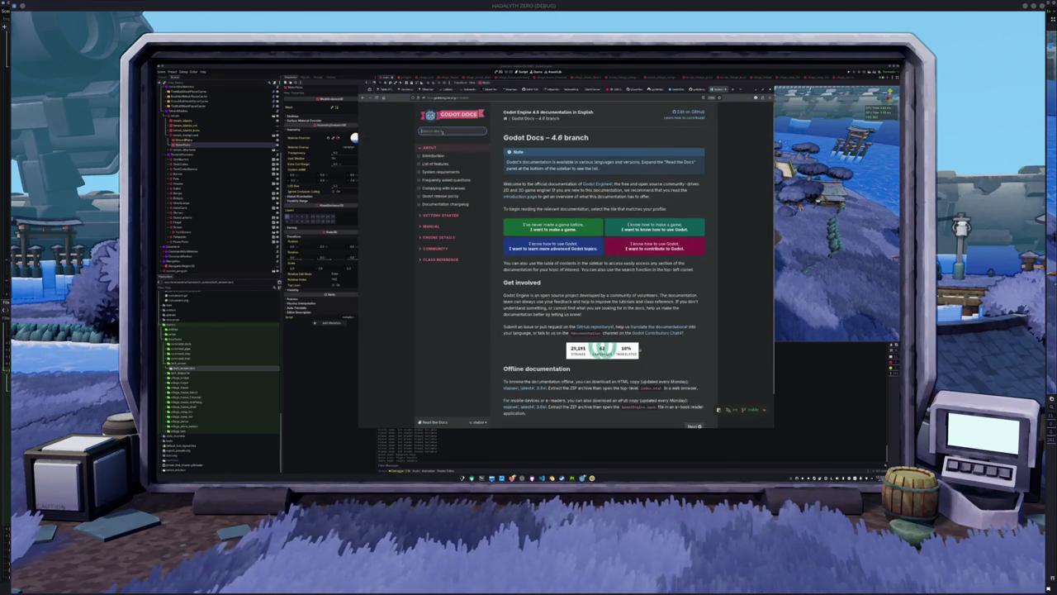
- Go through Tutorials and Networking to the High-level multiplayer page, then zoom the text in two steps
click(633, 281)
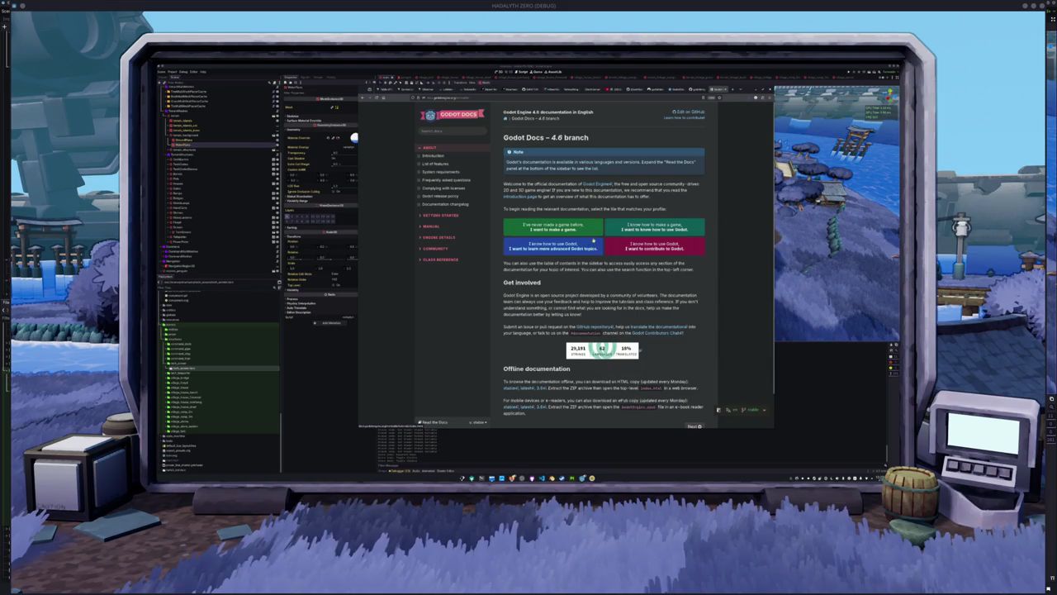
click(595, 248)
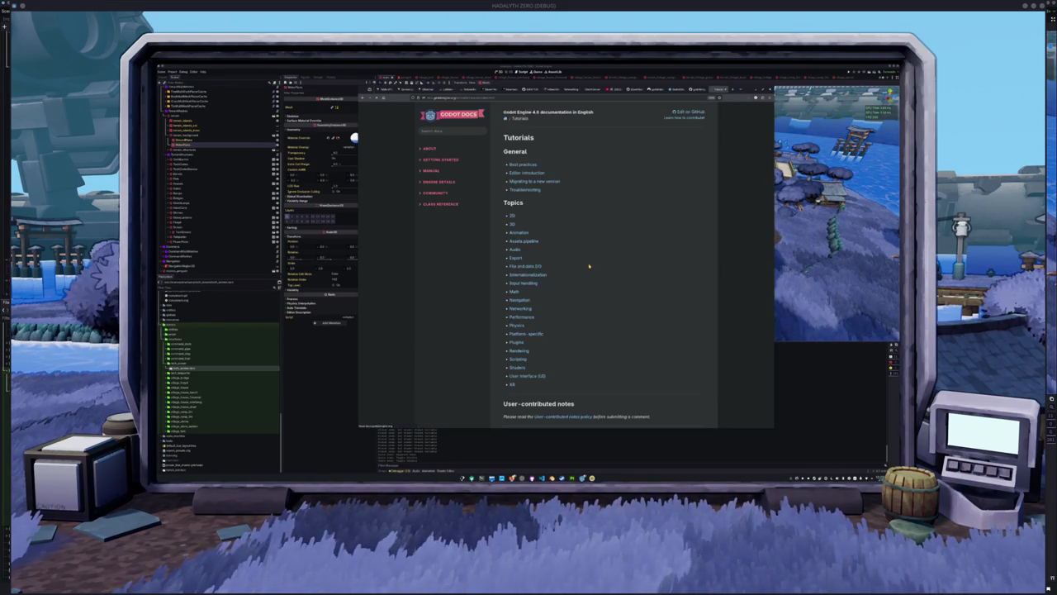
click(520, 308)
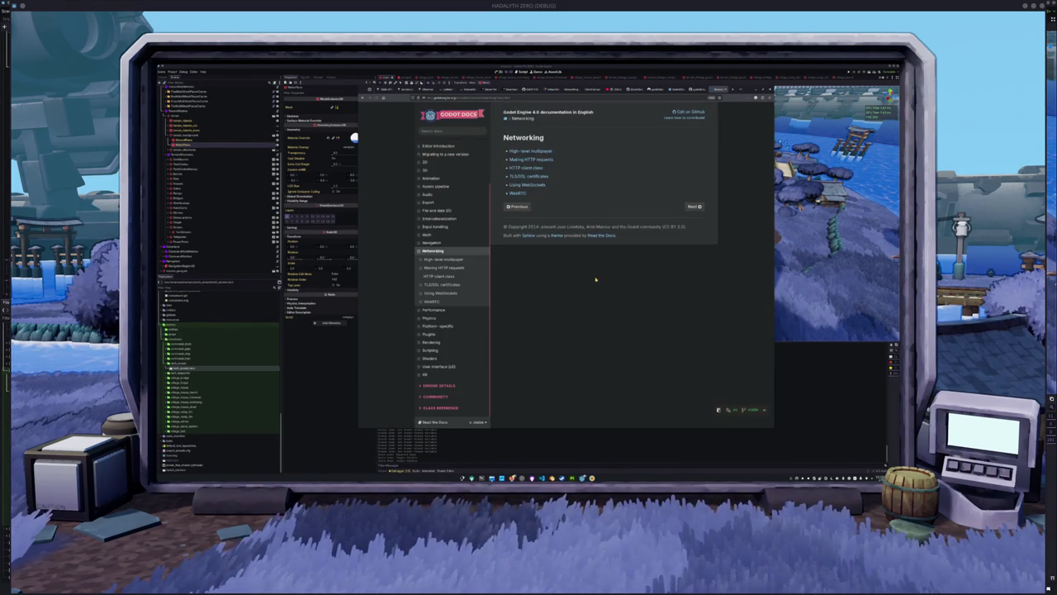
click(538, 151)
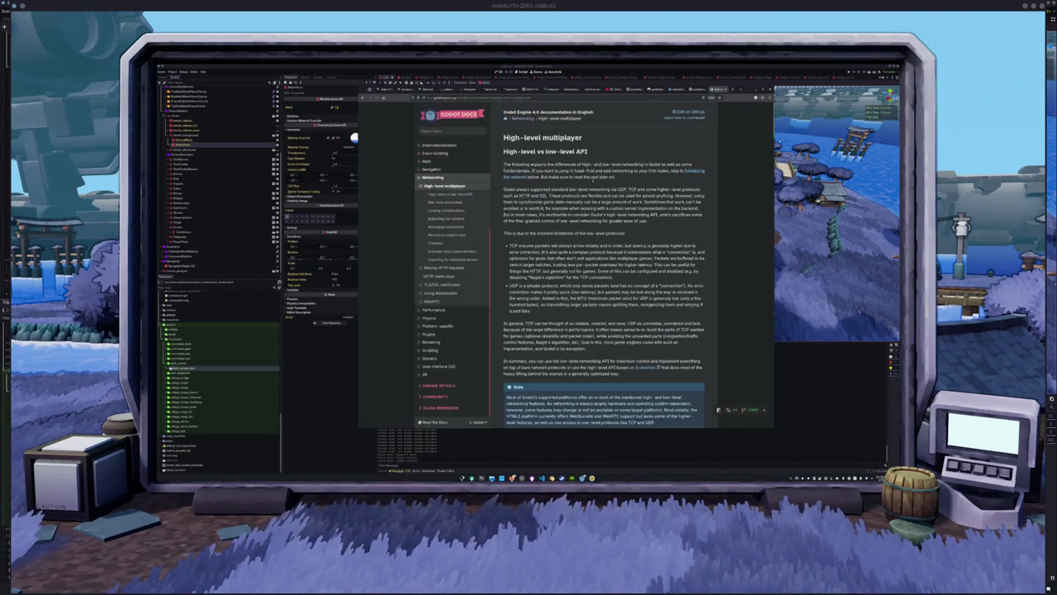
key(ctrl+plus)
key(ctrl+plus)
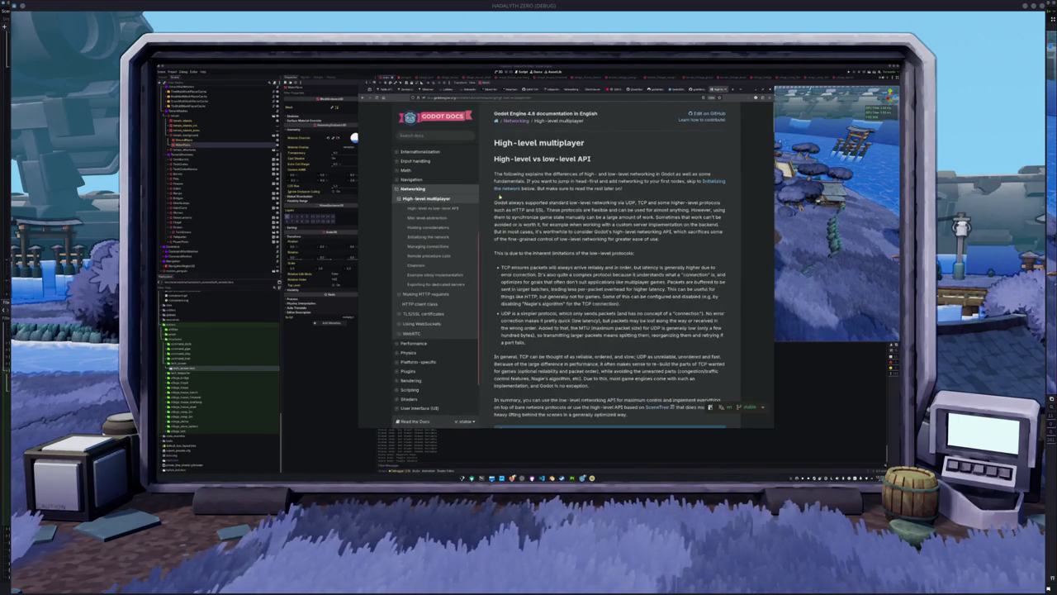
key(ctrl+plus)
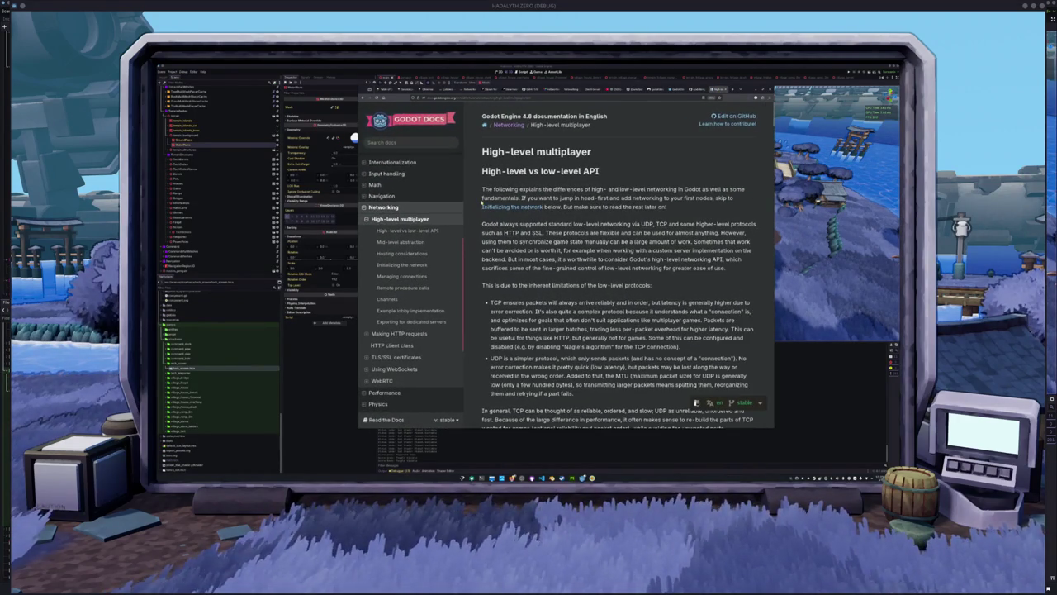
scroll(481, 202, down, 1)
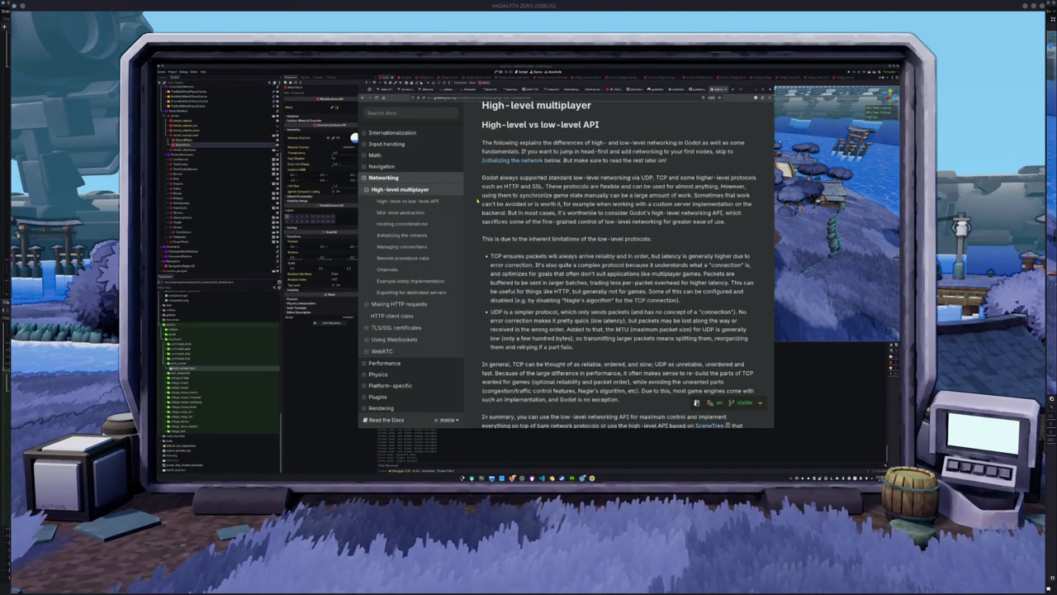
scroll(477, 178, down, 2)
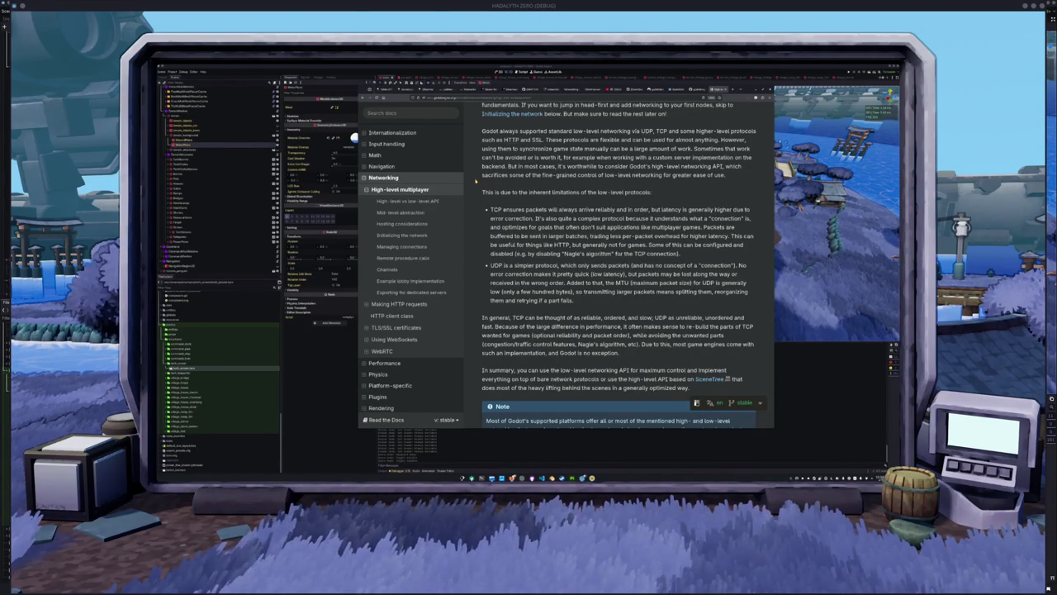
scroll(477, 179, down, 2)
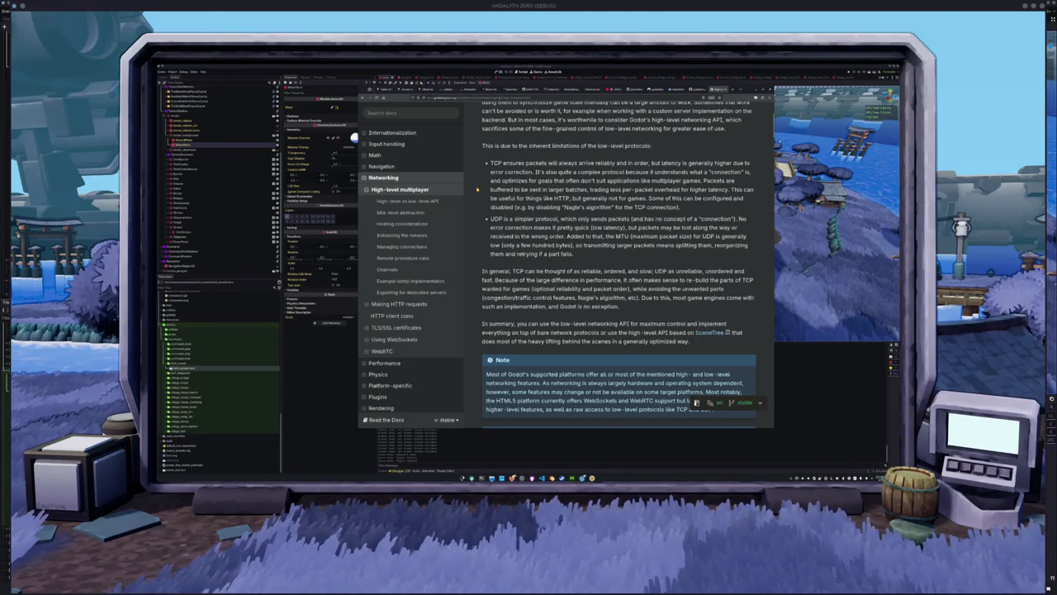
scroll(481, 188, down, 2)
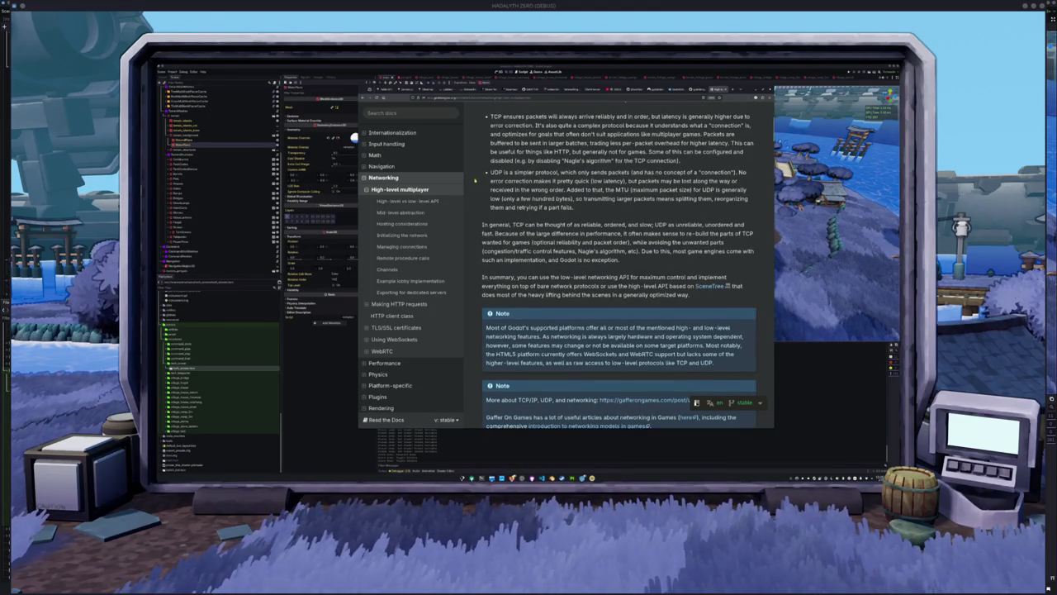